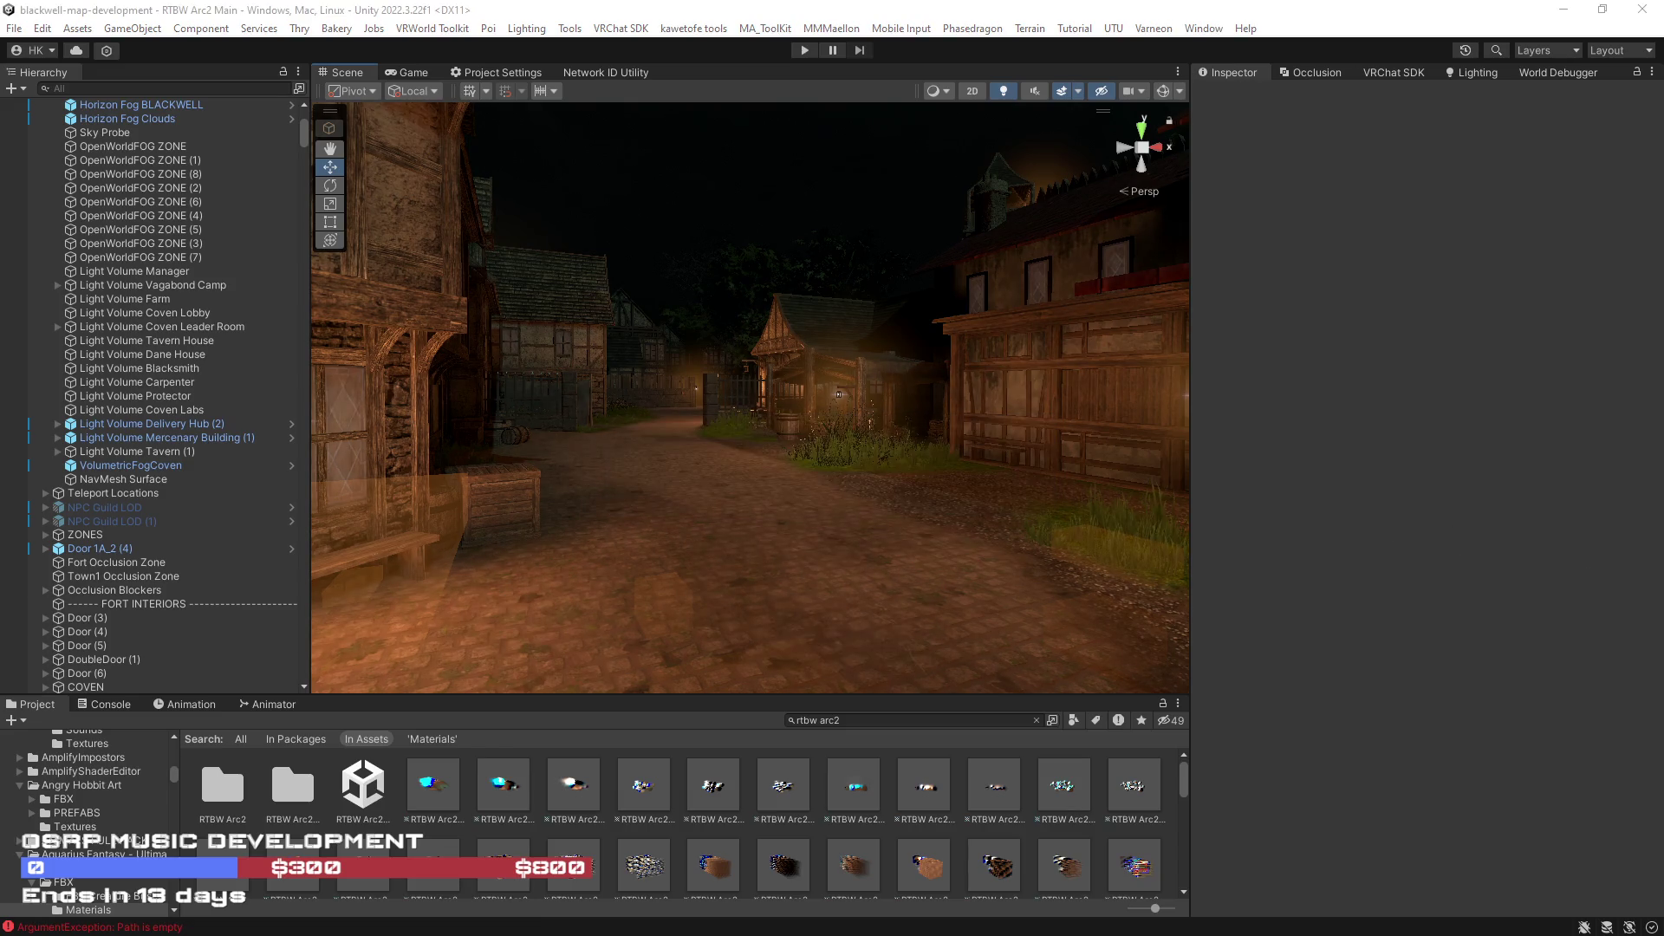
# - Fly the Scene view to the post lantern and select its glow particle system
pyautogui.moveTo(540, 561)
pyautogui.mouseDown()
pyautogui.moveTo(645, 465)
pyautogui.moveTo(722, 499)
pyautogui.moveTo(1102, 513)
pyautogui.moveTo(855, 383)
pyautogui.mouseUp()
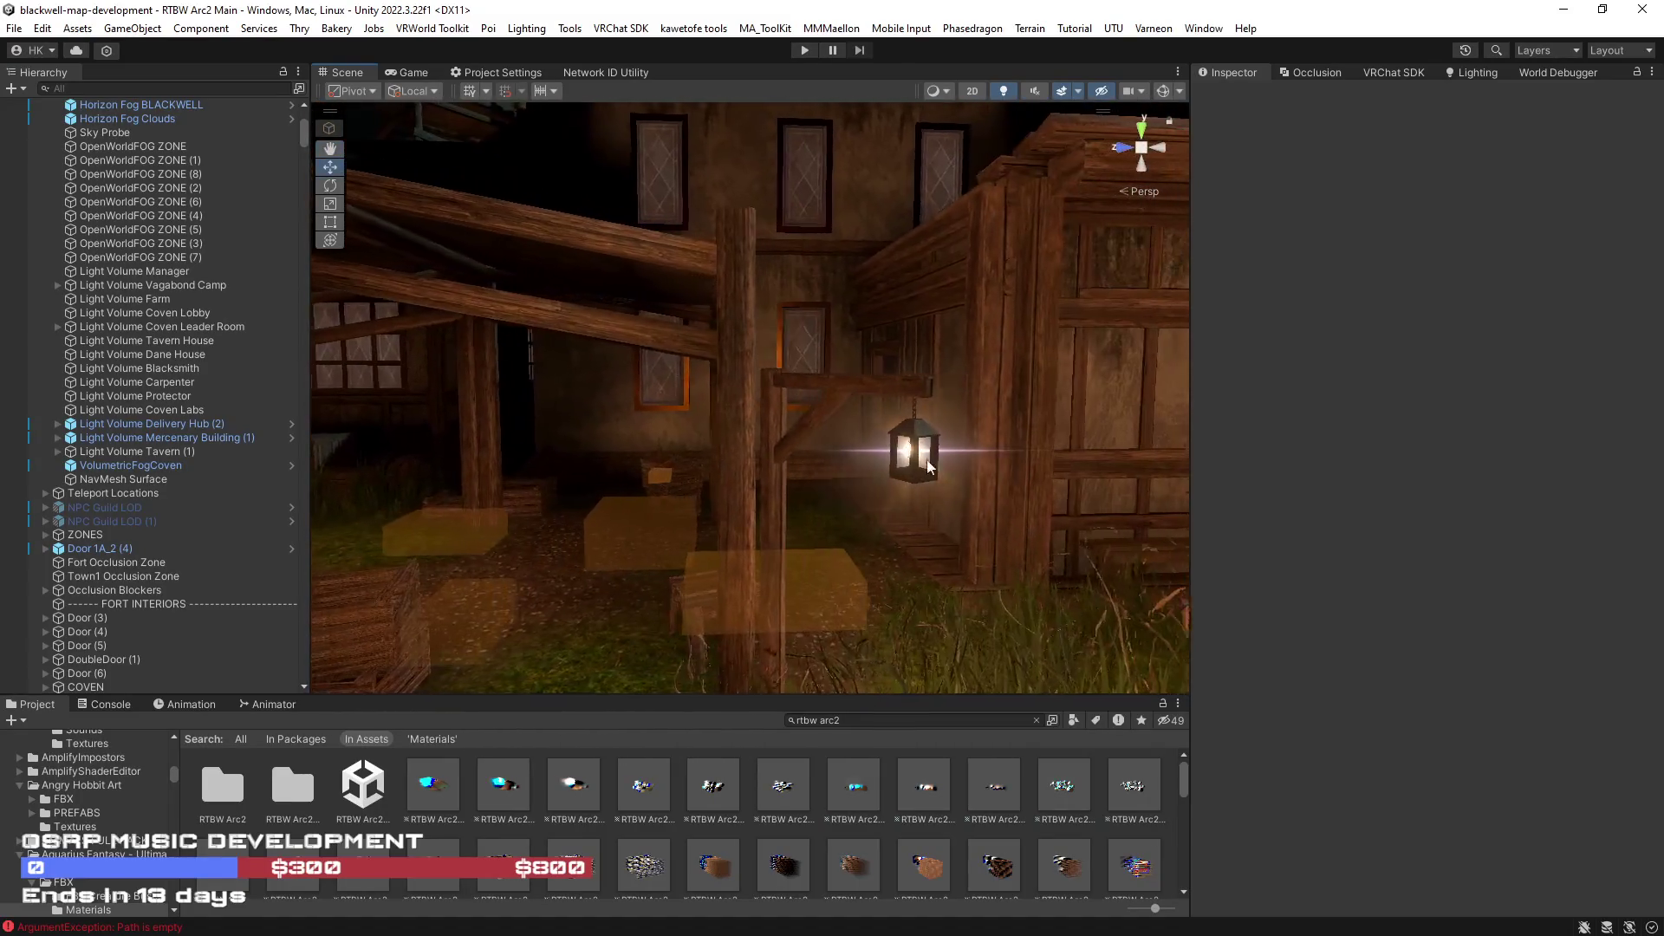
pyautogui.click(854, 384)
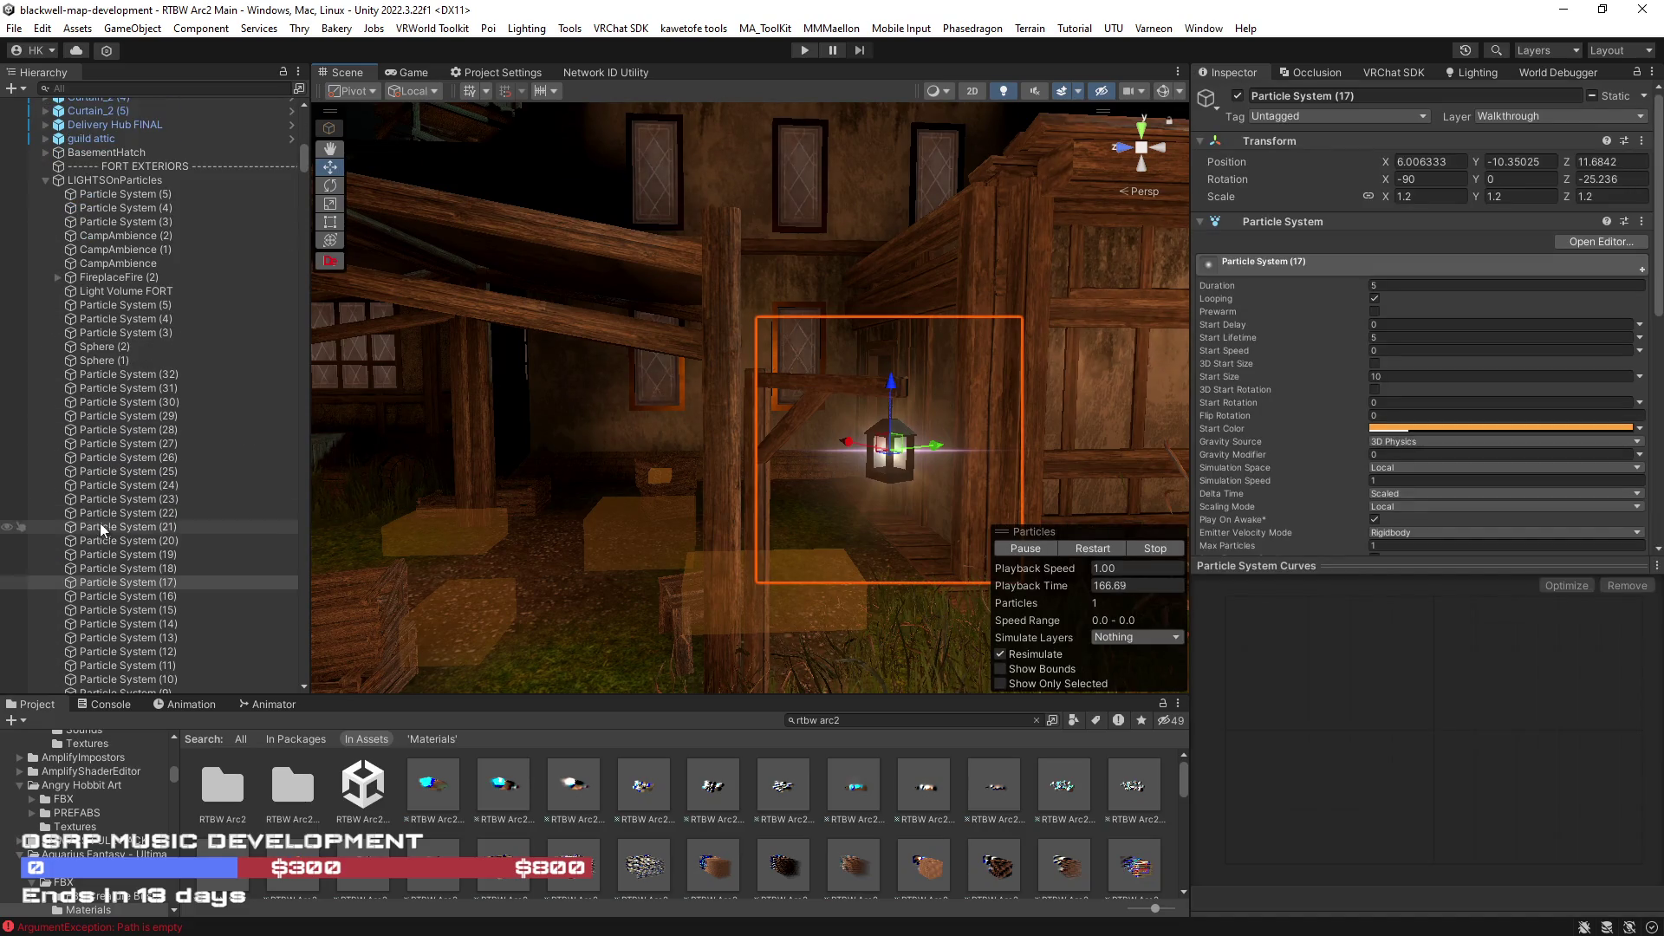
# - Pick Particle System (15) at the lantern and nudge it left with the move gizmo
pyautogui.moveTo(823, 475)
pyautogui.mouseDown()
pyautogui.moveTo(774, 632)
pyautogui.moveTo(784, 454)
pyautogui.moveTo(716, 460)
pyautogui.mouseUp()
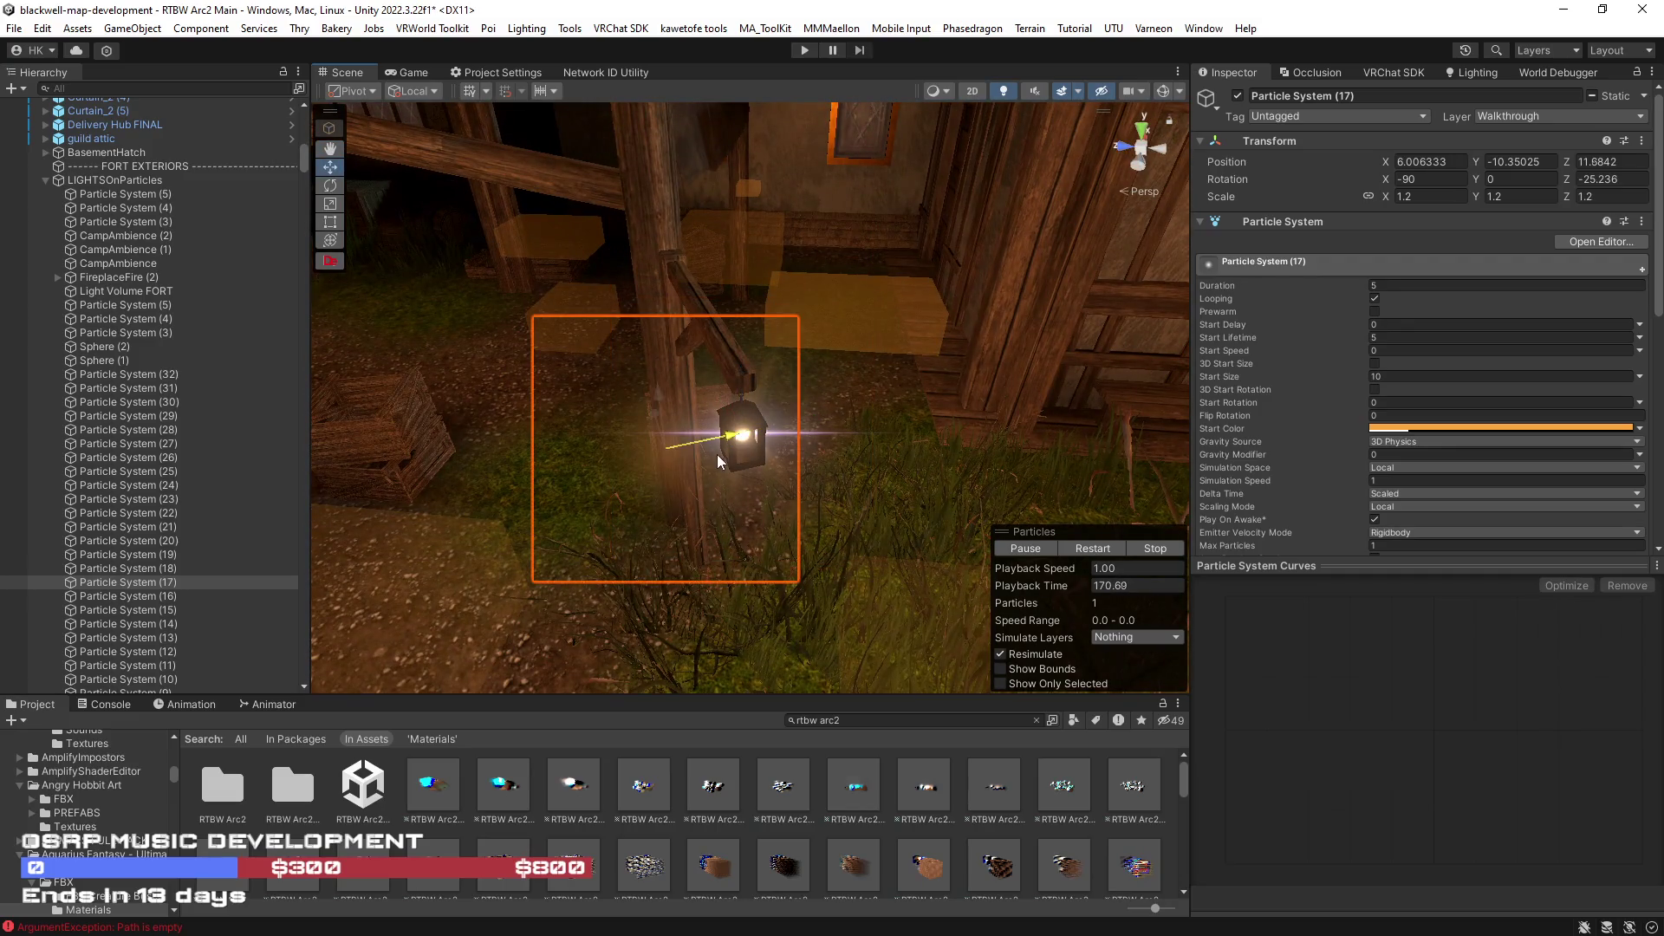
pyautogui.click(742, 439)
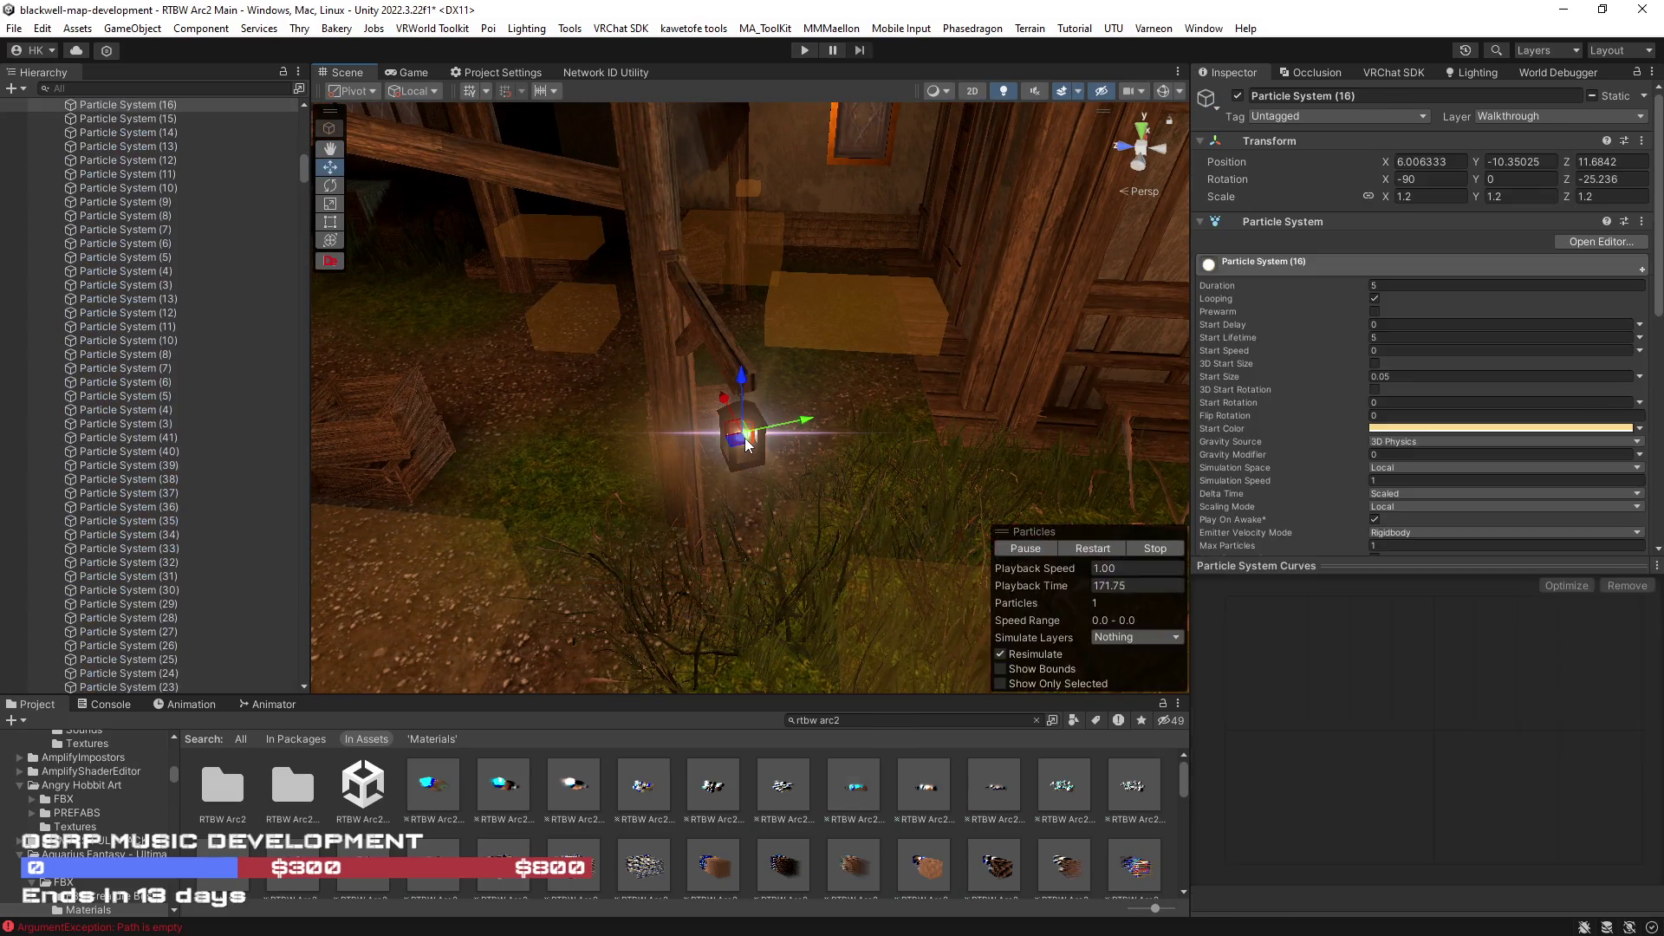
pyautogui.click(787, 434)
pyautogui.click(792, 431)
pyautogui.moveTo(797, 420); pyautogui.dragTo(737, 444)
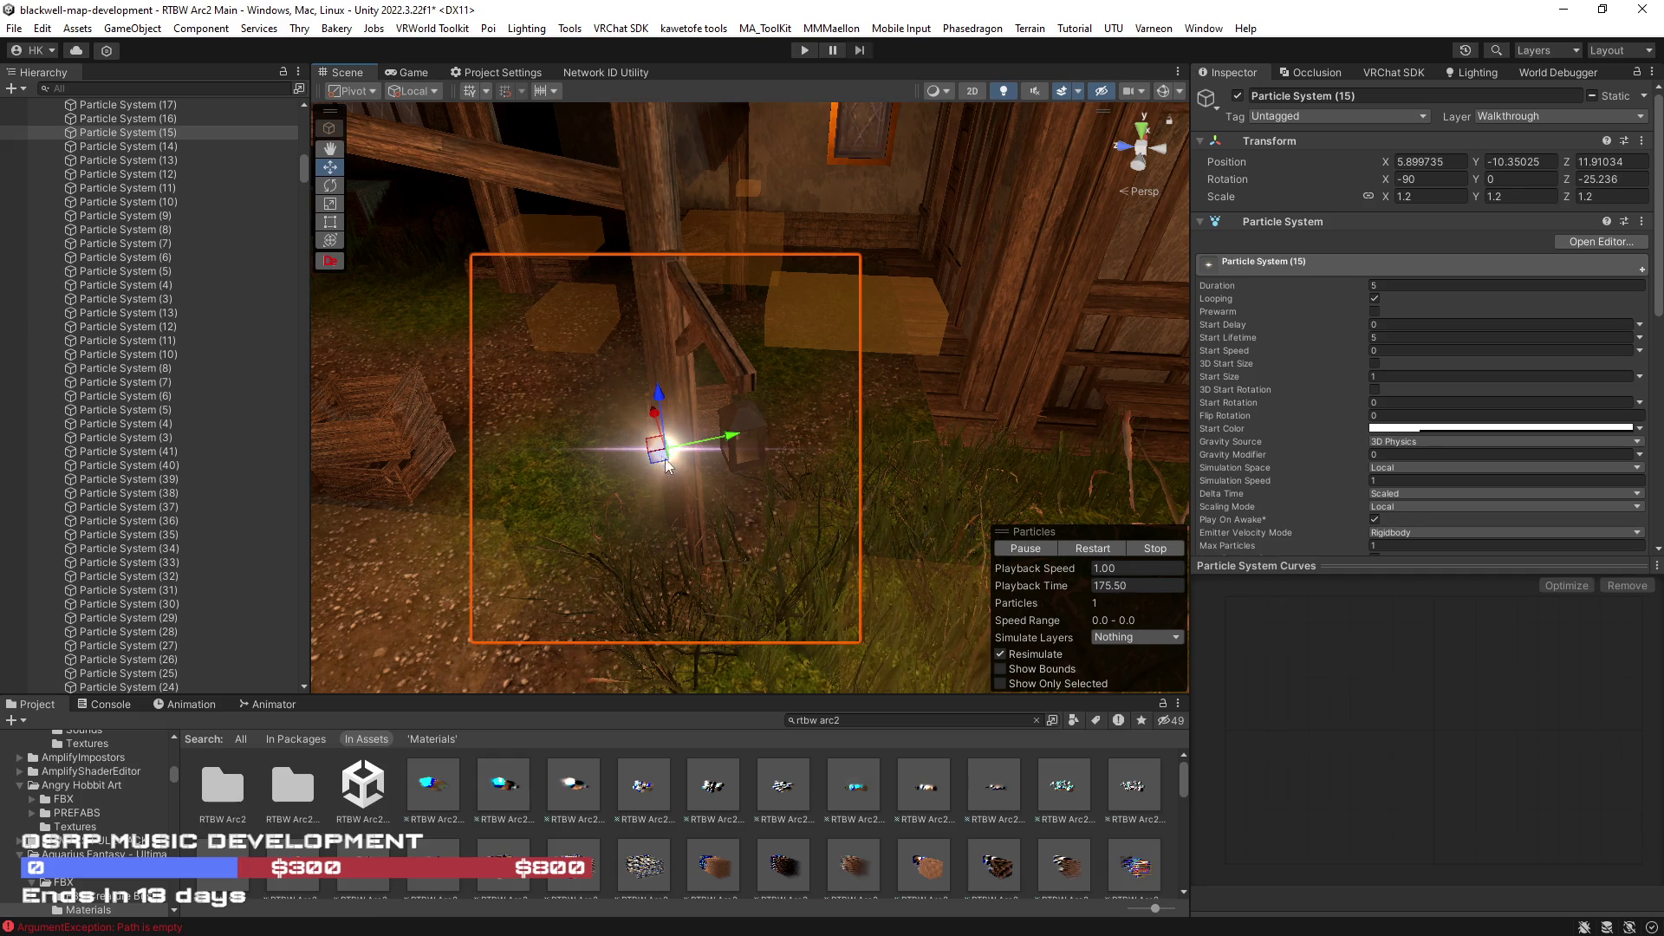
# - Select Particle Systems (15)–(17) together, then clear the selection again
pyautogui.click(670, 469)
pyautogui.click(665, 454)
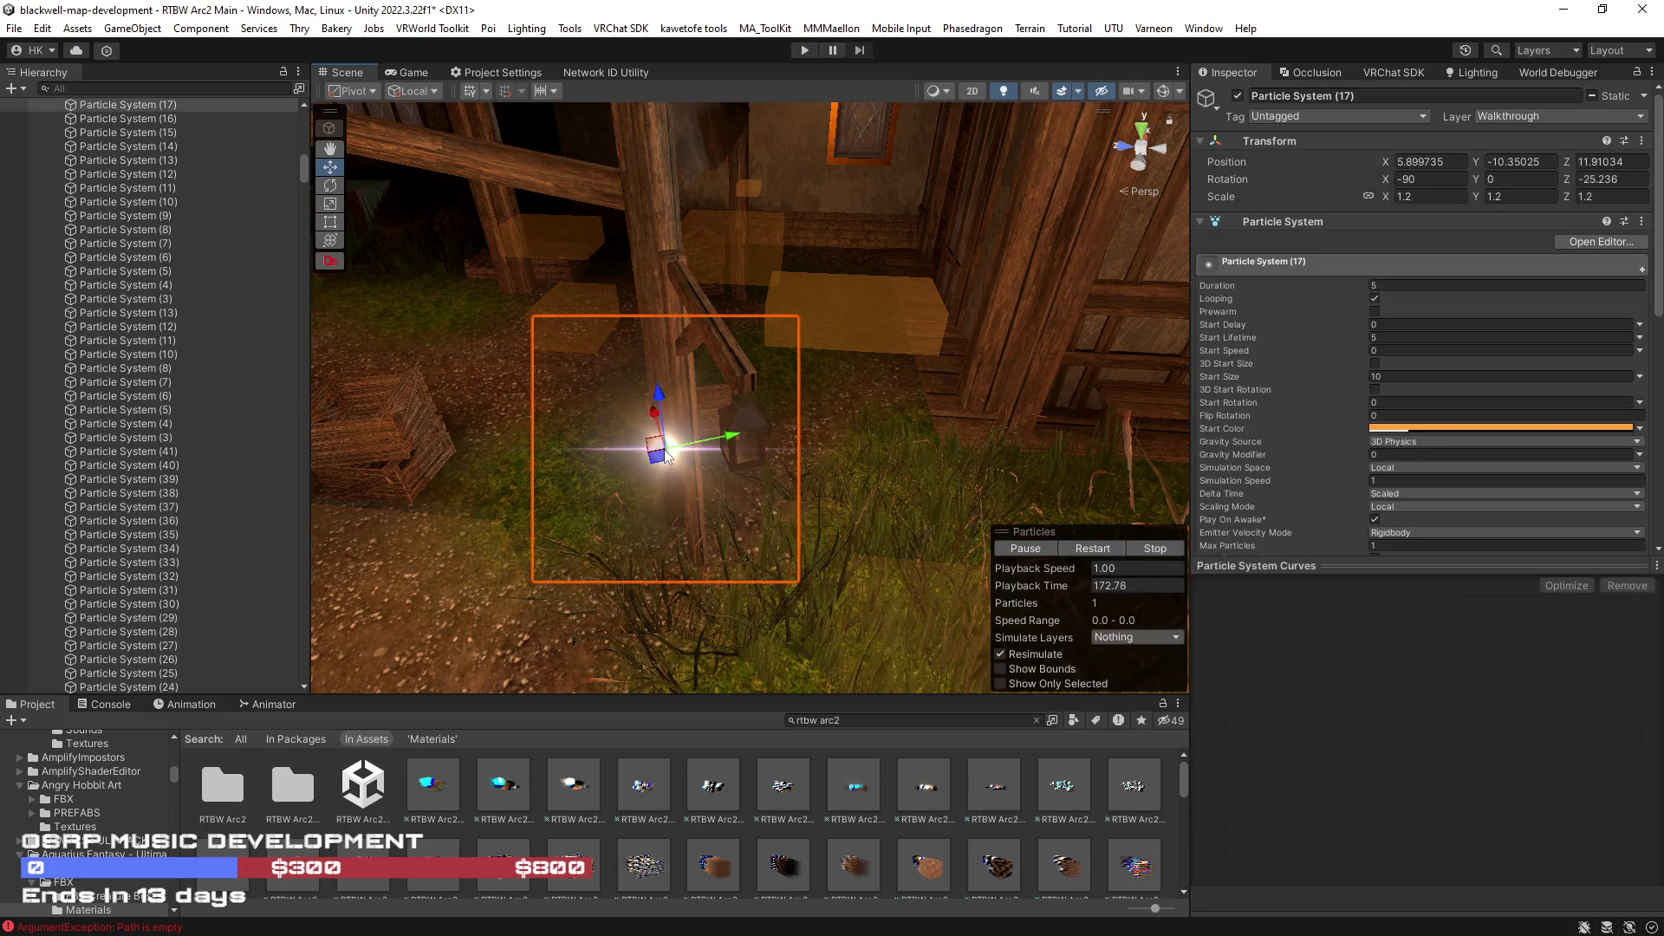
pyautogui.scroll(2, 198, 363)
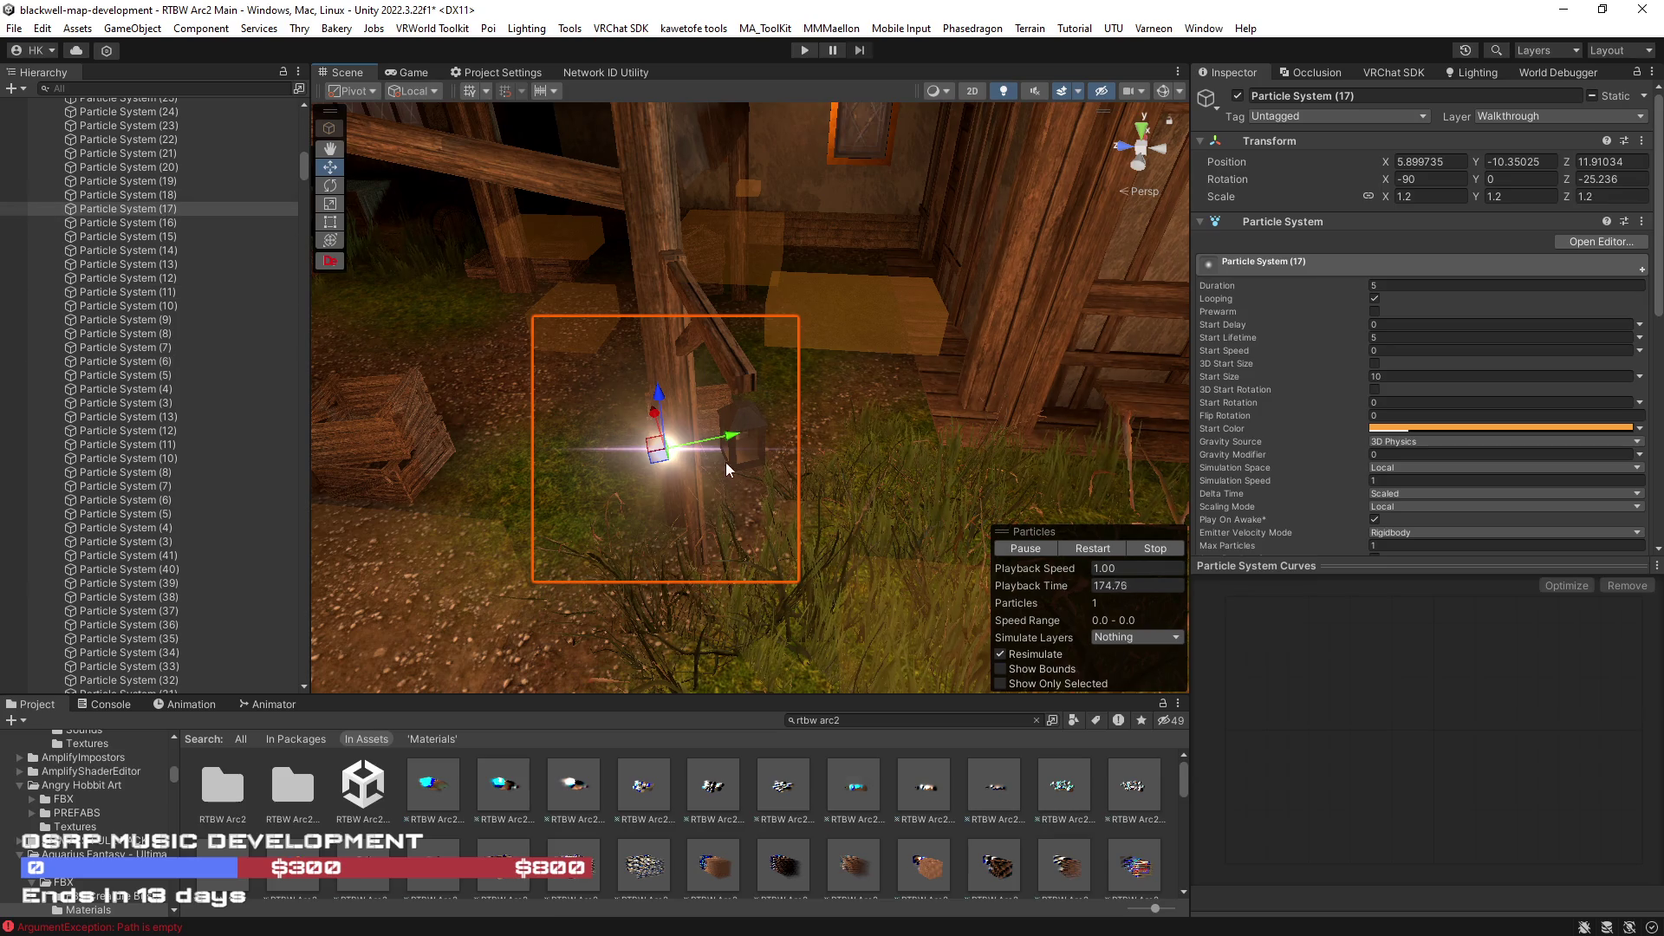
pyautogui.keyDown('shift'); pyautogui.click(675, 453); pyautogui.keyUp('shift')
pyautogui.keyDown('shift'); pyautogui.click(792, 435); pyautogui.keyUp('shift')
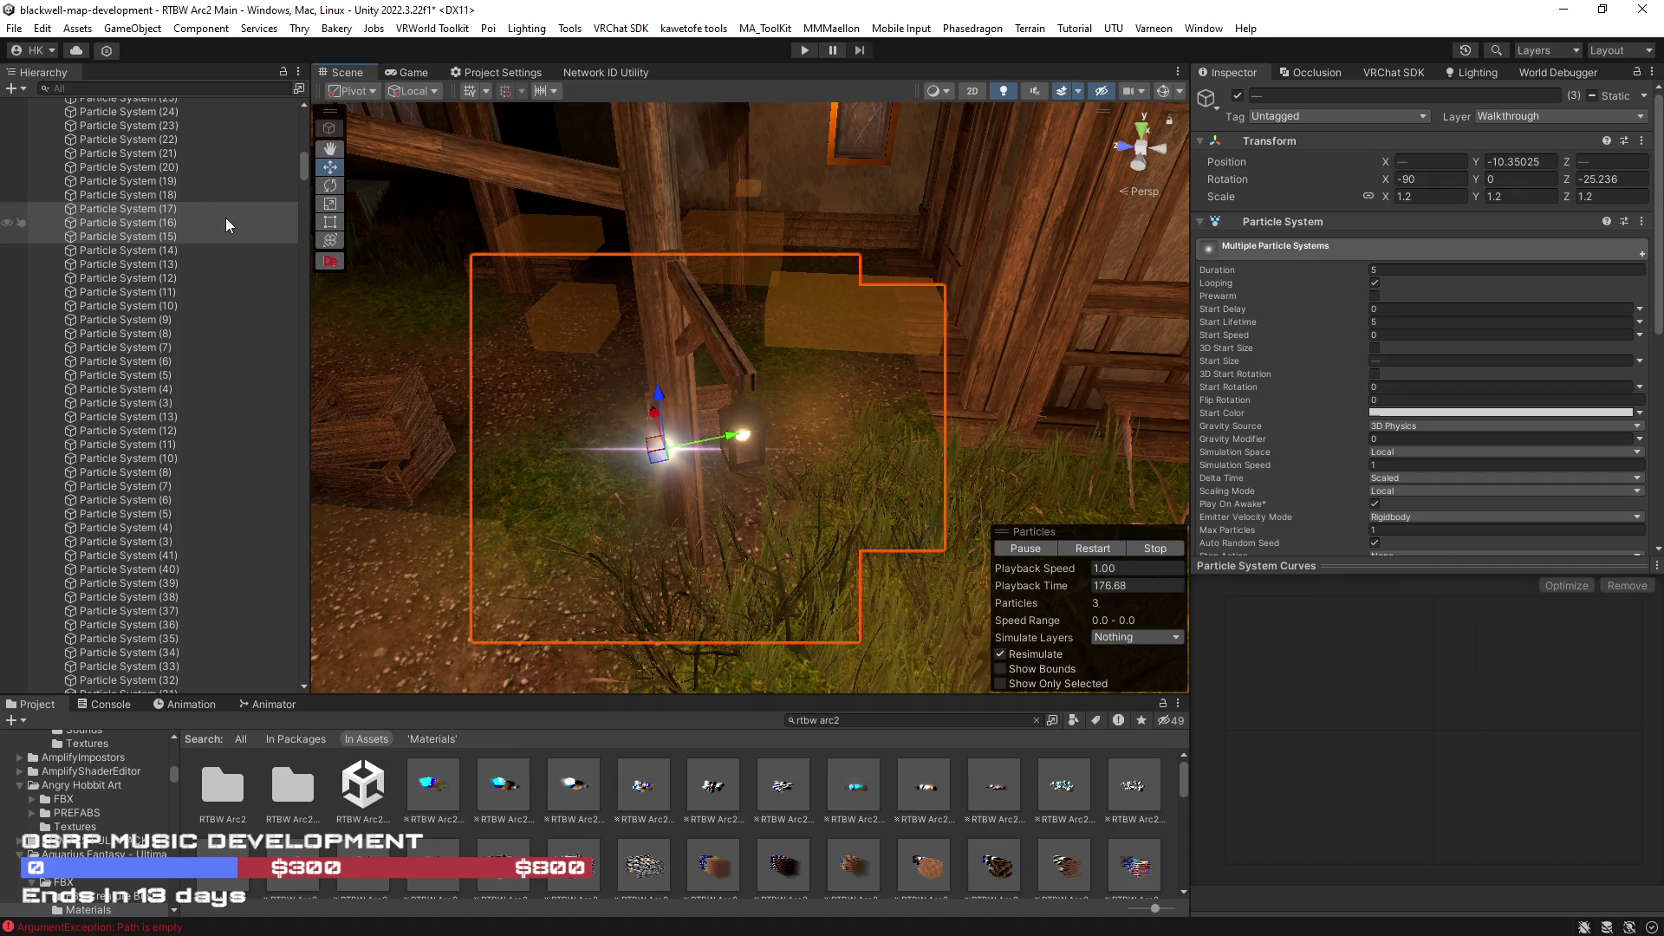
pyautogui.keyDown('ctrl'); pyautogui.click(149, 209); pyautogui.keyUp('ctrl')
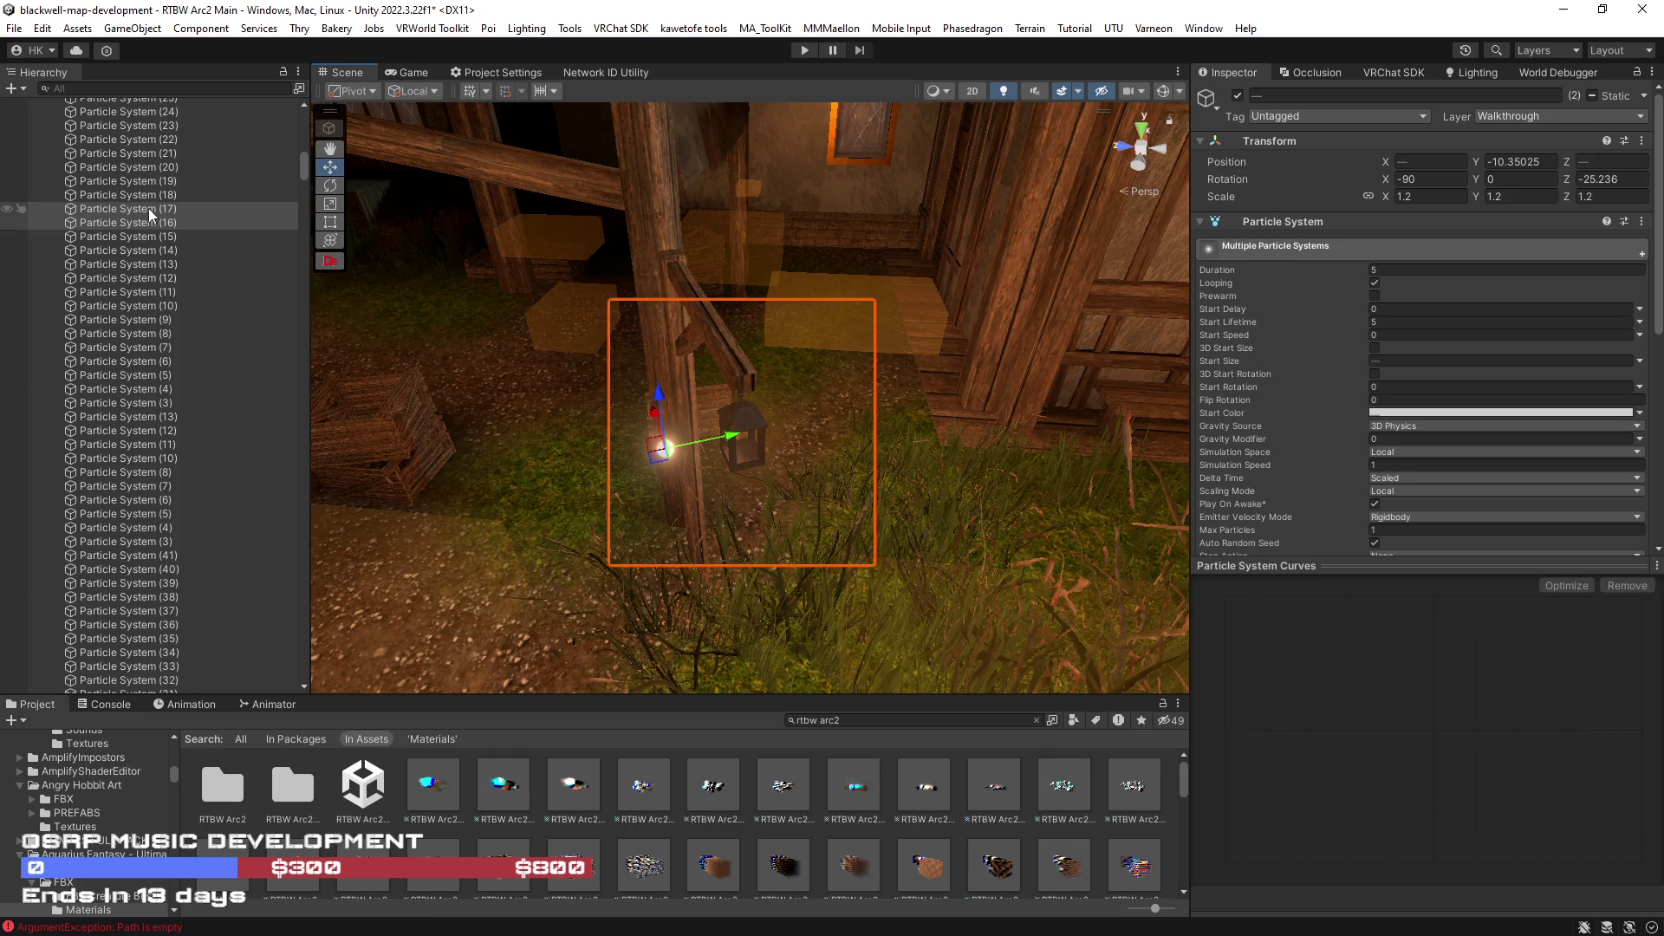
pyautogui.click(148, 208)
pyautogui.keyDown('ctrl'); pyautogui.click(148, 208); pyautogui.keyUp('ctrl')
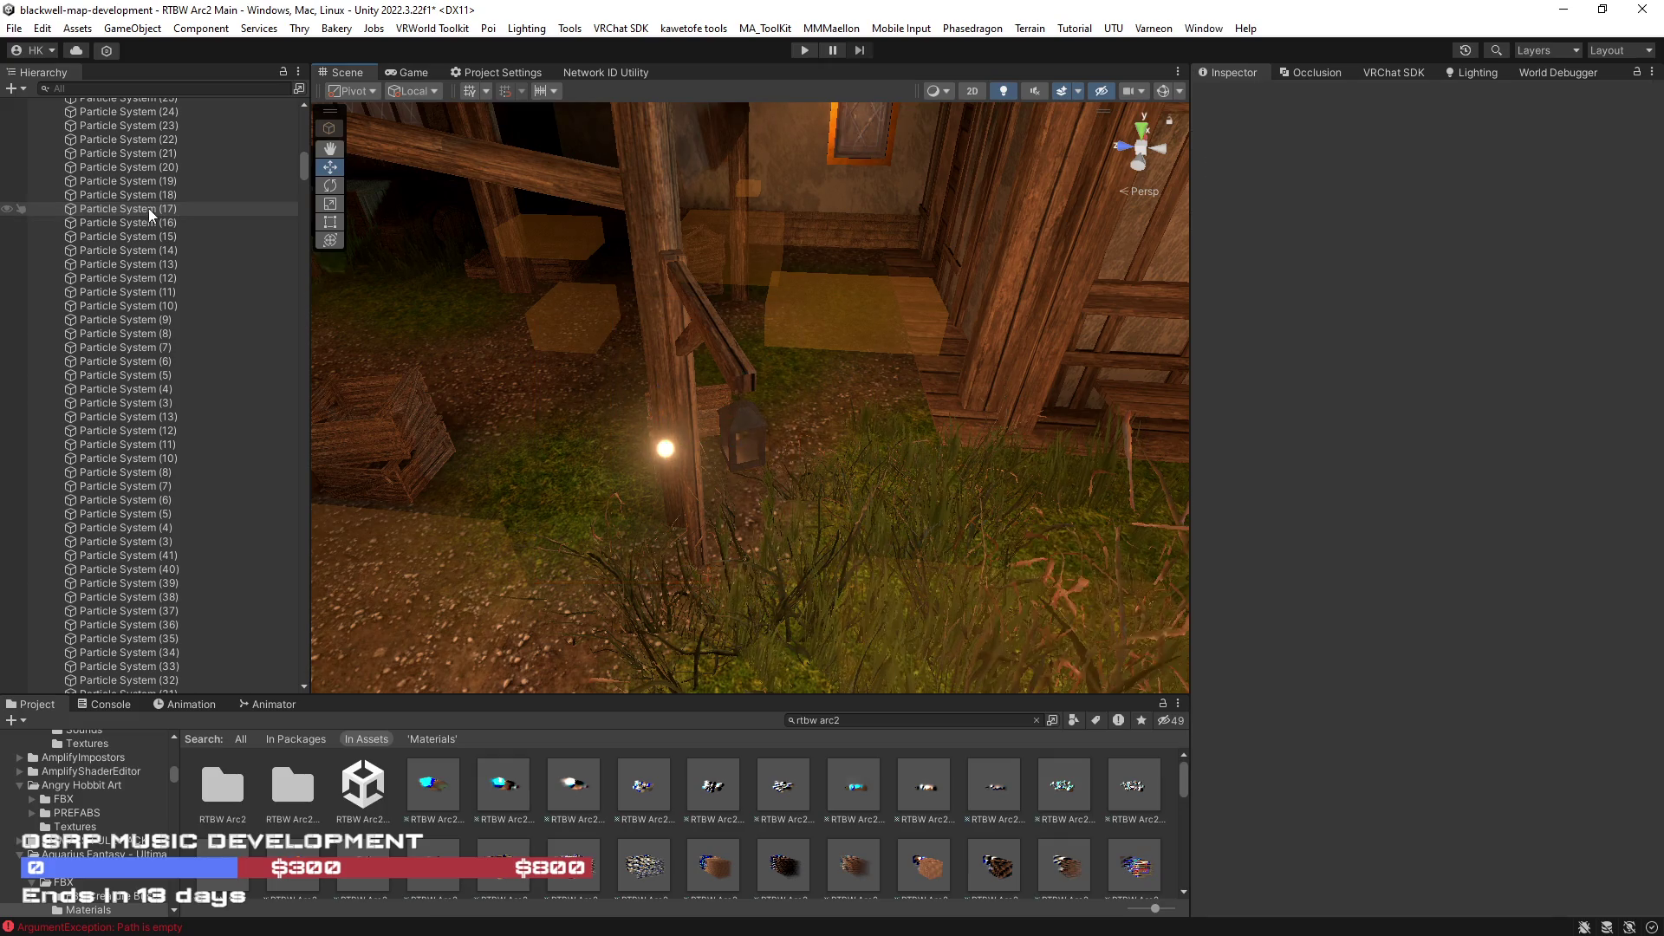
# - Put Particle System (16) back onto the lantern and step the selection to the Lamp object
pyautogui.press('Down')
pyautogui.hotkey('ctrl', 'alt', 'f')
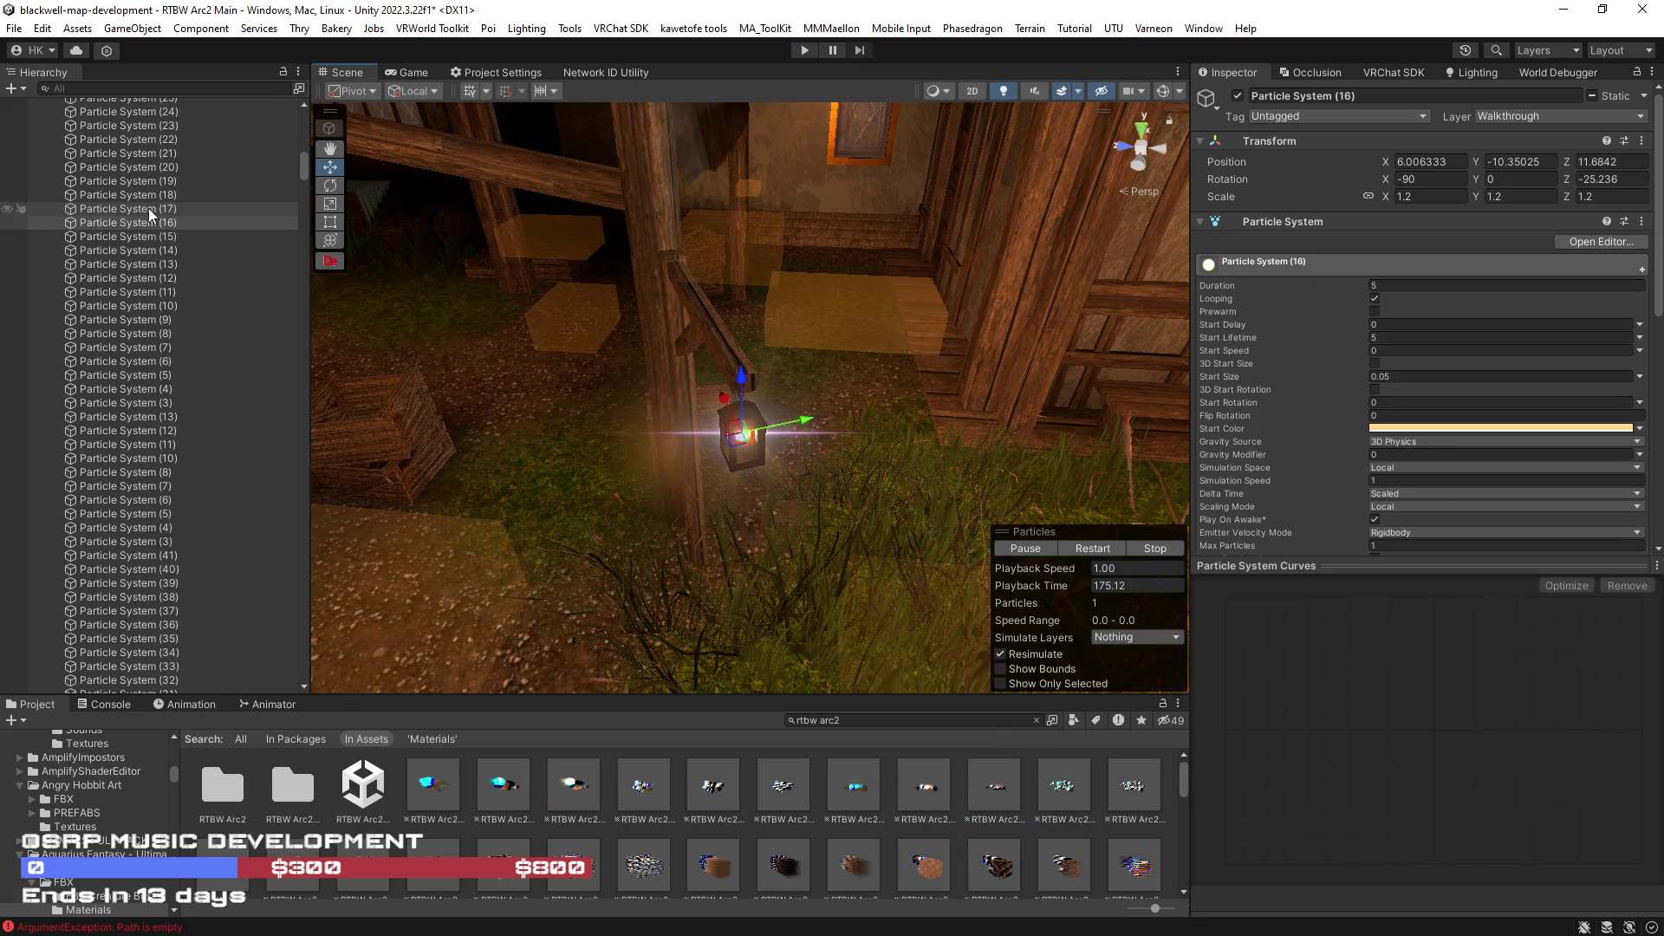
pyautogui.hotkey('ctrl', 'z')
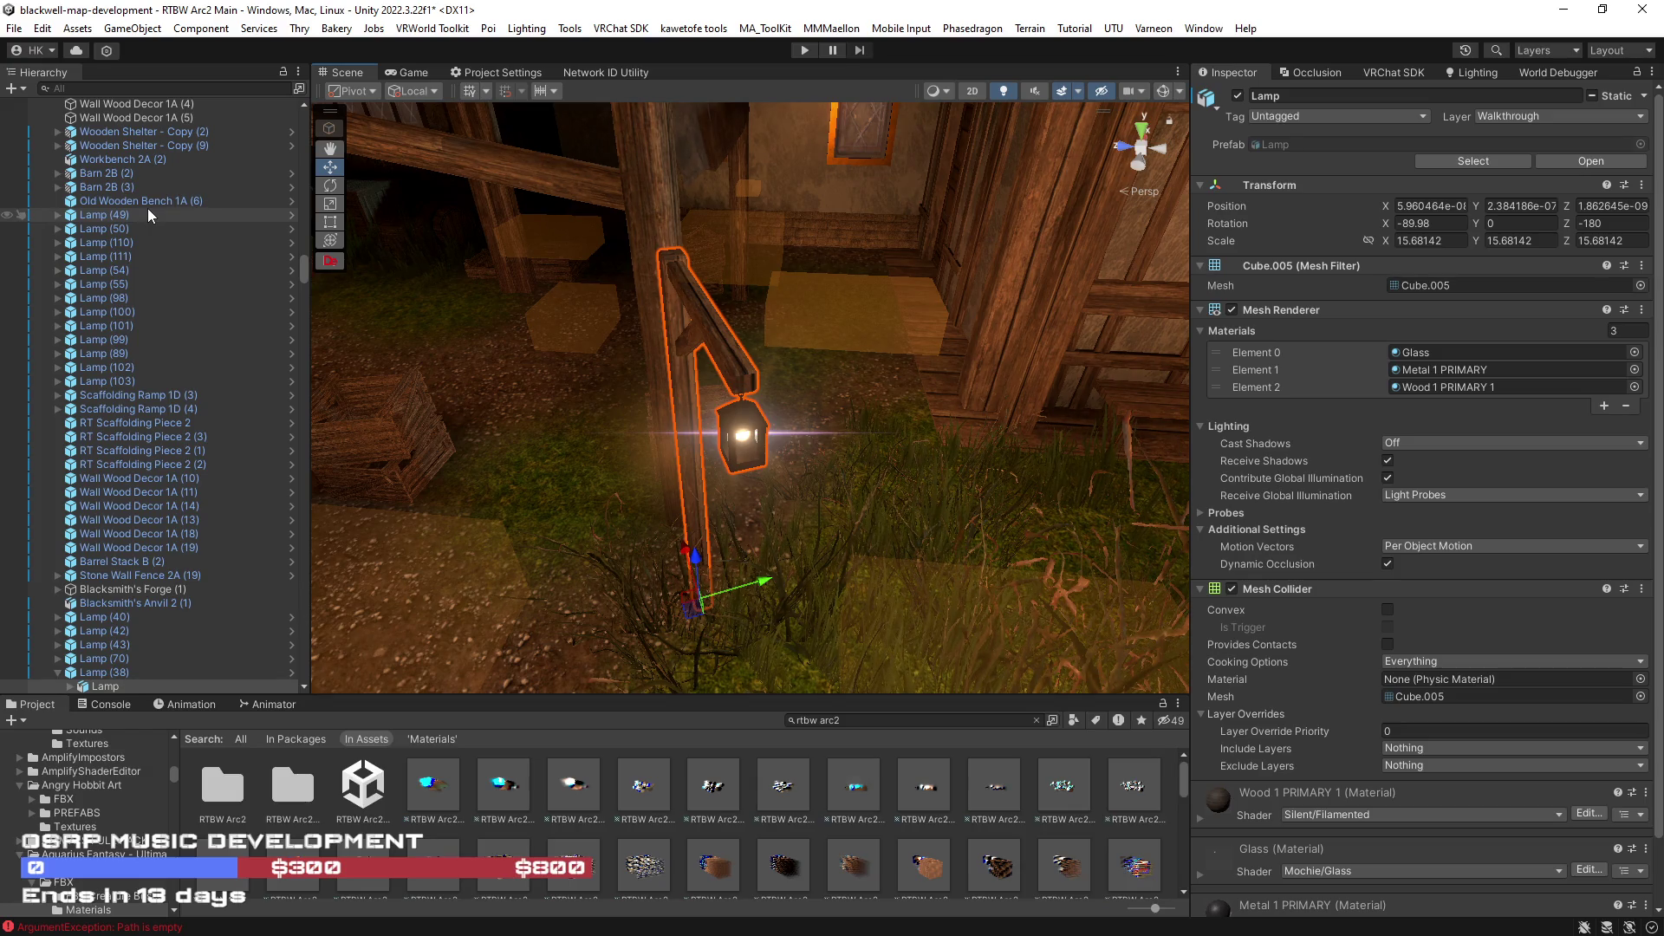
# - Select Particle Systems (17) down to (15) in the Hierarchy
pyautogui.hotkey('ctrl', 'y')
pyautogui.scroll(2, 159, 148)
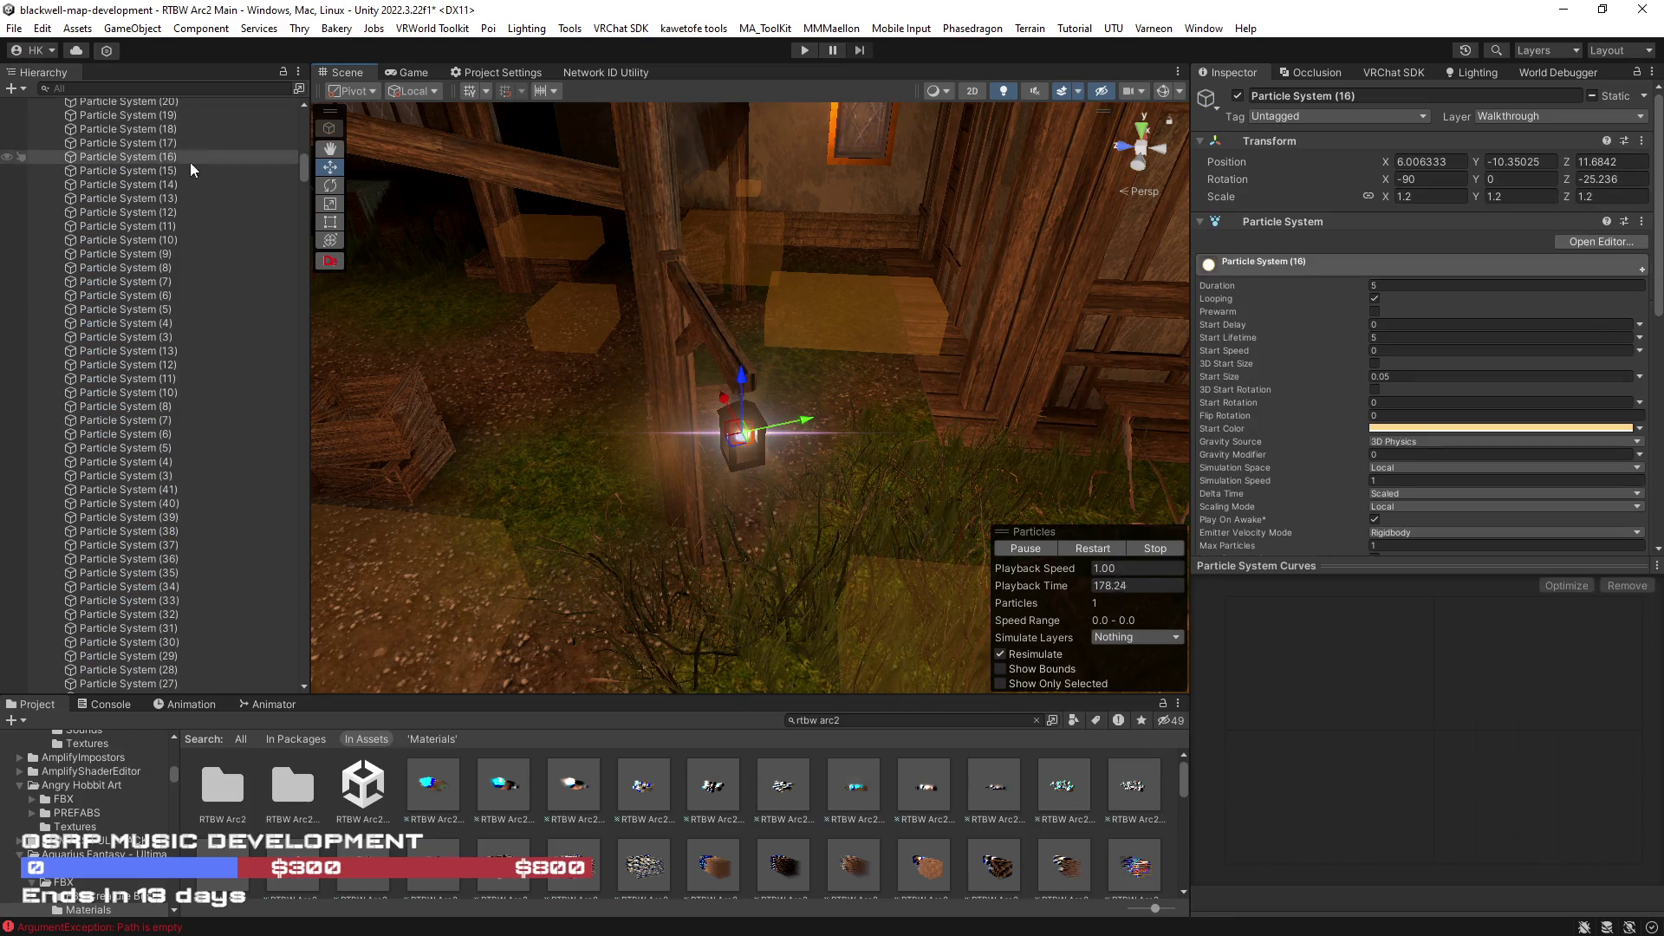
pyautogui.click(163, 144)
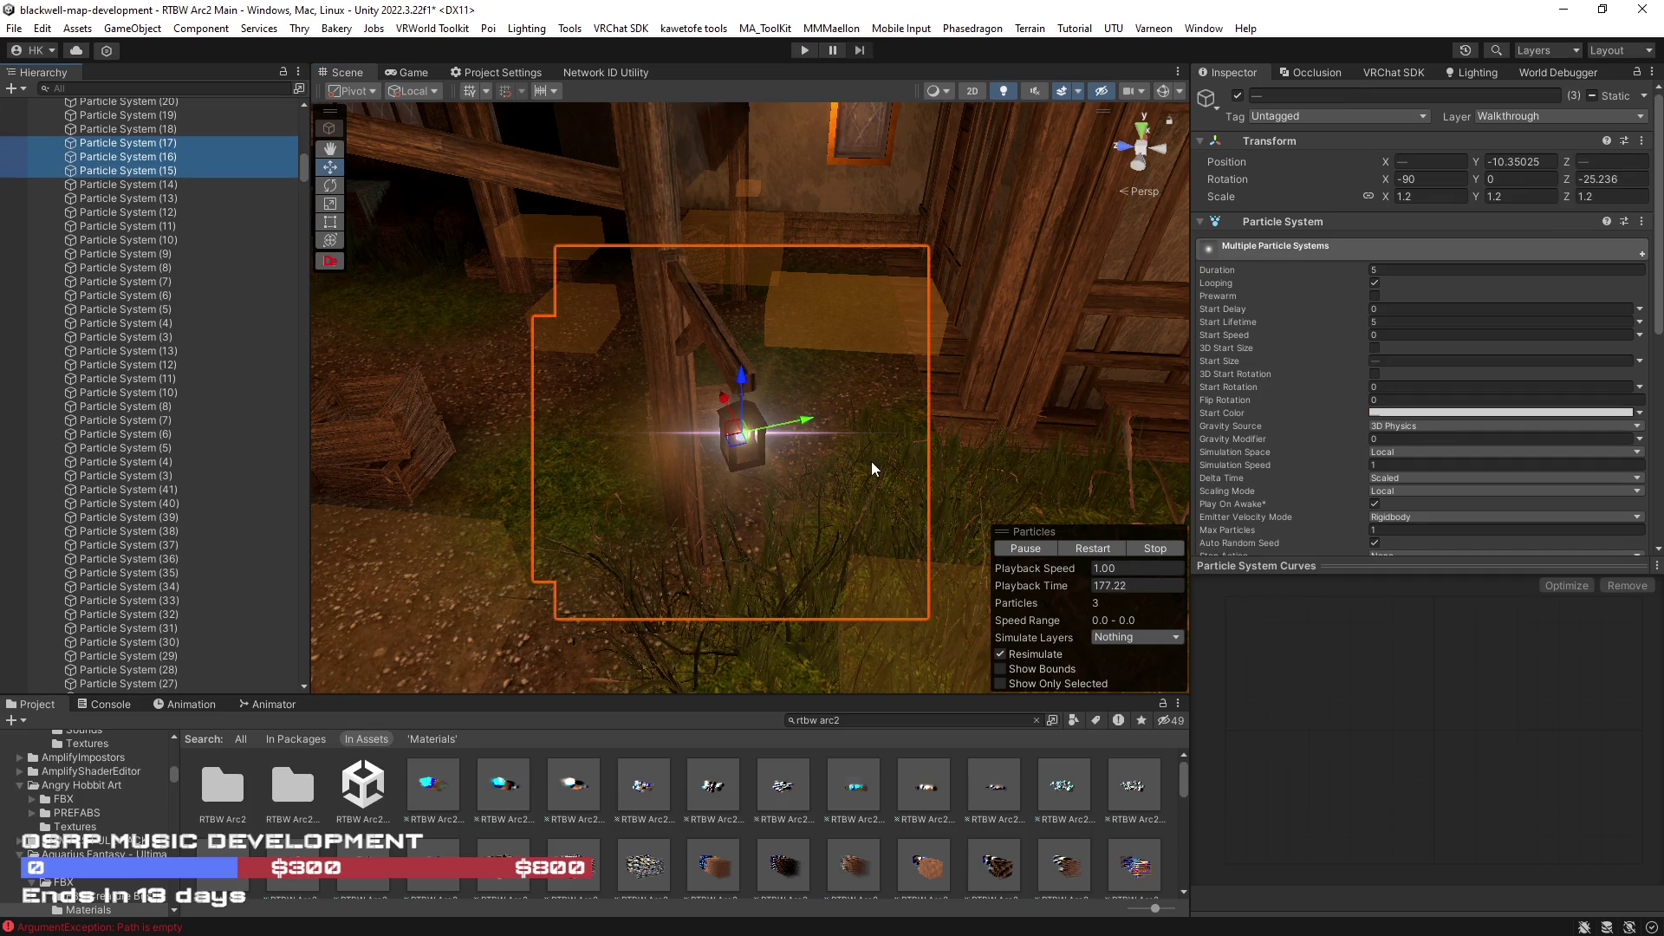
pyautogui.click(167, 157)
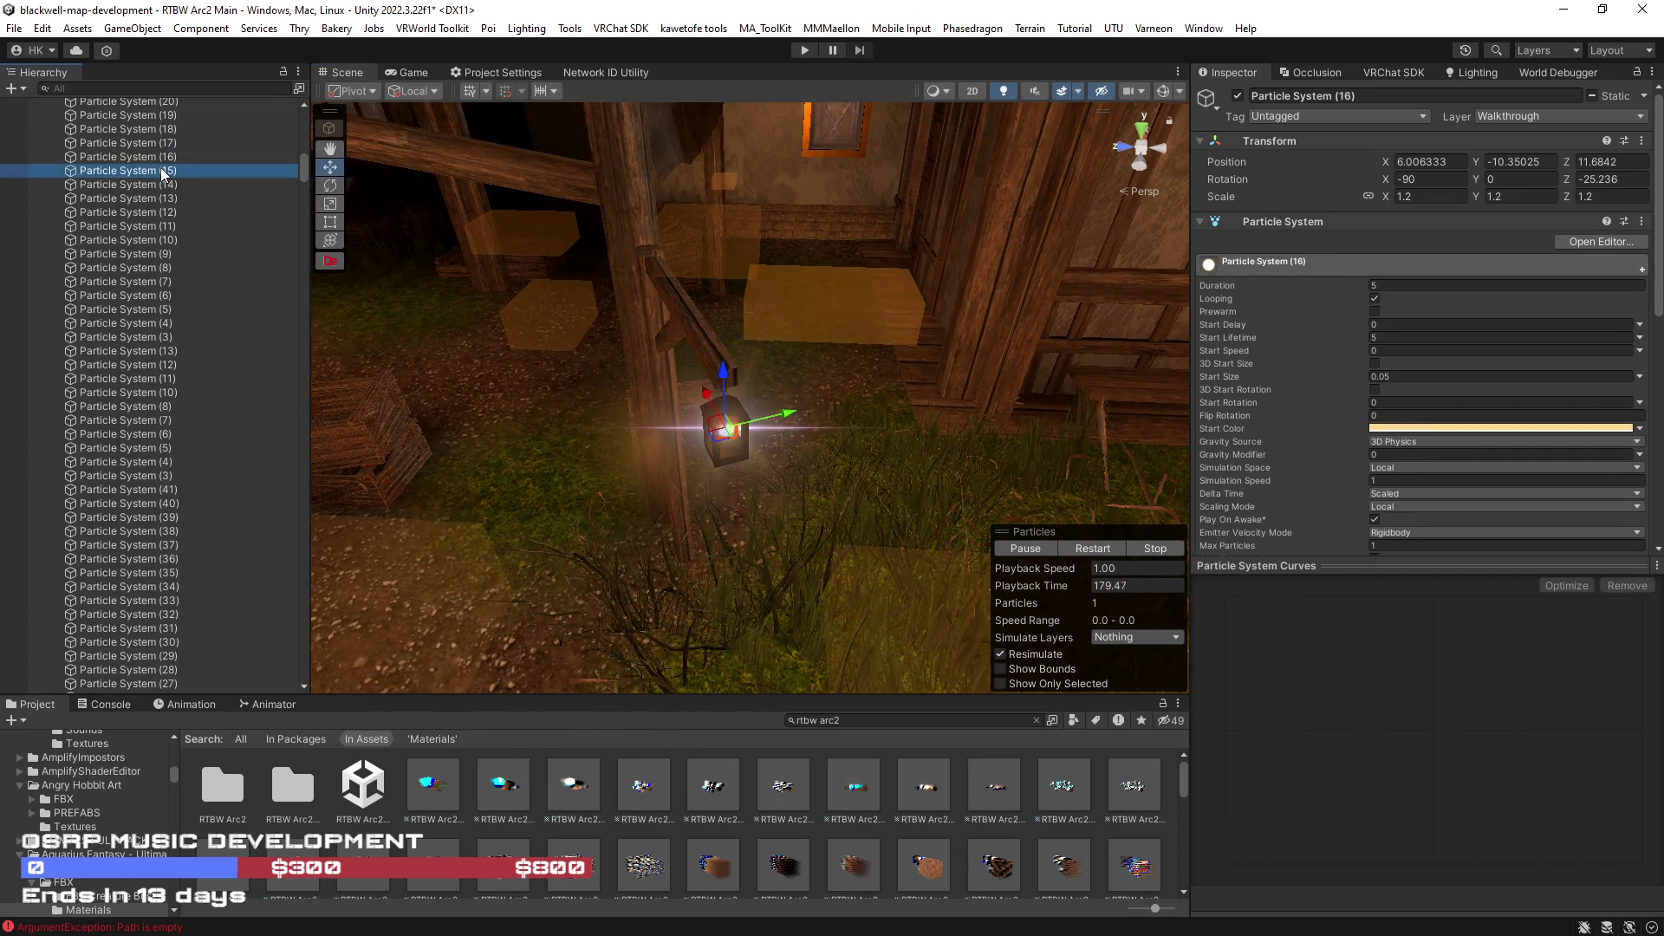
pyautogui.click(155, 142)
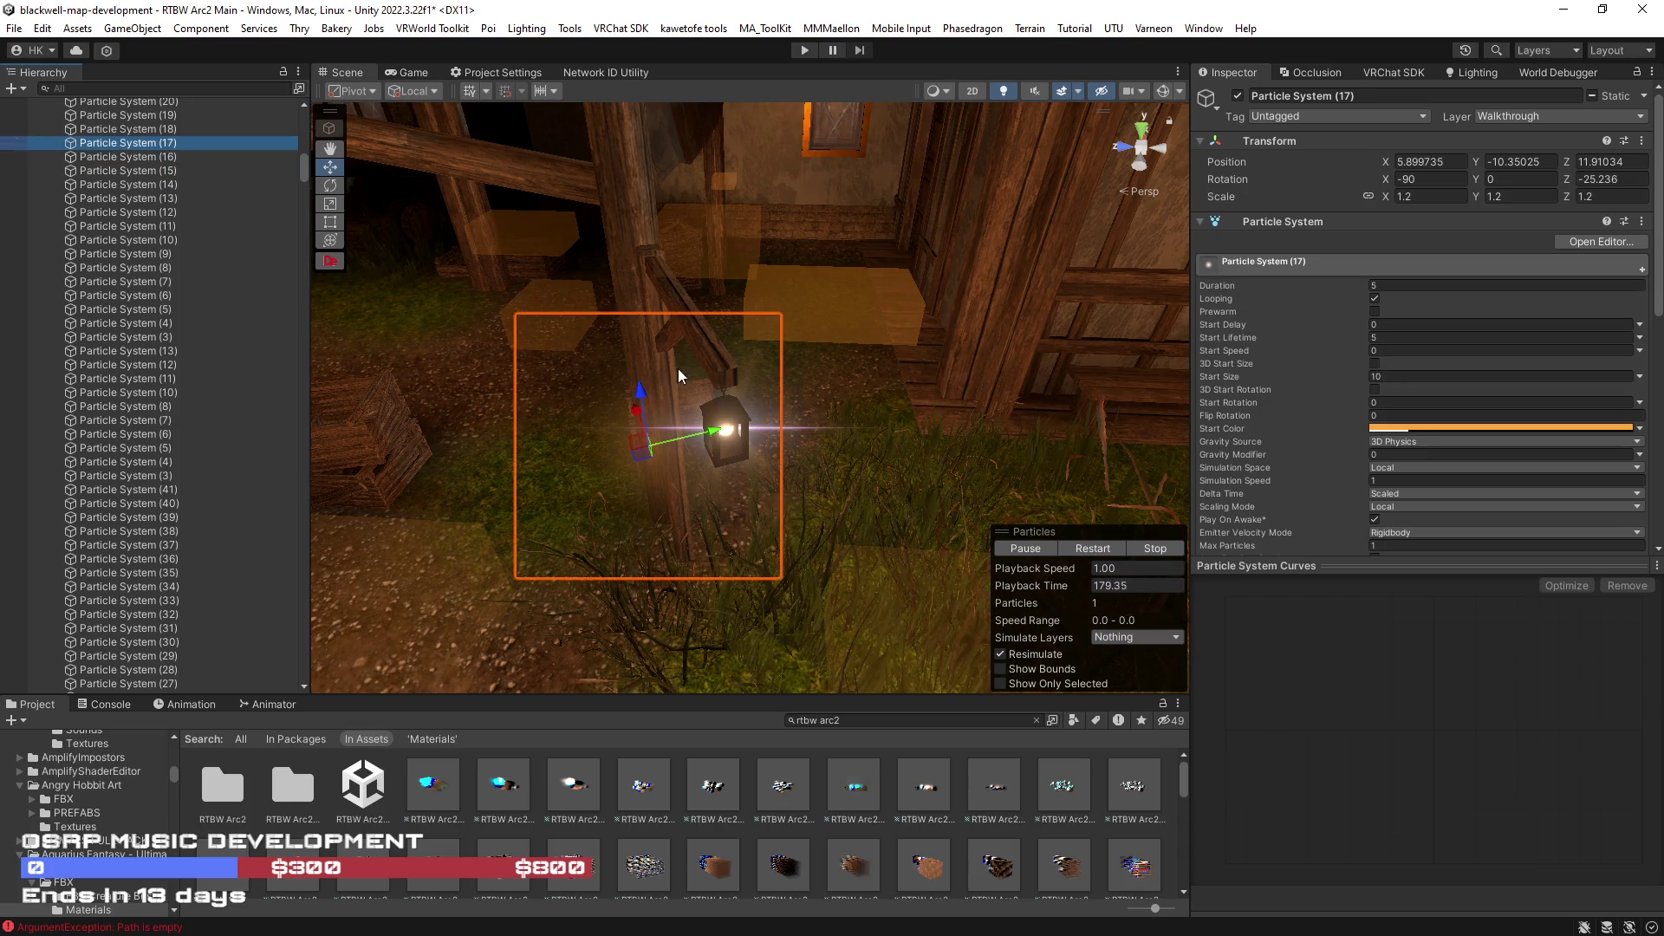
pyautogui.keyDown('shift'); pyautogui.click(178, 171); pyautogui.keyUp('shift')
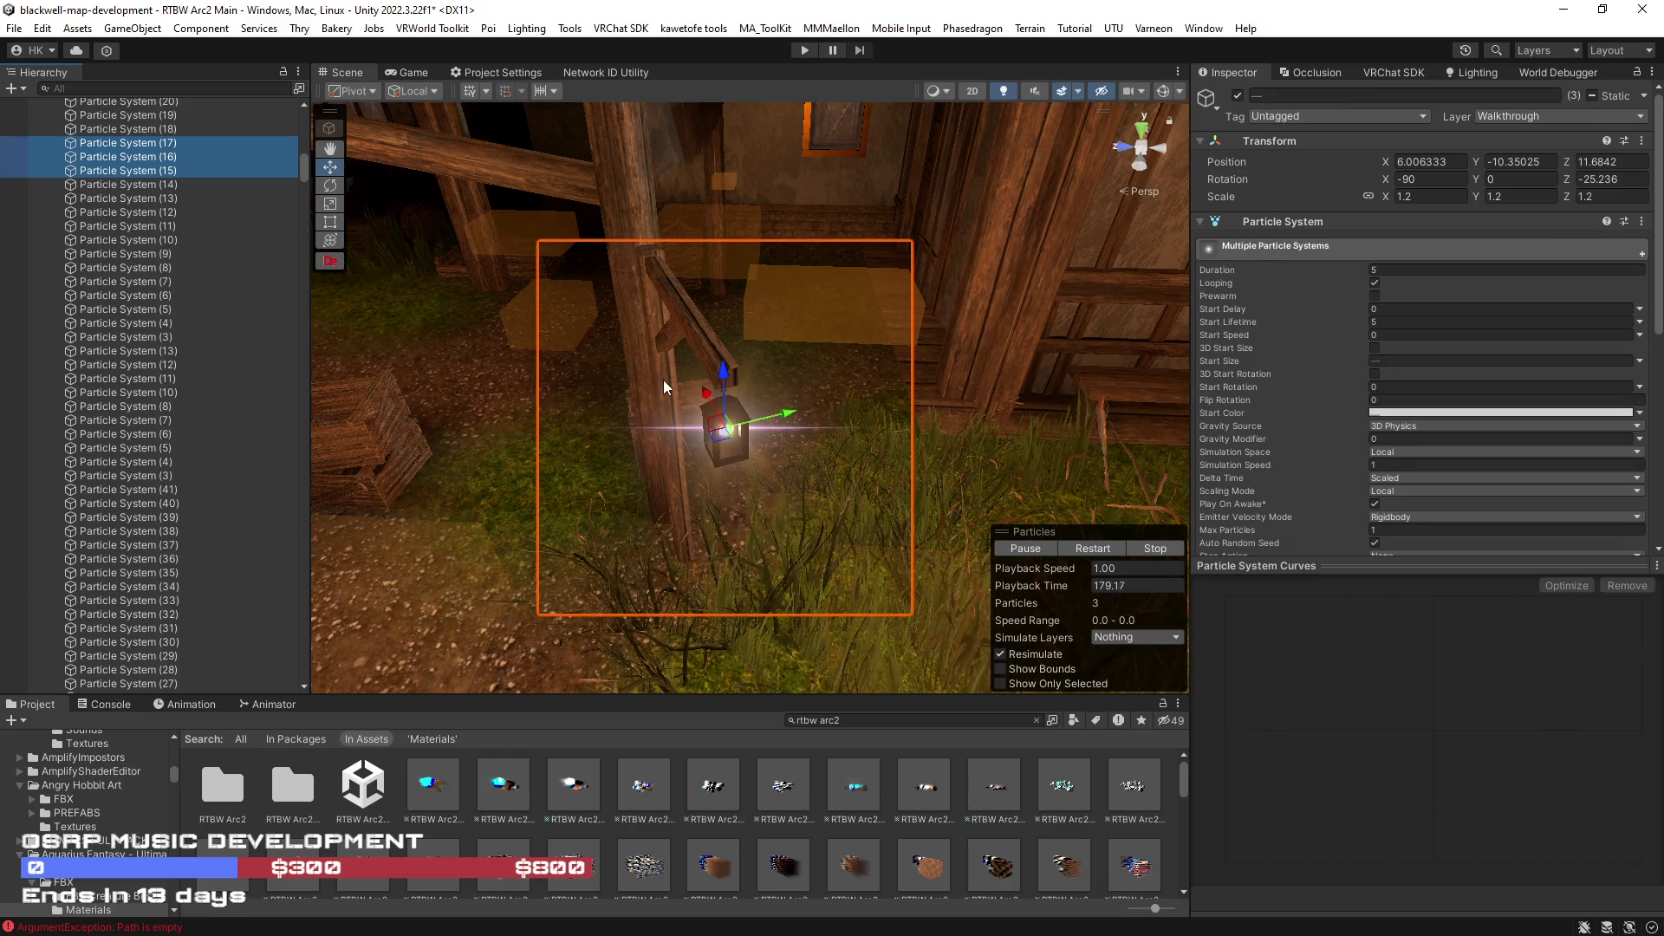
# - Duplicate the three particle systems as (48)–(50) and pull the view back
pyautogui.hotkey('ctrl', 'd')
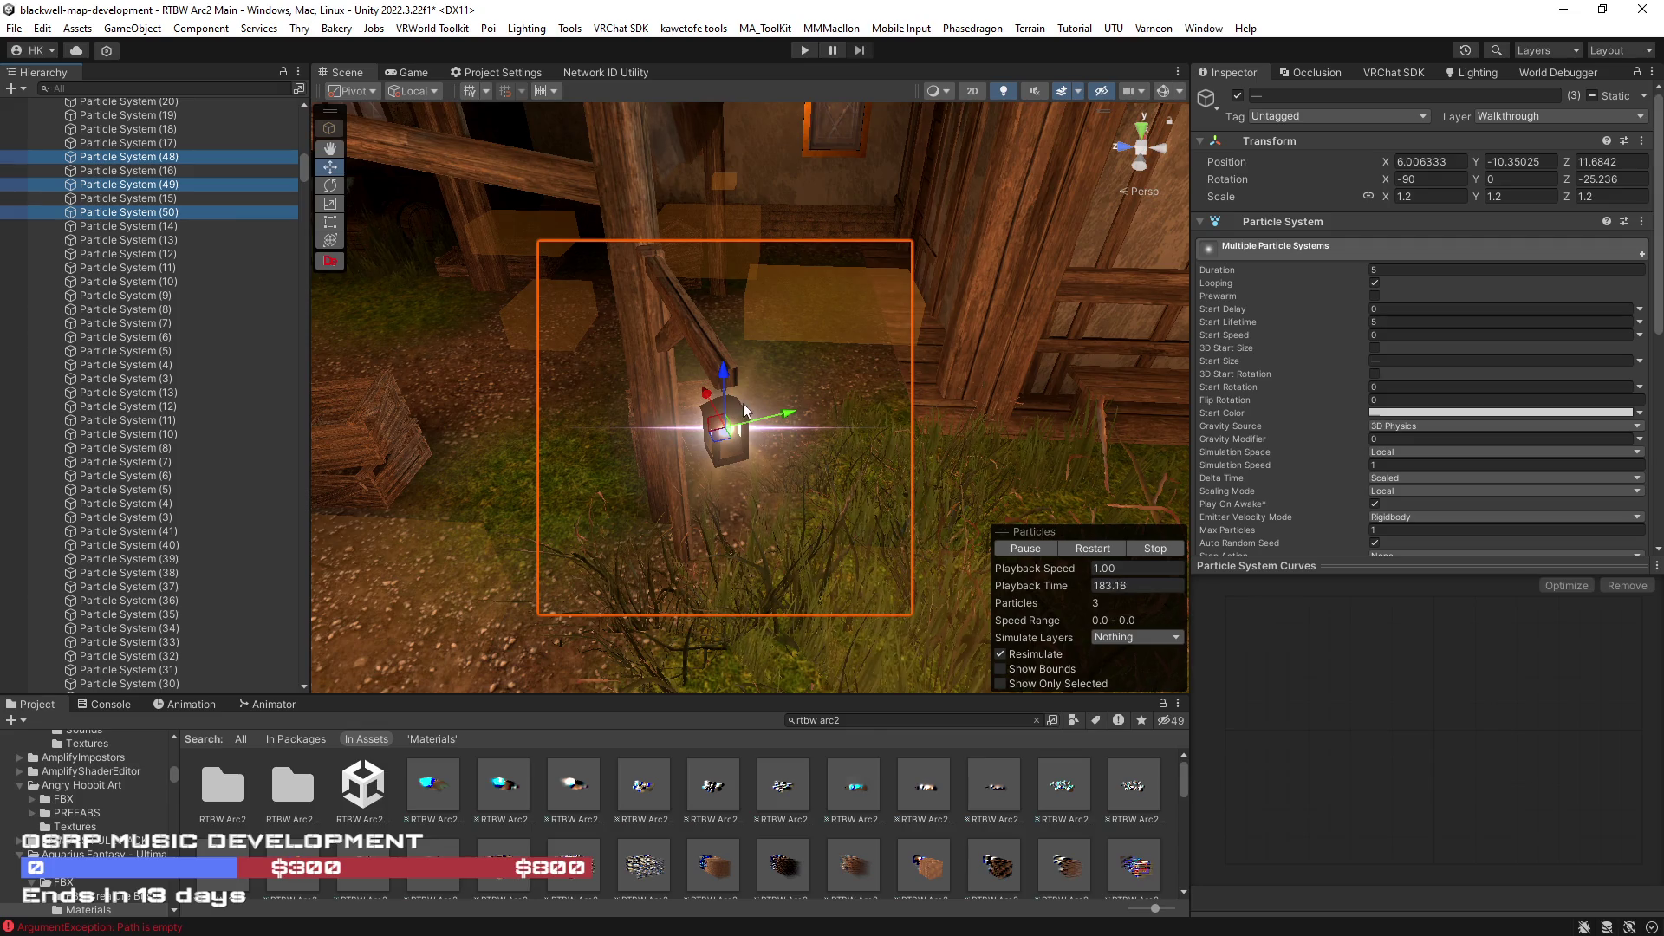
pyautogui.moveTo(883, 485)
pyautogui.mouseDown()
pyautogui.moveTo(678, 466)
pyautogui.moveTo(953, 569)
pyautogui.moveTo(561, 254)
pyautogui.moveTo(578, 203)
pyautogui.moveTo(668, 335)
pyautogui.moveTo(685, 332)
pyautogui.moveTo(667, 279)
pyautogui.mouseUp()
# - Fly around the lanterns by the house and fence, then save the scene
pyautogui.moveTo(870, 534)
pyautogui.mouseDown()
pyautogui.moveTo(798, 429)
pyautogui.moveTo(754, 409)
pyautogui.moveTo(744, 504)
pyautogui.moveTo(725, 297)
pyautogui.moveTo(1041, 336)
pyautogui.moveTo(911, 454)
pyautogui.mouseUp()
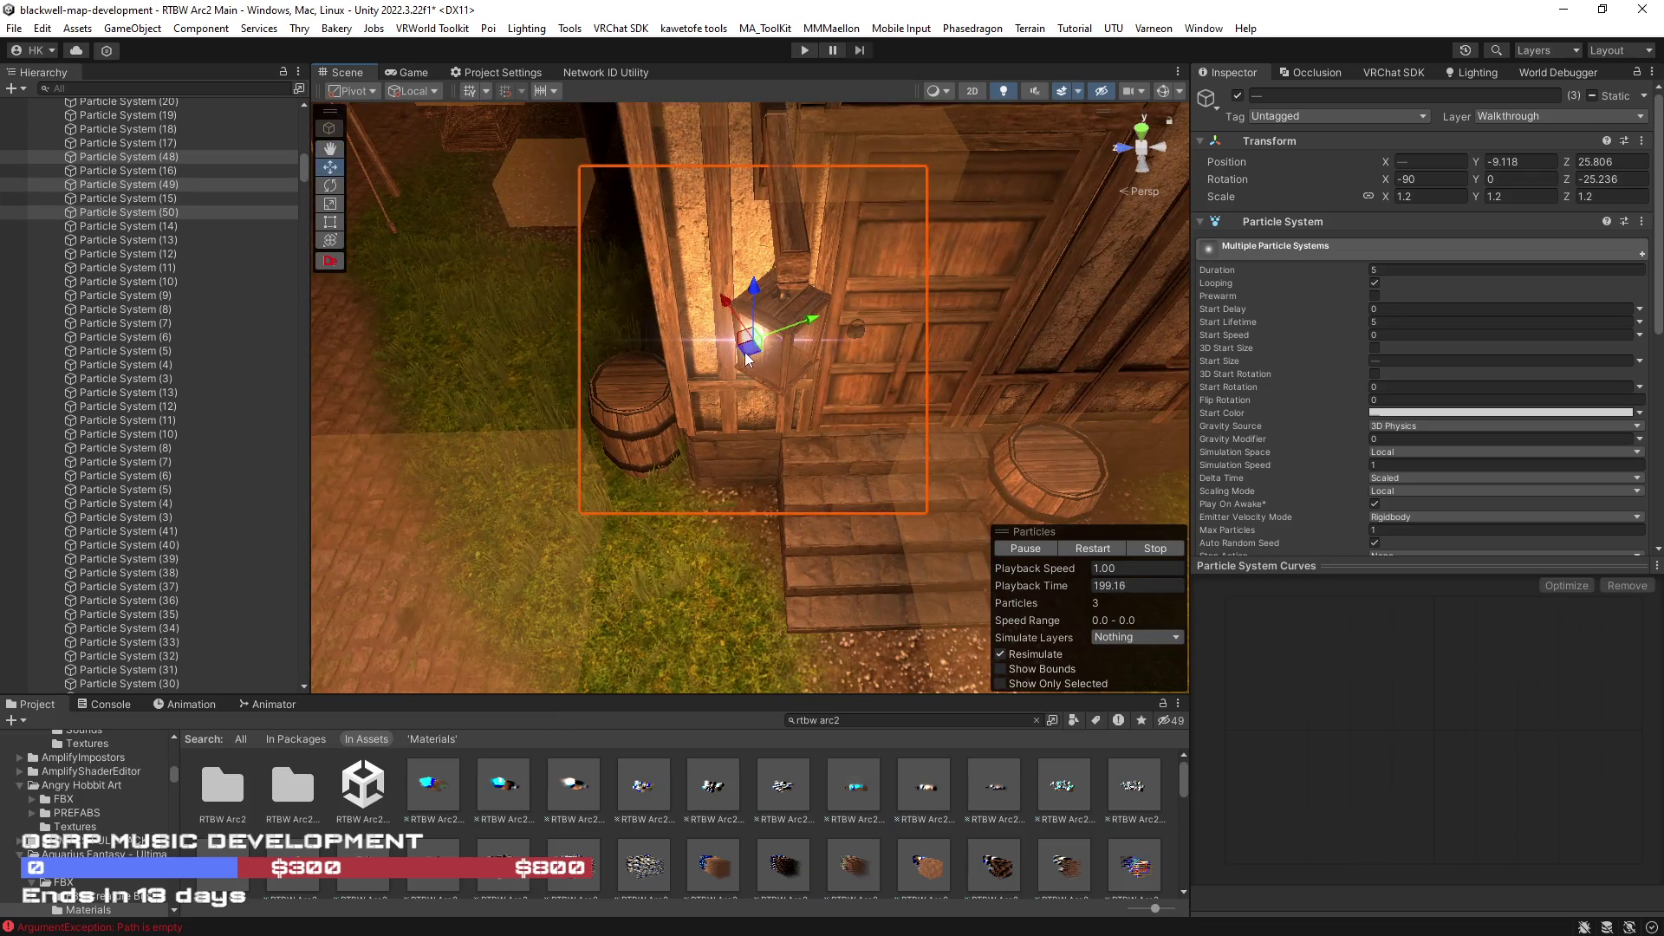
pyautogui.moveTo(747, 362)
pyautogui.mouseDown()
pyautogui.moveTo(675, 341)
pyautogui.moveTo(665, 208)
pyautogui.mouseUp()
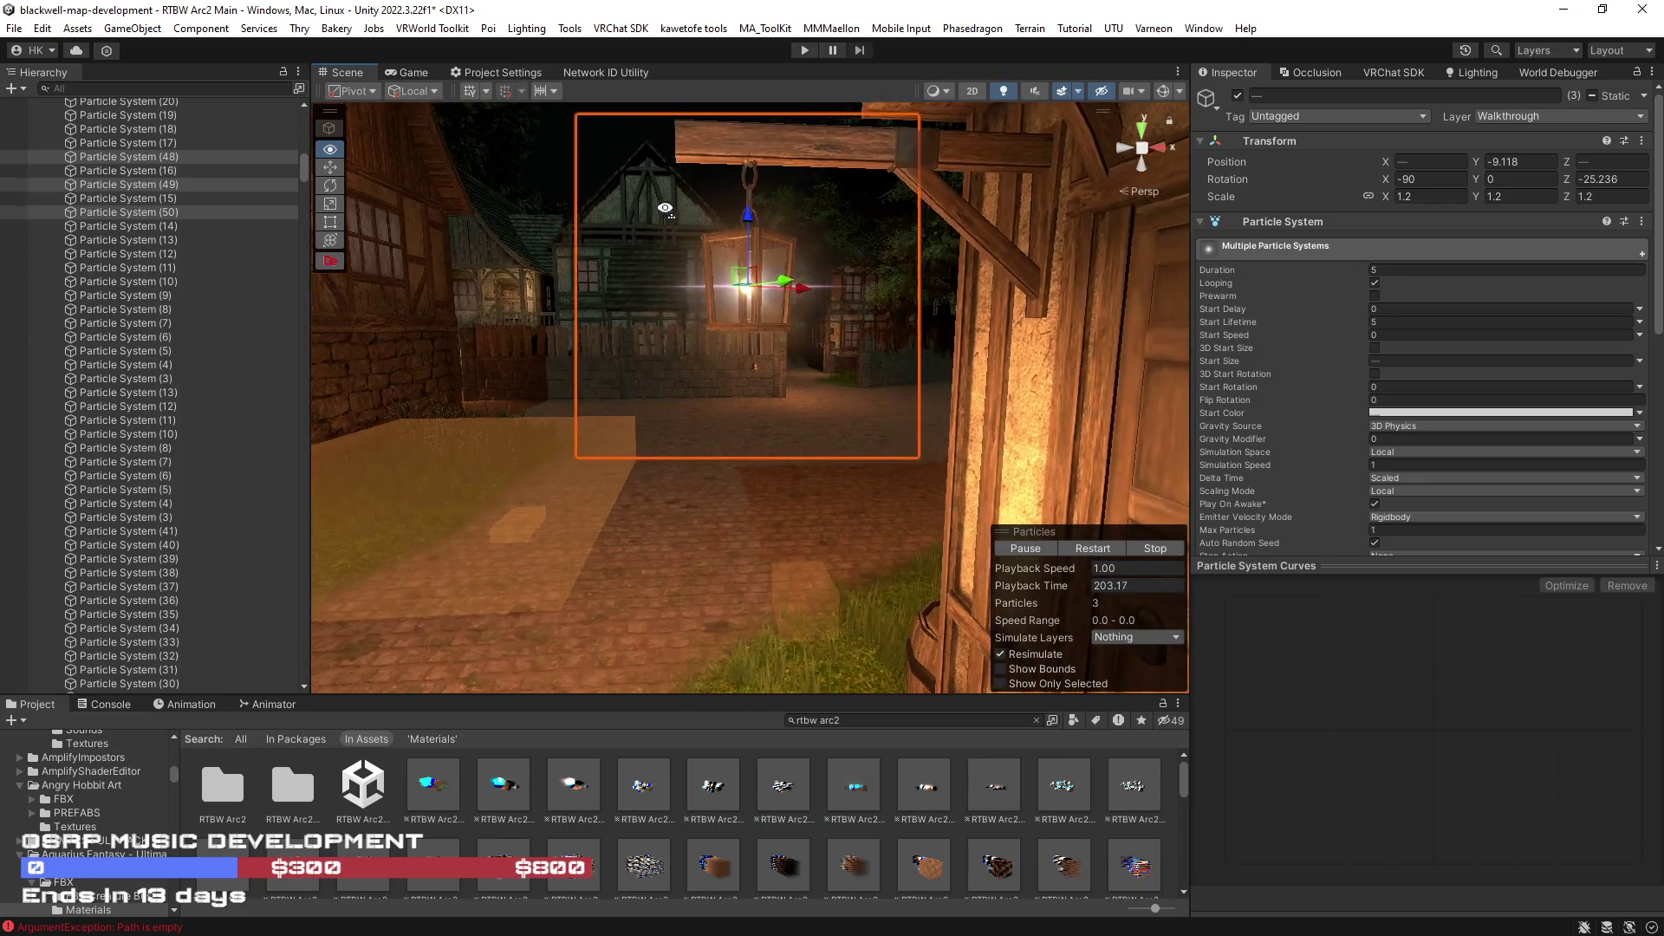
pyautogui.moveTo(664, 208)
pyautogui.mouseDown()
pyautogui.moveTo(835, 301)
pyautogui.moveTo(819, 302)
pyautogui.moveTo(823, 511)
pyautogui.mouseUp()
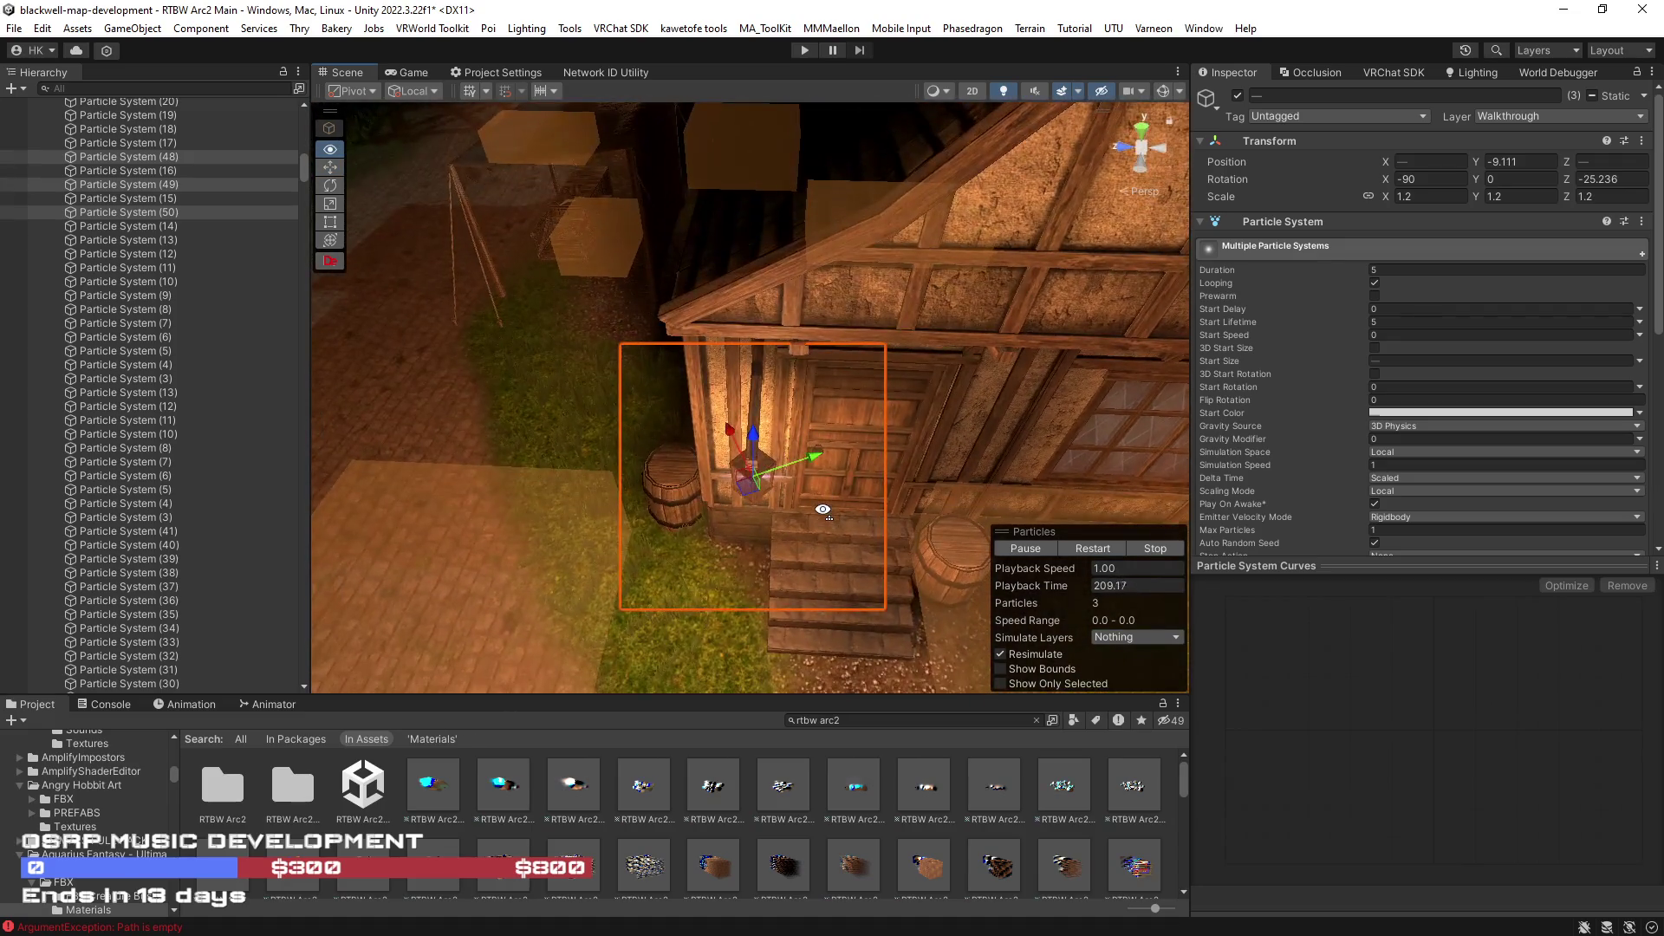
pyautogui.moveTo(823, 510)
pyautogui.mouseDown()
pyautogui.moveTo(1272, 327)
pyautogui.moveTo(692, 319)
pyautogui.mouseUp()
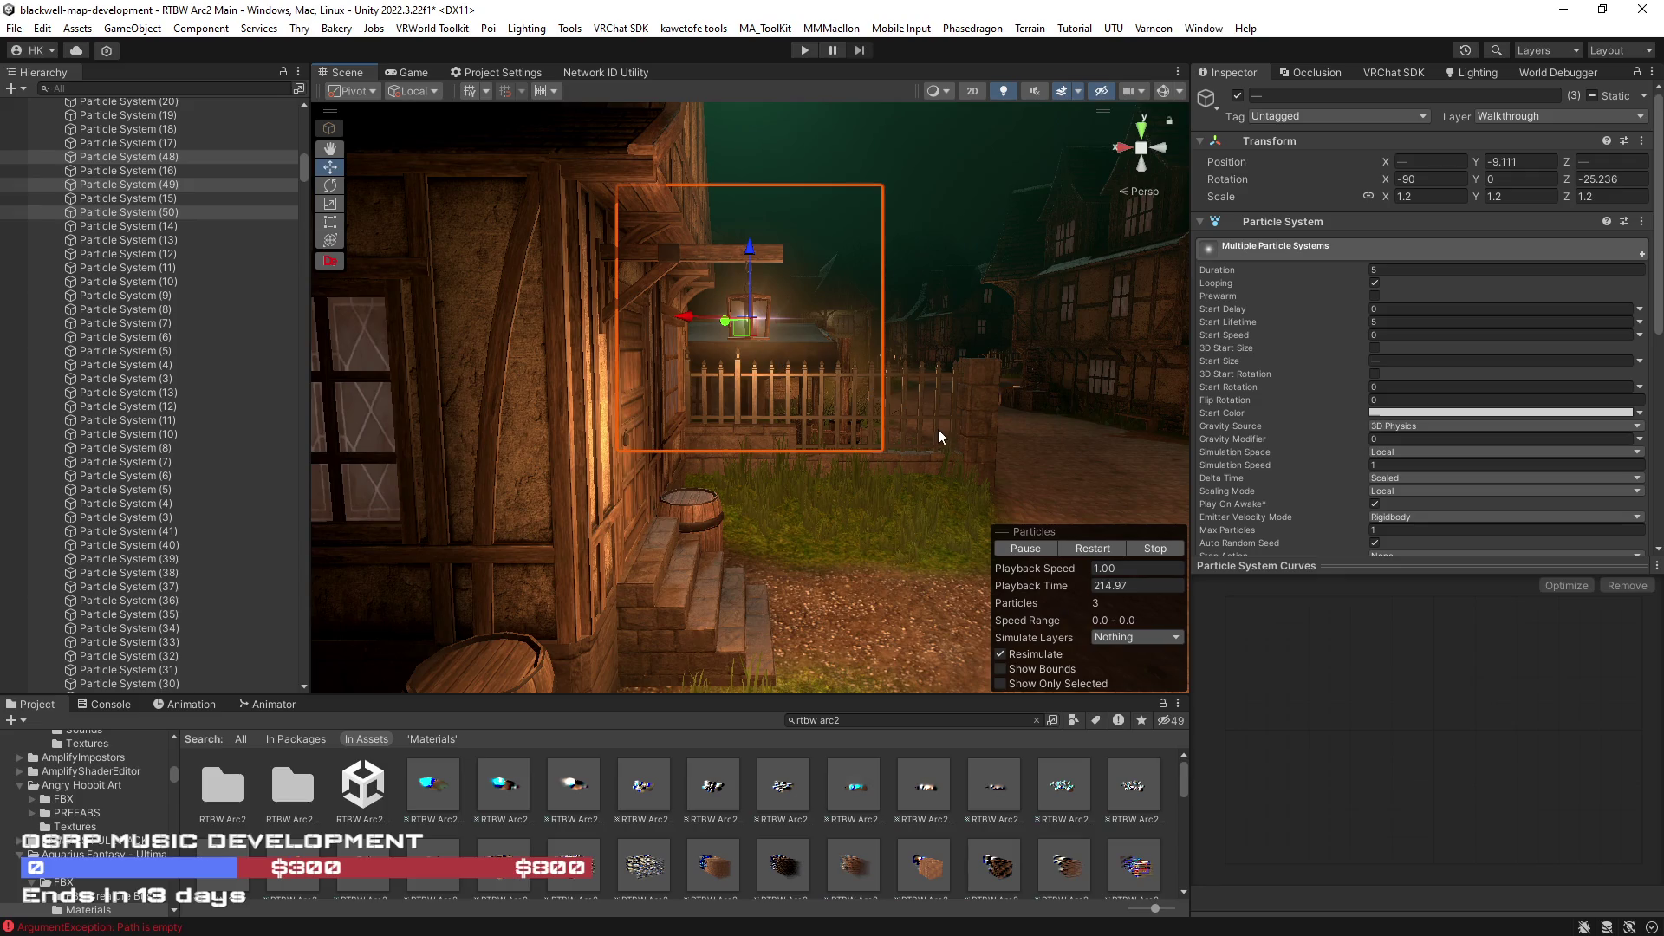
pyautogui.hotkey('ctrl', 's')
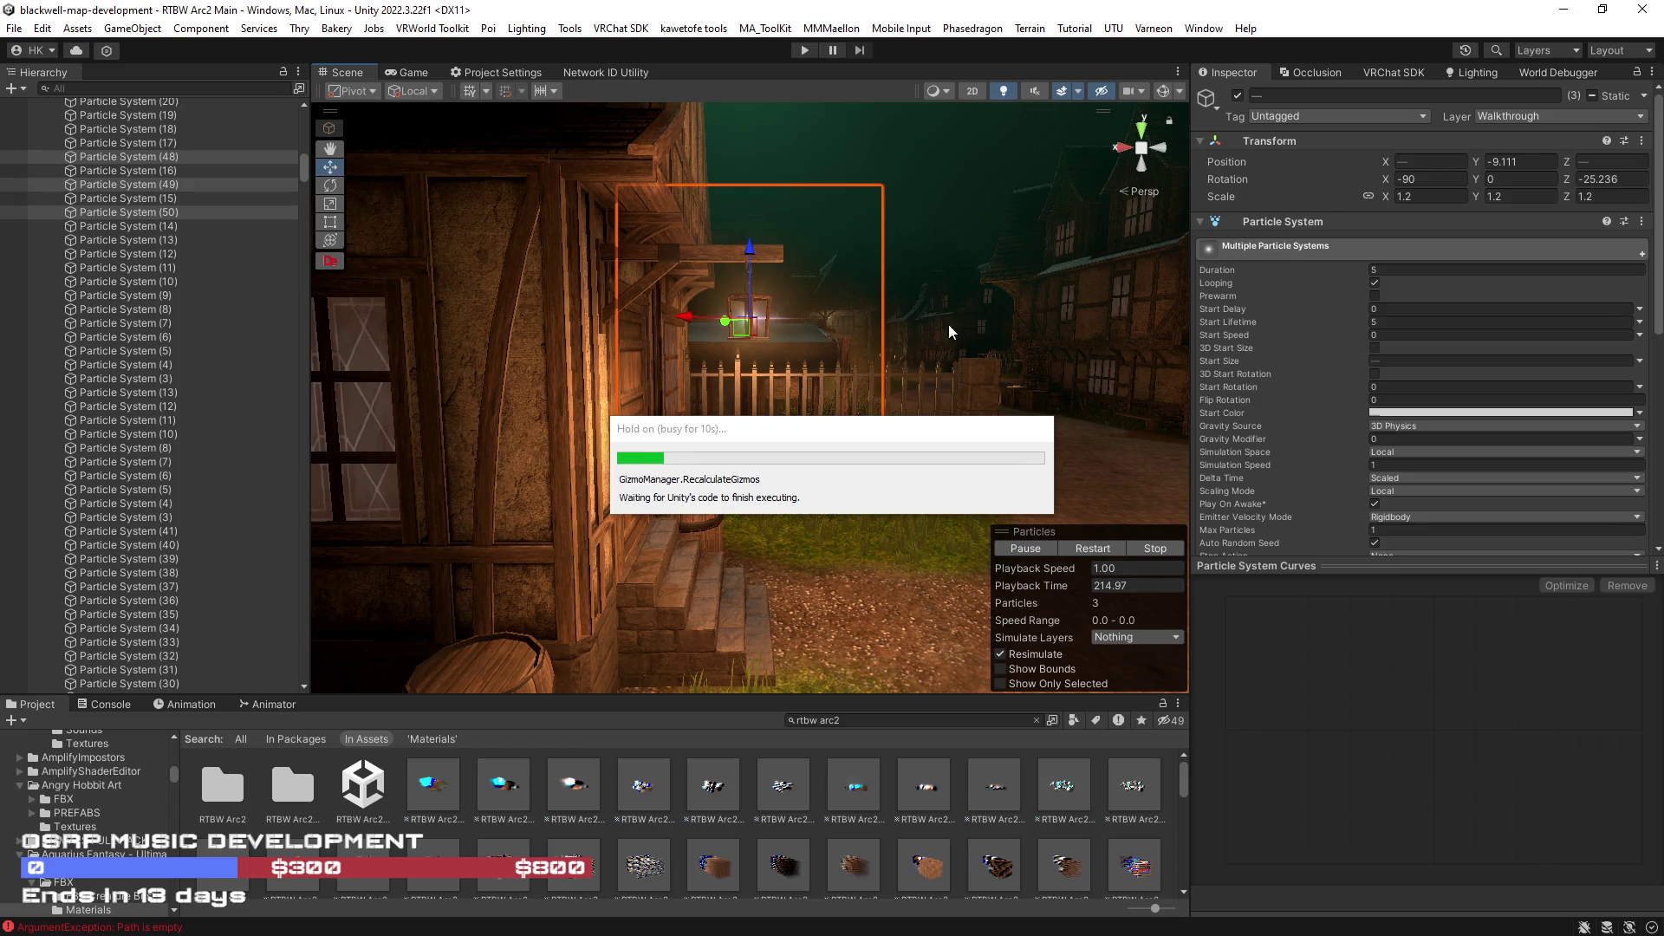
# - Fly back through the village and select the lantern on the town house wall
pyautogui.moveTo(897, 322)
pyautogui.mouseDown()
pyautogui.moveTo(653, 316)
pyautogui.moveTo(822, 288)
pyautogui.mouseUp()
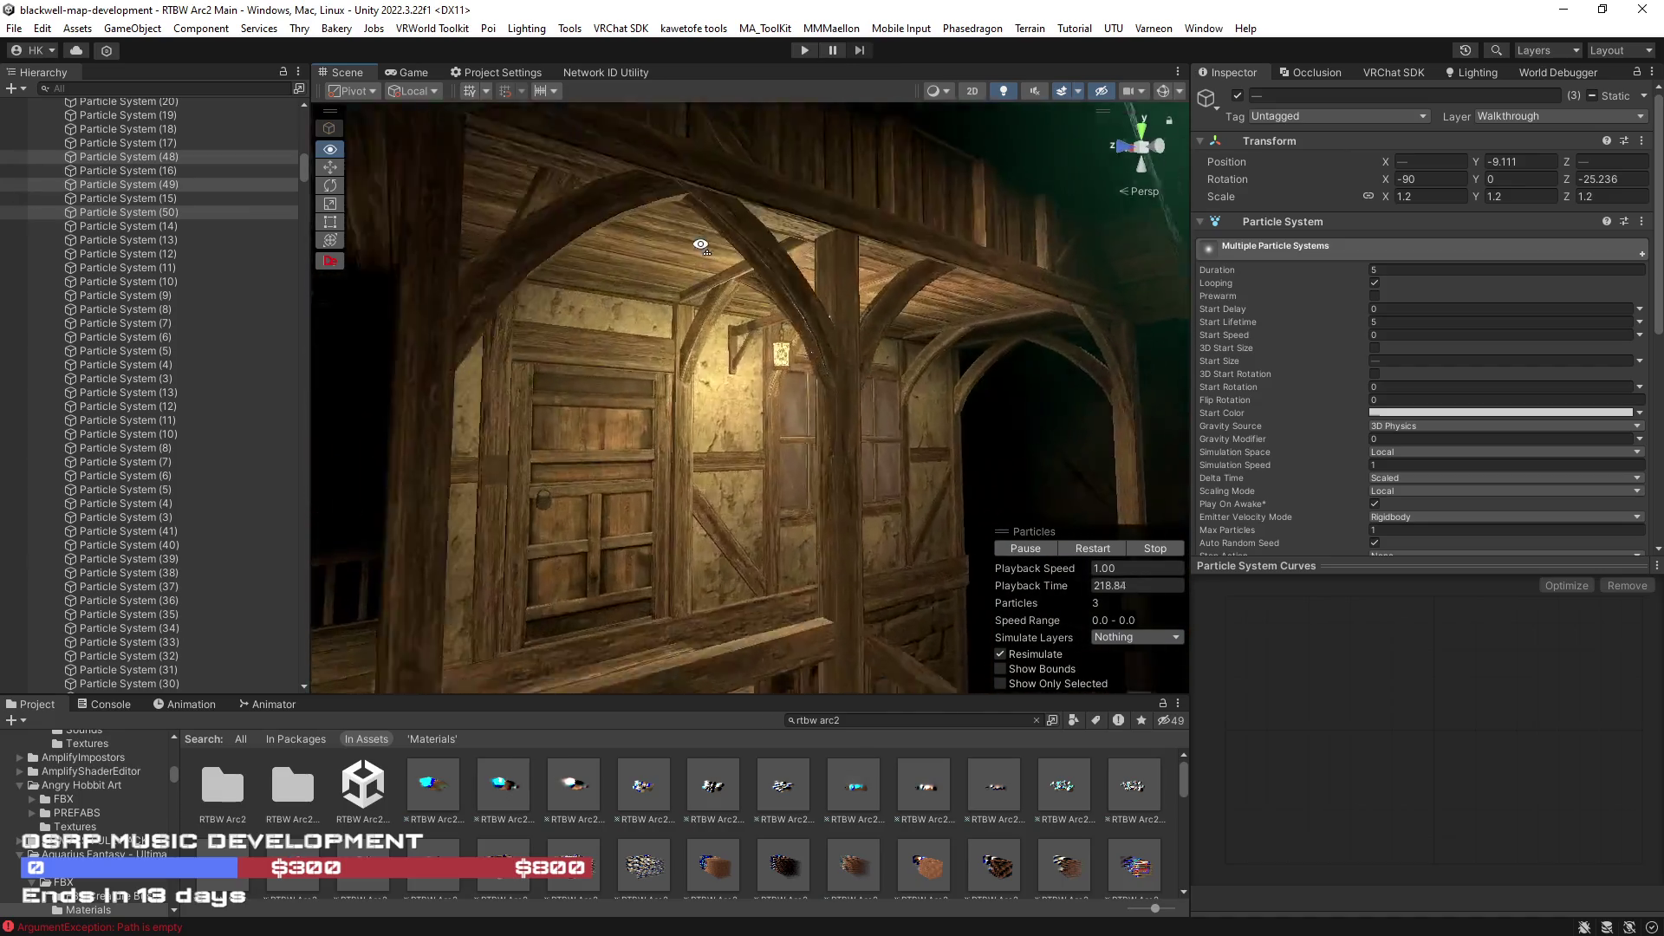
pyautogui.scroll(3, 823, 289)
pyautogui.scroll(2, 824, 291)
pyautogui.click(815, 312)
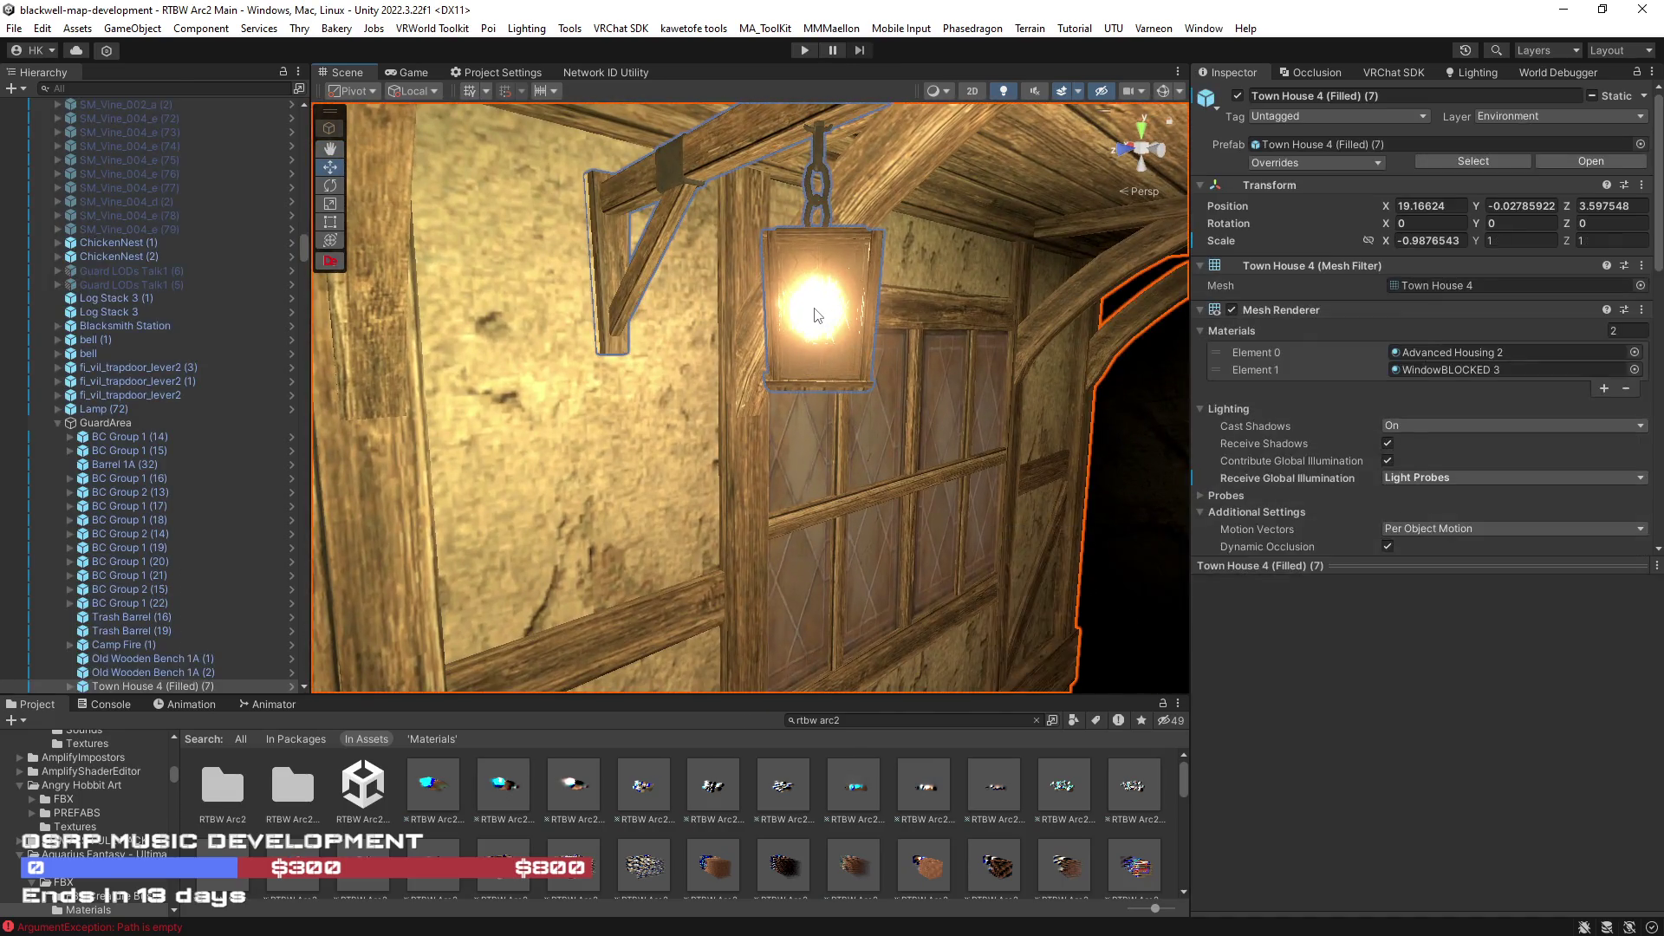
pyautogui.moveTo(814, 315); pyautogui.dragTo(788, 313)
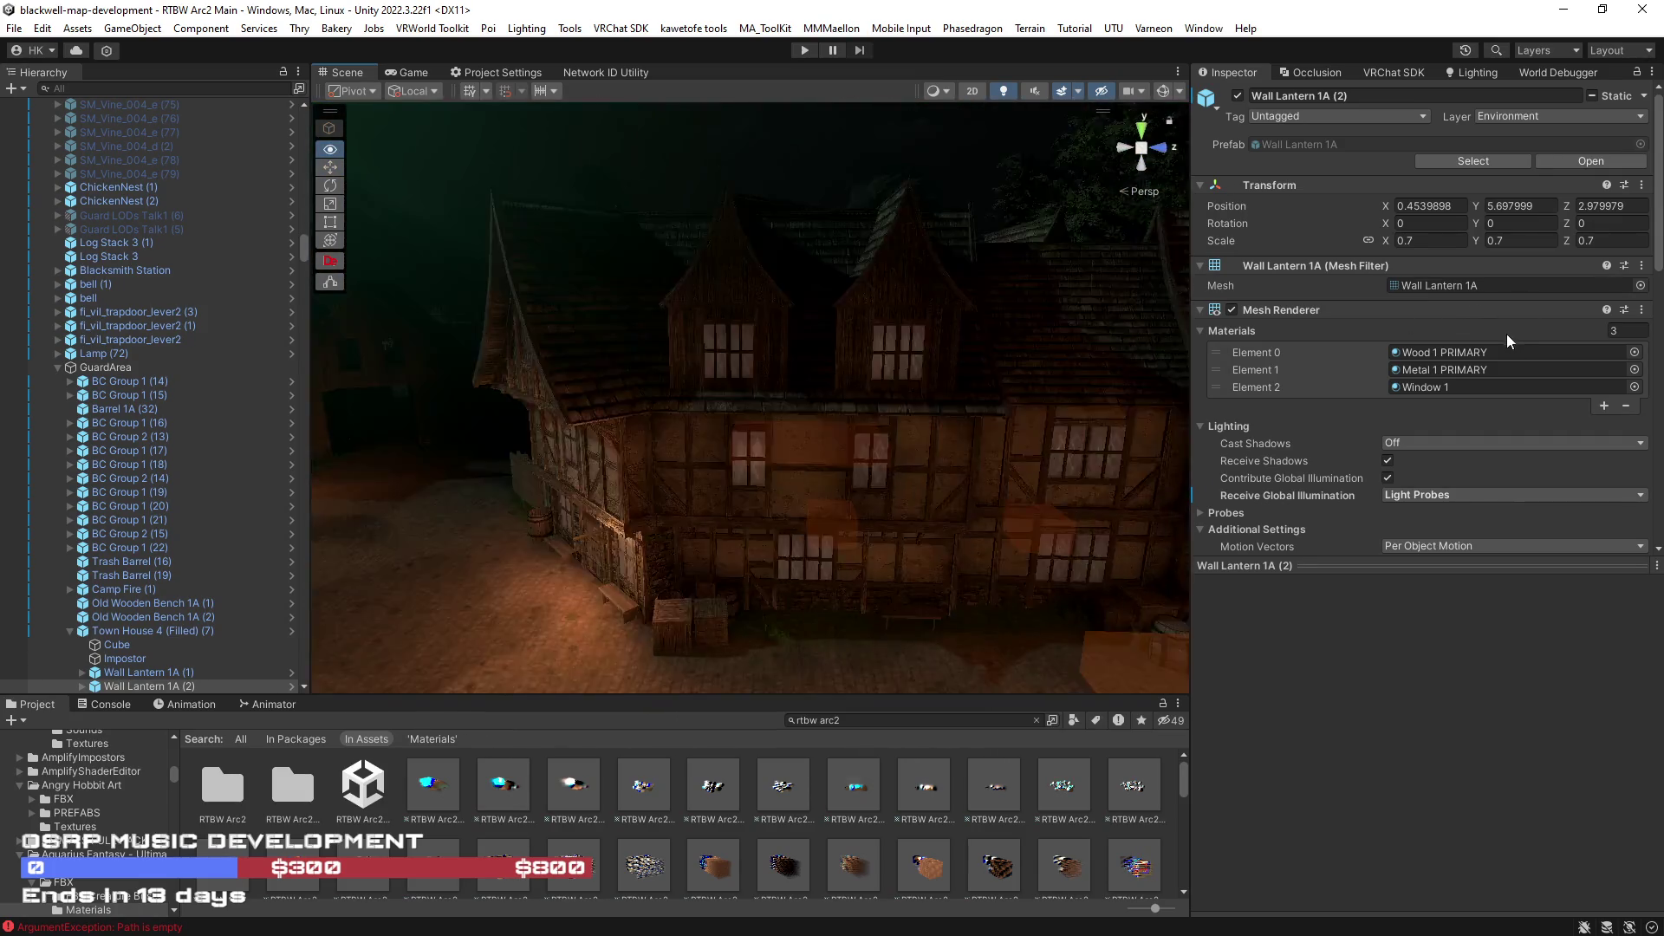
pyautogui.press('f')
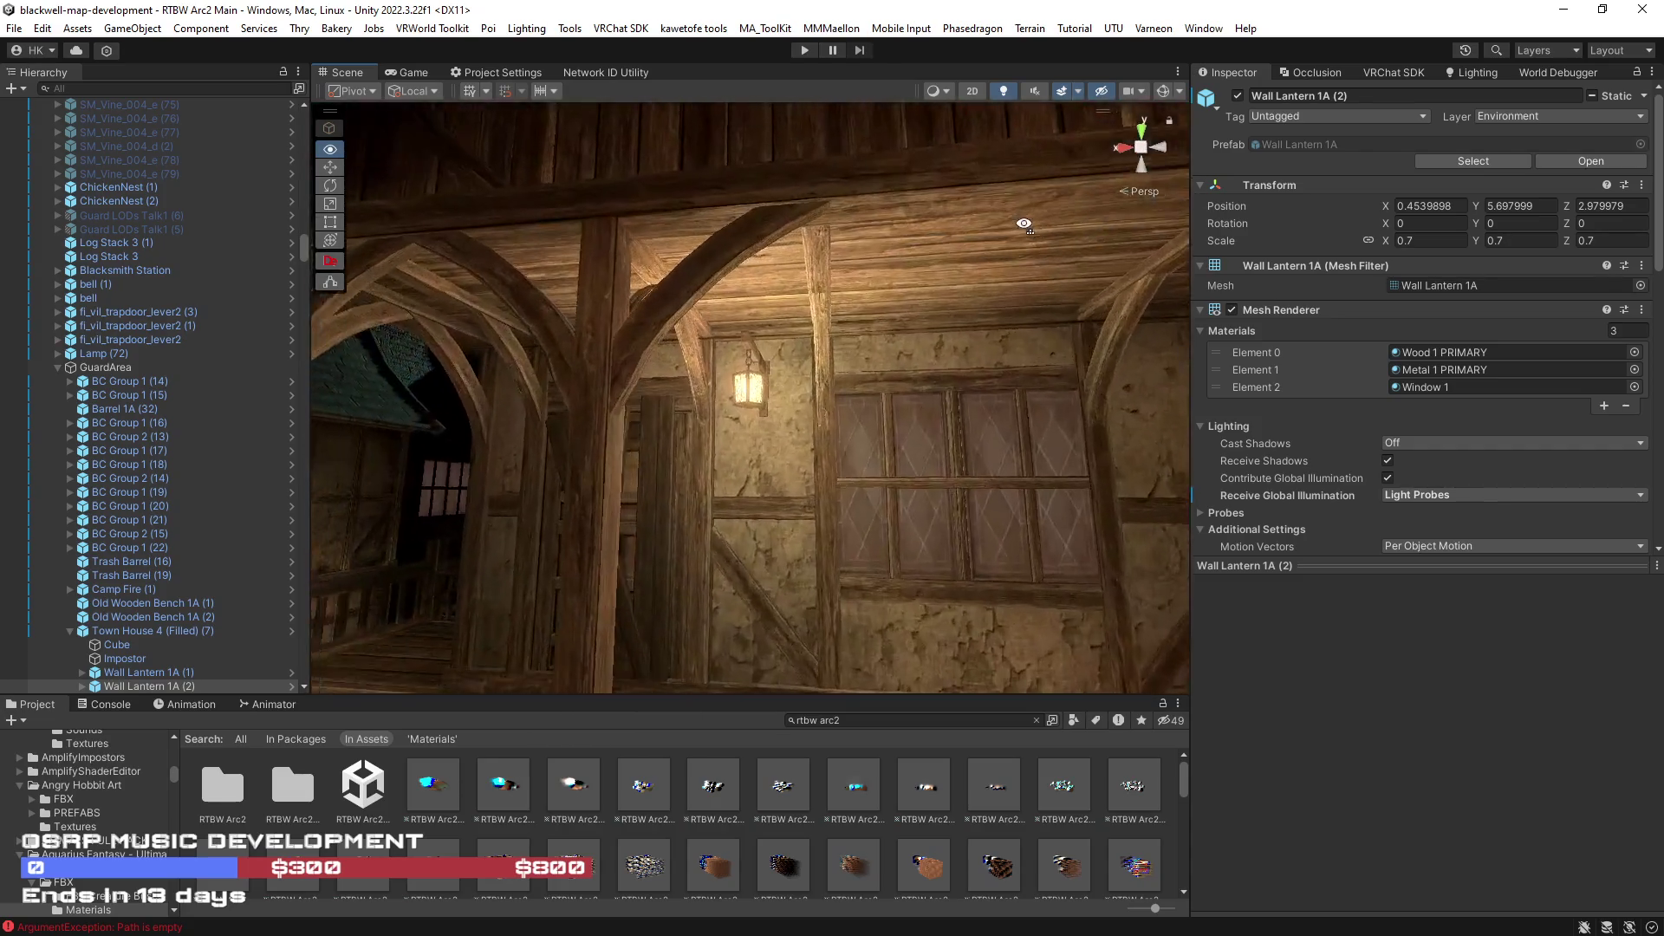
pyautogui.click(769, 341)
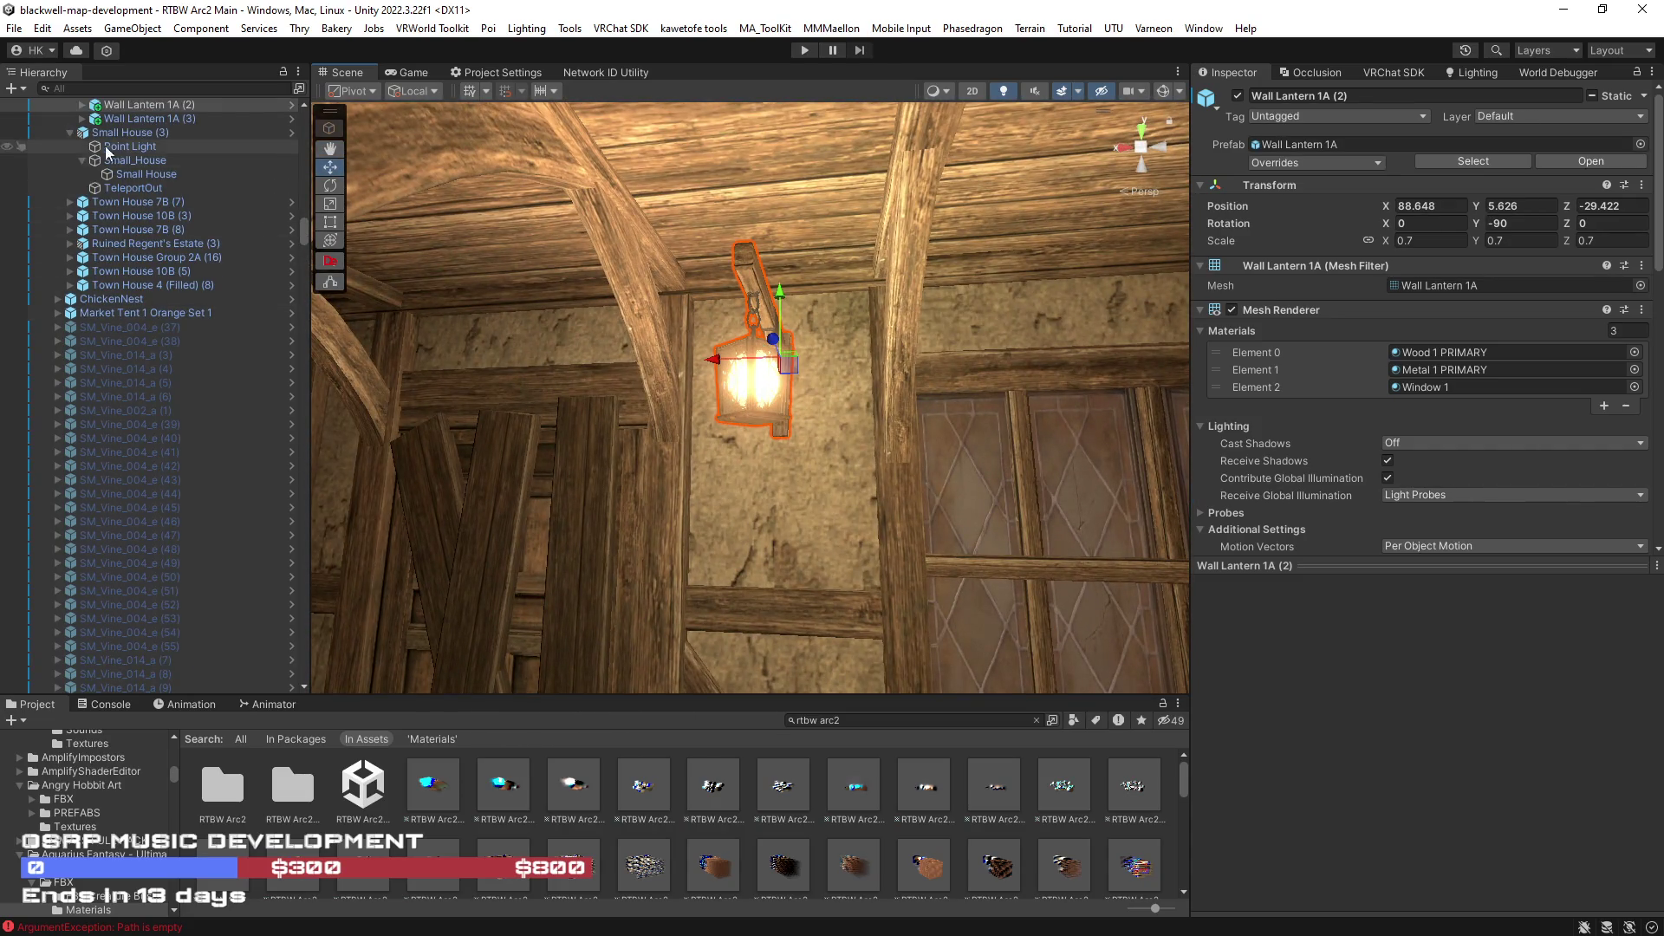
pyautogui.scroll(4, 156, 235)
pyautogui.scroll(1, 208, 263)
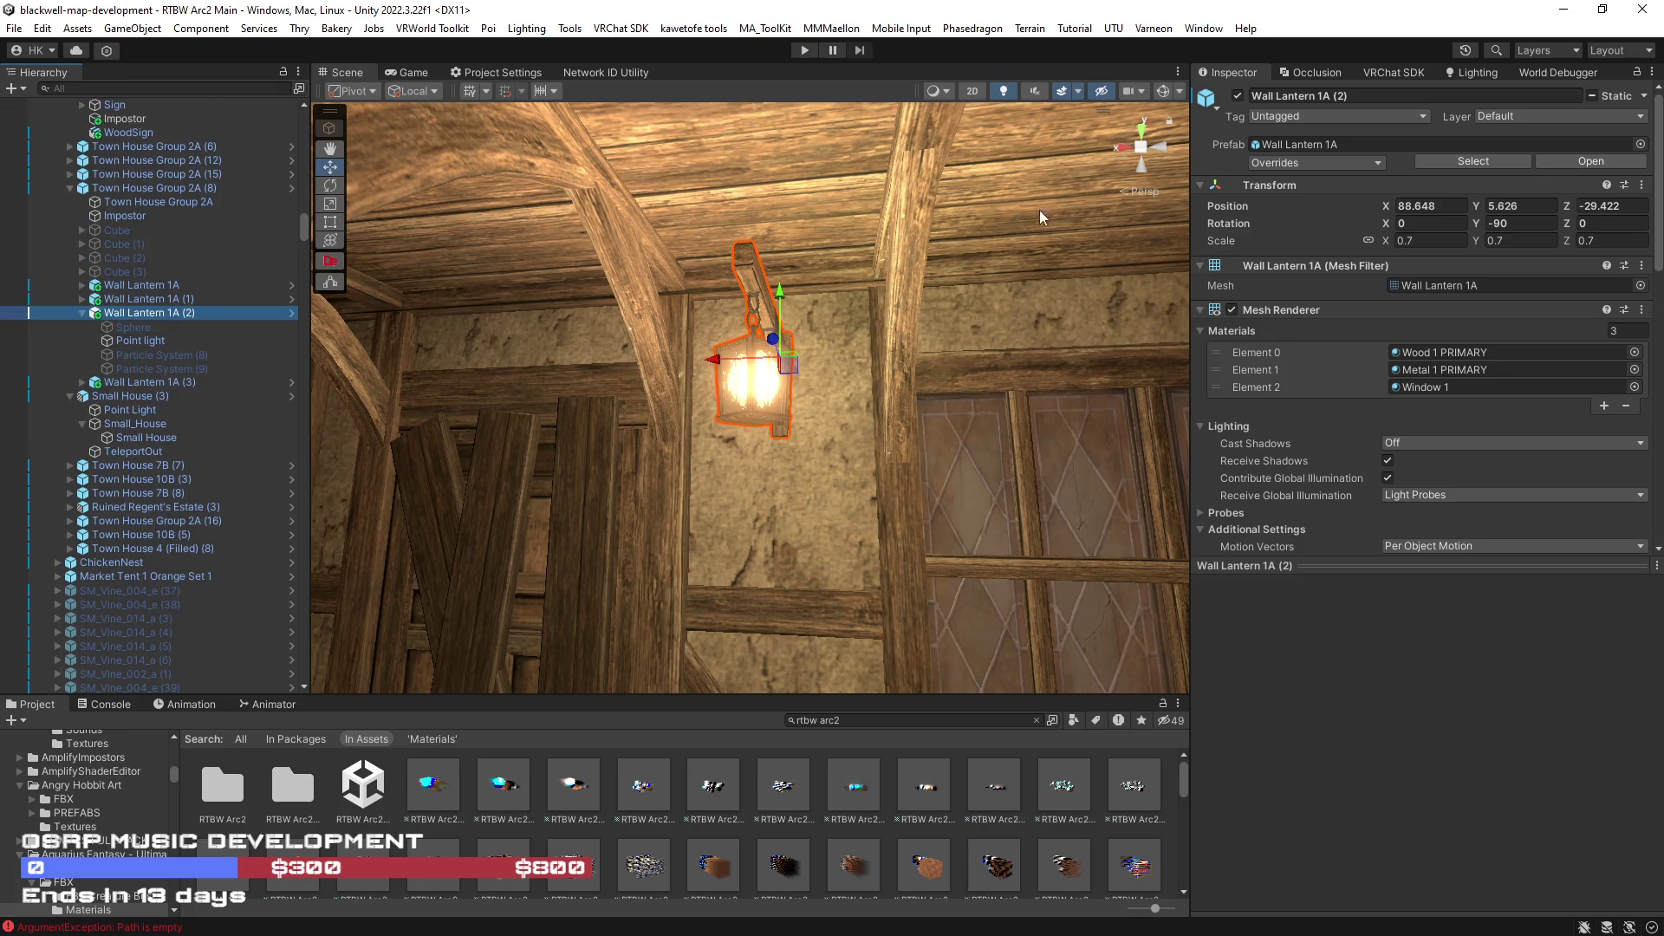
pyautogui.click(922, 506)
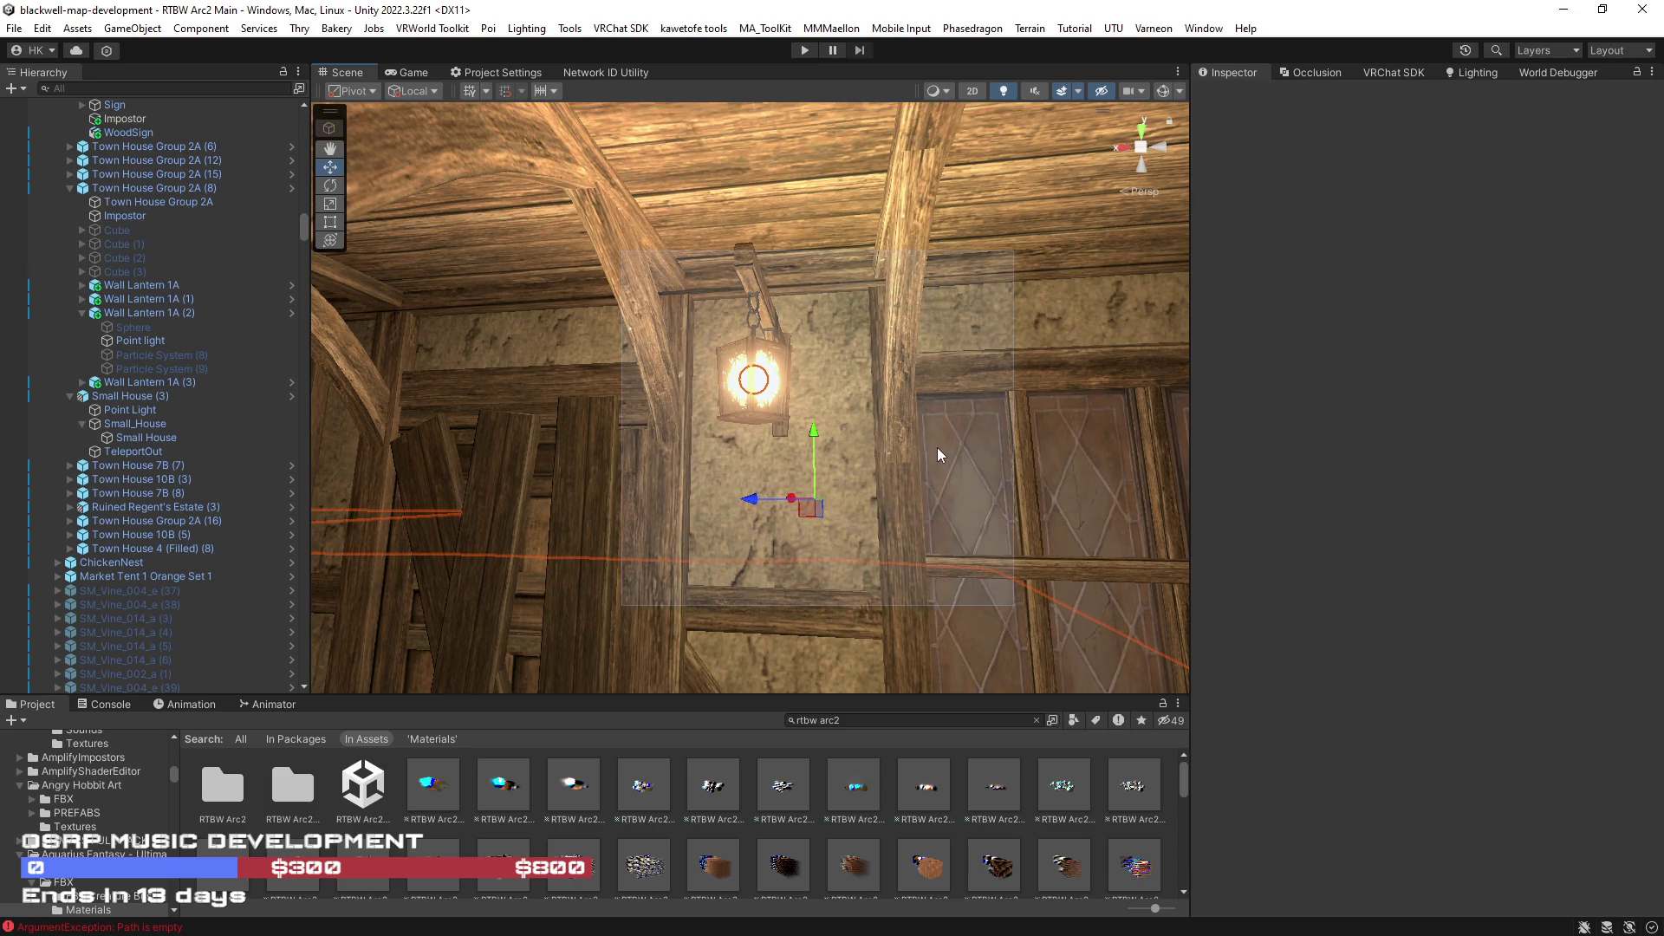
pyautogui.moveTo(935, 451); pyautogui.dragTo(606, 519)
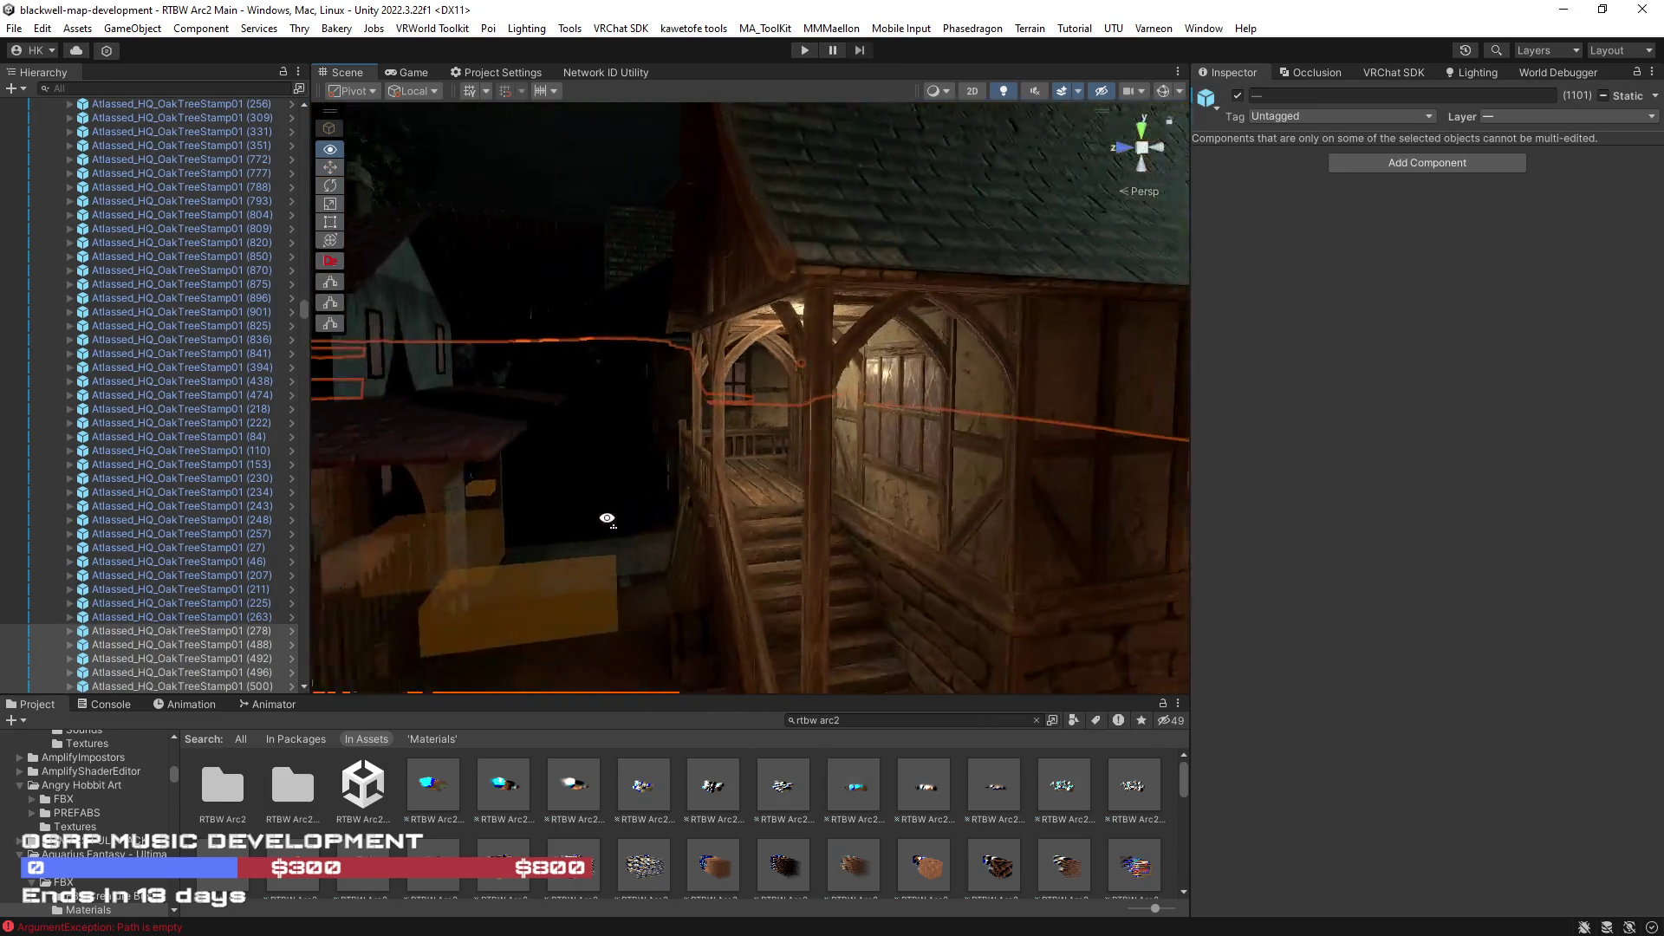
pyautogui.press('s')
pyautogui.moveTo(838, 298)
pyautogui.mouseDown()
pyautogui.moveTo(705, 456)
pyautogui.moveTo(748, 397)
pyautogui.mouseUp()
pyautogui.click(731, 402)
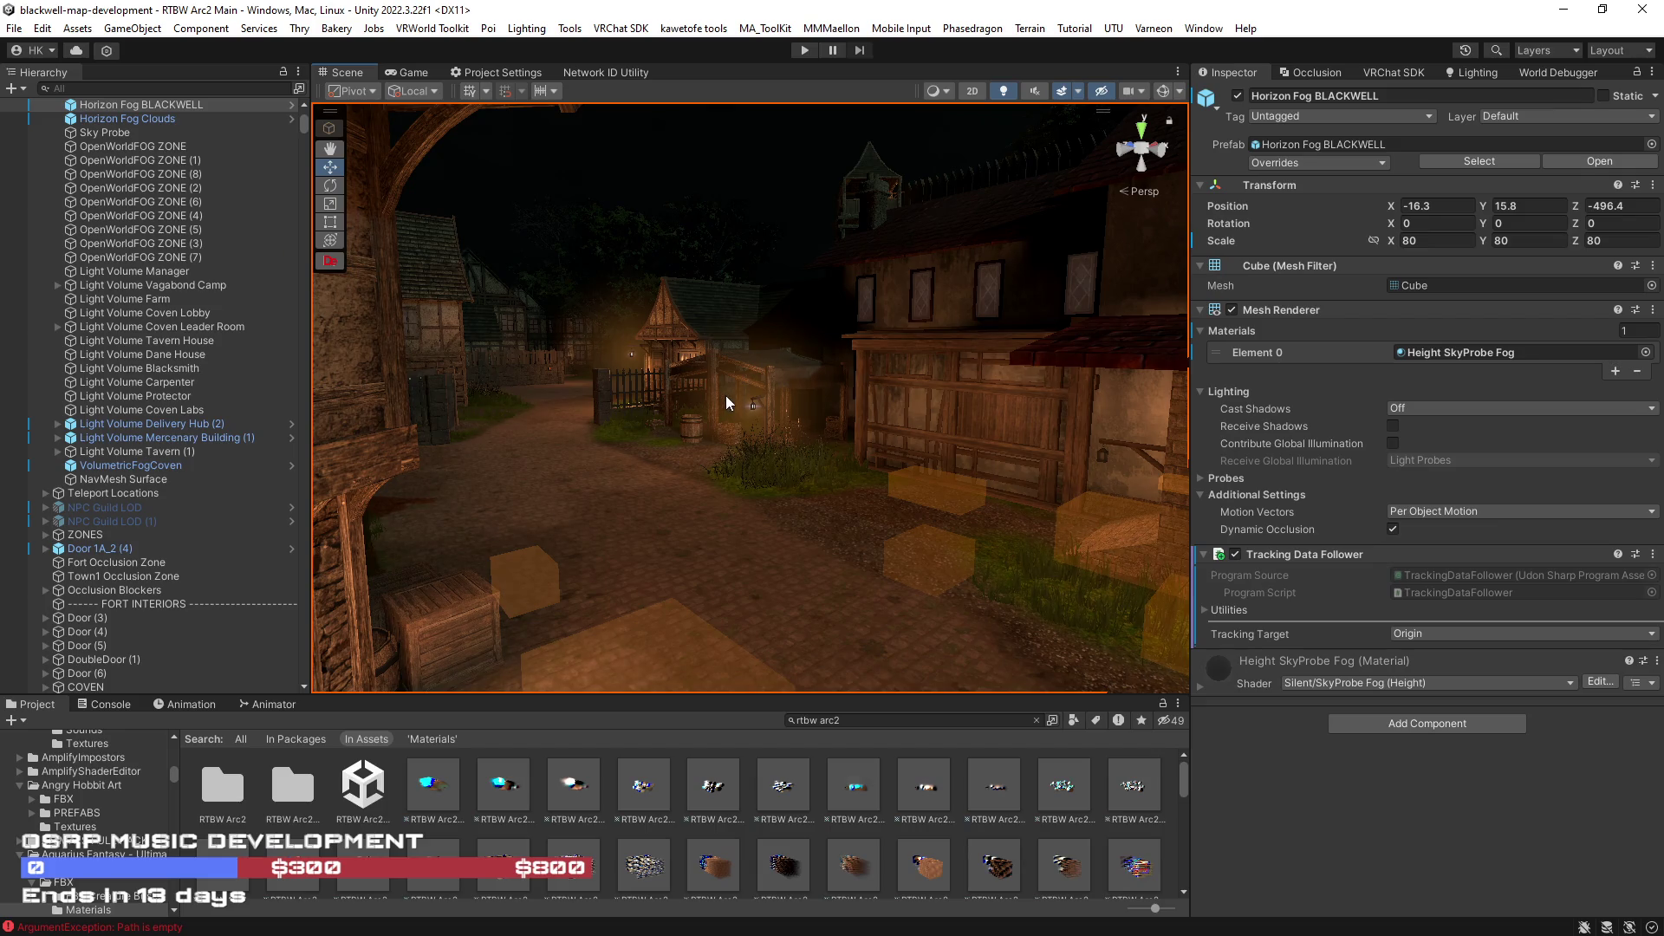
pyautogui.scroll(5, 728, 398)
# - Select lantern particle systems from the street view, including a large Hierarchy range
pyautogui.click(731, 406)
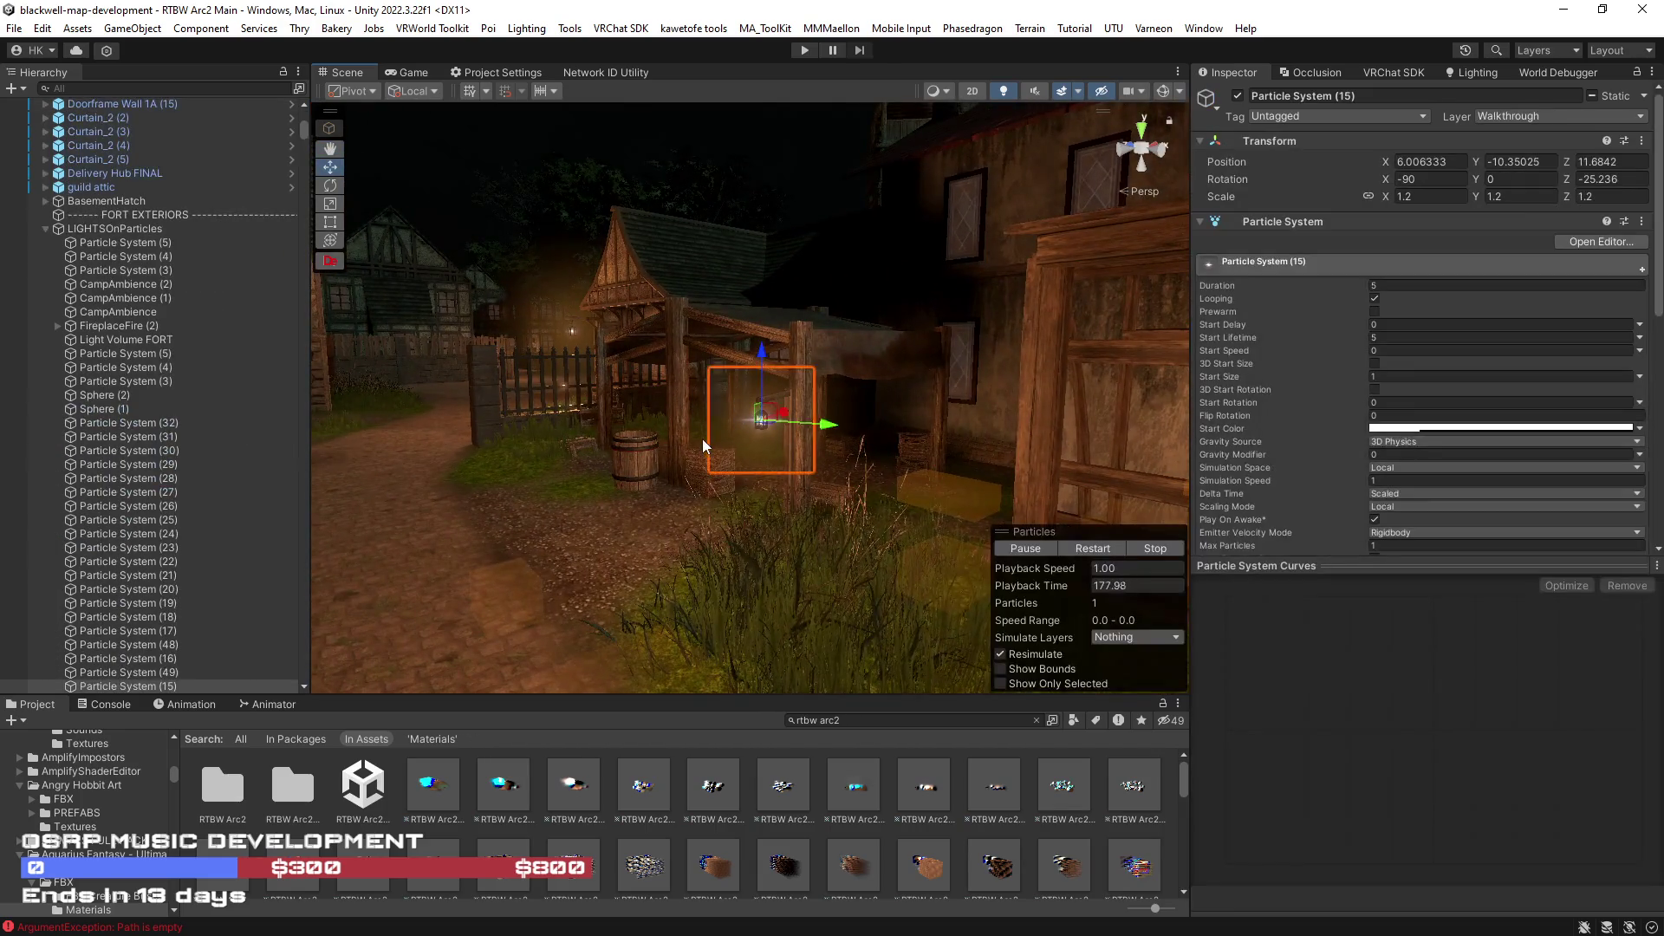
pyautogui.moveTo(703, 438); pyautogui.dragTo(766, 447)
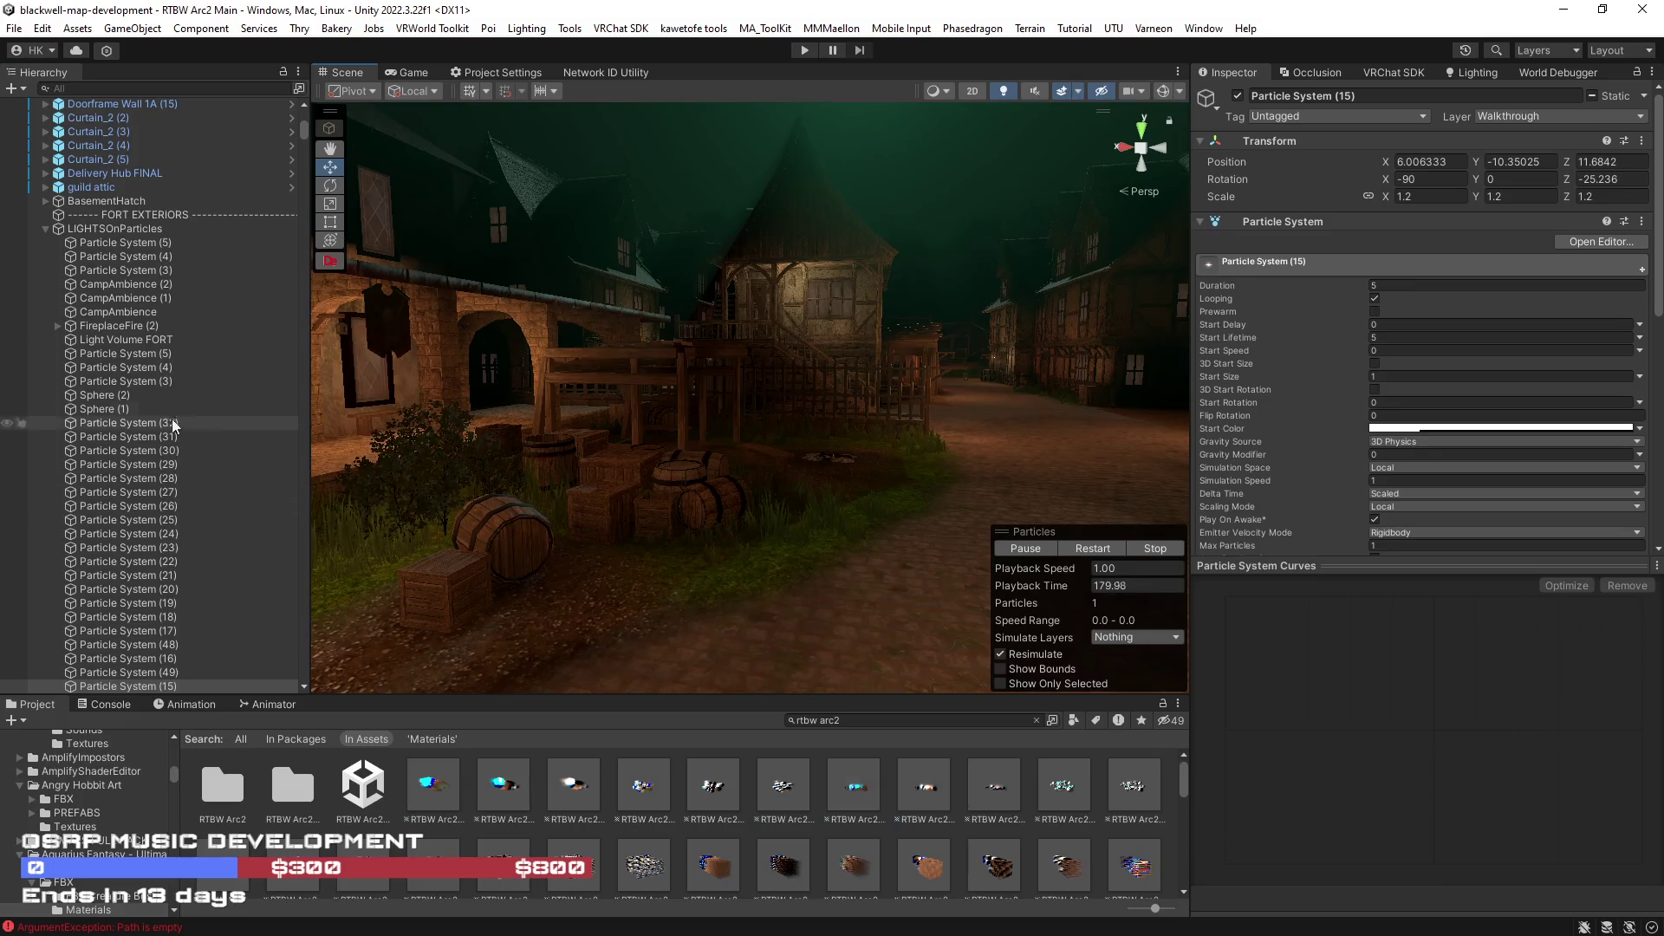
pyautogui.scroll(-3, 166, 383)
pyautogui.scroll(-3, 176, 383)
pyautogui.scroll(-3, 166, 411)
pyautogui.scroll(-5, 166, 409)
pyautogui.click(146, 660)
pyautogui.scroll(5, 189, 475)
pyautogui.scroll(5, 183, 325)
pyautogui.keyDown('shift'); pyautogui.click(178, 160); pyautogui.keyUp('shift')
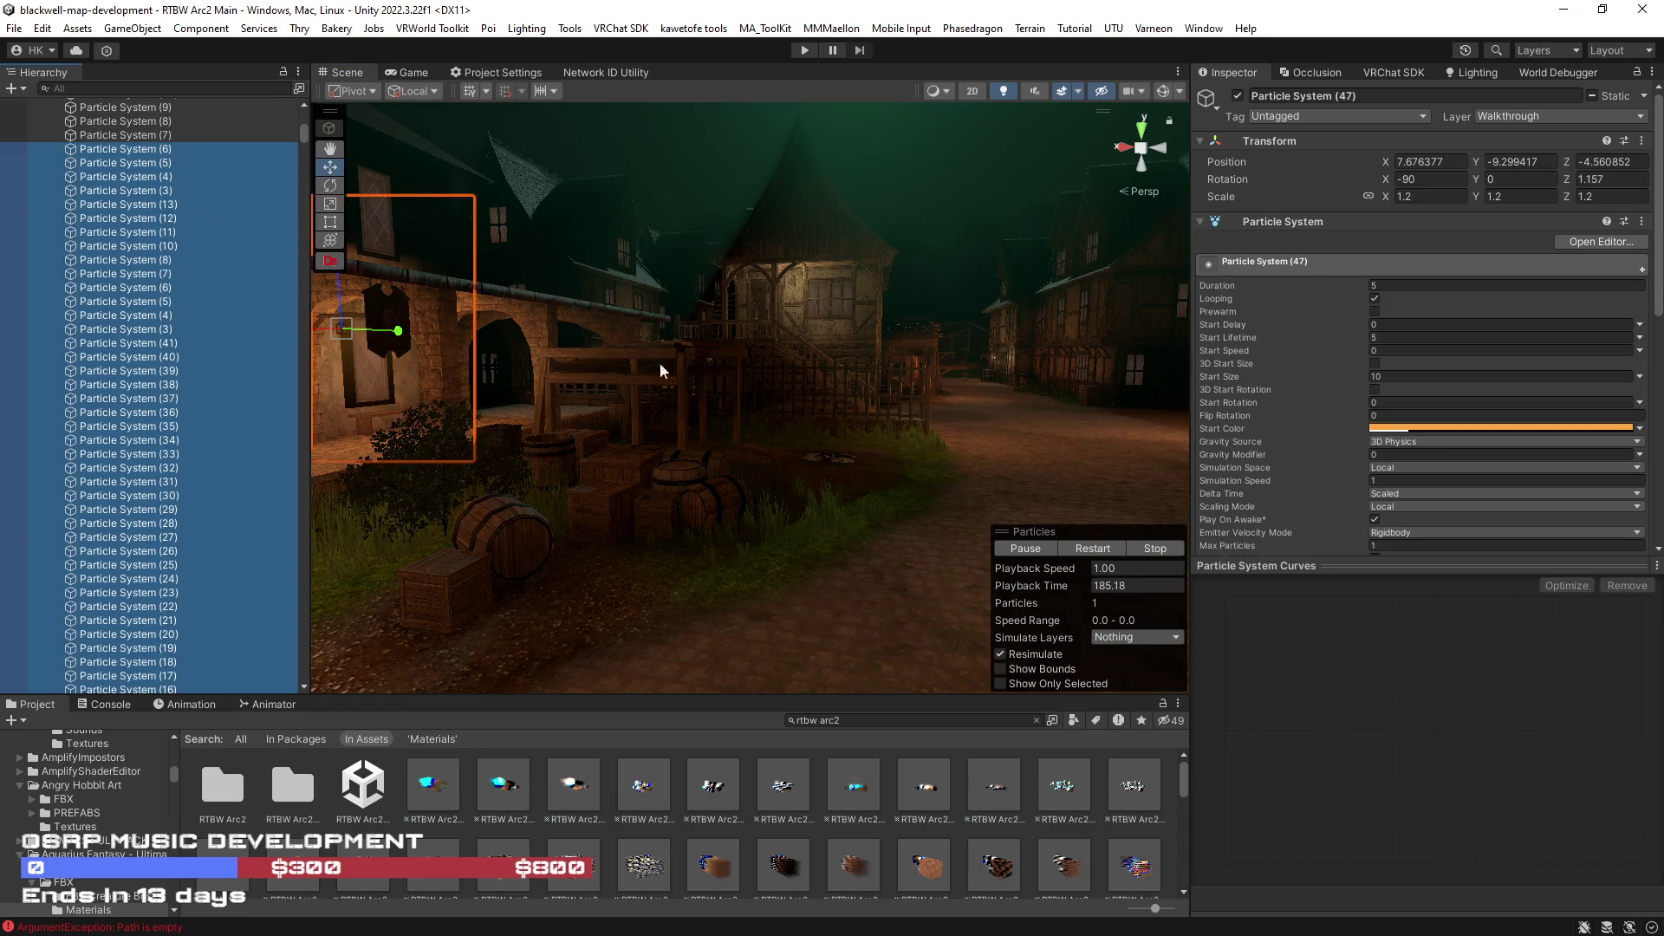
pyautogui.scroll(3, 660, 364)
pyautogui.scroll(3, 662, 383)
pyautogui.scroll(3, 661, 404)
pyautogui.scroll(3, 664, 428)
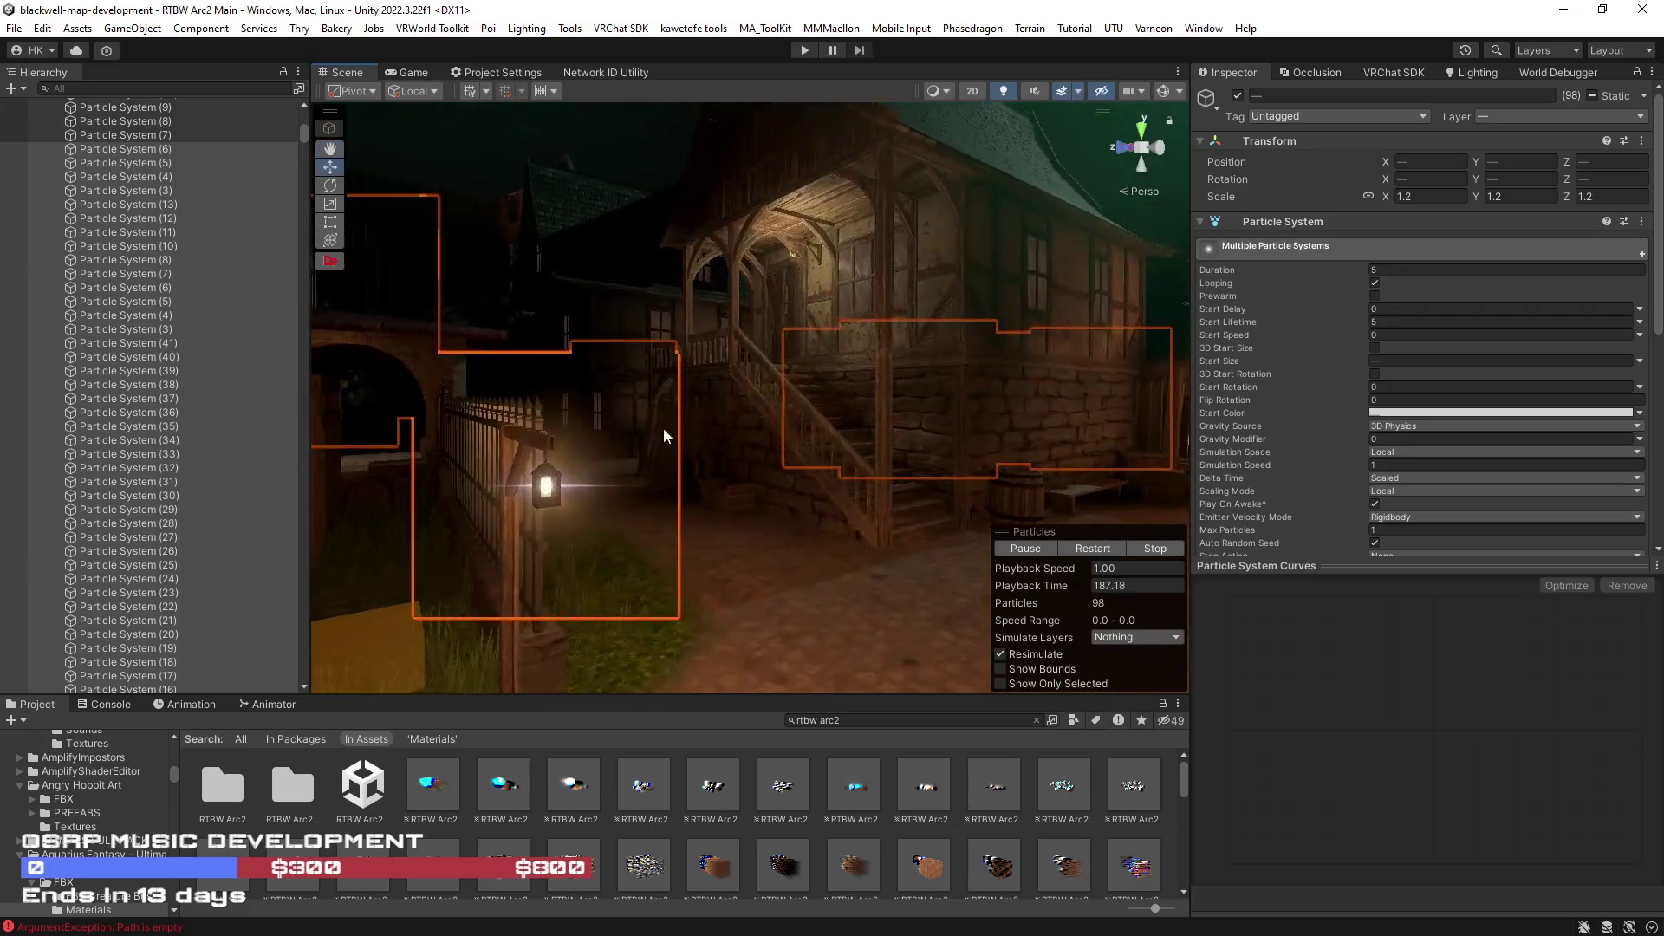
pyautogui.scroll(-3, 184, 496)
pyautogui.scroll(-5, 184, 495)
pyautogui.scroll(-3, 183, 496)
# - Narrow the selection to Particle Systems (10) through (13) as a group
pyautogui.click(178, 169)
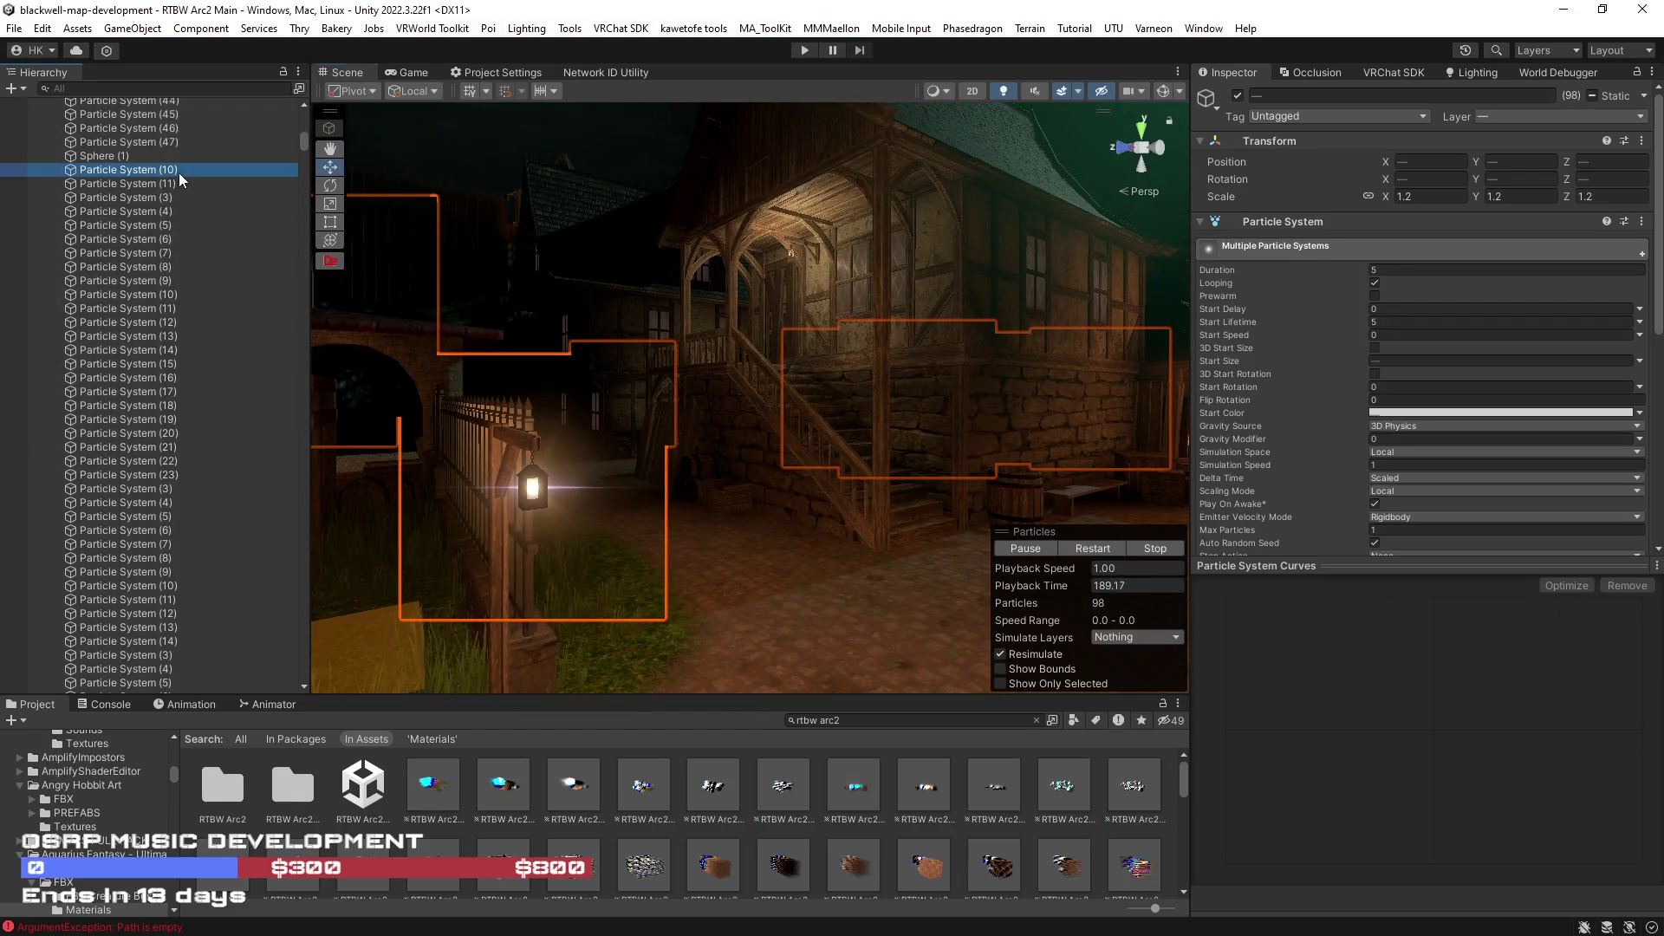
pyautogui.scroll(-5, 189, 208)
pyautogui.scroll(-5, 201, 326)
pyautogui.scroll(-5, 201, 481)
pyautogui.click(170, 424)
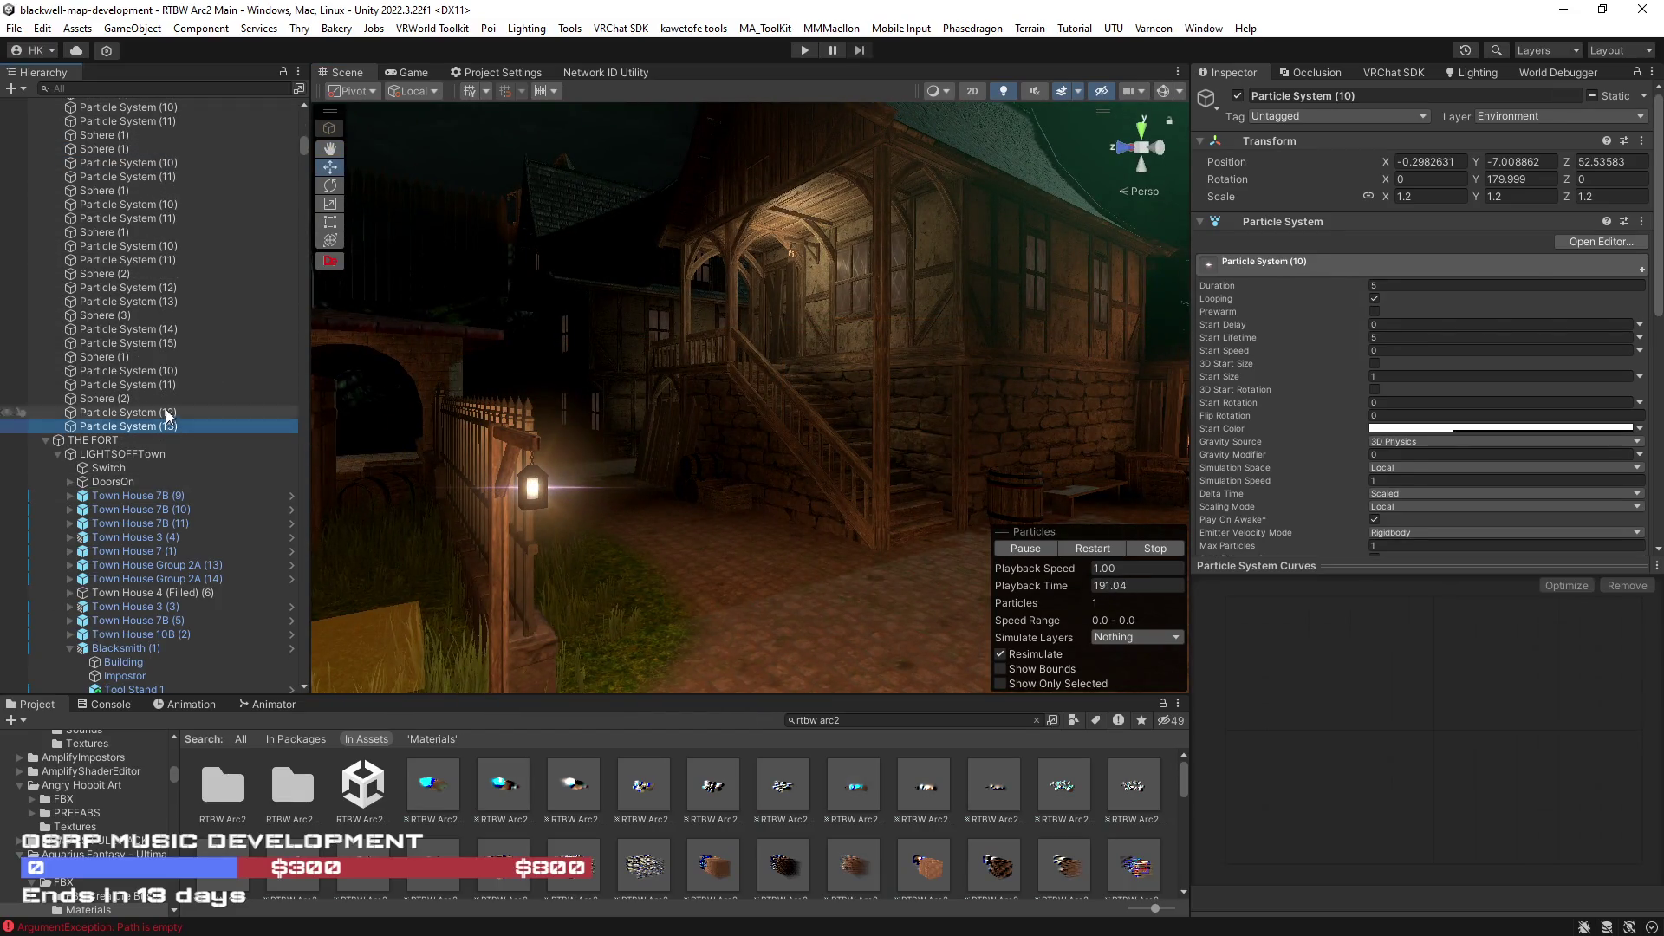
pyautogui.keyDown('ctrl'); pyautogui.click(178, 371); pyautogui.keyUp('ctrl')
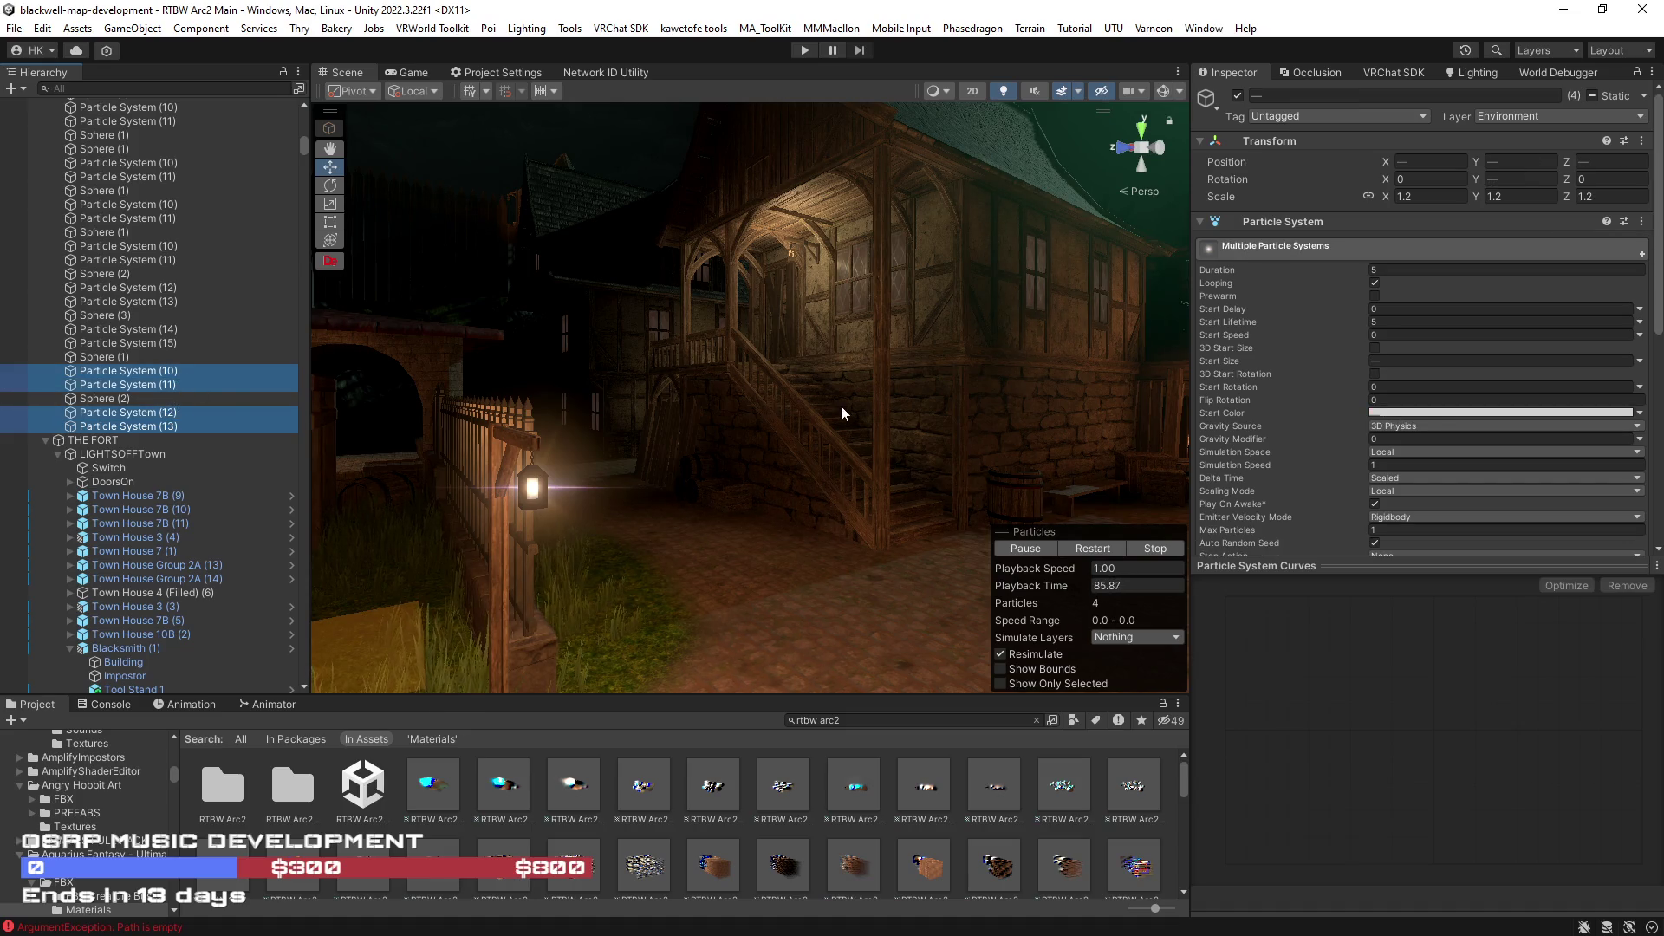
pyautogui.press('f')
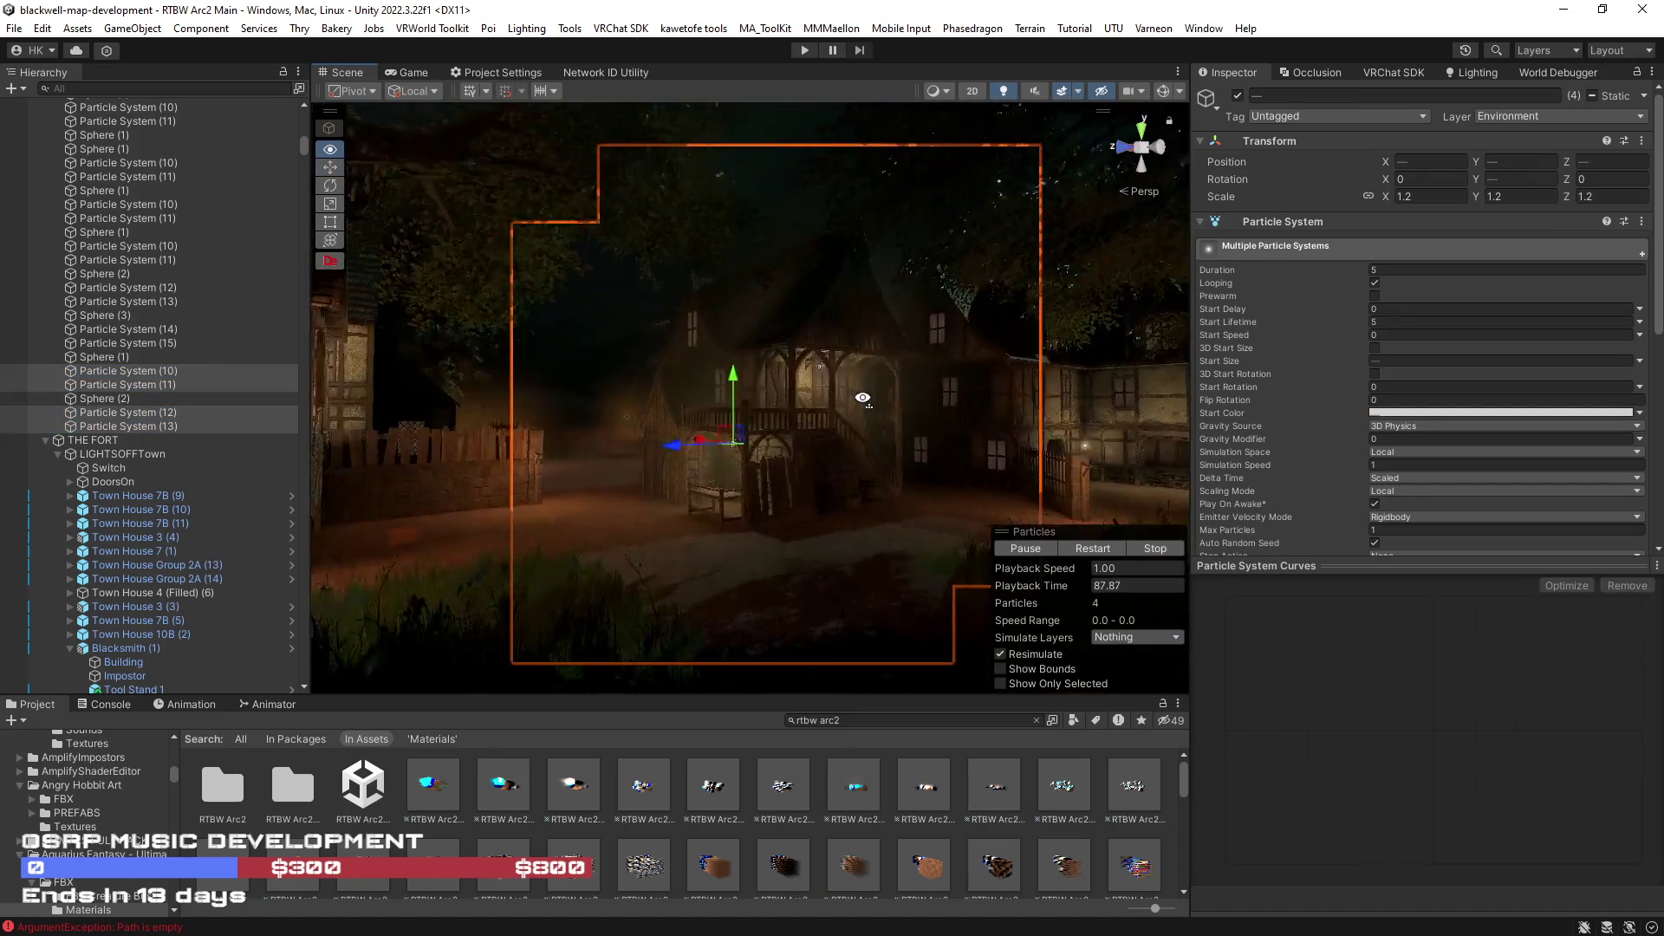
pyautogui.press('w')
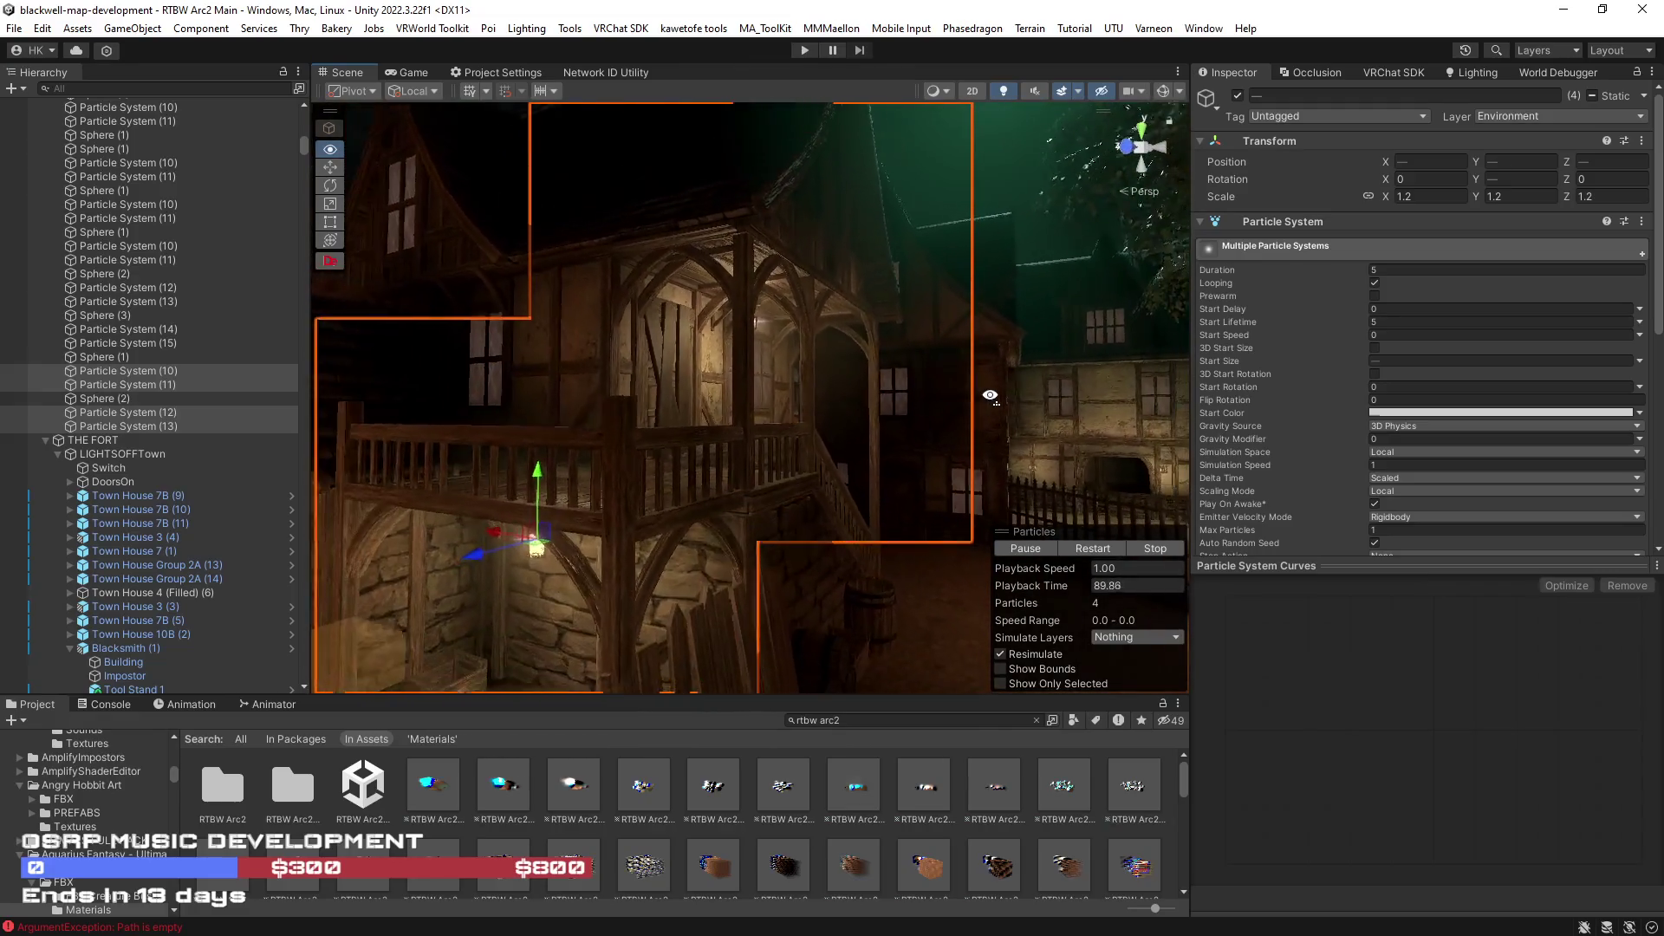
pyautogui.click(140, 372)
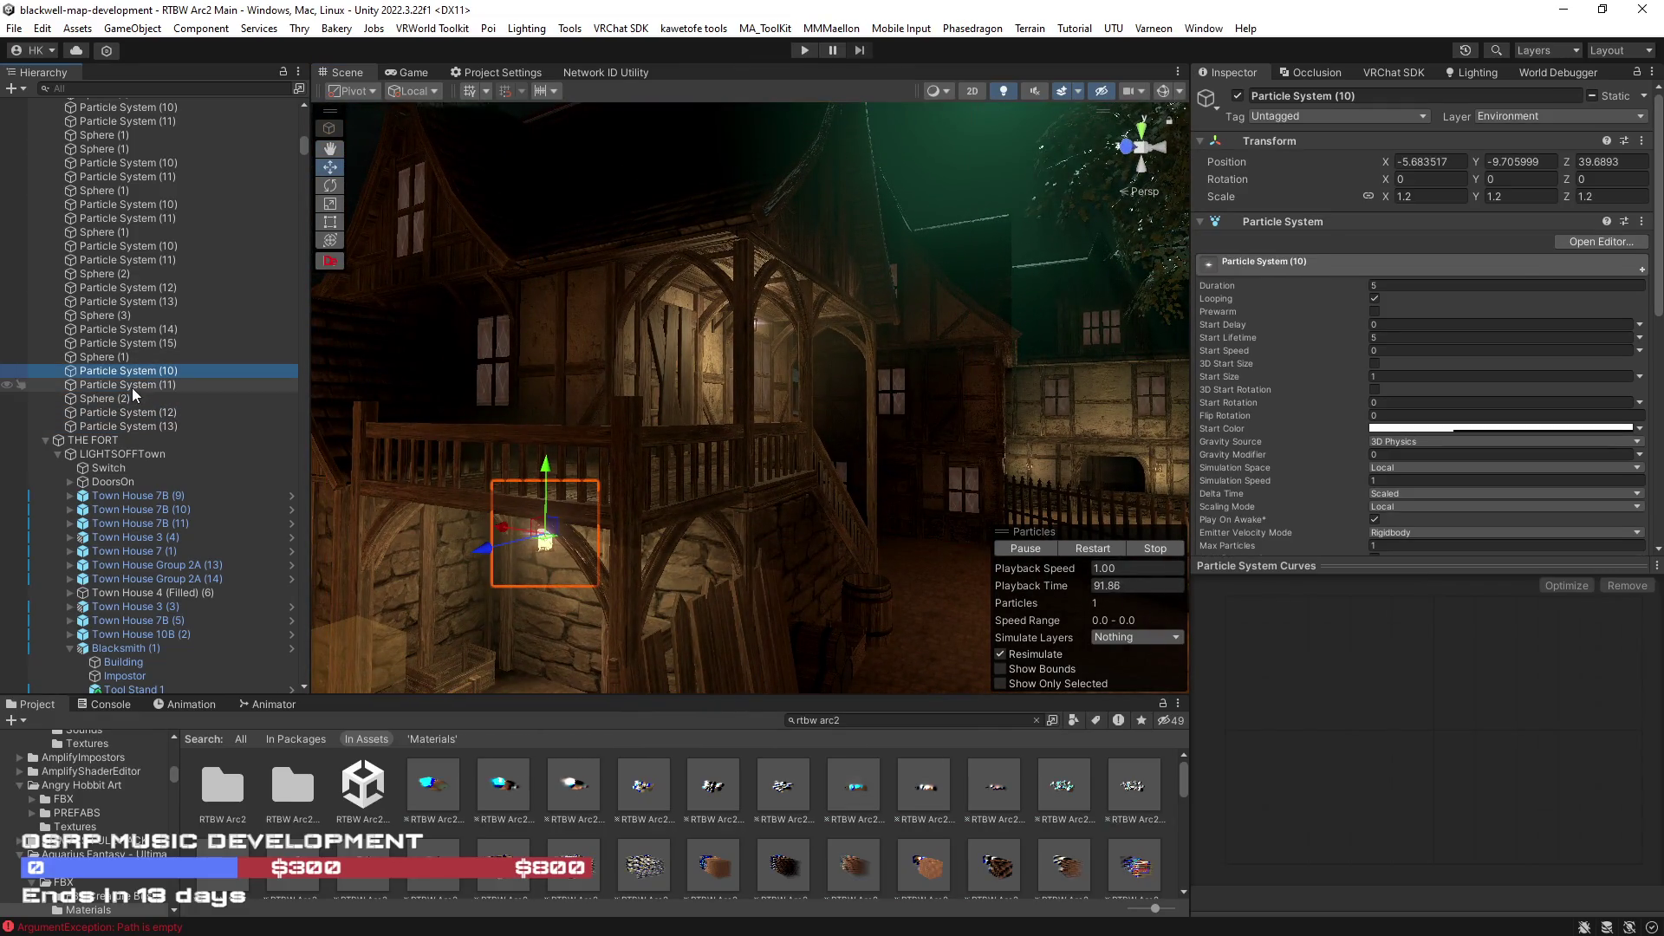
pyautogui.keyDown('ctrl'); pyautogui.click(138, 414); pyautogui.keyUp('ctrl')
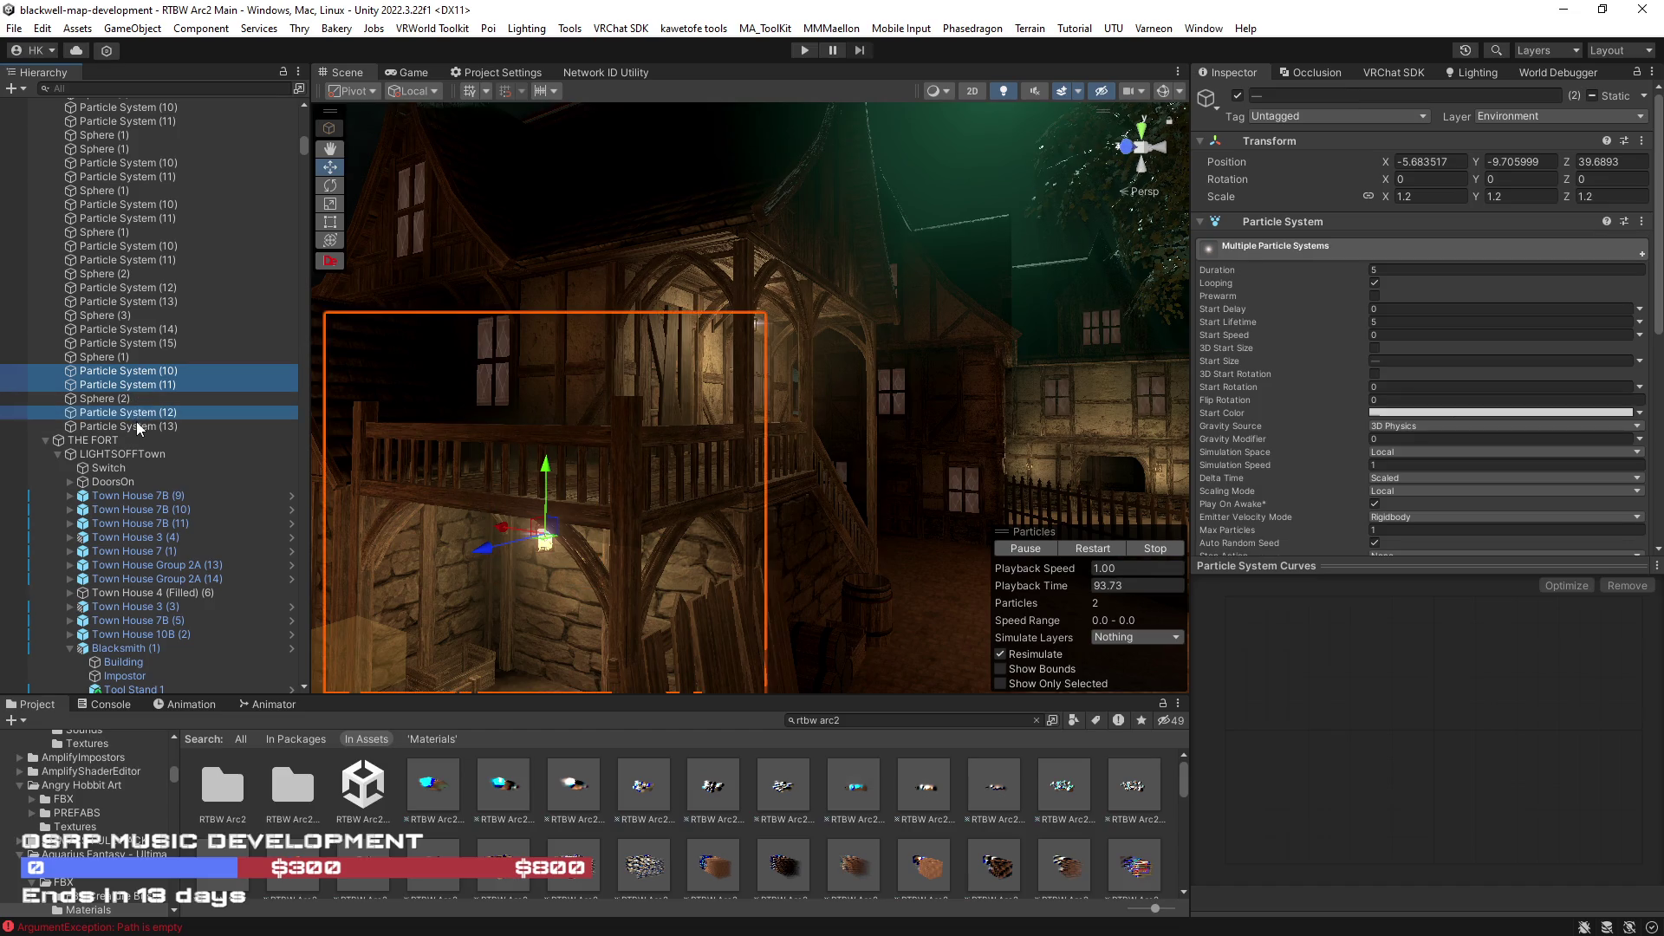
pyautogui.press('w')
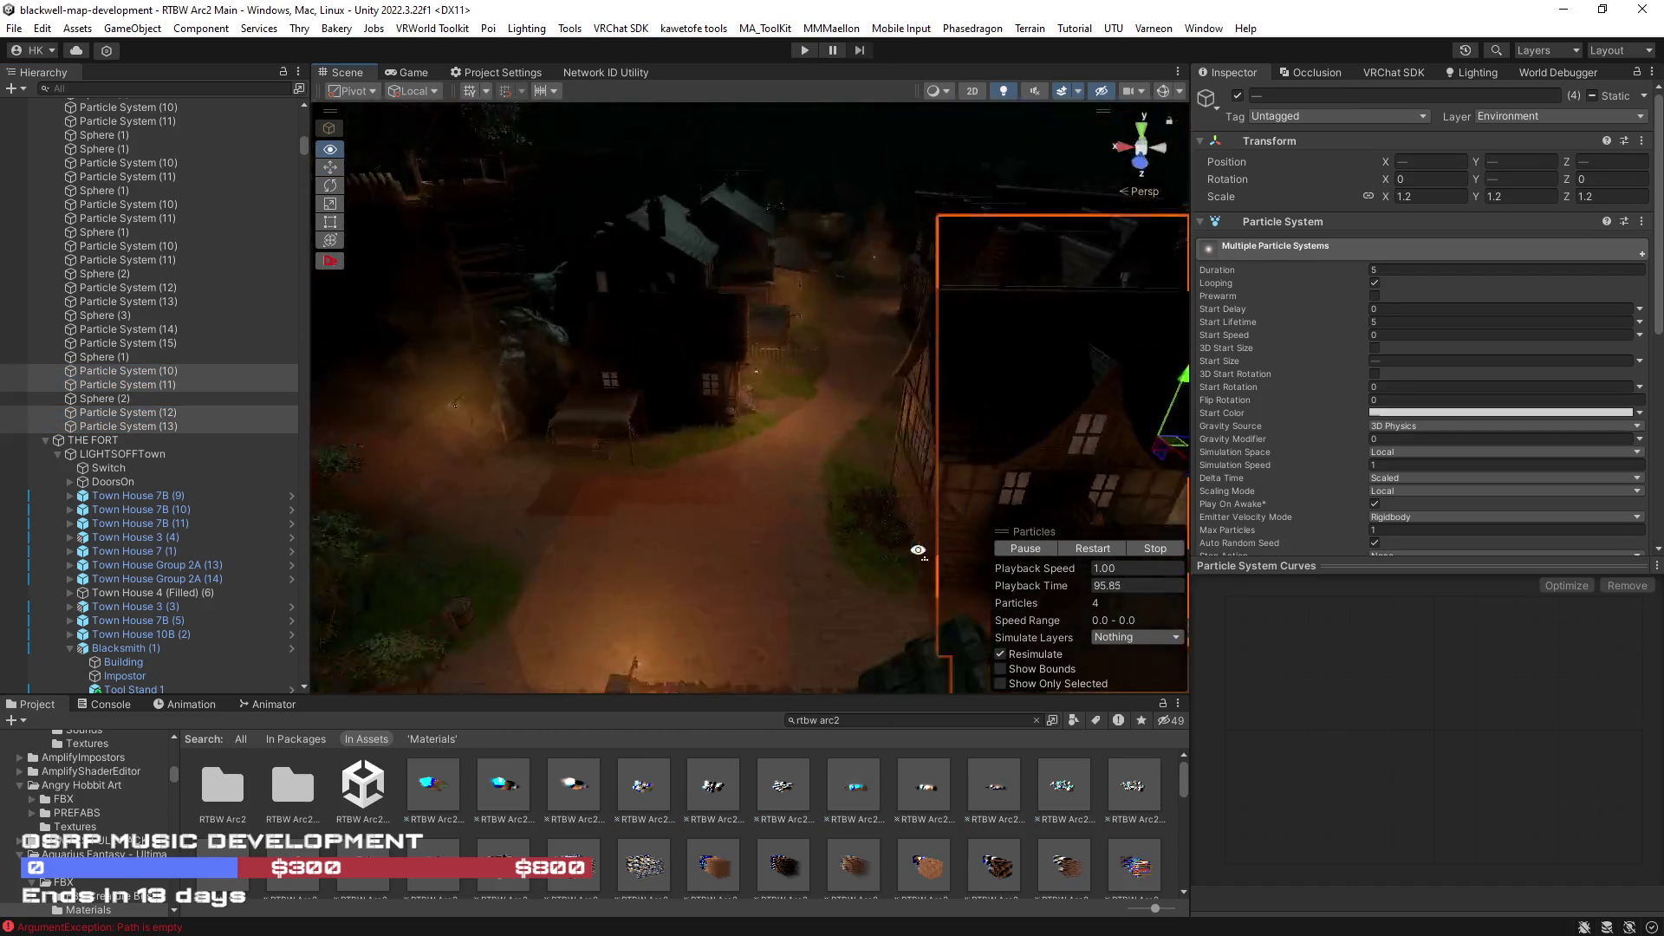
pyautogui.moveTo(919, 549); pyautogui.dragTo(1138, 417)
pyautogui.hotkey('ctrl', 'd')
pyautogui.press('f')
pyautogui.moveTo(751, 425)
pyautogui.mouseDown()
pyautogui.moveTo(943, 380)
pyautogui.moveTo(708, 345)
pyautogui.mouseUp()
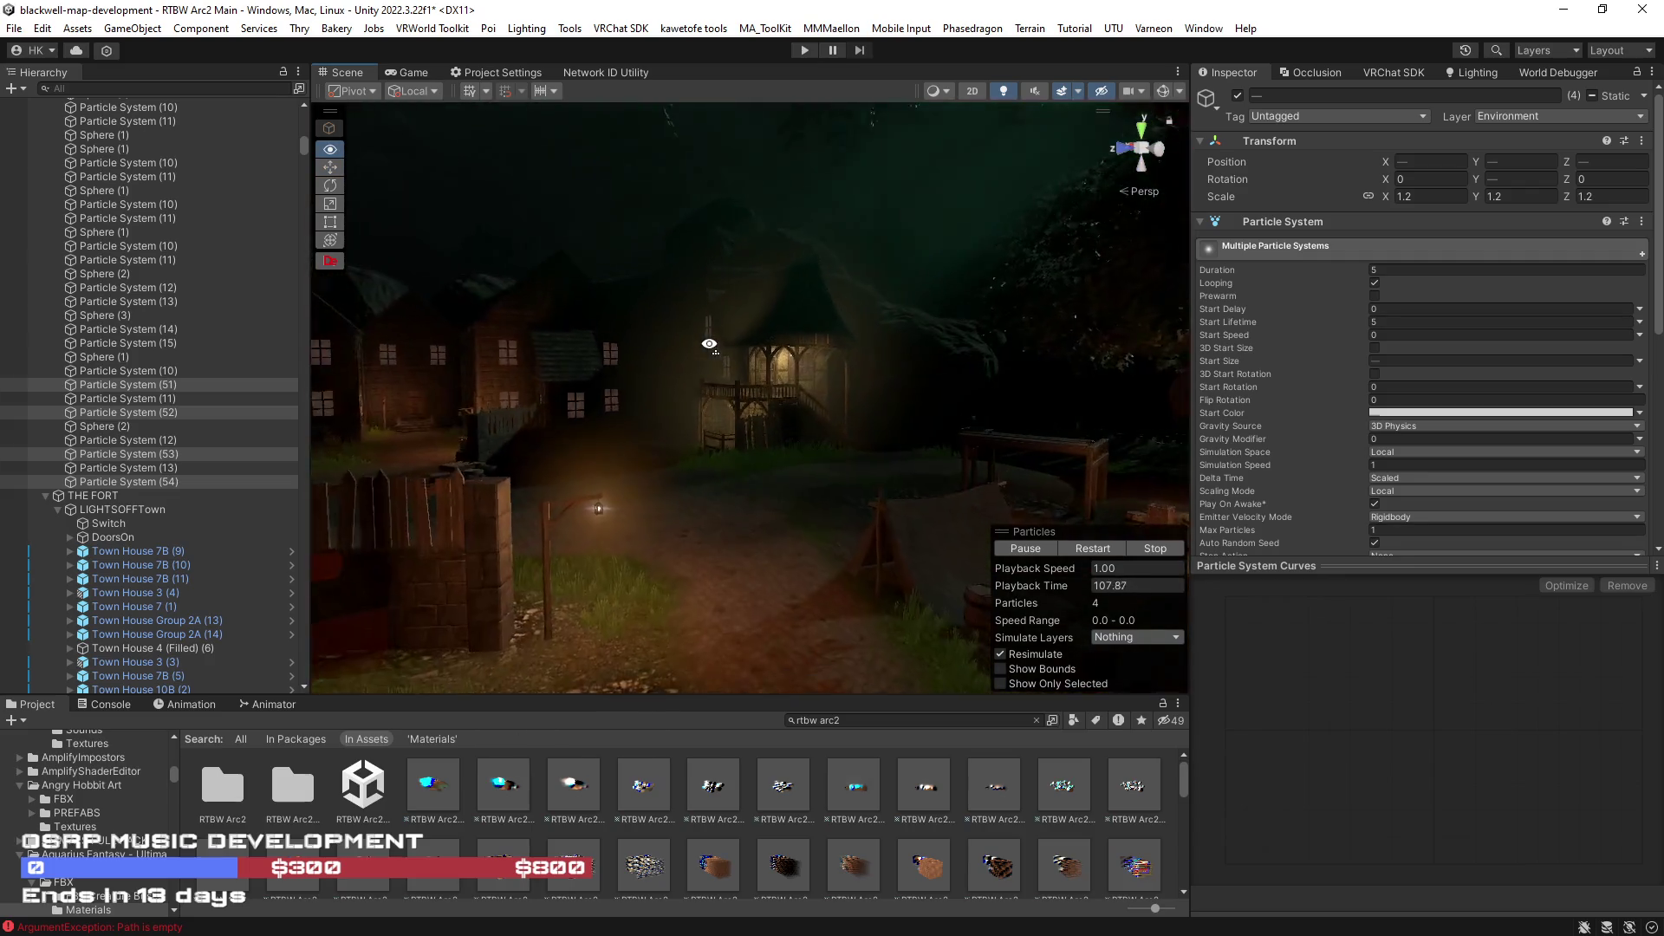
pyautogui.press('Delete')
pyautogui.moveTo(709, 344)
pyautogui.mouseDown()
pyautogui.moveTo(1209, 444)
pyautogui.moveTo(1076, 489)
pyautogui.moveTo(976, 459)
pyautogui.mouseUp()
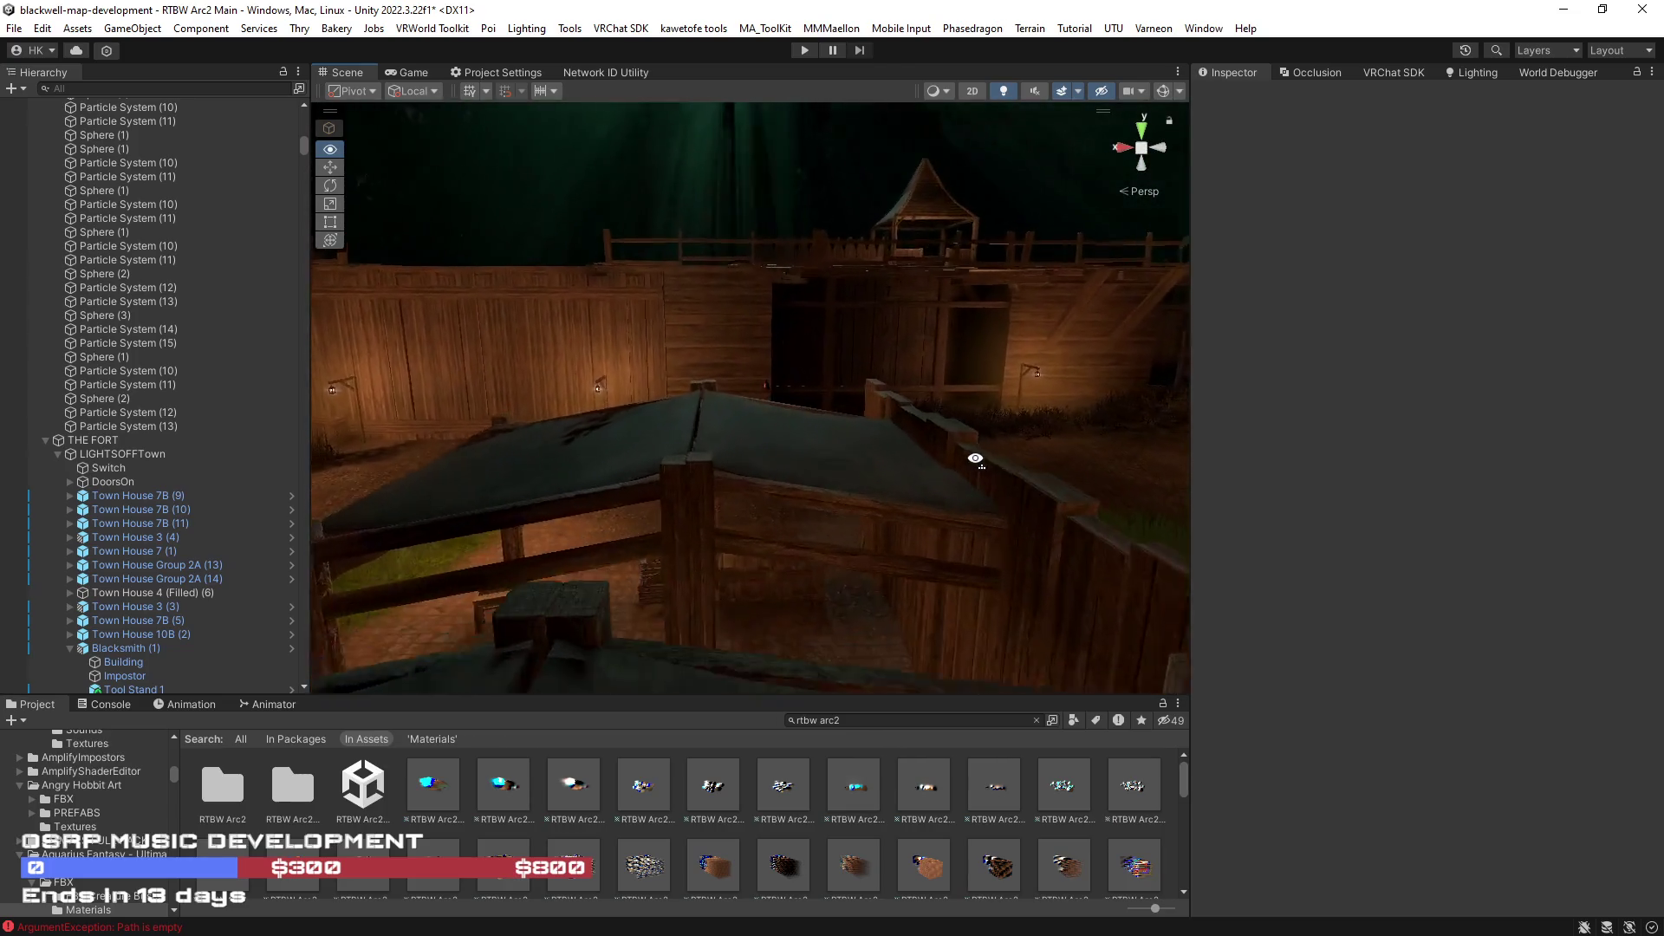
# - Set the trapdoor lever's fi_village_doors Albedo colour to white
pyautogui.moveTo(975, 459)
pyautogui.mouseDown()
pyautogui.moveTo(951, 516)
pyautogui.moveTo(790, 430)
pyautogui.mouseUp()
pyautogui.click(715, 477)
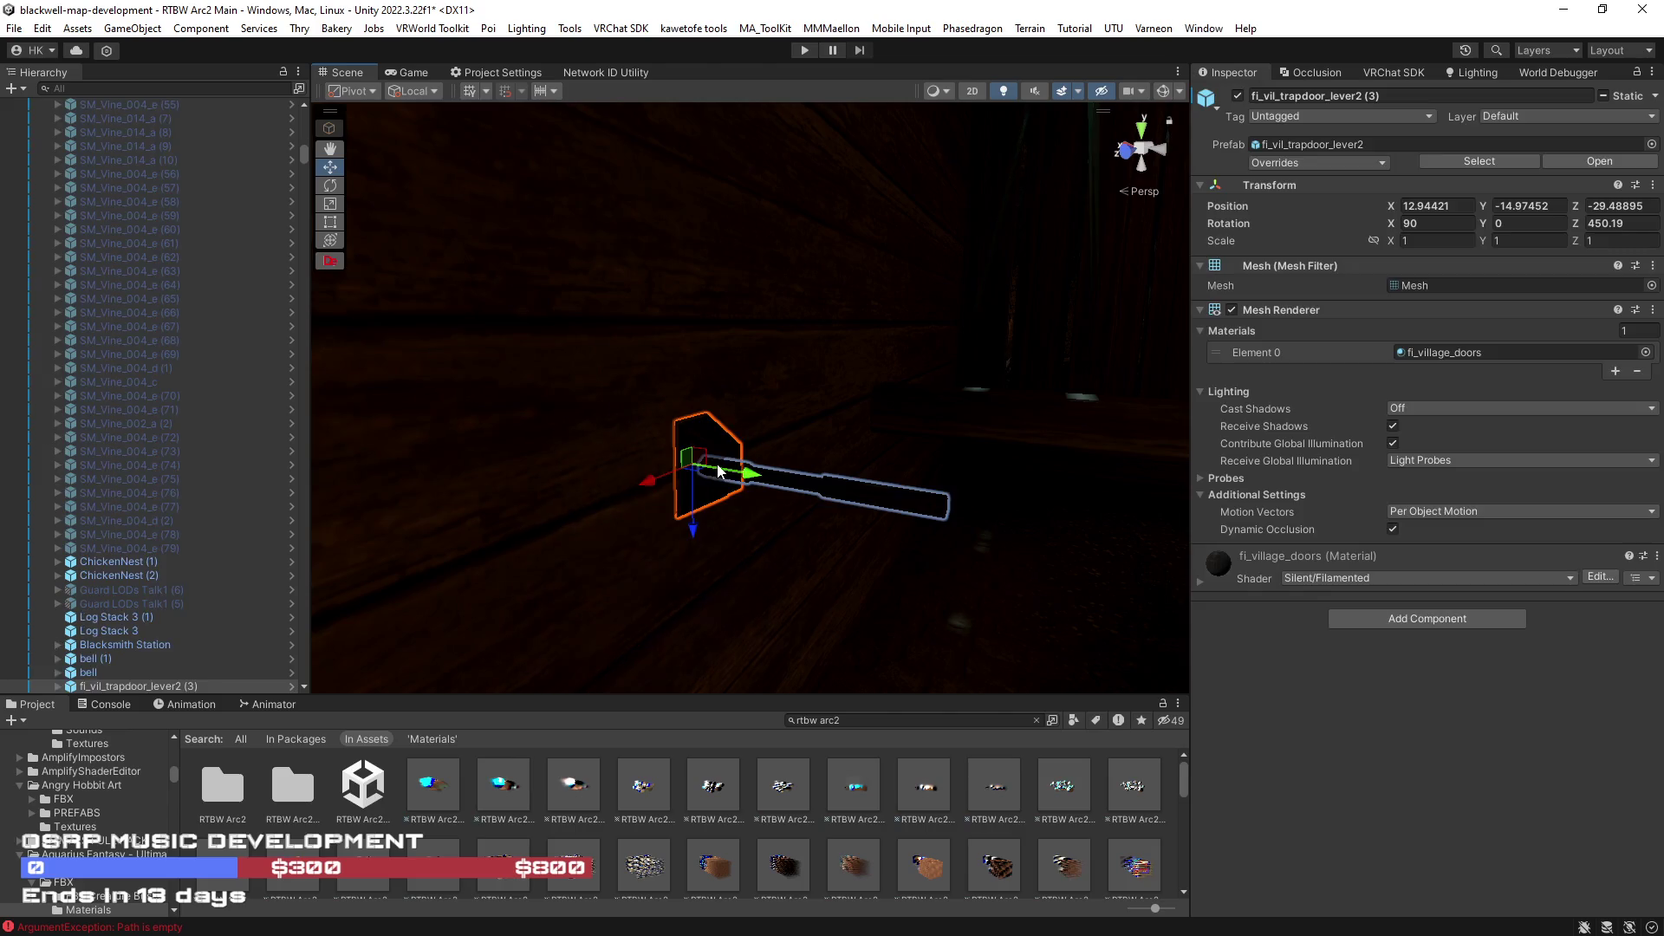
pyautogui.click(1198, 581)
pyautogui.click(1459, 641)
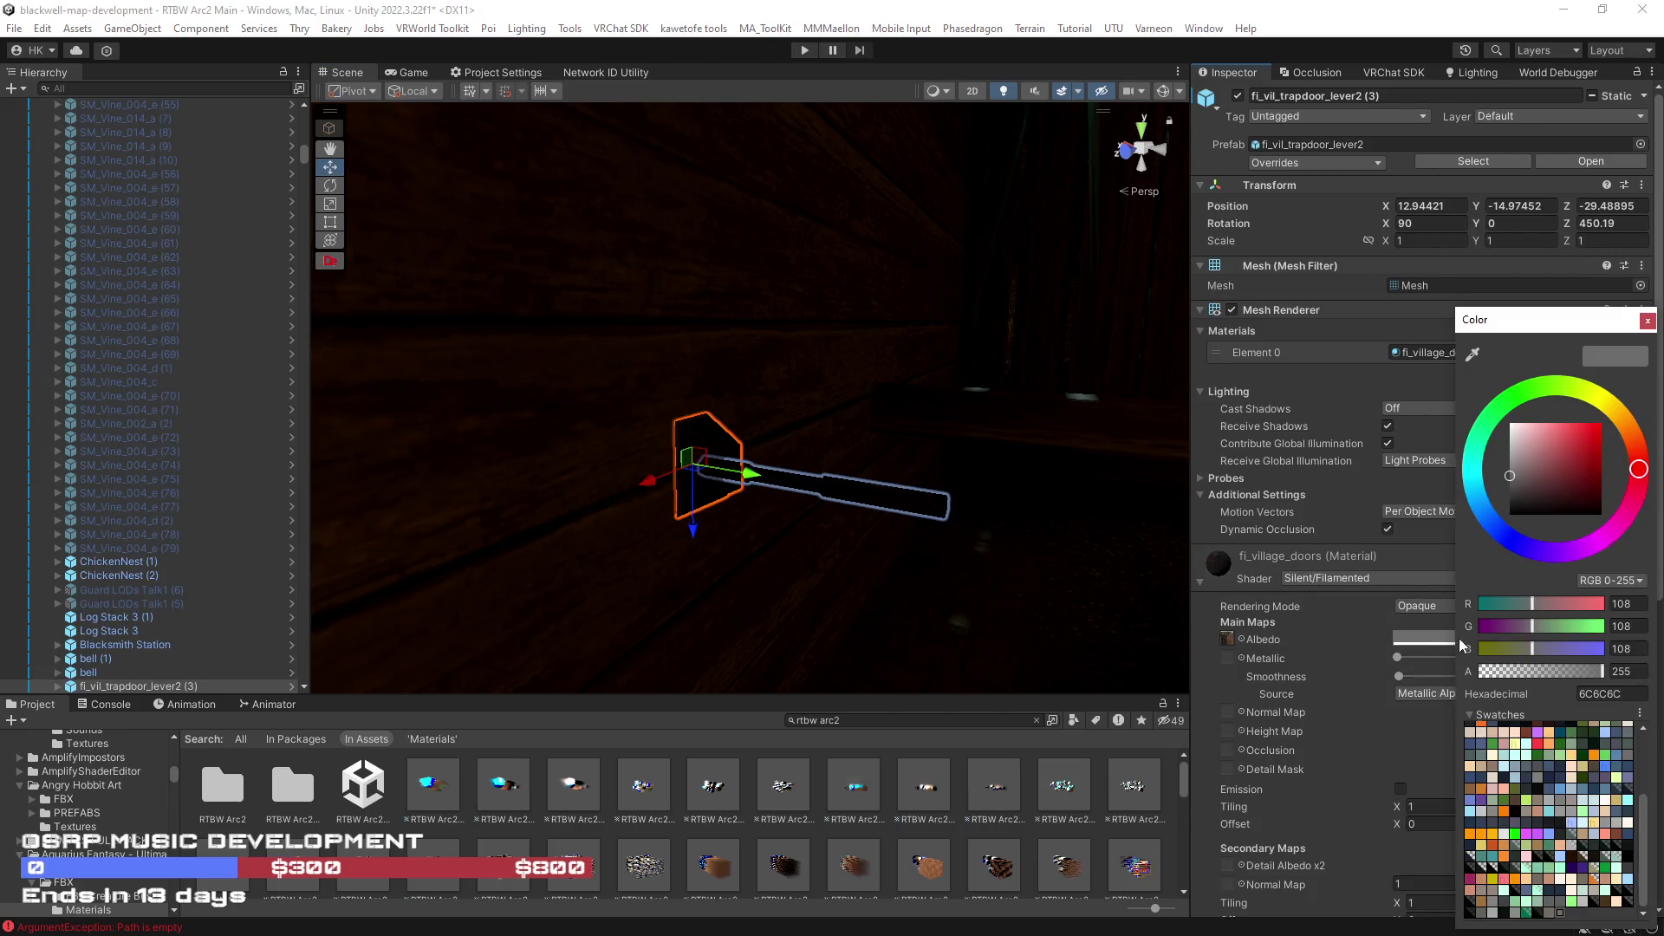
pyautogui.moveTo(1513, 473); pyautogui.dragTo(1490, 452)
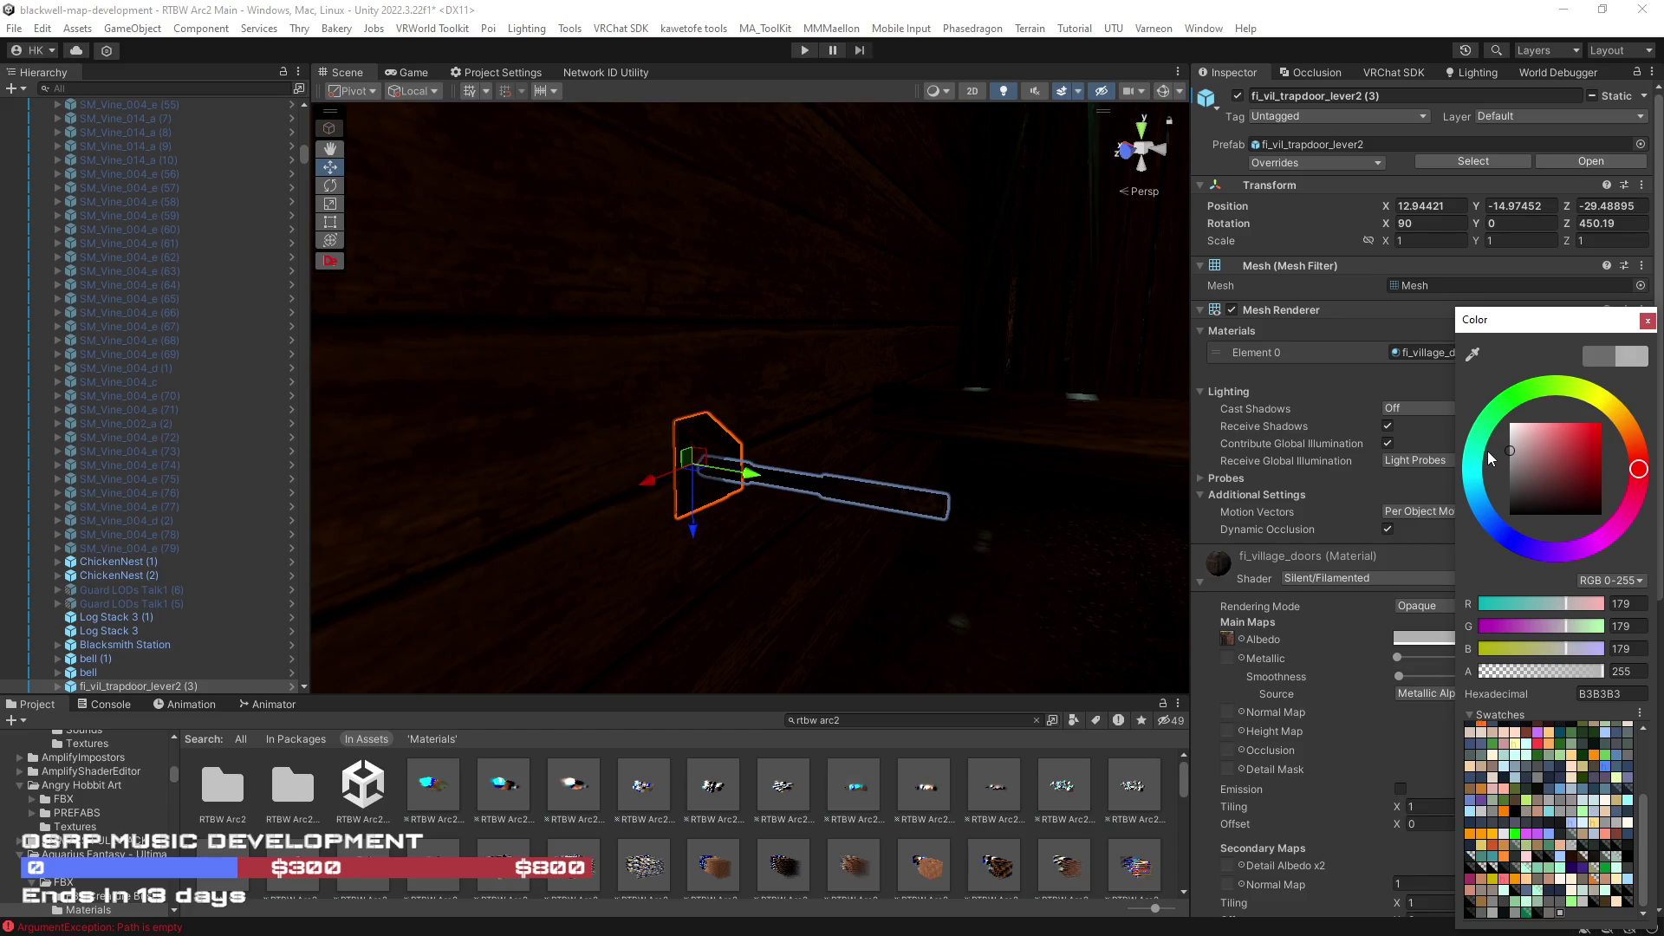
pyautogui.moveTo(884, 483); pyautogui.dragTo(732, 484)
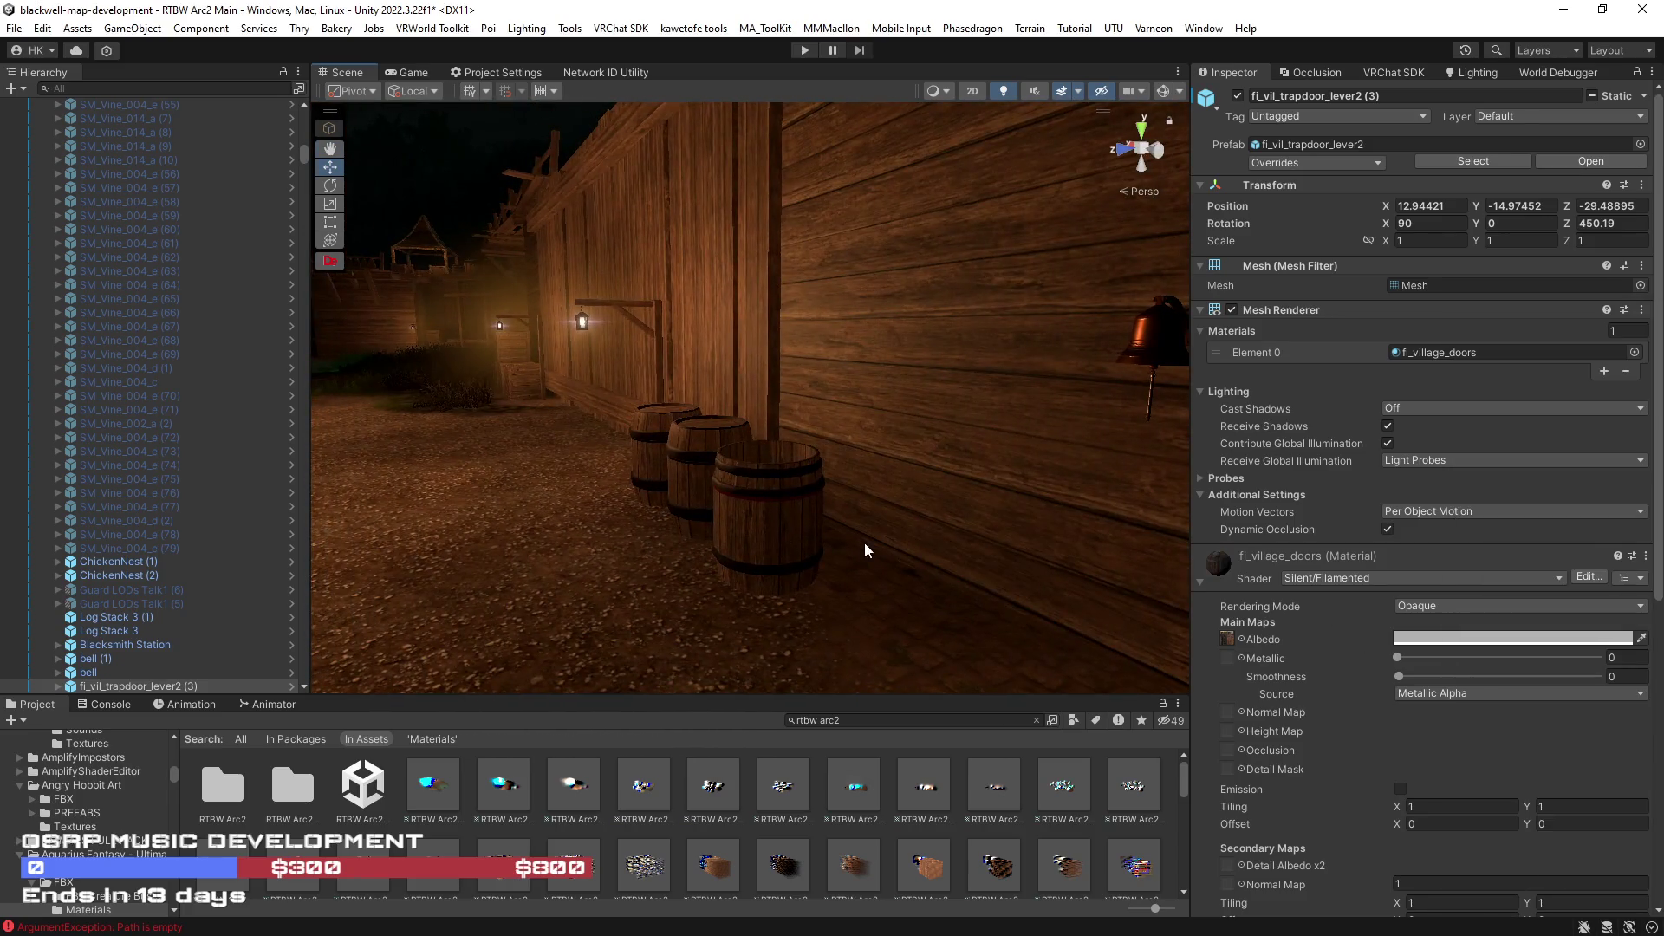
# - Fly the view along the wooden wall toward its dark section
pyautogui.moveTo(865, 549)
pyautogui.mouseDown()
pyautogui.moveTo(658, 462)
pyautogui.moveTo(1645, 449)
pyautogui.moveTo(37, 547)
pyautogui.moveTo(1303, 524)
pyautogui.moveTo(1126, 465)
pyautogui.mouseUp()
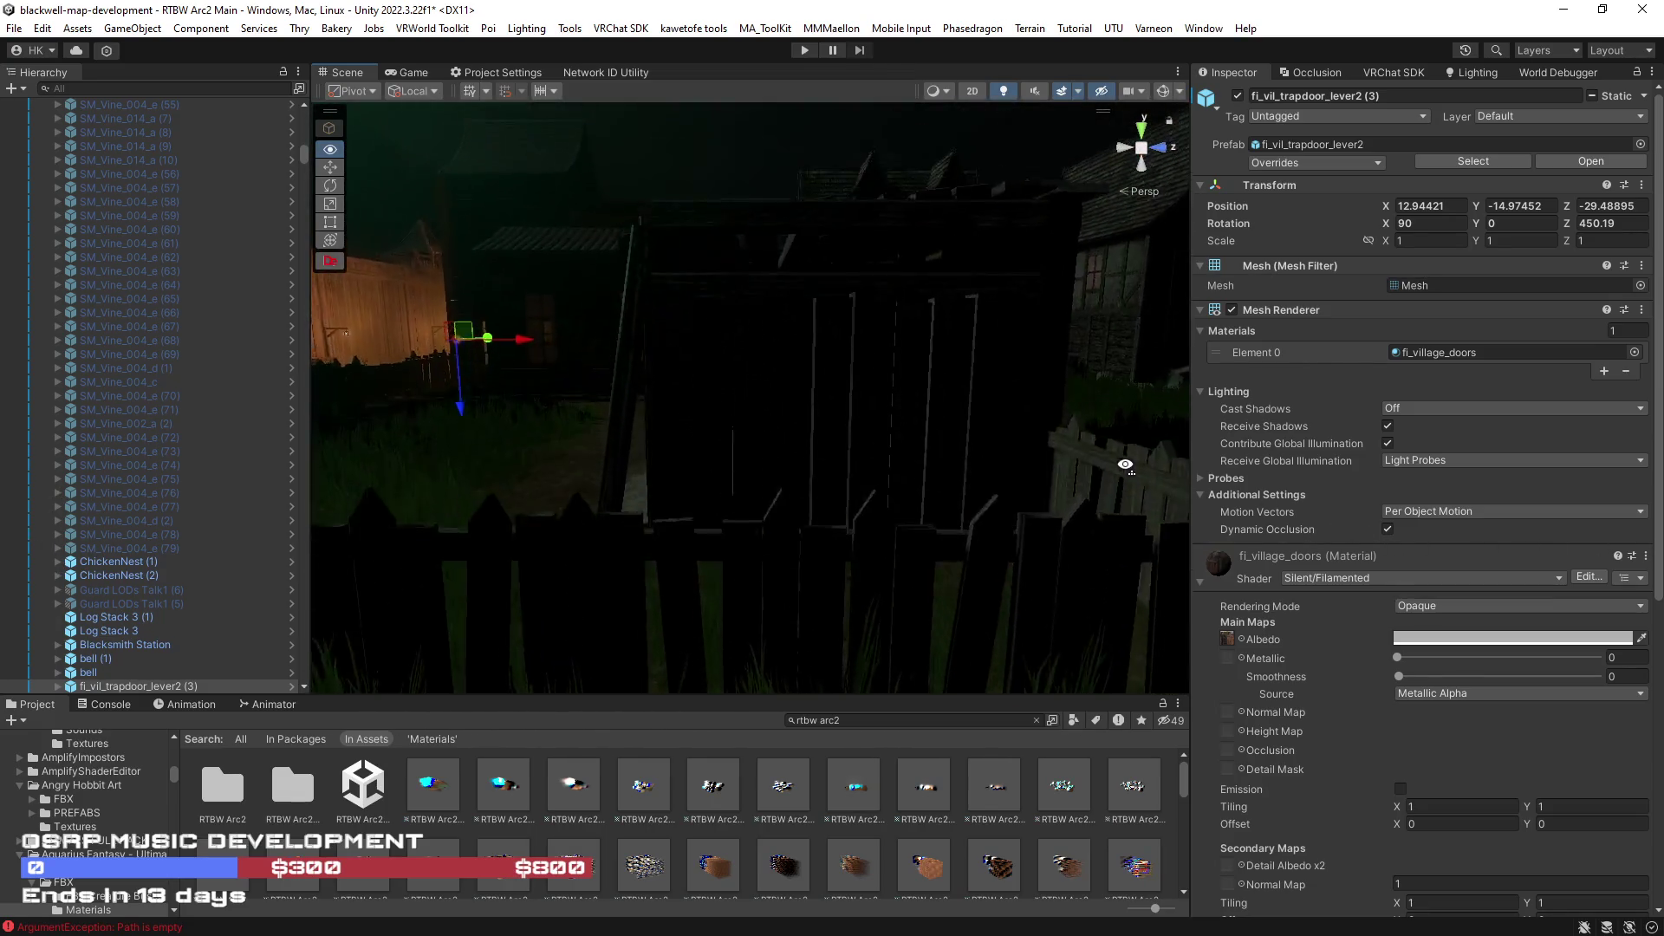
pyautogui.moveTo(1127, 465)
pyautogui.mouseDown()
pyautogui.moveTo(990, 499)
pyautogui.moveTo(1290, 486)
pyautogui.mouseUp()
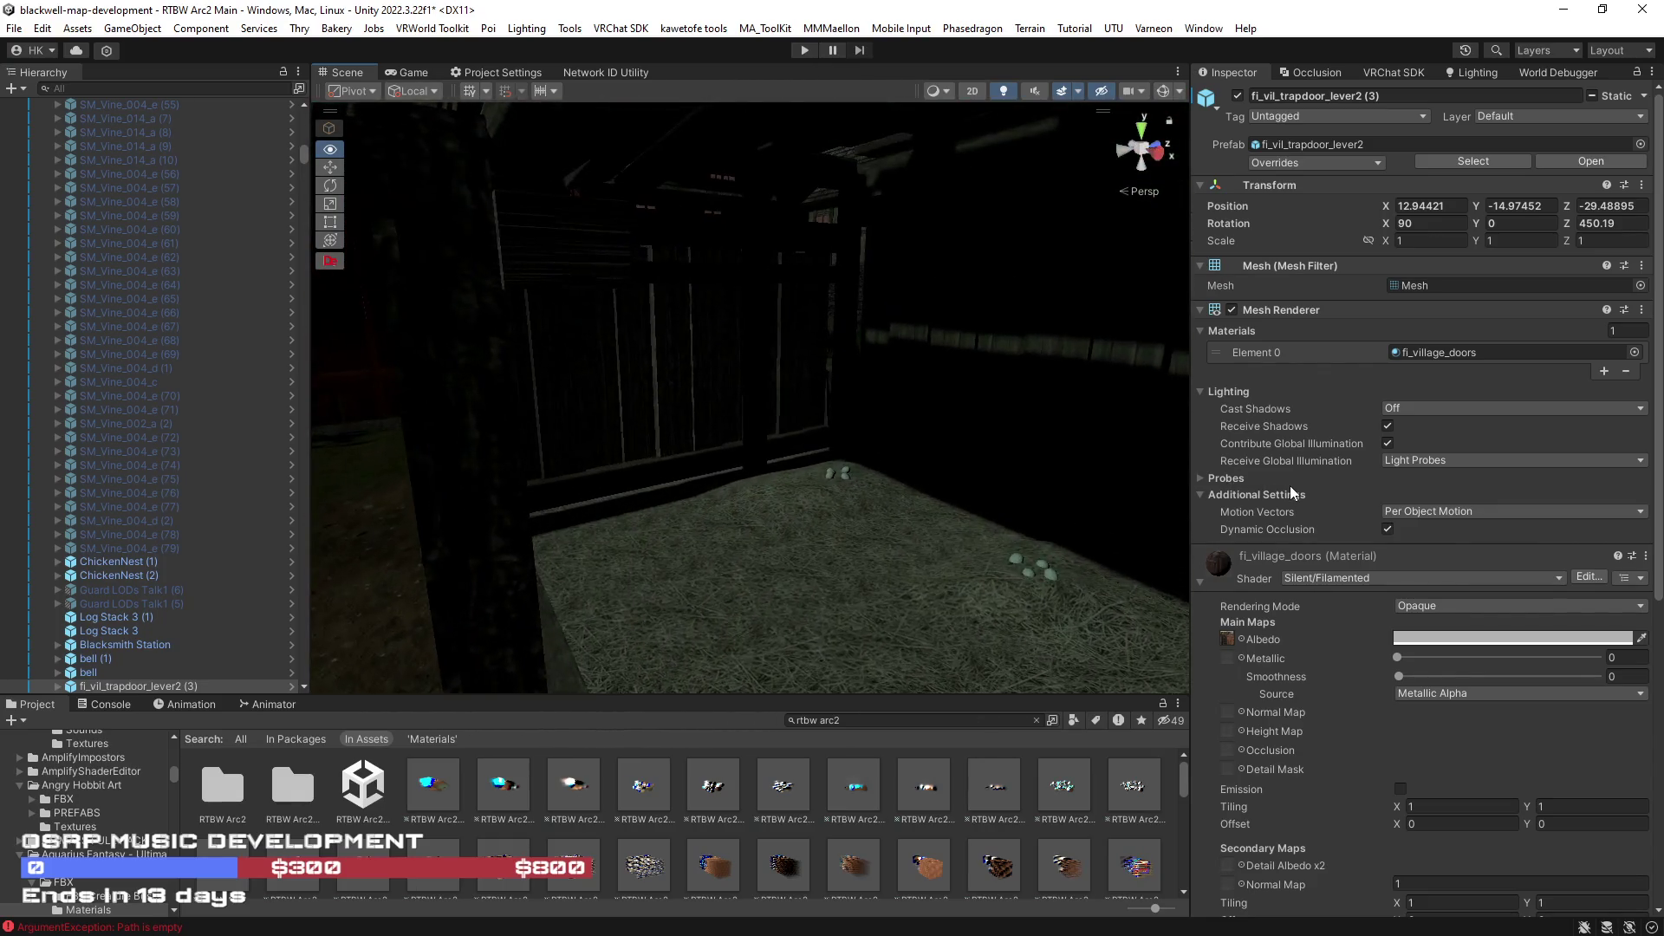
# - Turn Cast Shadows On for the Tall Wood Fence 1B child mesh and save the scene
pyautogui.click(592, 410)
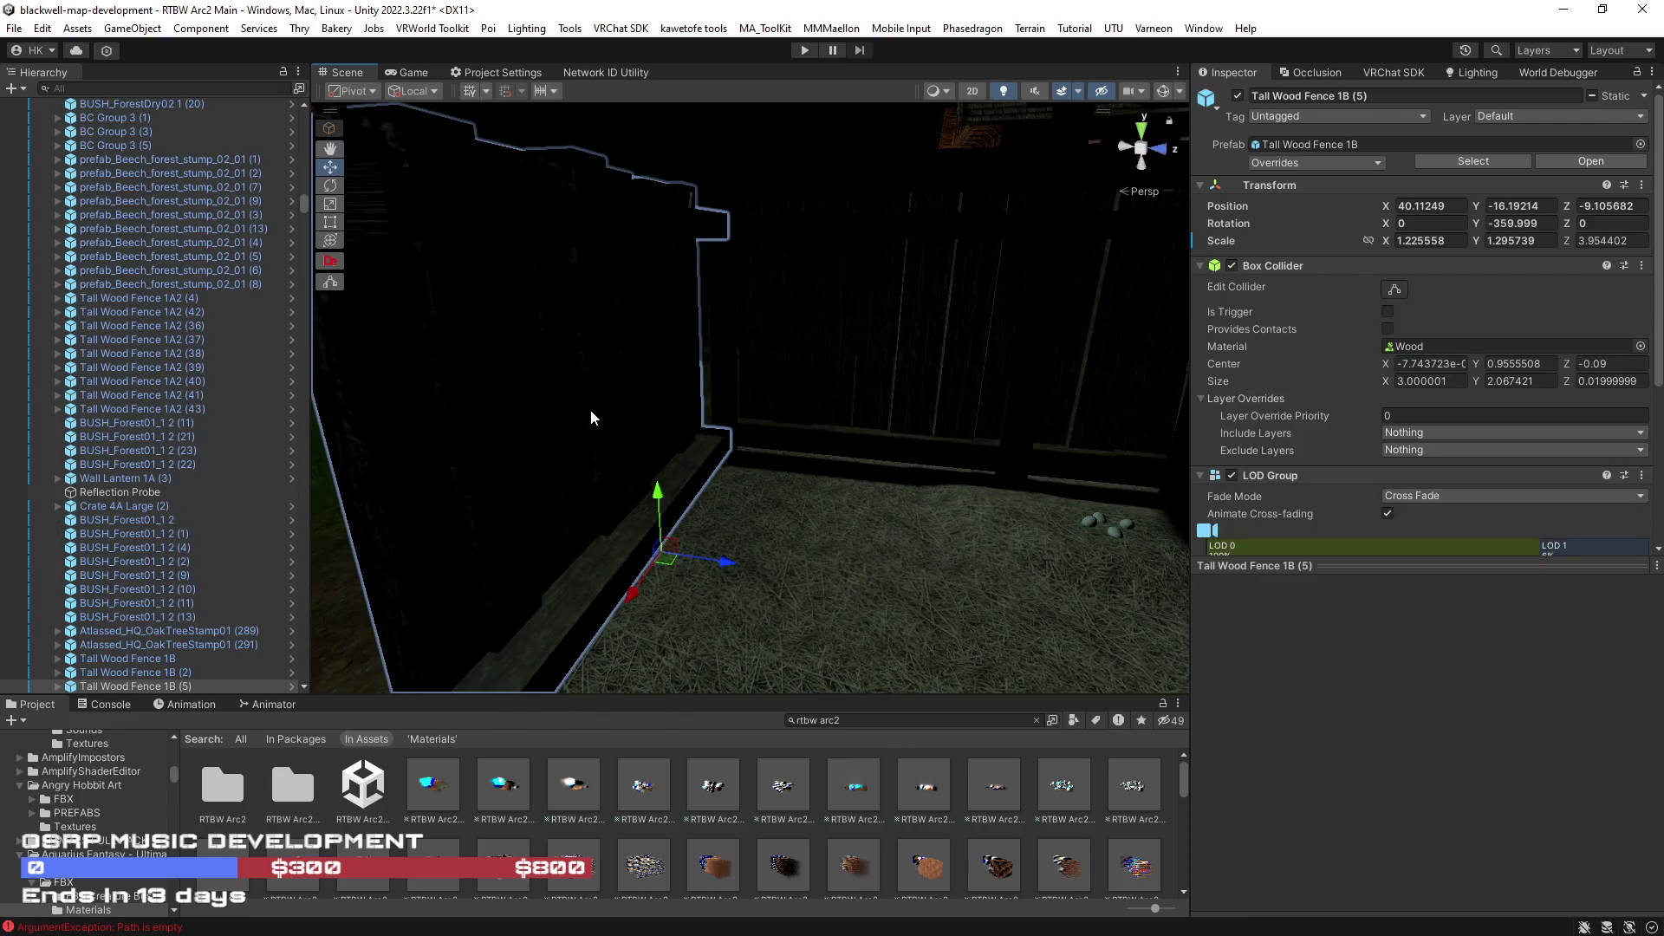
pyautogui.scroll(-2, 1341, 442)
pyautogui.scroll(-1, 1341, 442)
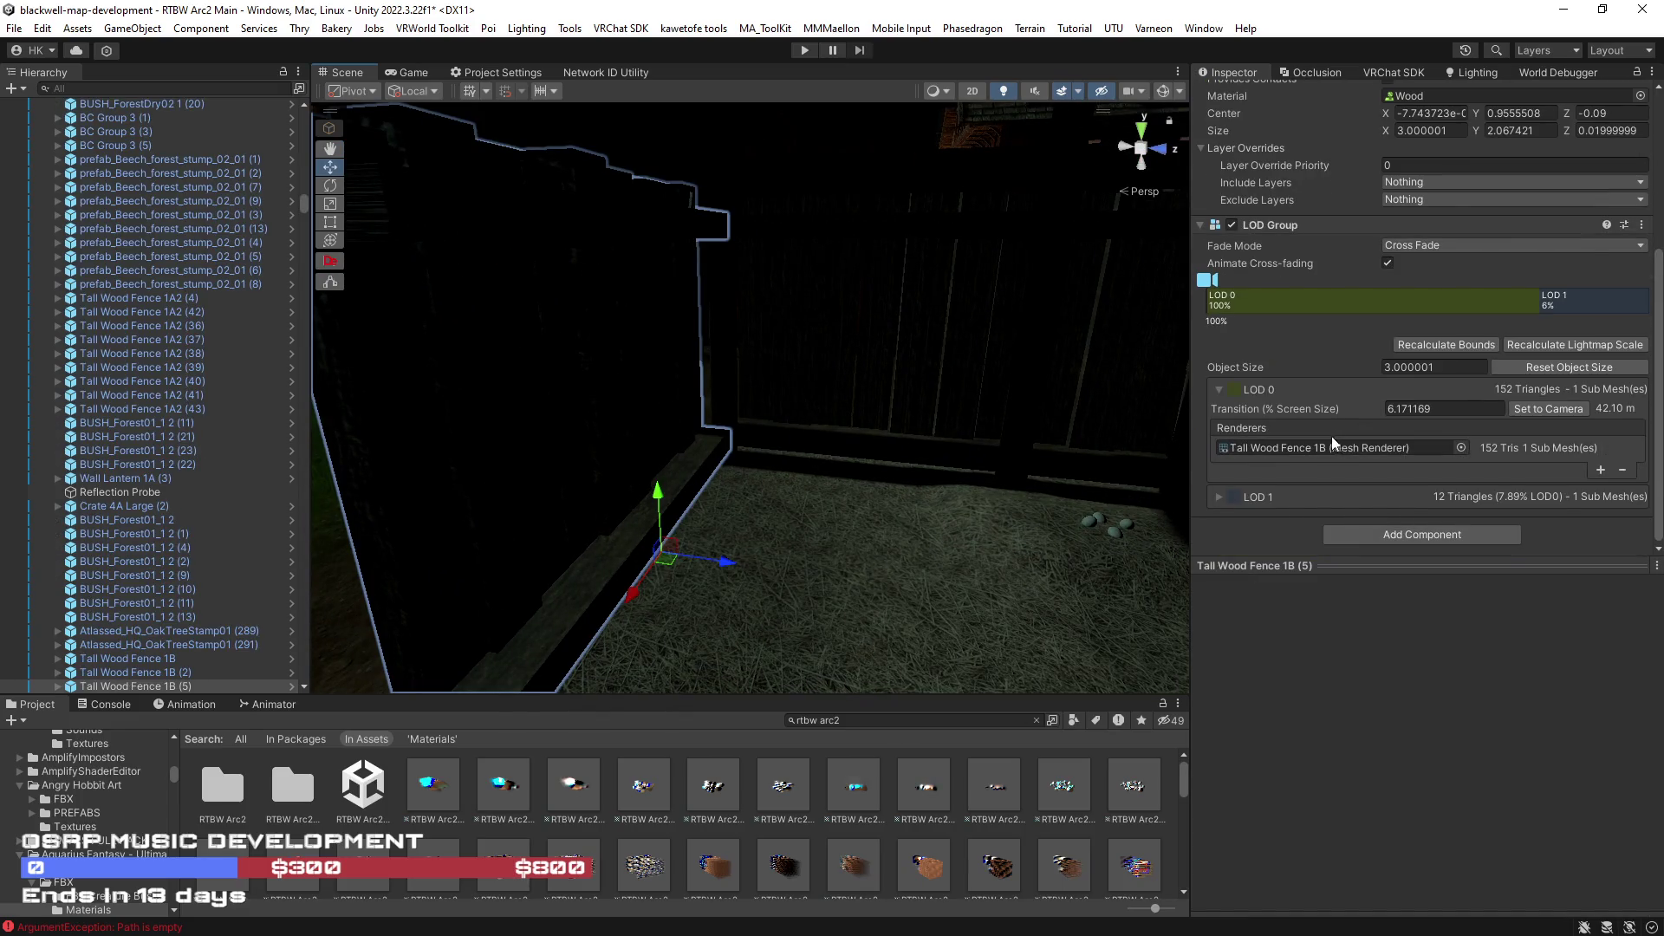
pyautogui.click(577, 343)
pyautogui.click(1431, 366)
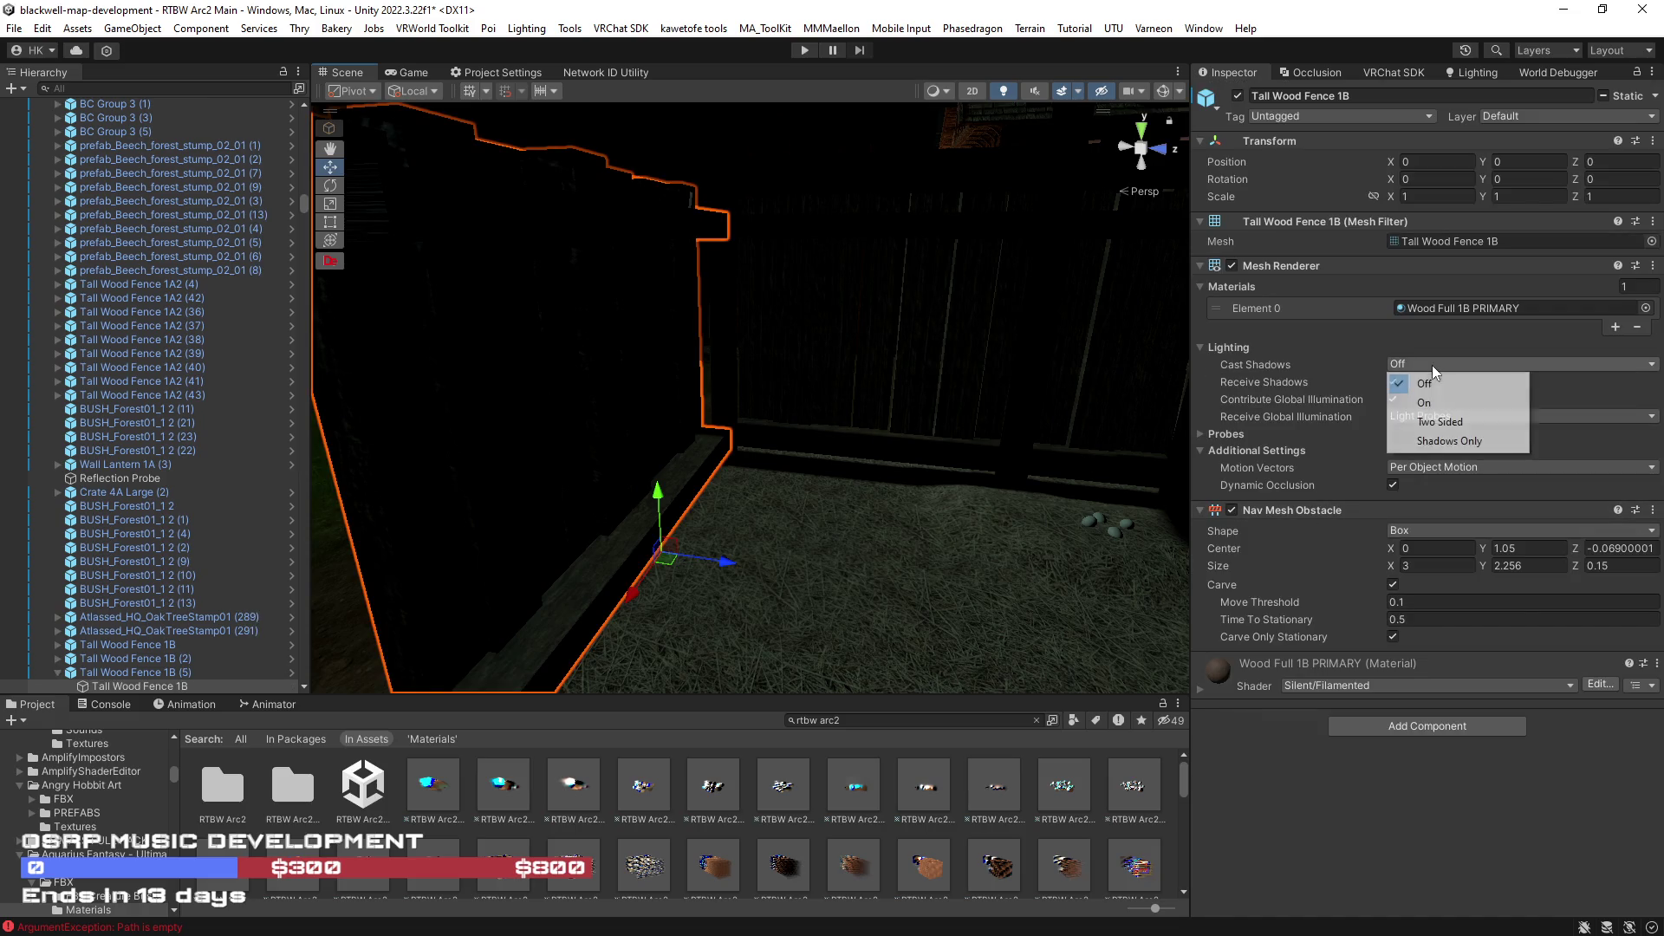
pyautogui.click(1441, 401)
pyautogui.moveTo(1080, 469)
pyautogui.mouseDown()
pyautogui.moveTo(1022, 567)
pyautogui.moveTo(770, 477)
pyautogui.moveTo(851, 449)
pyautogui.moveTo(774, 461)
pyautogui.mouseUp()
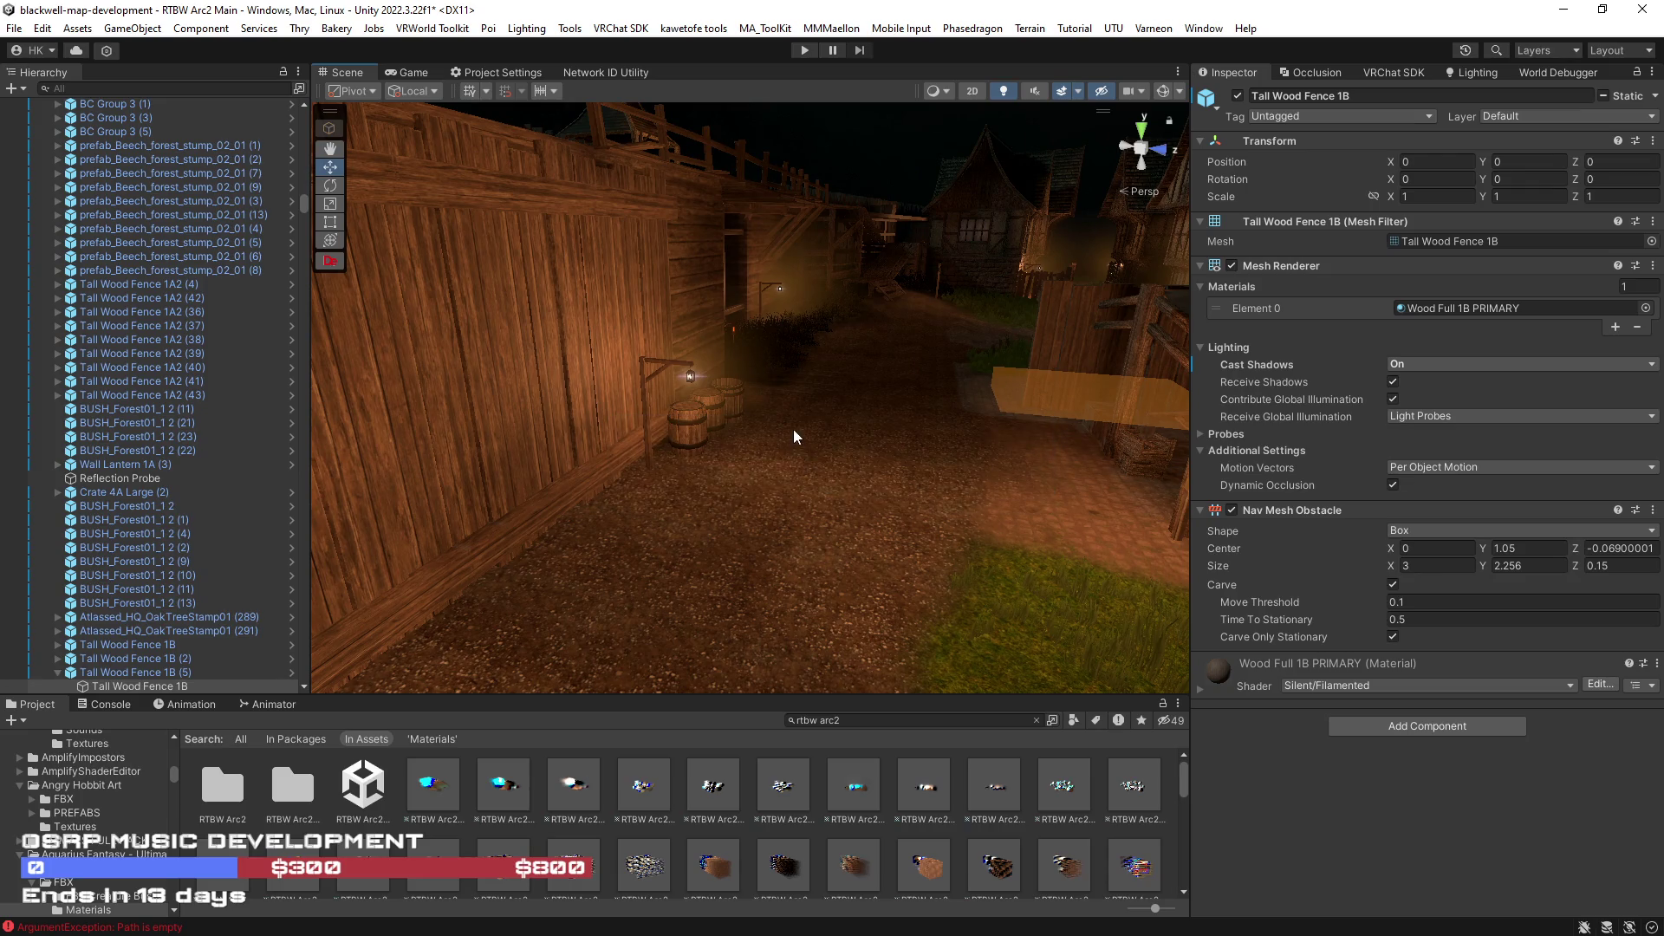
pyautogui.hotkey('ctrl', 's')
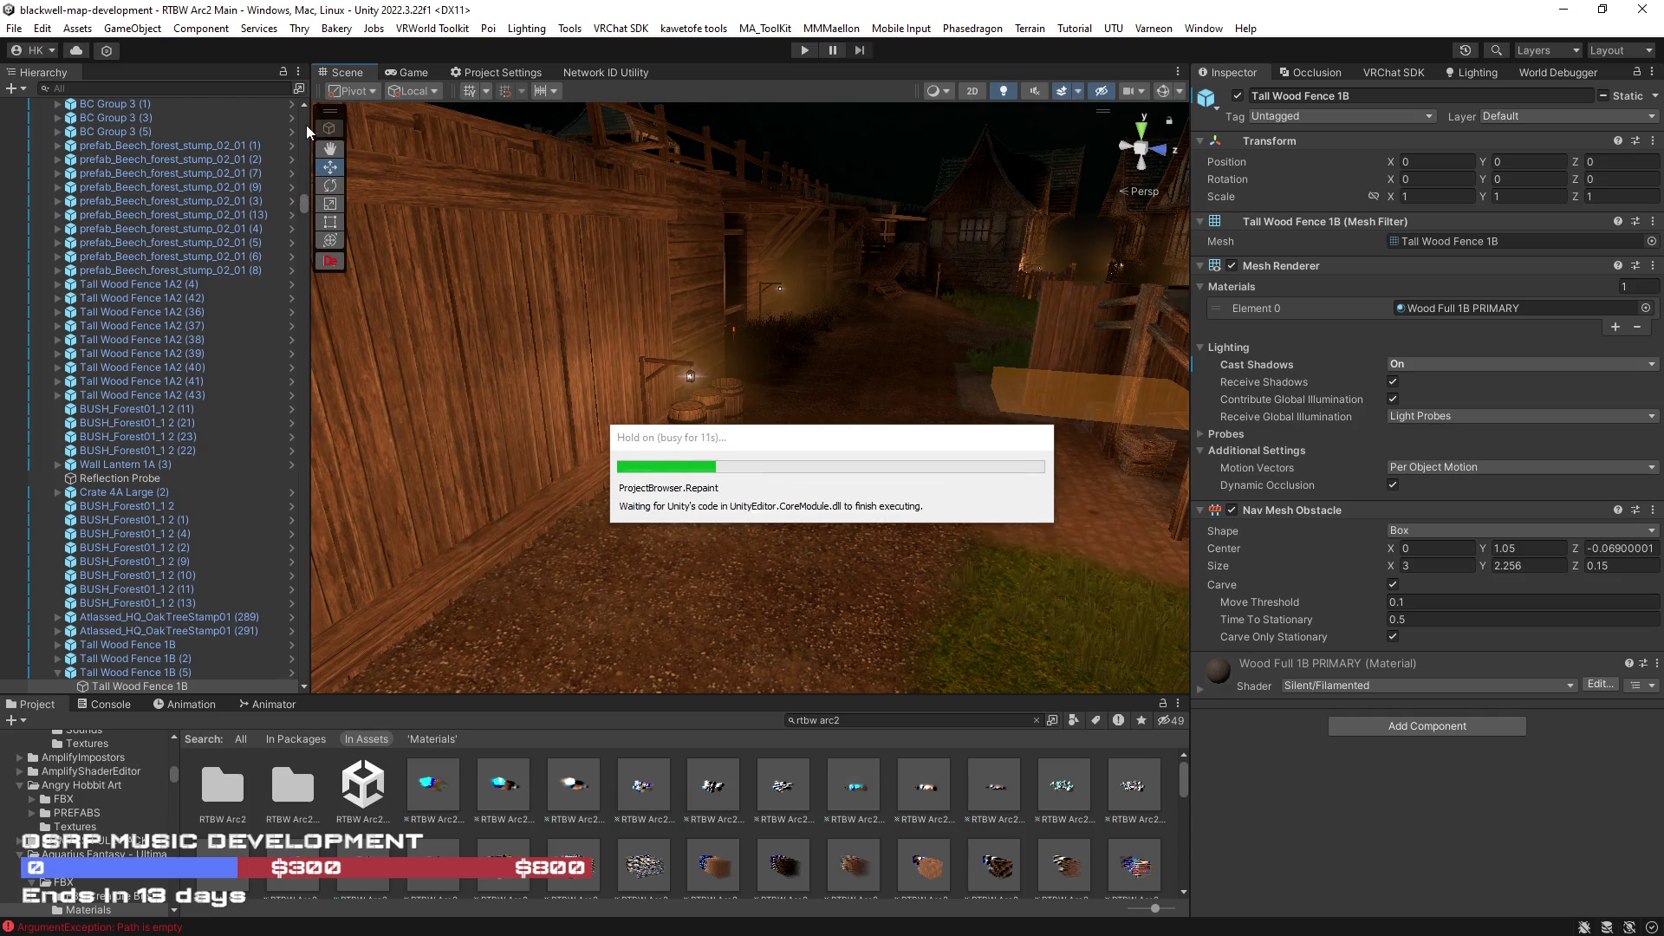
pyautogui.click(303, 121)
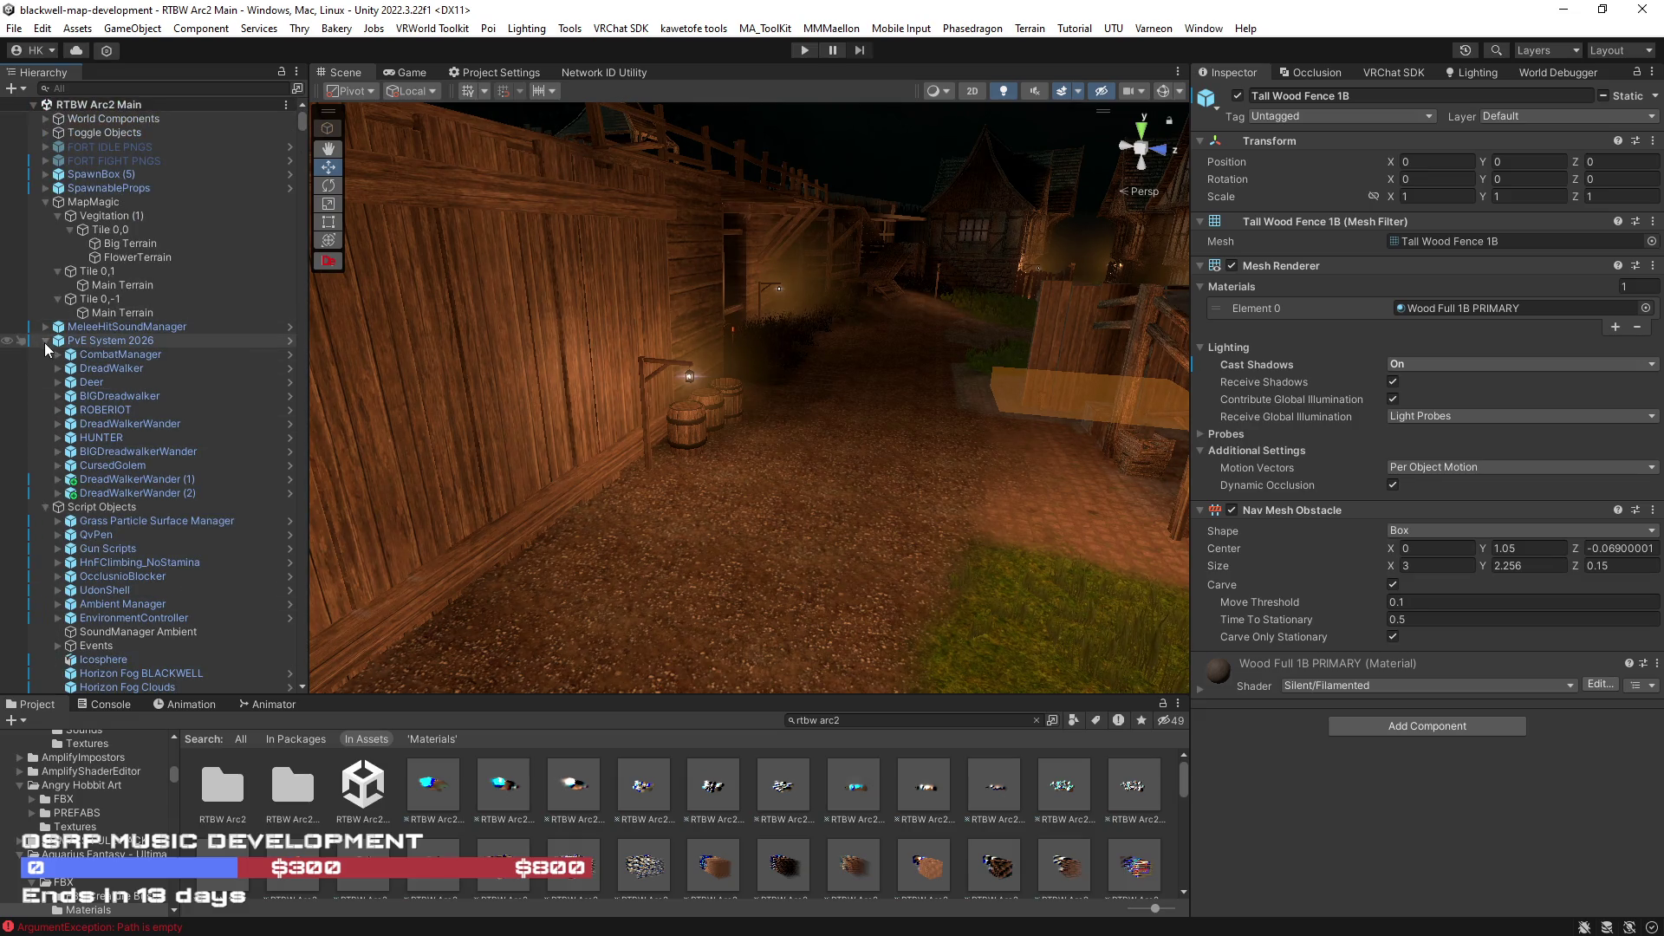
pyautogui.scroll(-3, 112, 555)
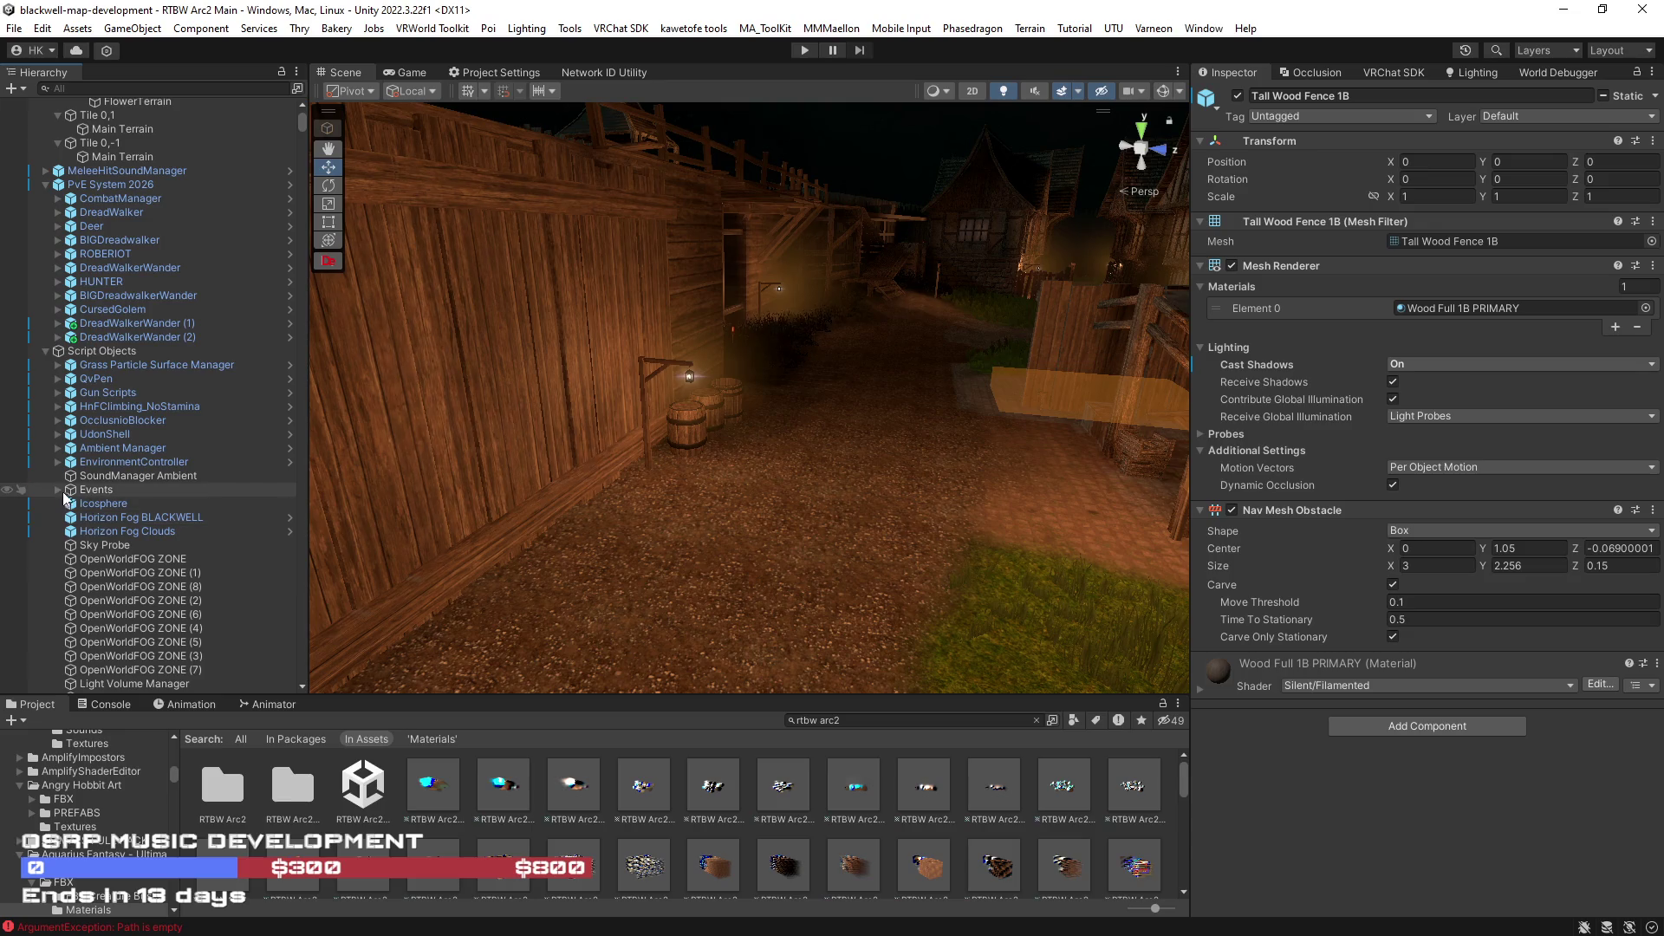
pyautogui.scroll(-1, 64, 491)
pyautogui.scroll(-2, 64, 491)
pyautogui.scroll(-1, 74, 470)
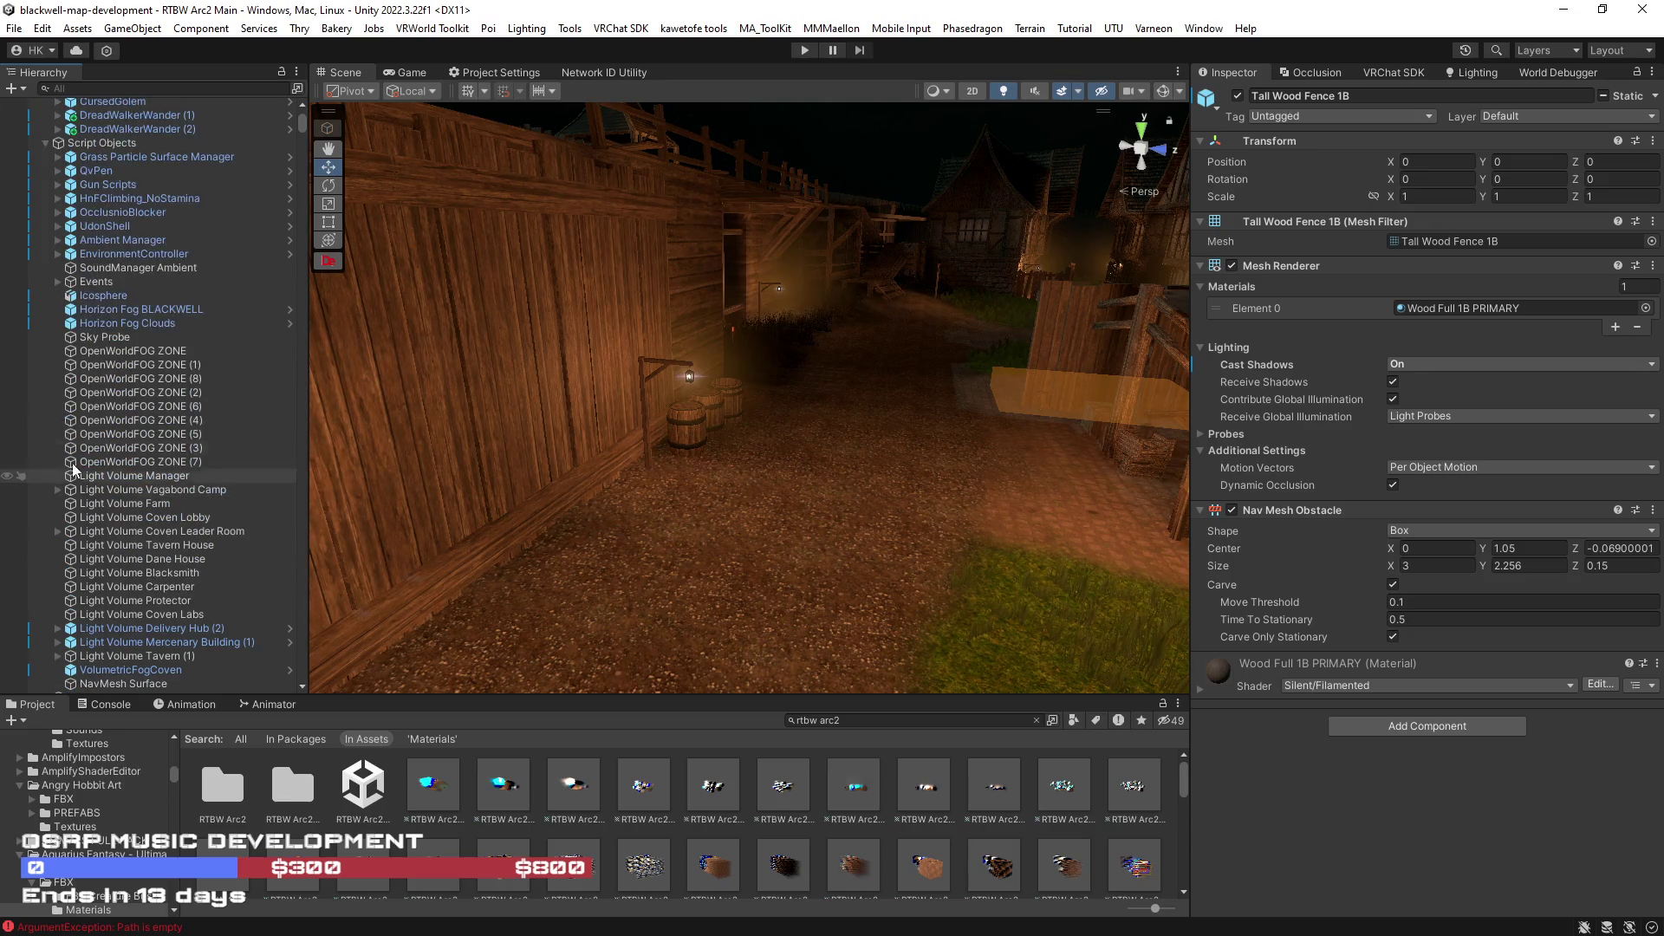
# - Expand UdonShell and FXParent RTBW, review the sound objects, then collapse FXParent RTBW
pyautogui.click(56, 226)
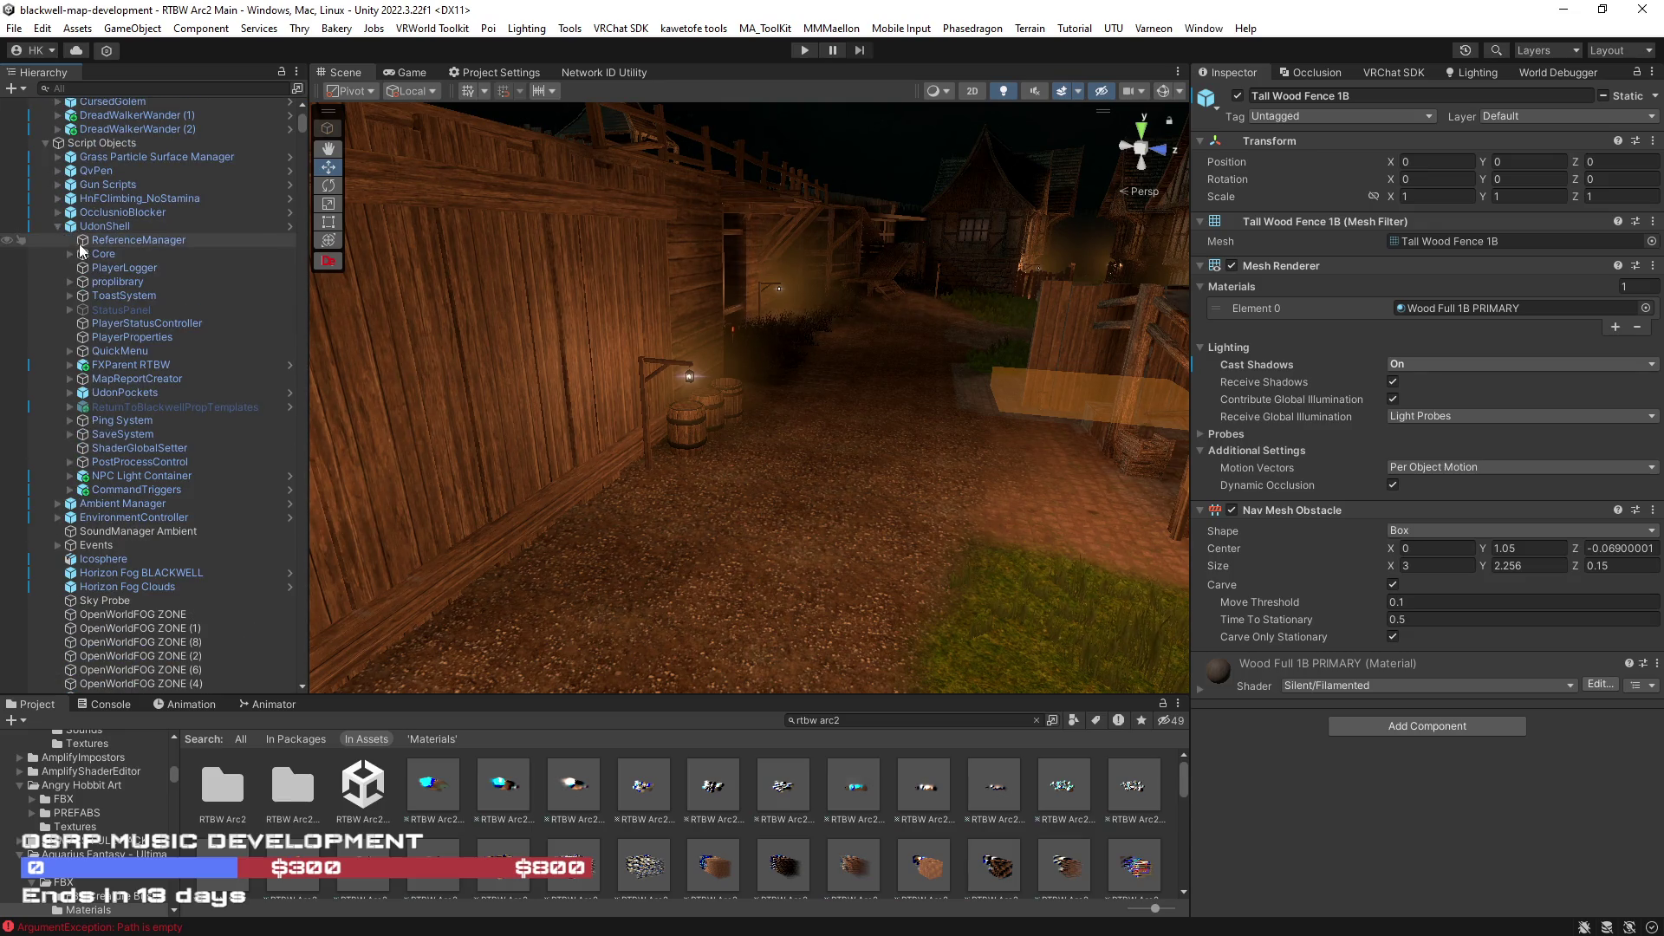
pyautogui.click(70, 365)
pyautogui.scroll(-3, 198, 446)
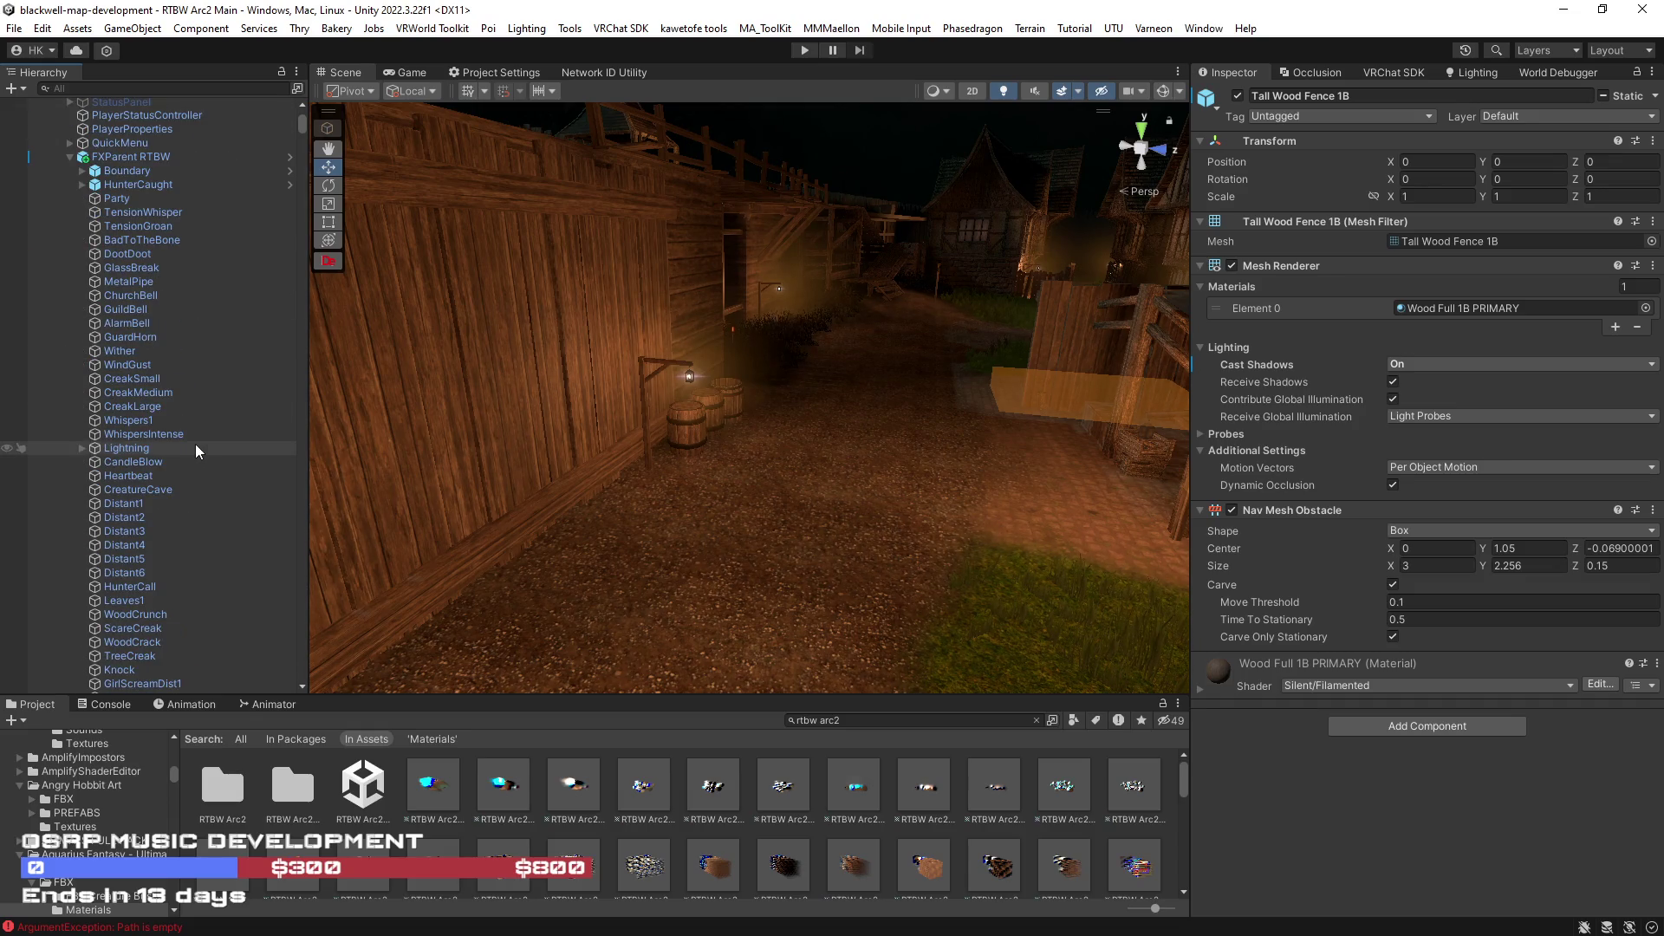
pyautogui.scroll(-5, 196, 444)
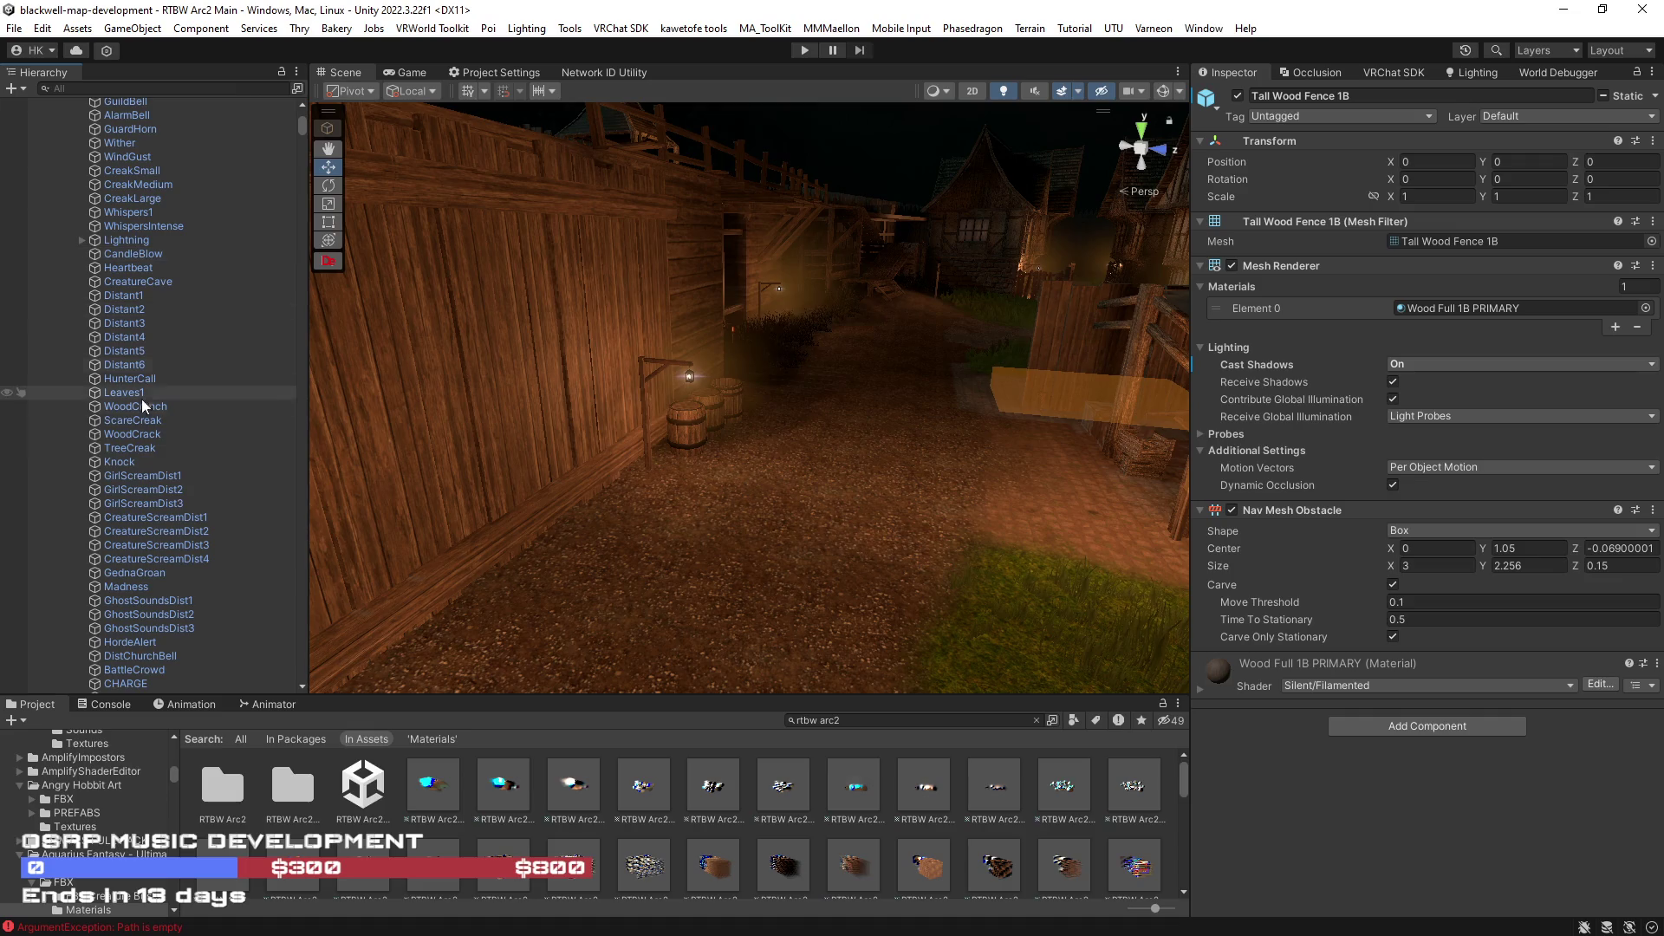
pyautogui.scroll(-2, 191, 384)
pyautogui.scroll(-2, 181, 433)
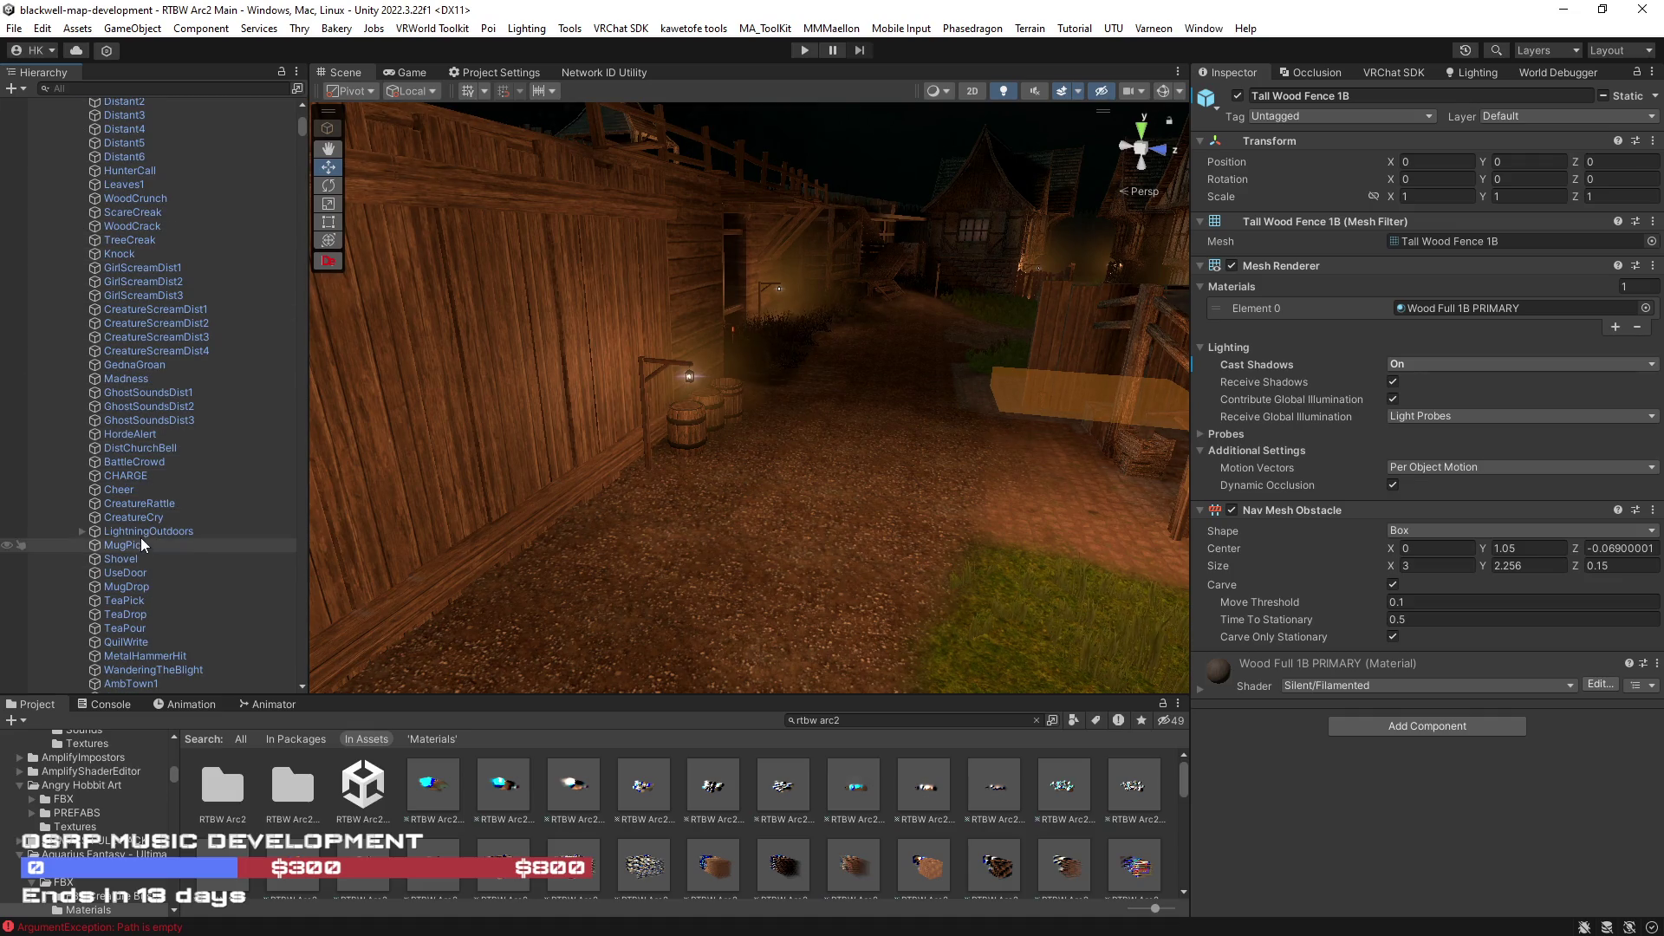
pyautogui.scroll(2, 165, 584)
pyautogui.scroll(4, 173, 433)
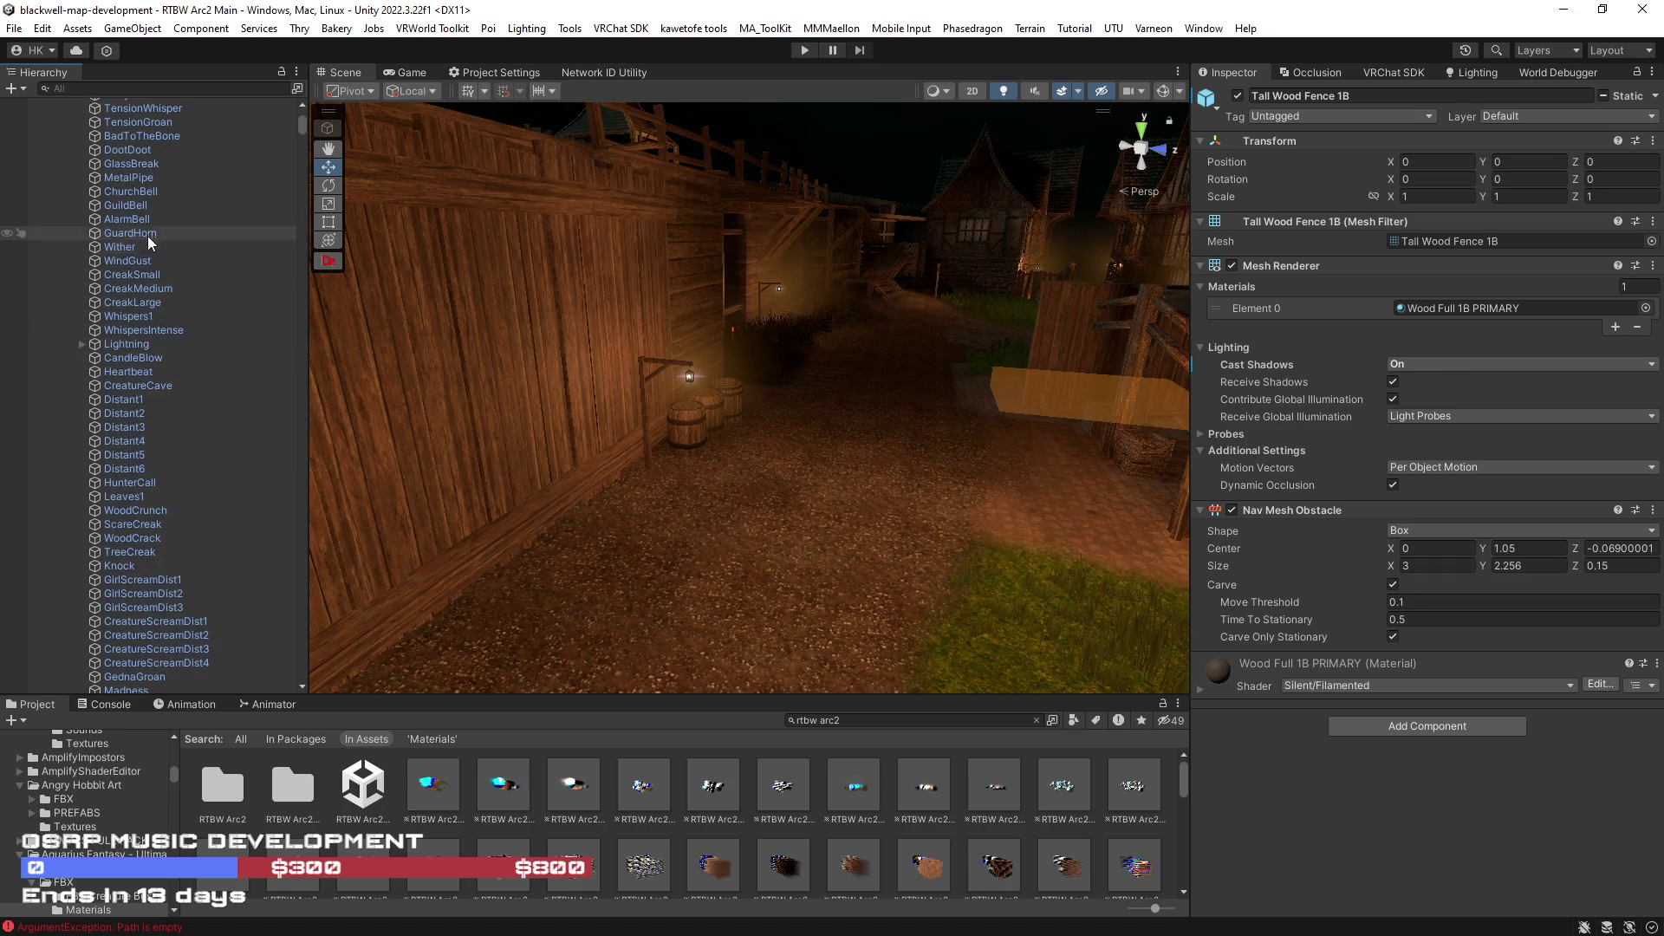
pyautogui.scroll(2, 147, 235)
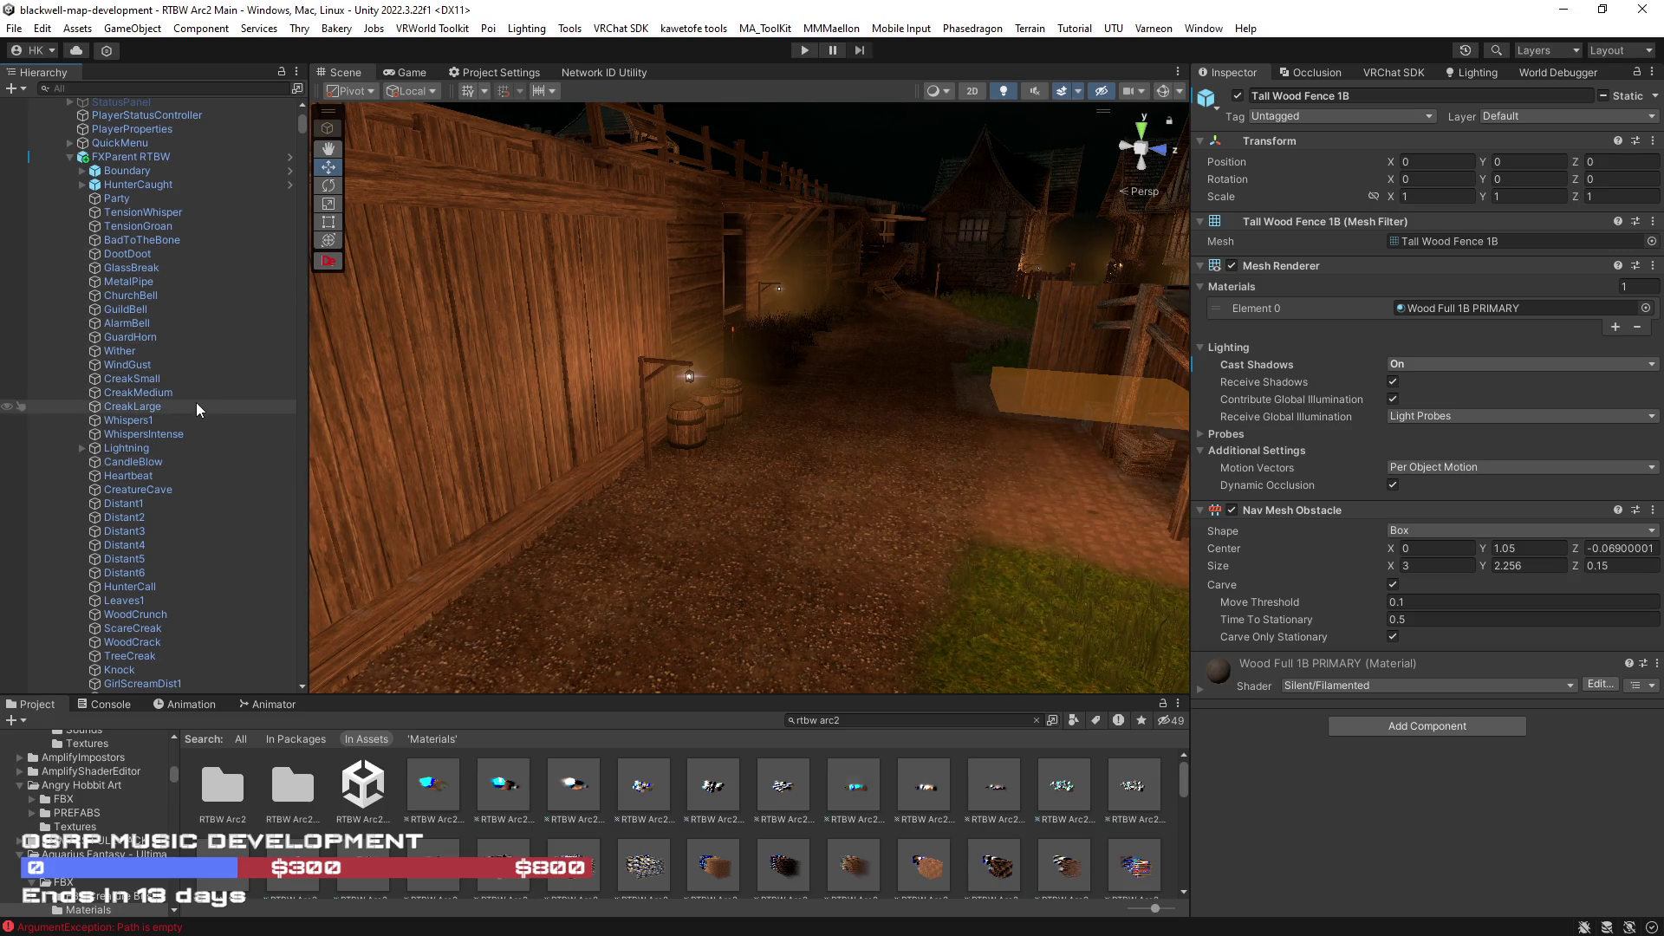
pyautogui.scroll(-5, 169, 455)
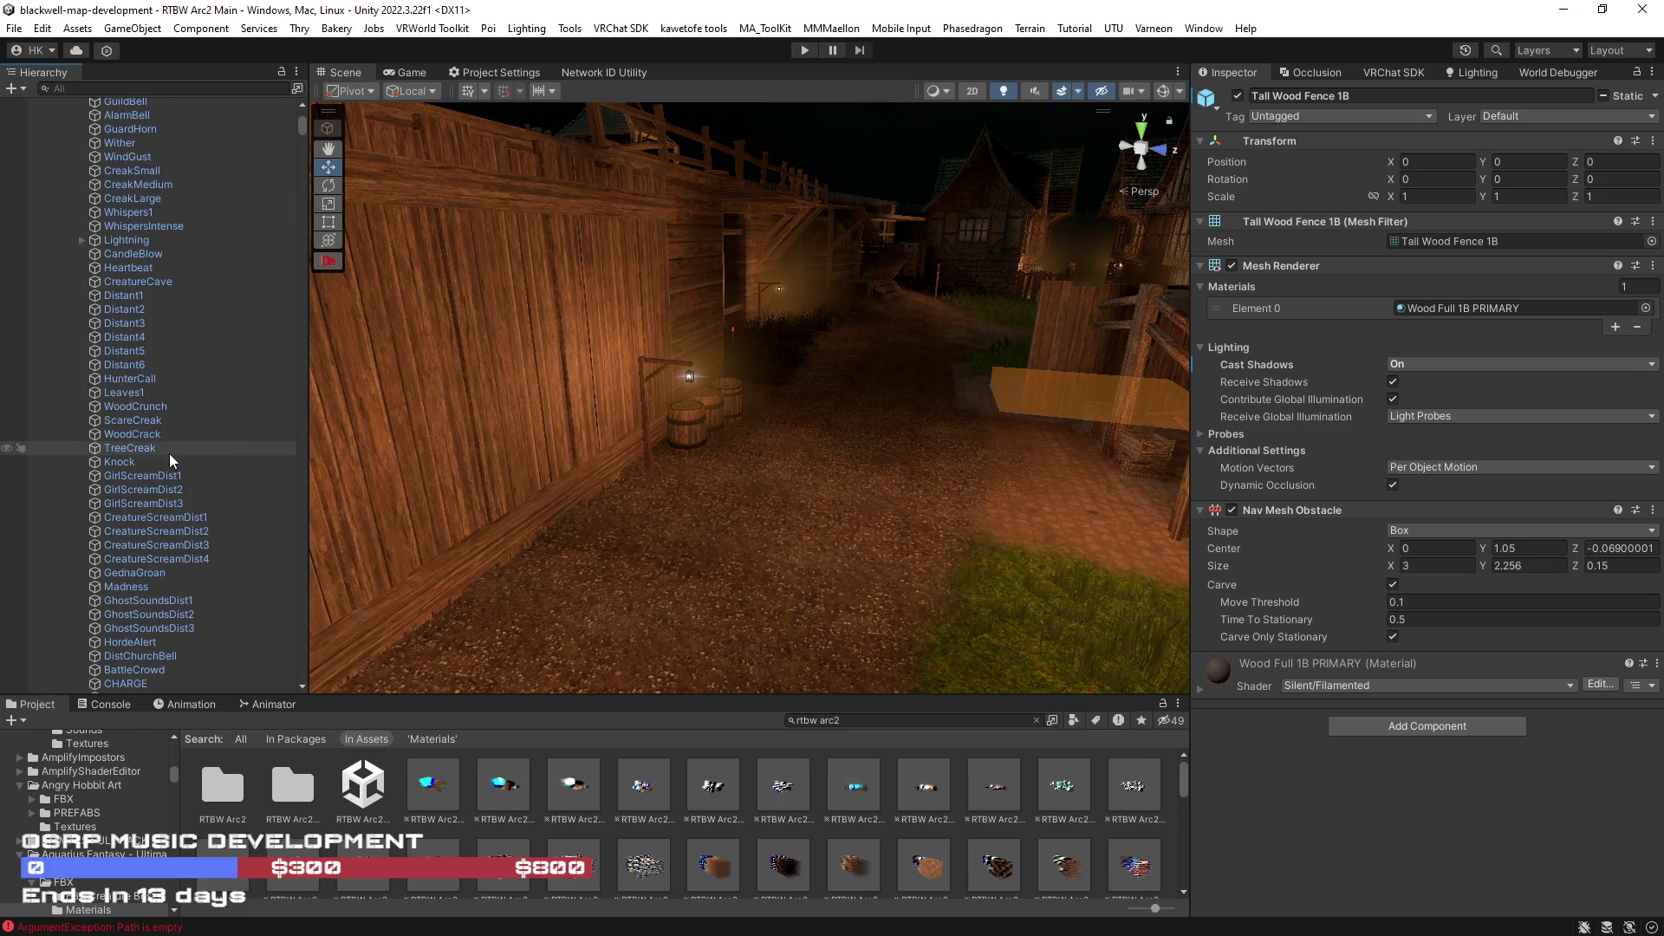
pyautogui.scroll(-10, 170, 454)
pyautogui.scroll(-3, 173, 452)
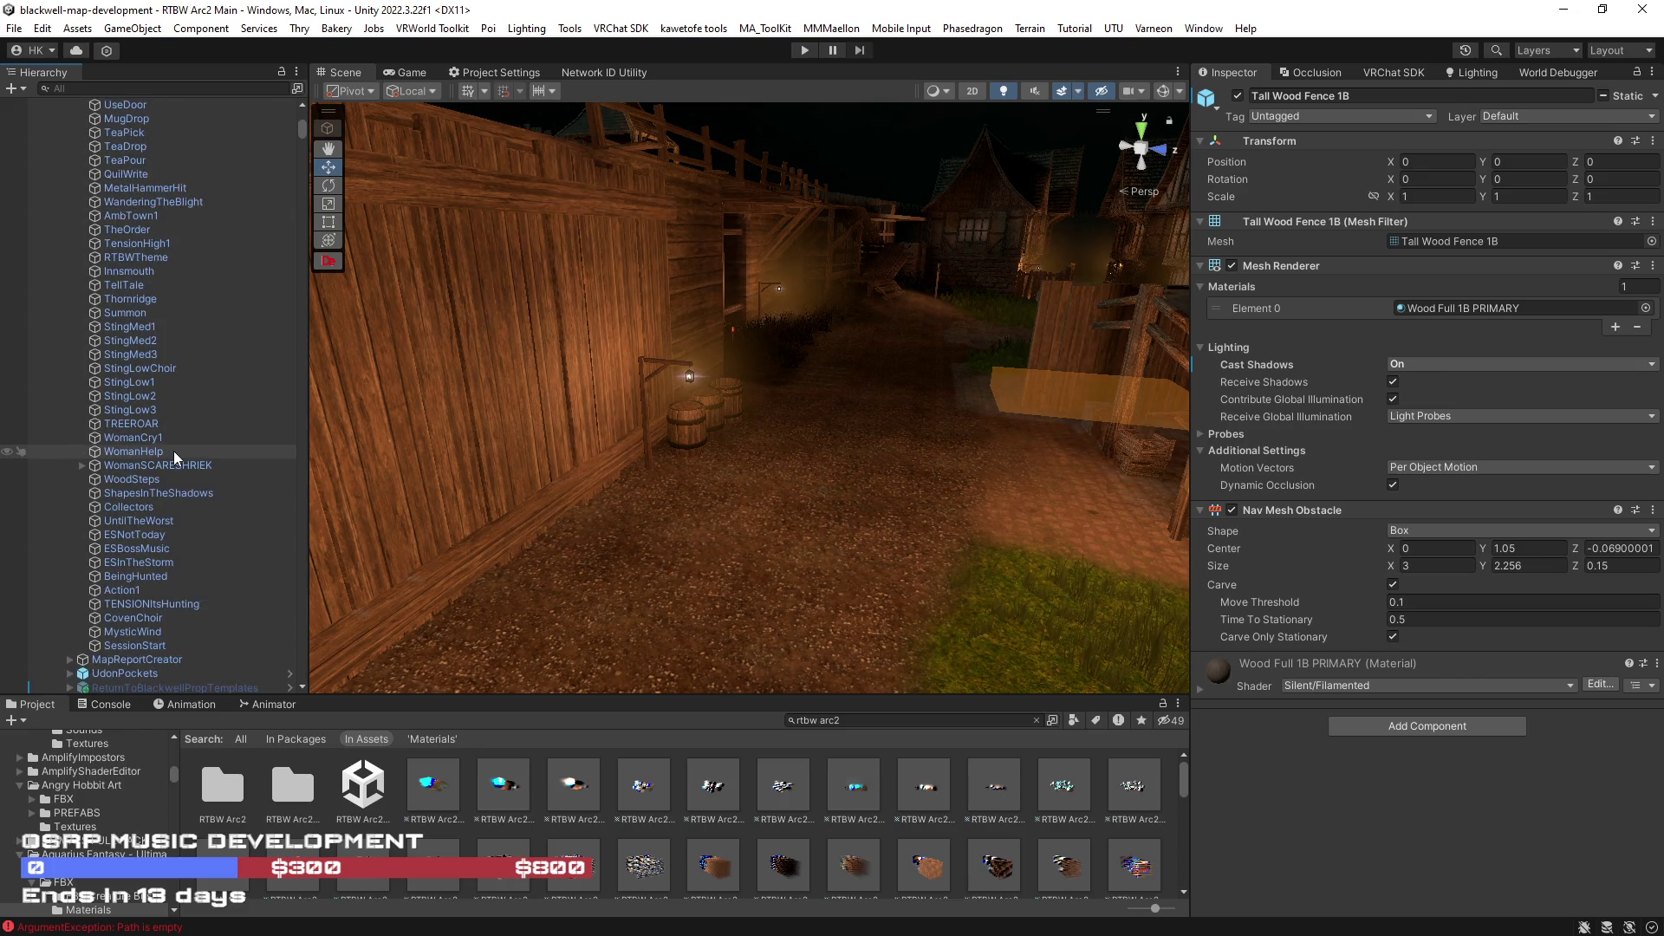
pyautogui.scroll(4, 172, 452)
pyautogui.scroll(3, 175, 450)
pyautogui.scroll(3, 171, 444)
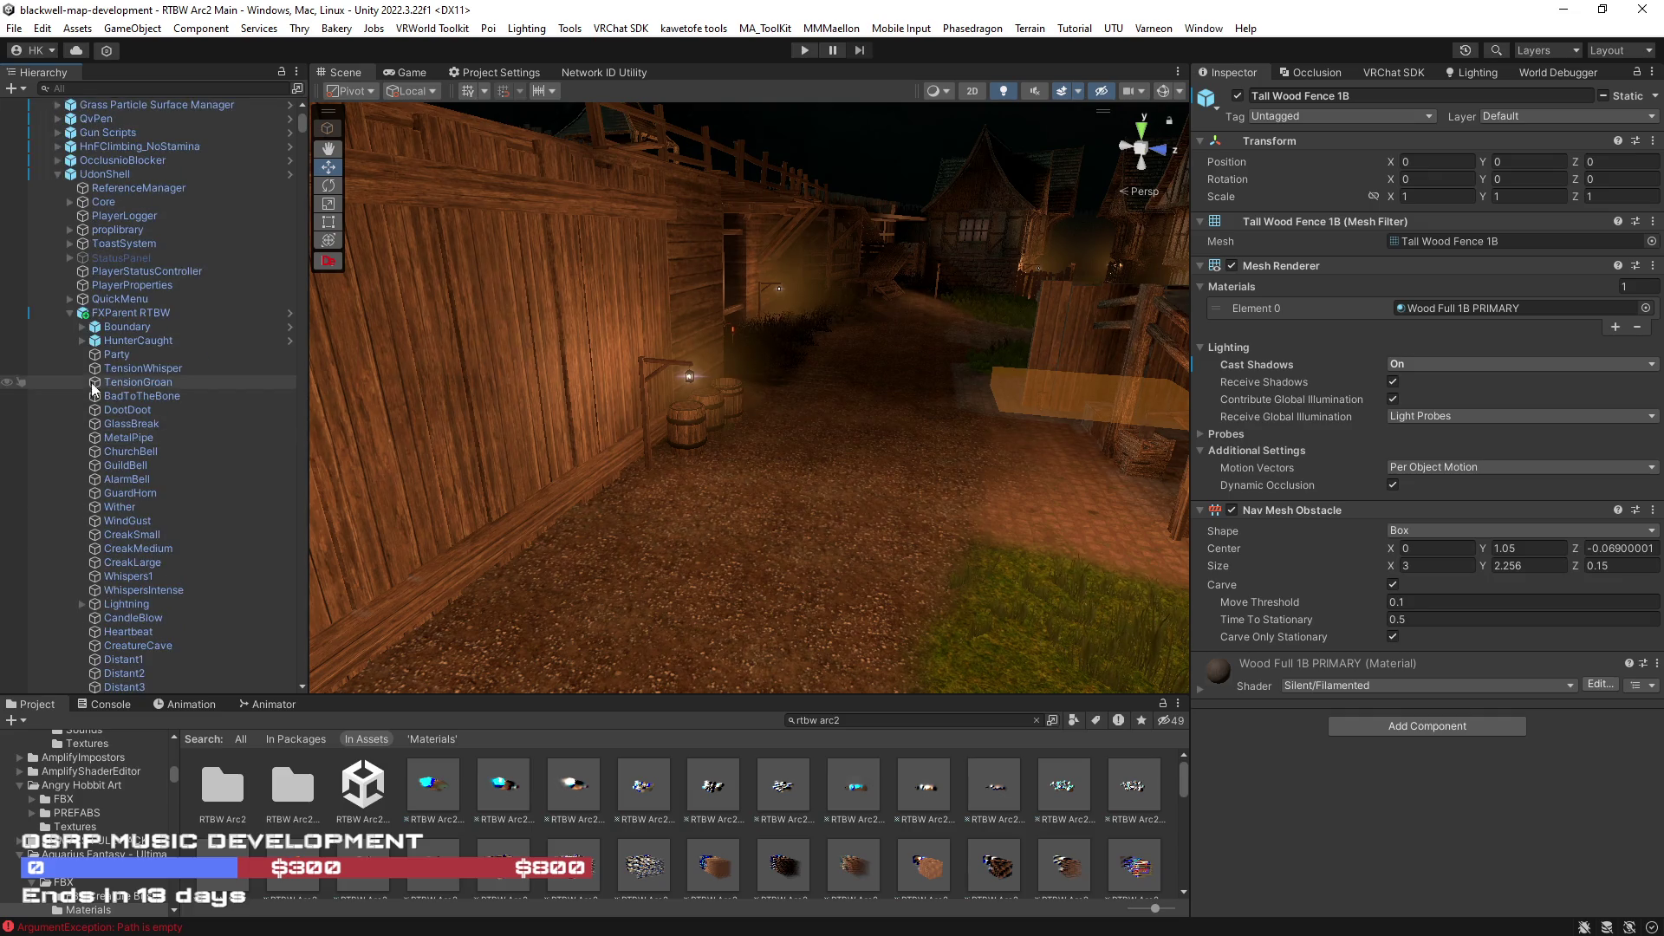
pyautogui.click(67, 310)
pyautogui.moveTo(781, 390)
pyautogui.mouseDown()
pyautogui.moveTo(983, 586)
pyautogui.moveTo(847, 730)
pyautogui.mouseUp()
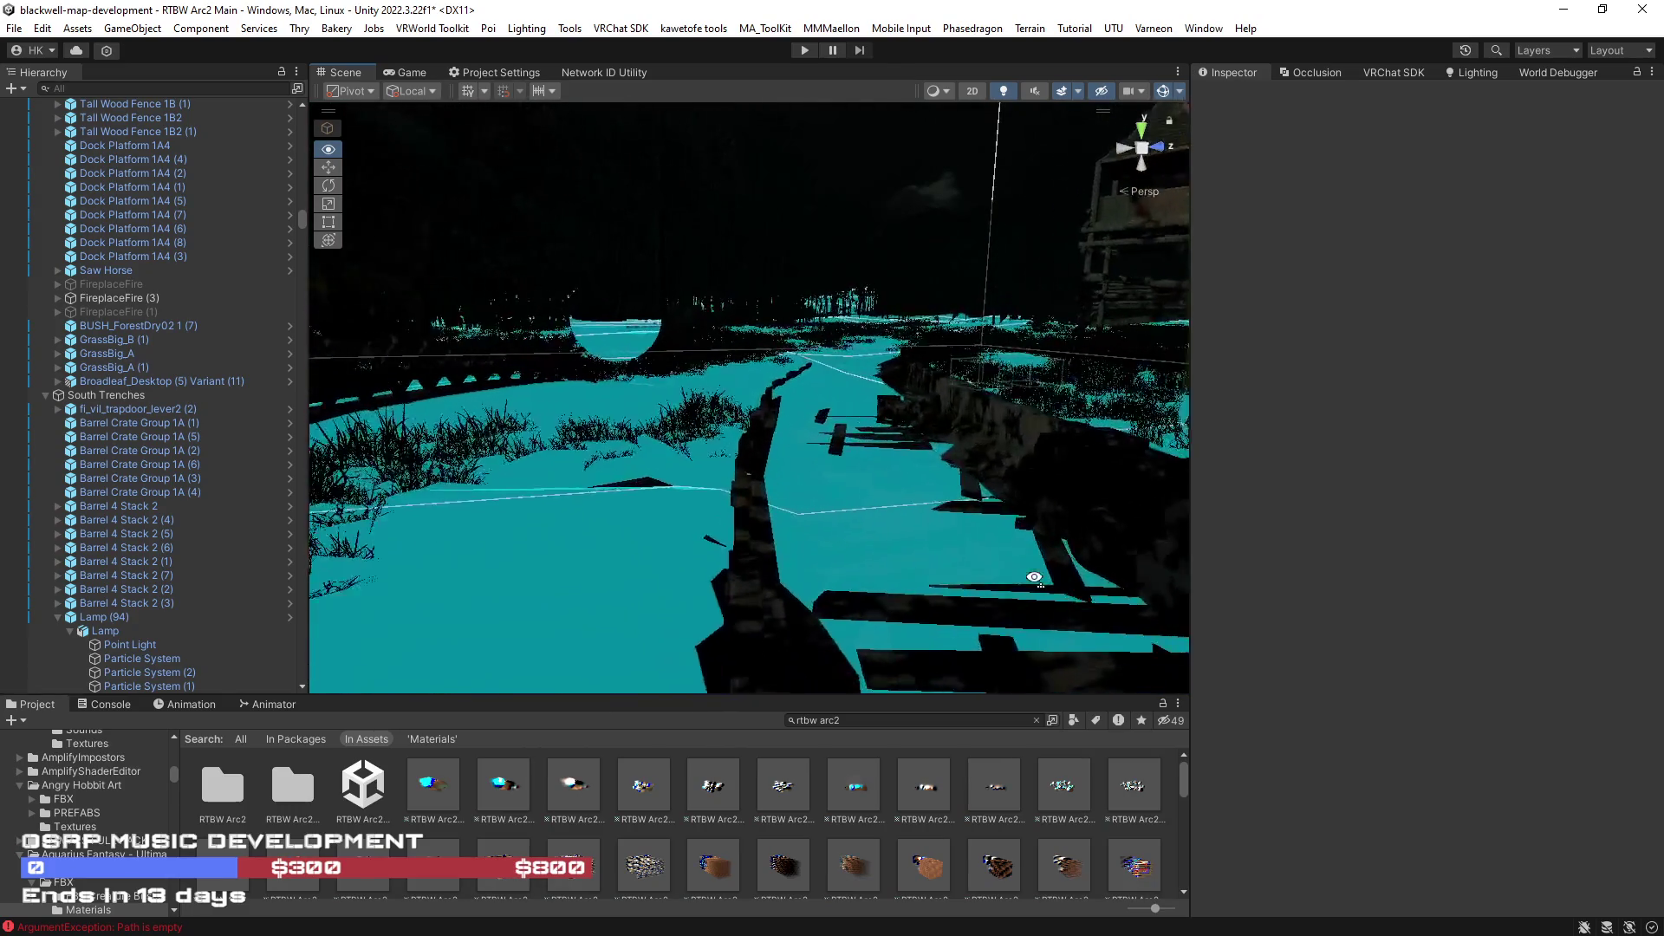
# - Fly the scene camera along the dock toward the fire in the dark town
pyautogui.moveTo(847, 730)
pyautogui.mouseDown()
pyautogui.moveTo(459, 388)
pyautogui.moveTo(1183, 82)
pyautogui.moveTo(699, 381)
pyautogui.mouseUp()
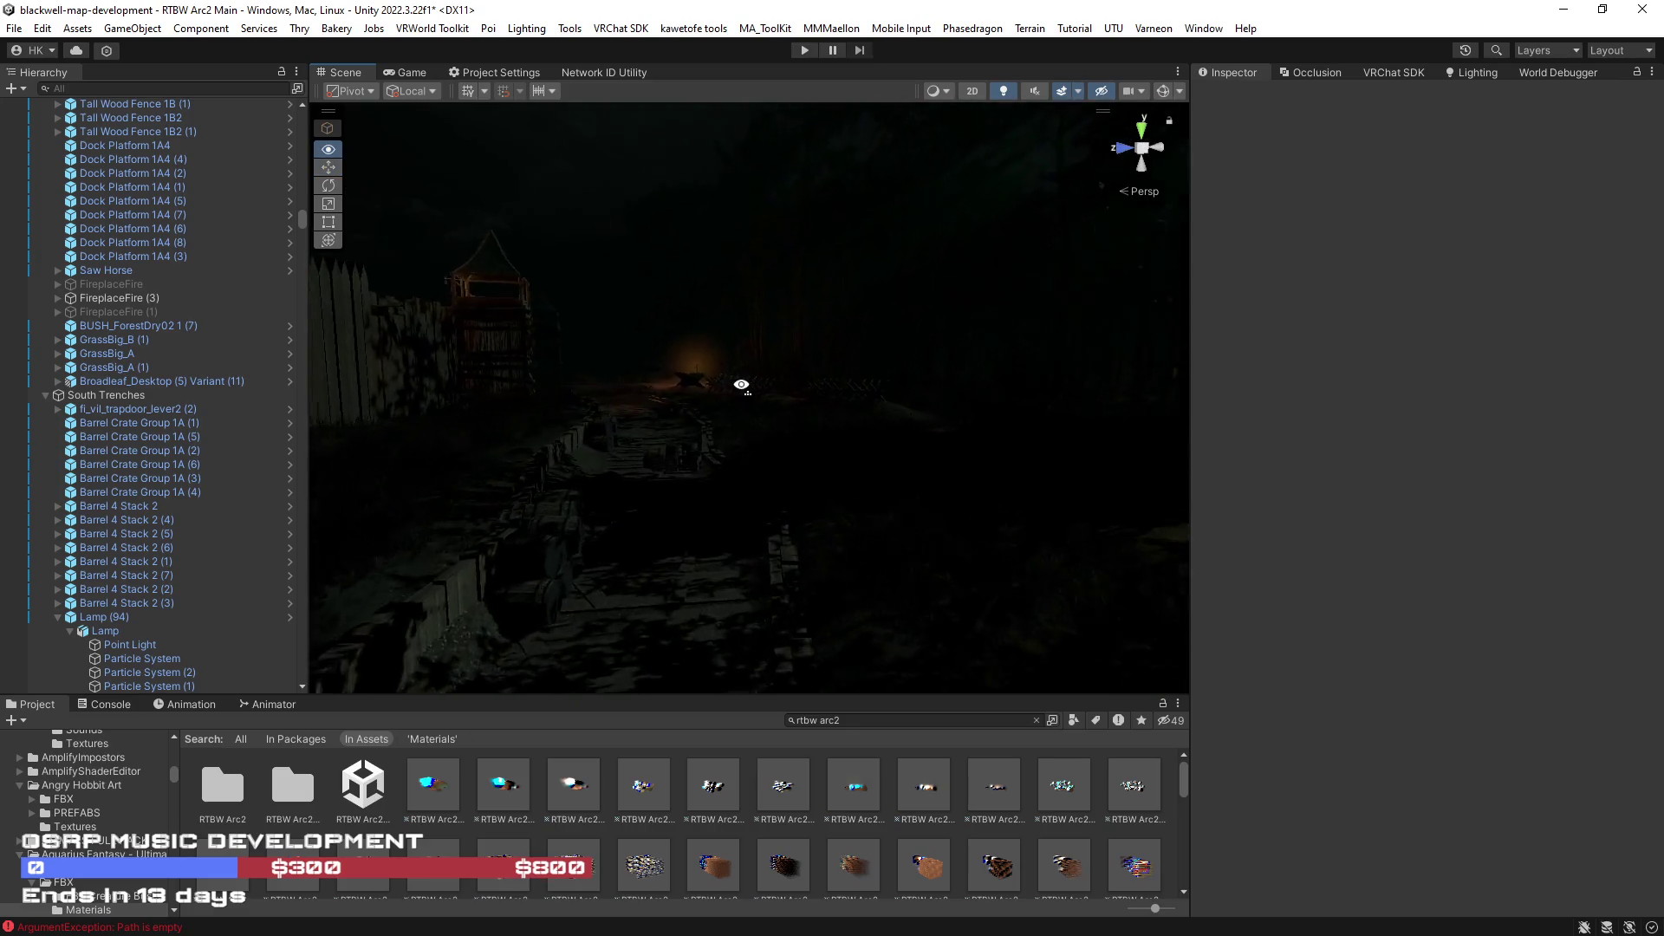
pyautogui.moveTo(700, 381)
pyautogui.mouseDown()
pyautogui.moveTo(792, 326)
pyautogui.moveTo(1136, 302)
pyautogui.moveTo(1219, 362)
pyautogui.moveTo(897, 352)
pyautogui.moveTo(1136, 350)
pyautogui.moveTo(961, 320)
pyautogui.moveTo(881, 379)
pyautogui.moveTo(1078, 376)
pyautogui.moveTo(1071, 334)
pyautogui.moveTo(1097, 326)
pyautogui.moveTo(896, 372)
pyautogui.moveTo(1115, 438)
pyautogui.moveTo(781, 409)
pyautogui.moveTo(908, 434)
pyautogui.moveTo(733, 471)
pyautogui.moveTo(731, 502)
pyautogui.moveTo(650, 528)
pyautogui.moveTo(758, 495)
pyautogui.moveTo(599, 460)
pyautogui.moveTo(387, 450)
pyautogui.moveTo(797, 441)
pyautogui.moveTo(613, 430)
pyautogui.moveTo(494, 449)
pyautogui.moveTo(551, 485)
pyautogui.moveTo(413, 486)
pyautogui.moveTo(1232, 550)
pyautogui.moveTo(1182, 559)
pyautogui.moveTo(798, 477)
pyautogui.moveTo(708, 426)
pyautogui.mouseUp()
# - Select House_2 and expand Bottom Floor > Loot Shelf 4 (1) to its loot locations
pyautogui.press('w')
pyautogui.click(696, 410)
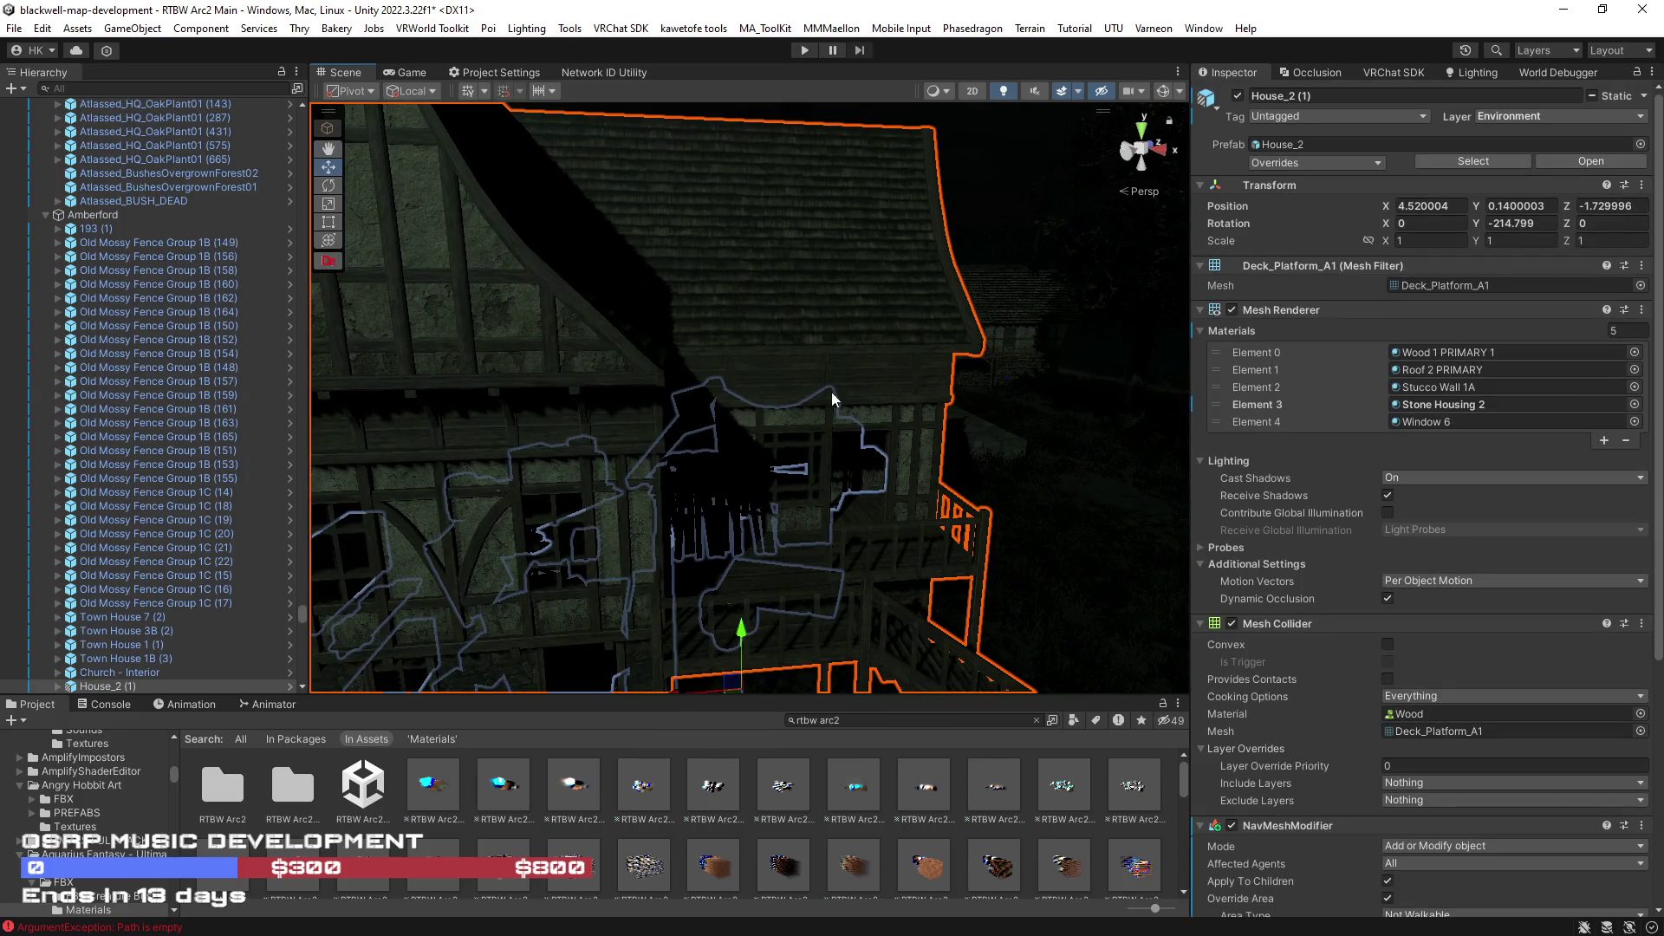
pyautogui.scroll(3, 833, 400)
pyautogui.scroll(-3, 231, 580)
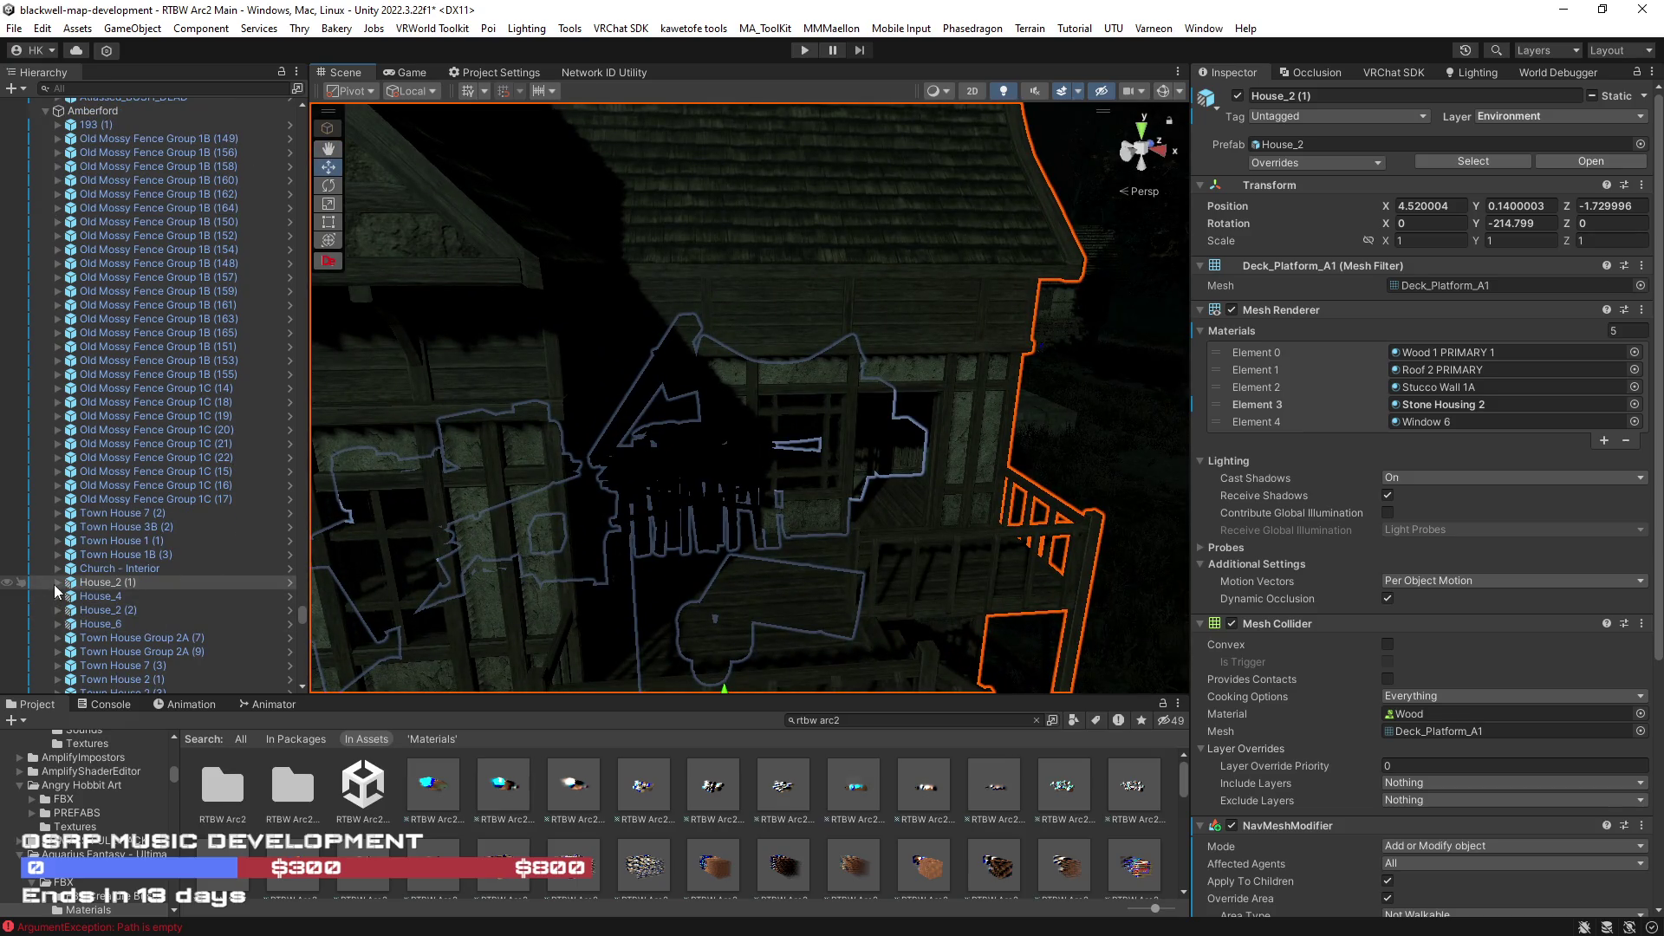
pyautogui.click(56, 583)
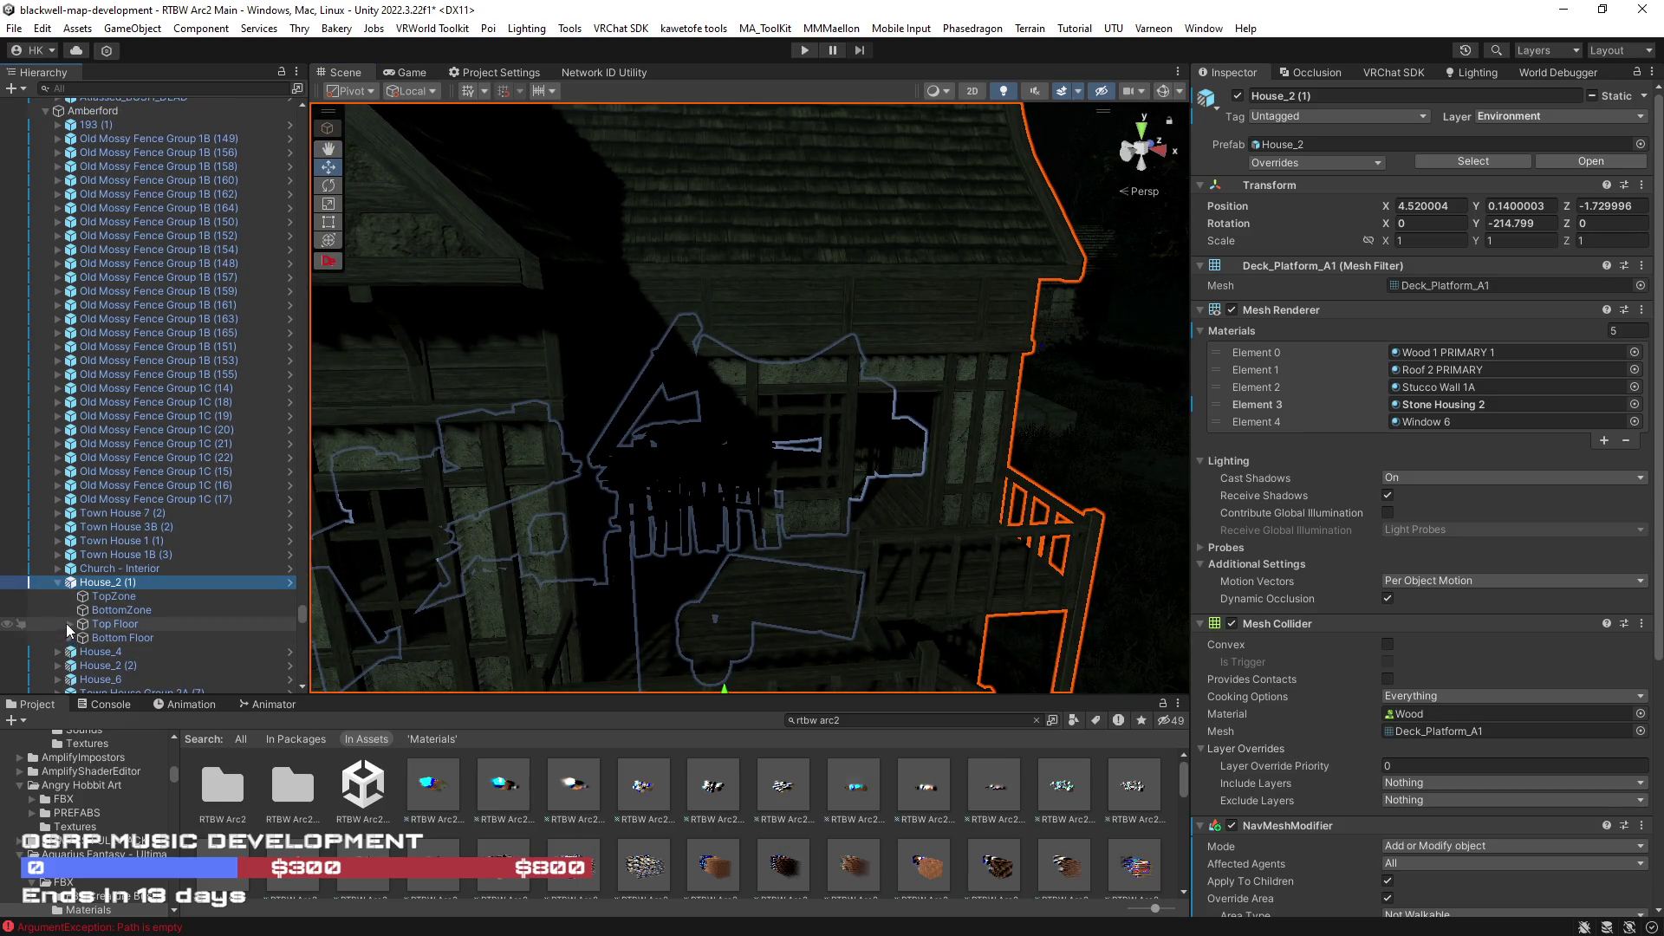
pyautogui.scroll(-3, 69, 630)
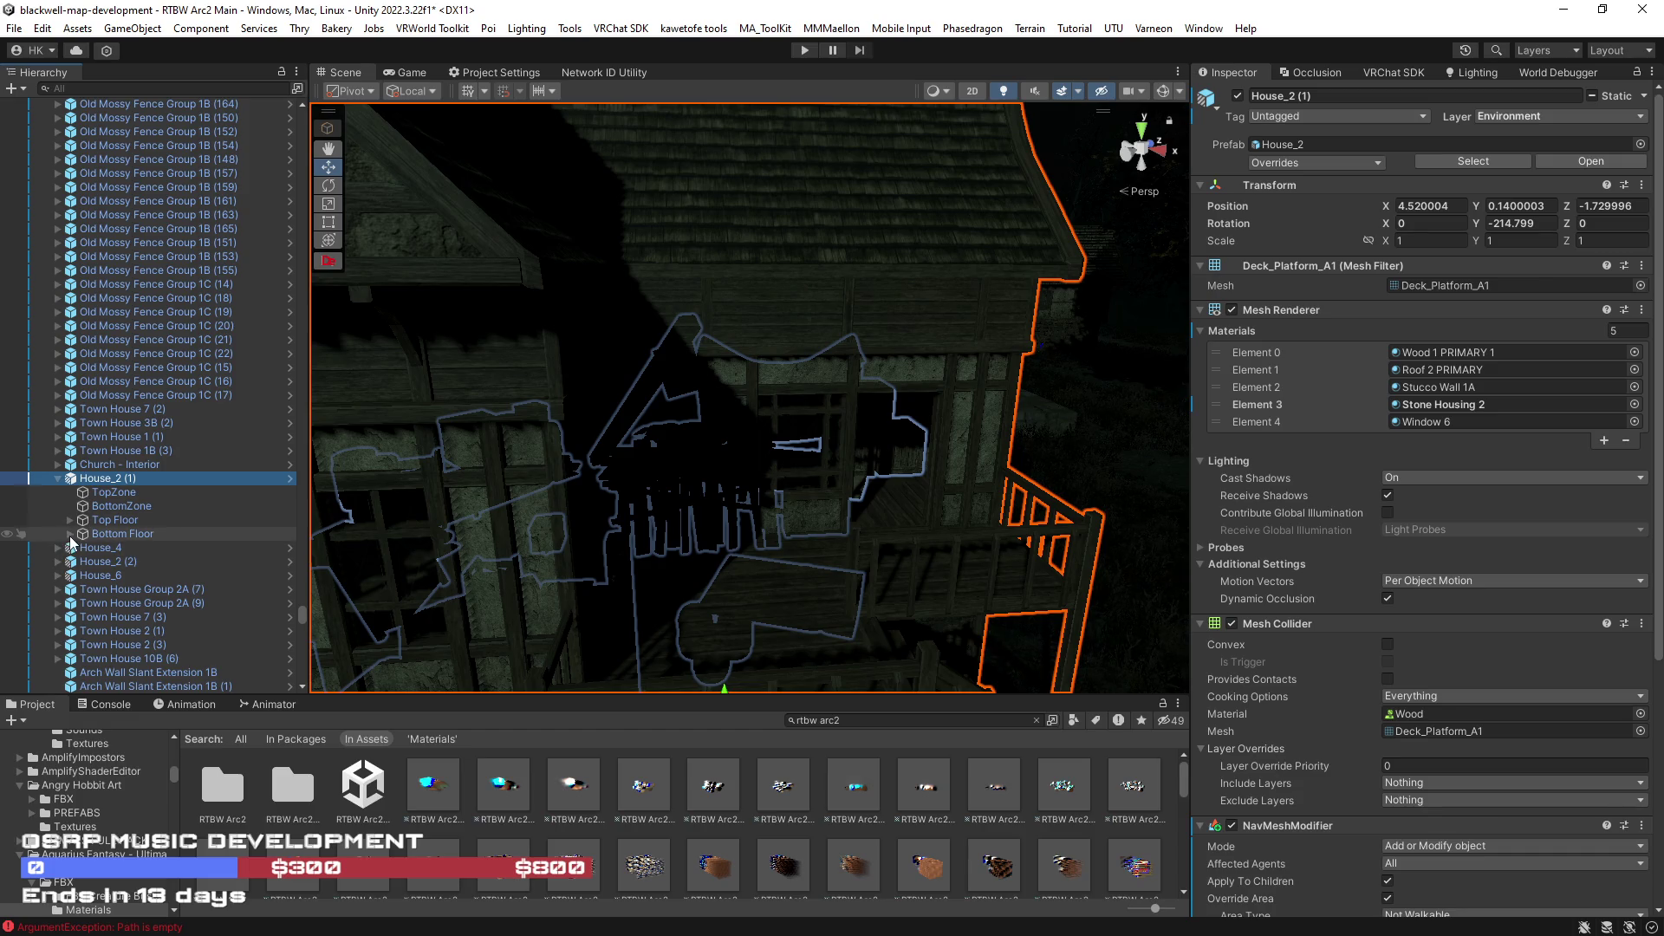
pyautogui.click(71, 535)
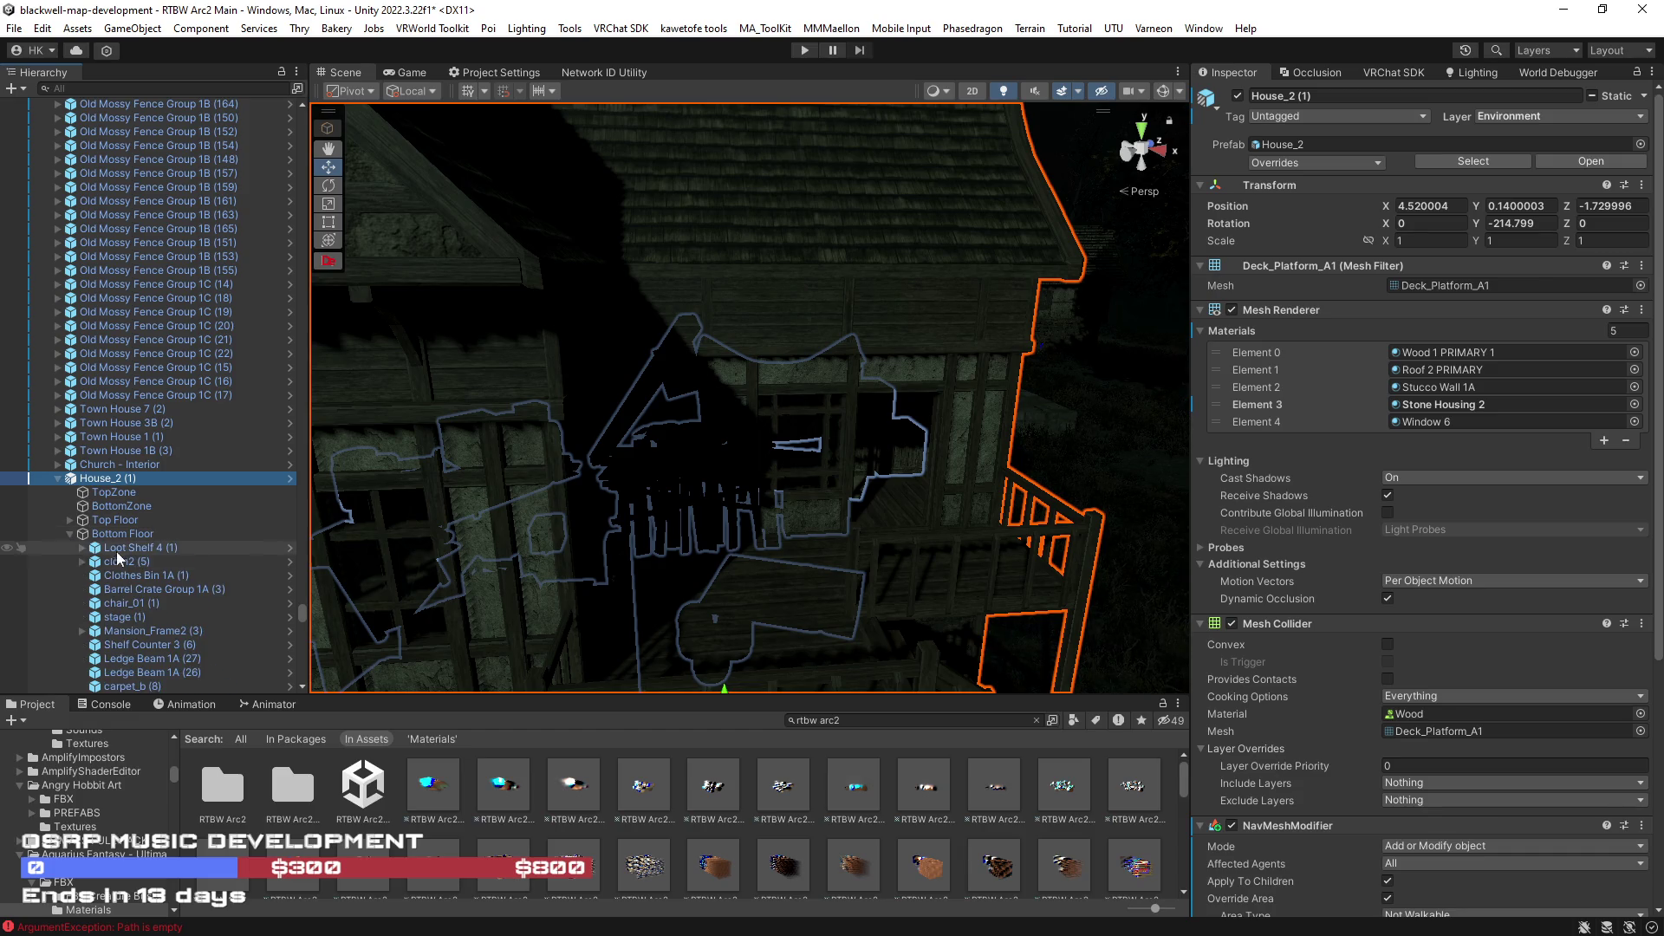
pyautogui.click(115, 548)
pyautogui.click(81, 548)
pyautogui.scroll(-3, 103, 556)
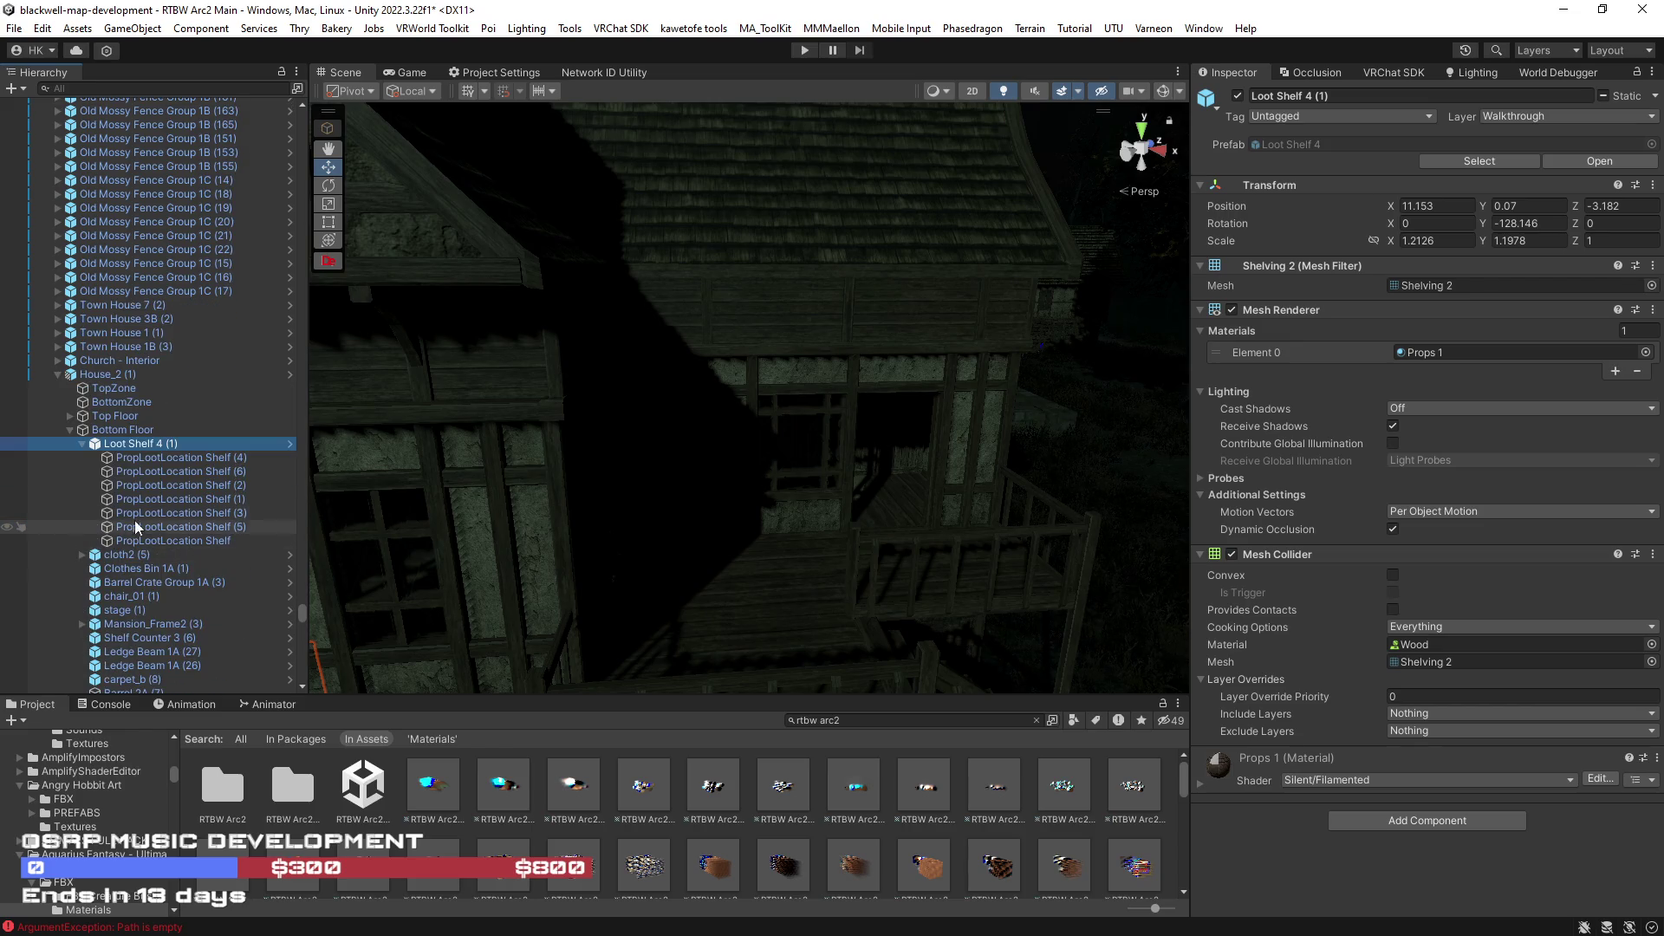
# - Inspect PropLootLocation Shelf (4) and locate its PropLootLocation program asset in the Project
pyautogui.click(173, 456)
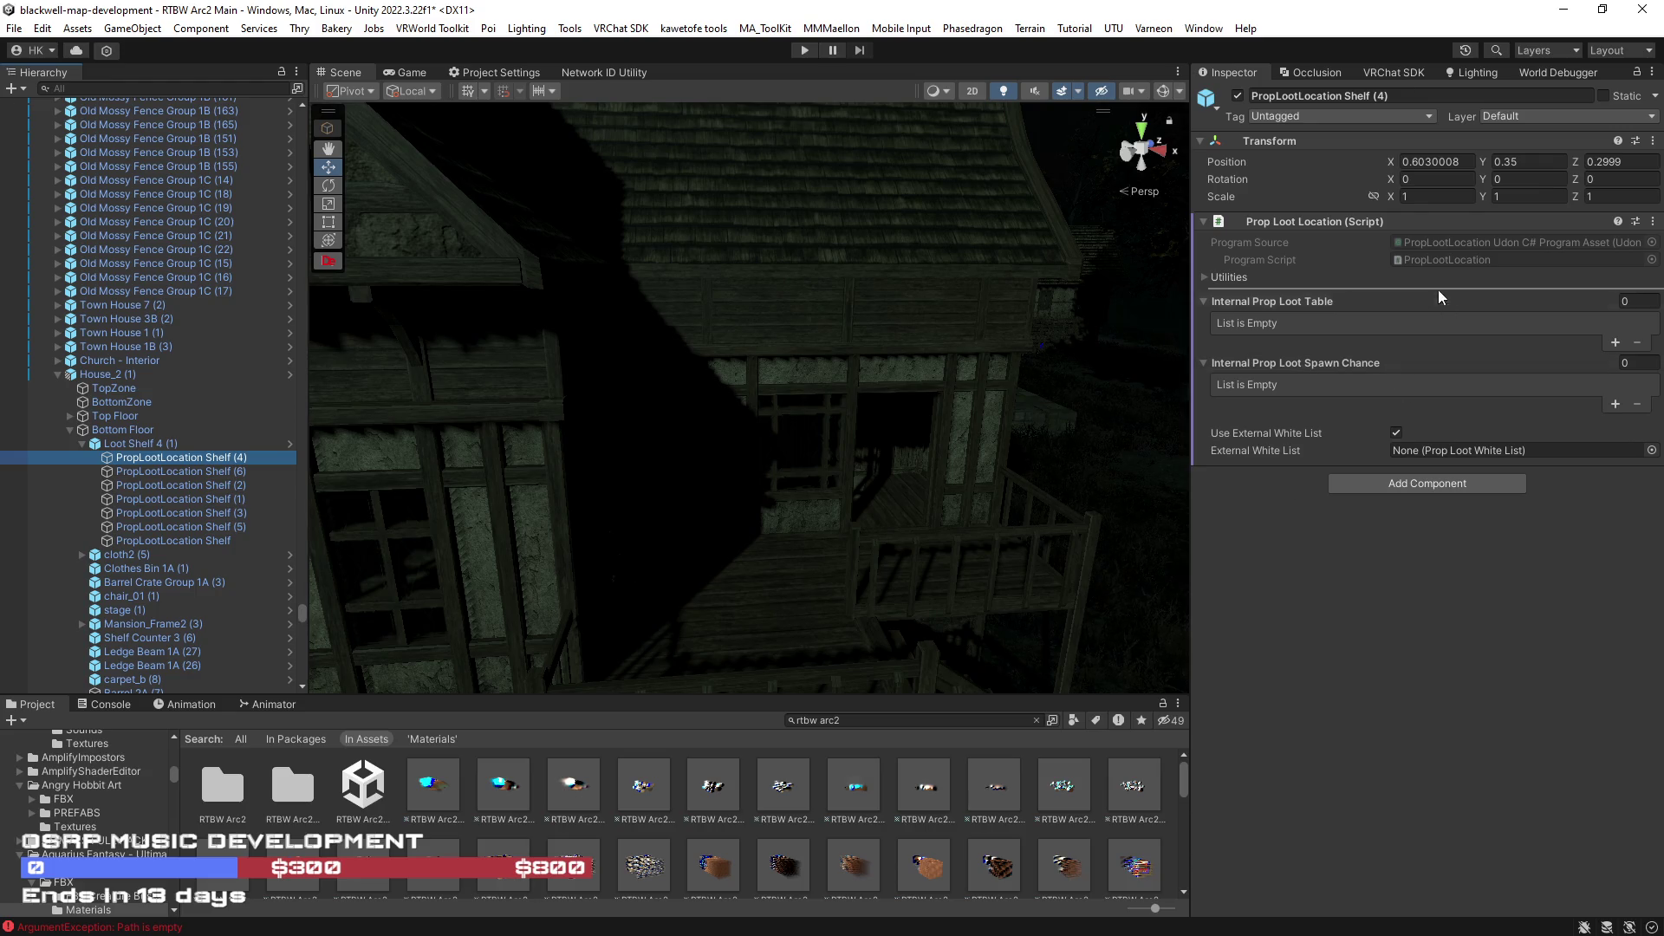
pyautogui.click(1433, 244)
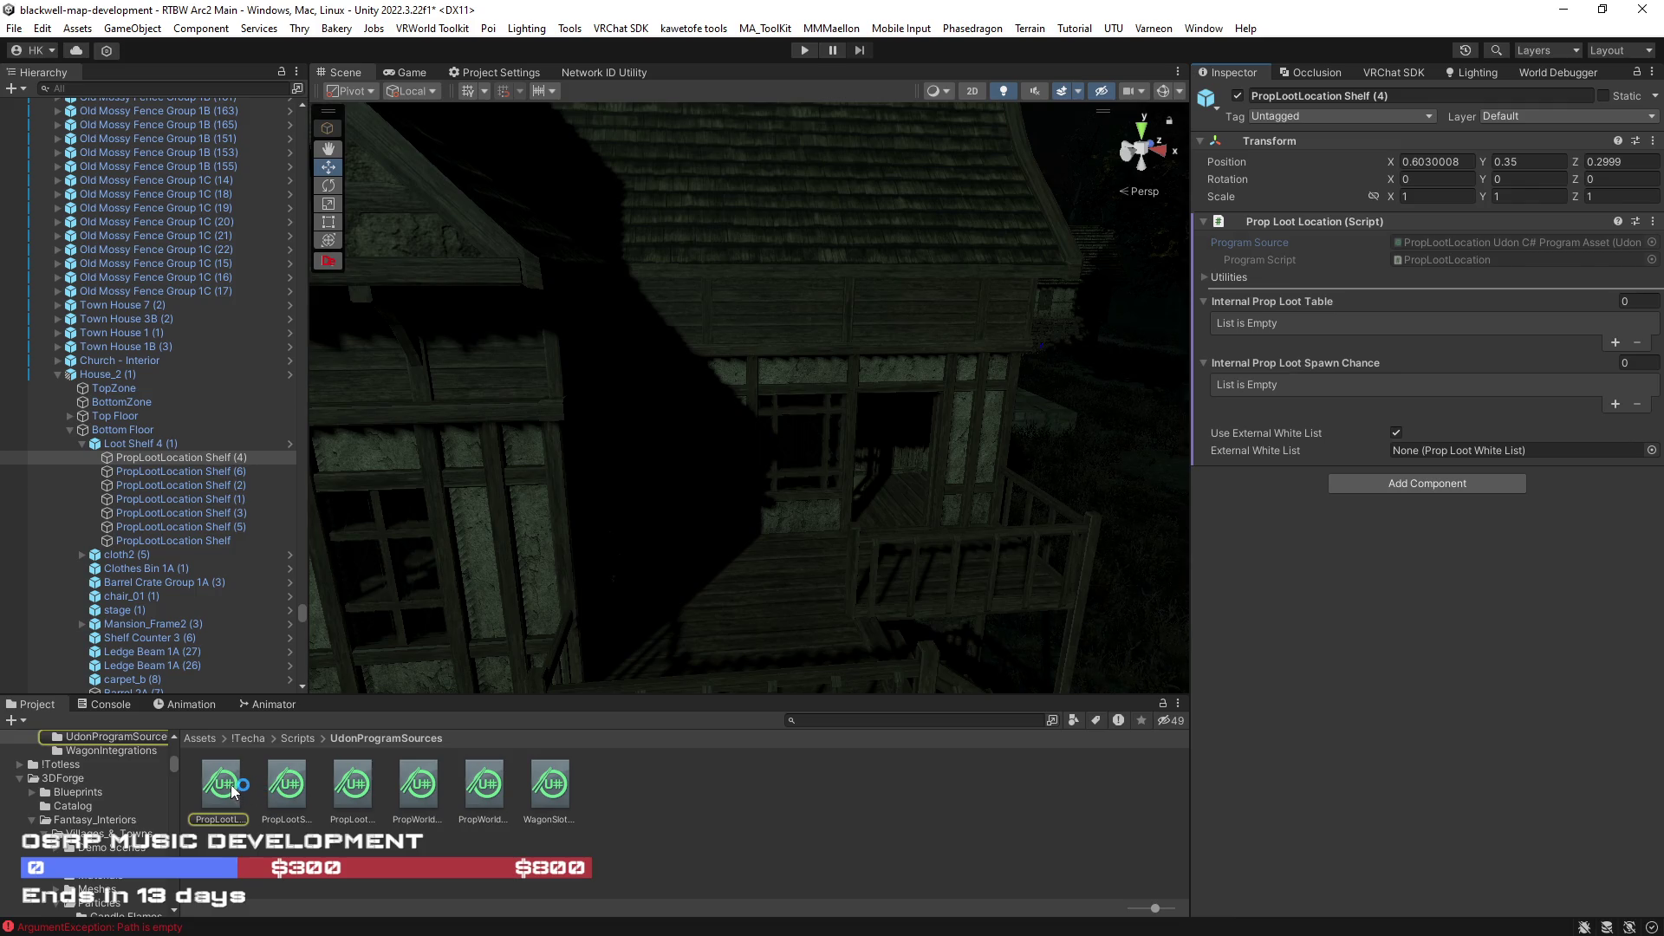
# - Browse to the PropLibraryIntegrations scripts folder, save the RTBW Arc2 Main scene, and return to the Assets root
pyautogui.click(297, 738)
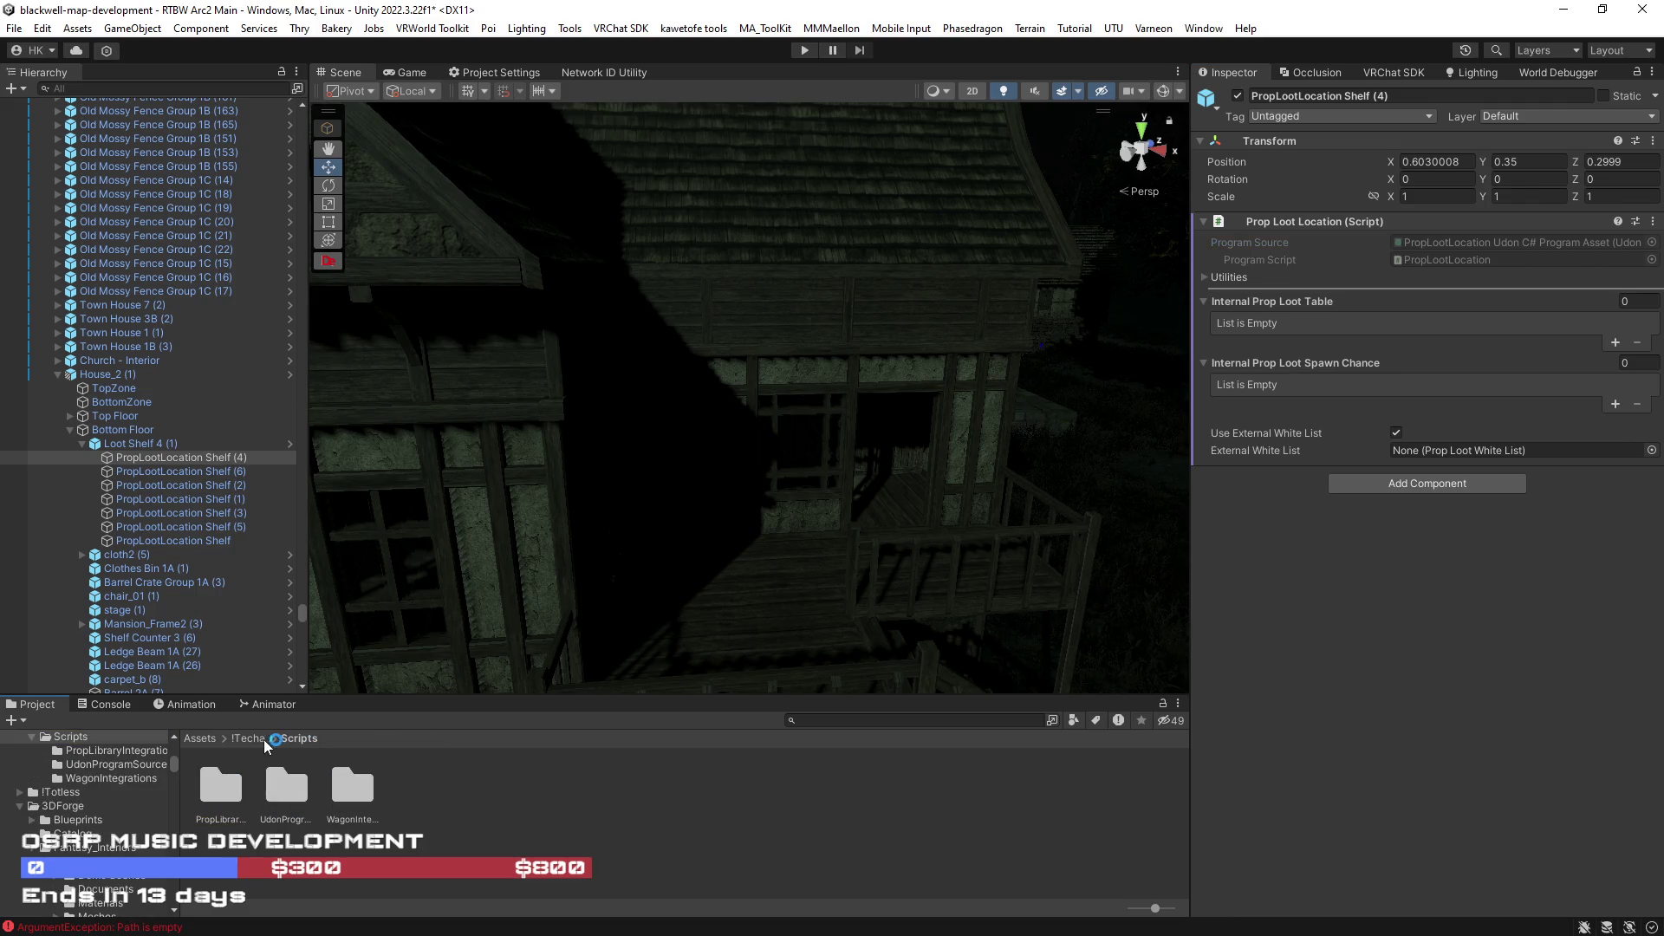
pyautogui.doubleClick(235, 791)
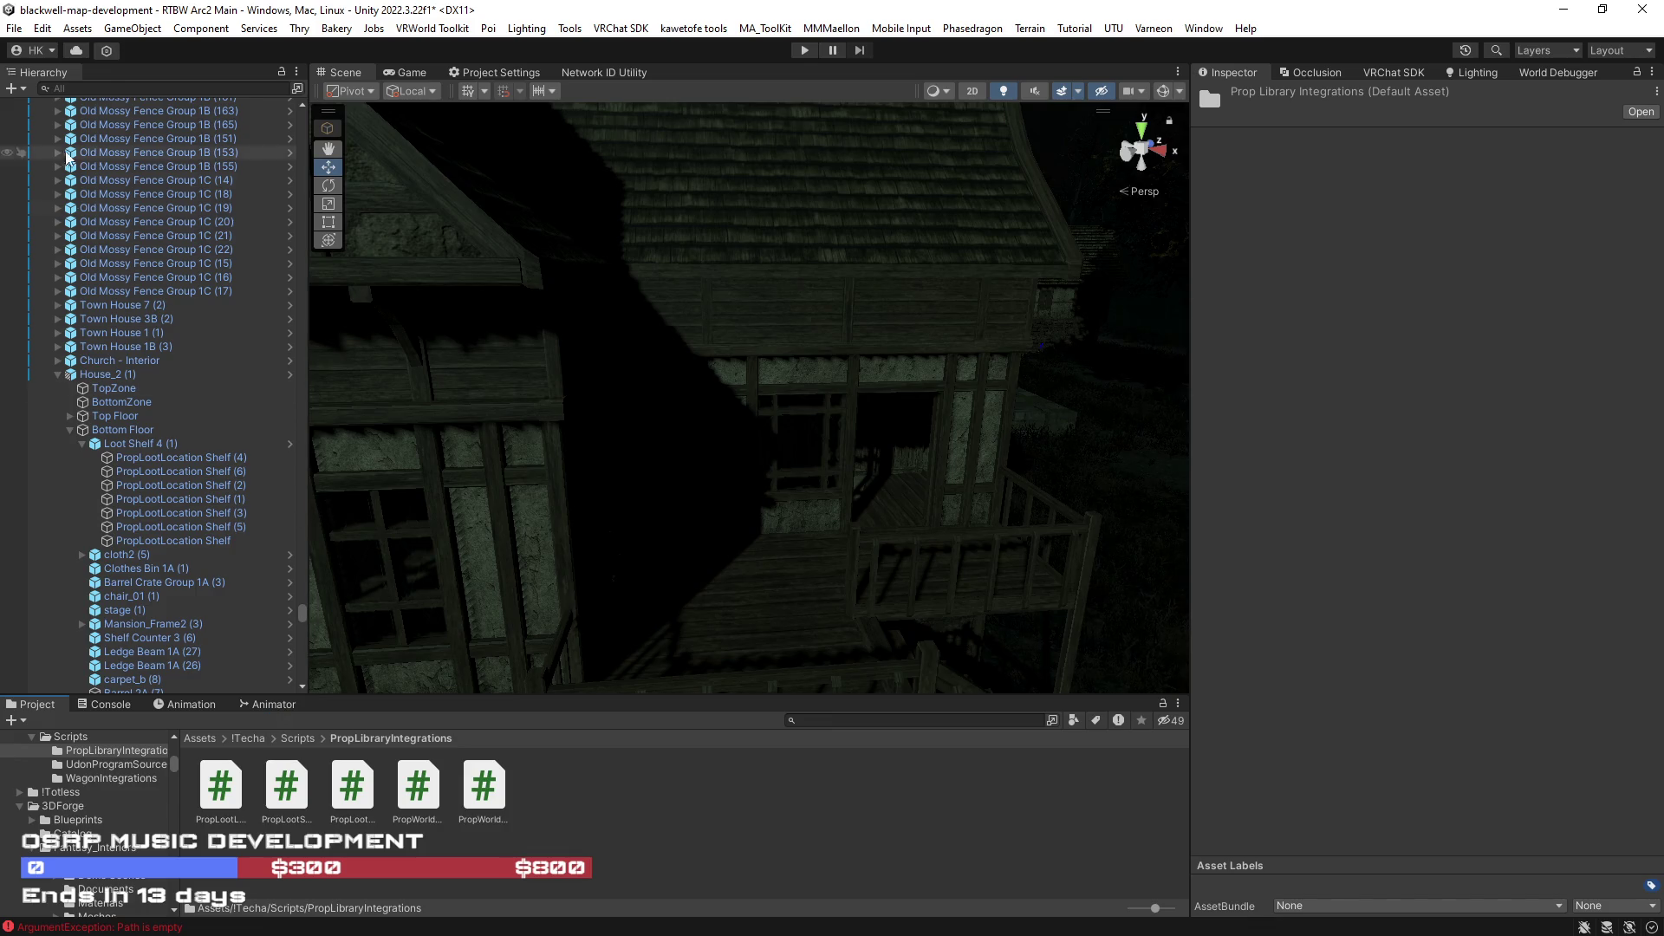
pyautogui.moveTo(804, 434); pyautogui.dragTo(736, 418)
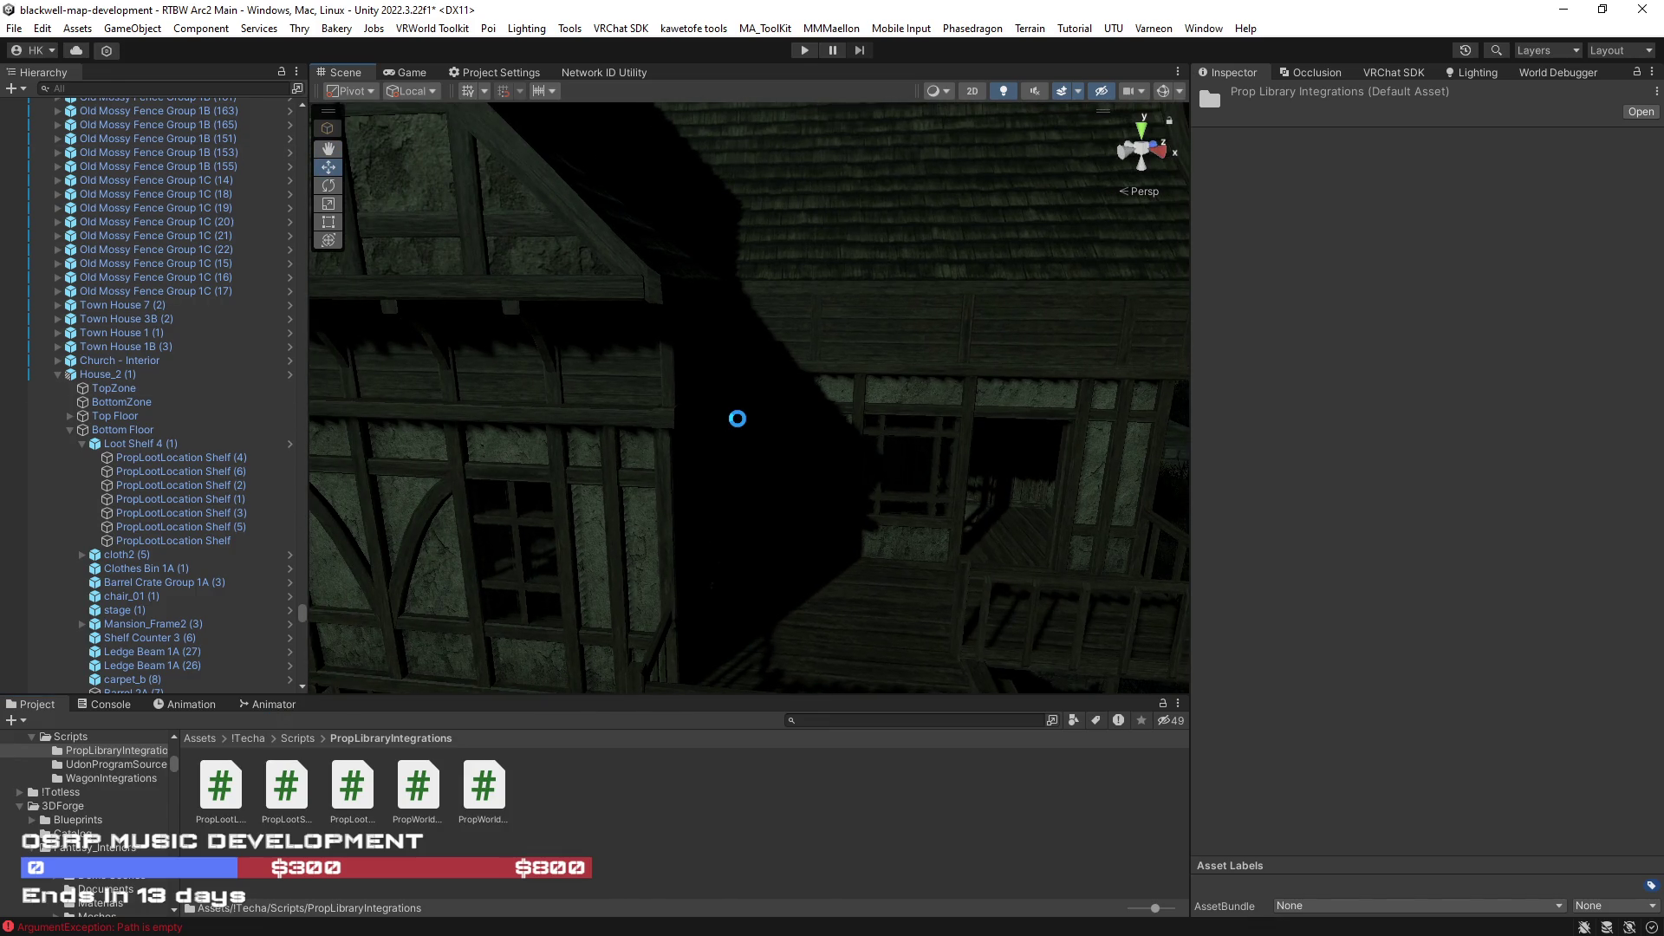
pyautogui.hotkey('ctrl', 's')
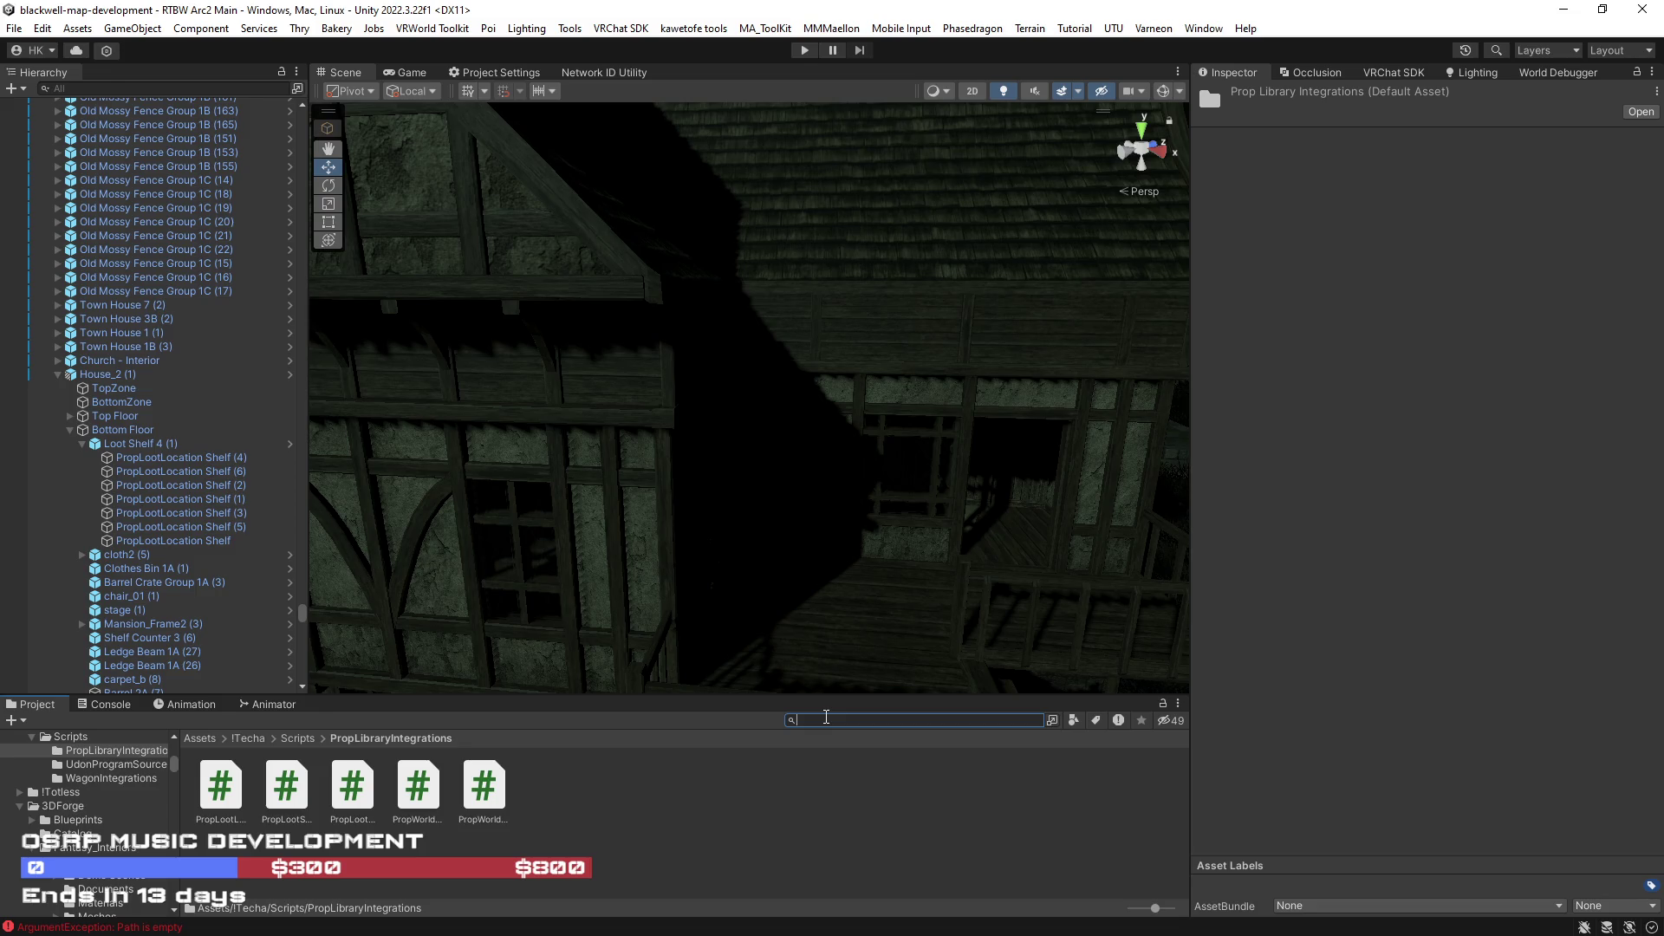
pyautogui.click(202, 738)
pyautogui.write('p')
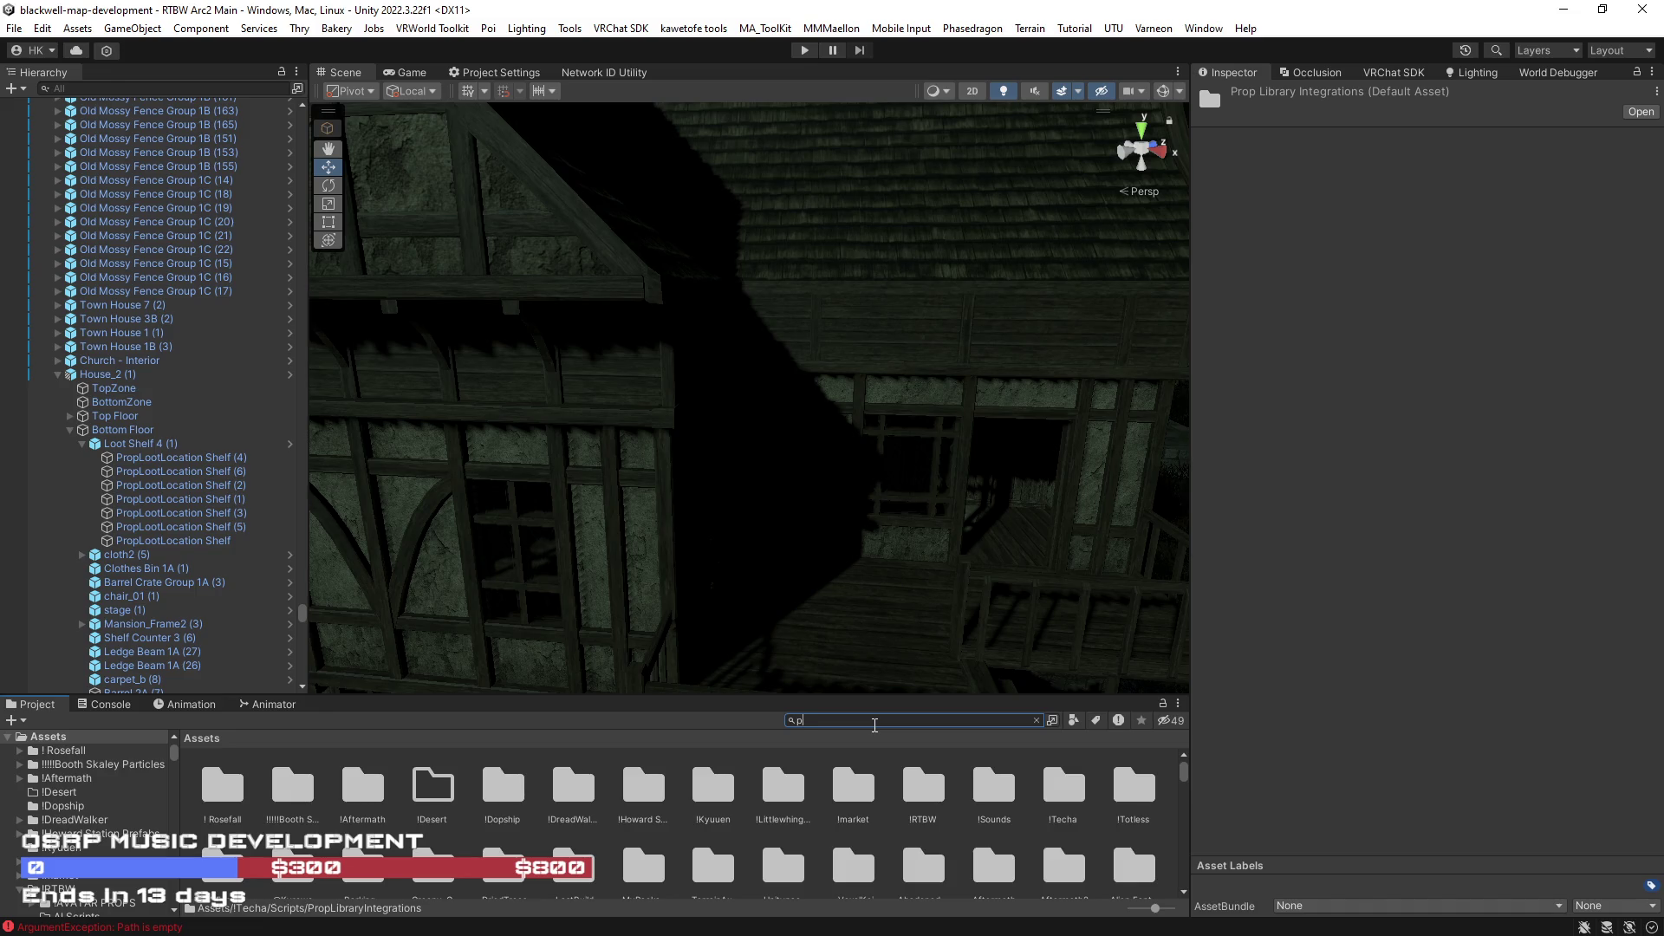
# - Clear the Project search and open the Phase Test Dynamite scene asset
pyautogui.press('BackSpace')
pyautogui.write('ase dyna')
pyautogui.click(274, 798)
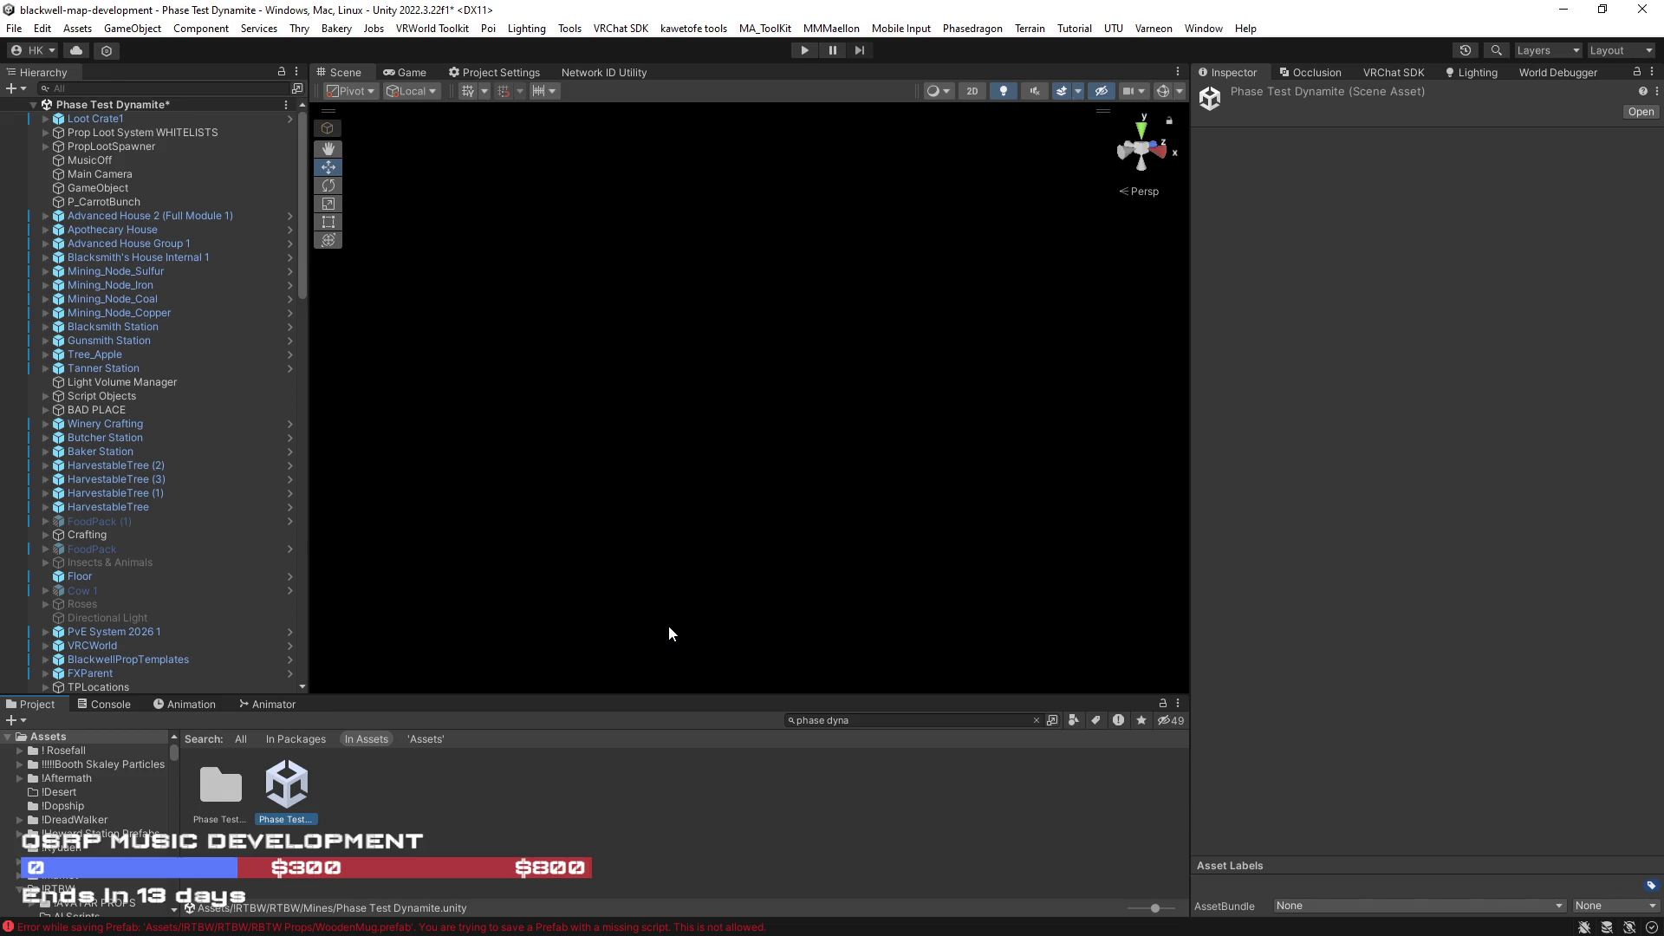
# - Select PropLootSpawner in the Hierarchy and start editing its 55-entry Locations count
pyautogui.moveTo(571, 494)
pyautogui.mouseDown()
pyautogui.moveTo(733, 532)
pyautogui.moveTo(706, 477)
pyautogui.moveTo(680, 520)
pyautogui.moveTo(596, 511)
pyautogui.moveTo(642, 501)
pyautogui.moveTo(599, 502)
pyautogui.moveTo(585, 476)
pyautogui.moveTo(762, 475)
pyautogui.moveTo(697, 451)
pyautogui.mouseUp()
pyautogui.click(697, 450)
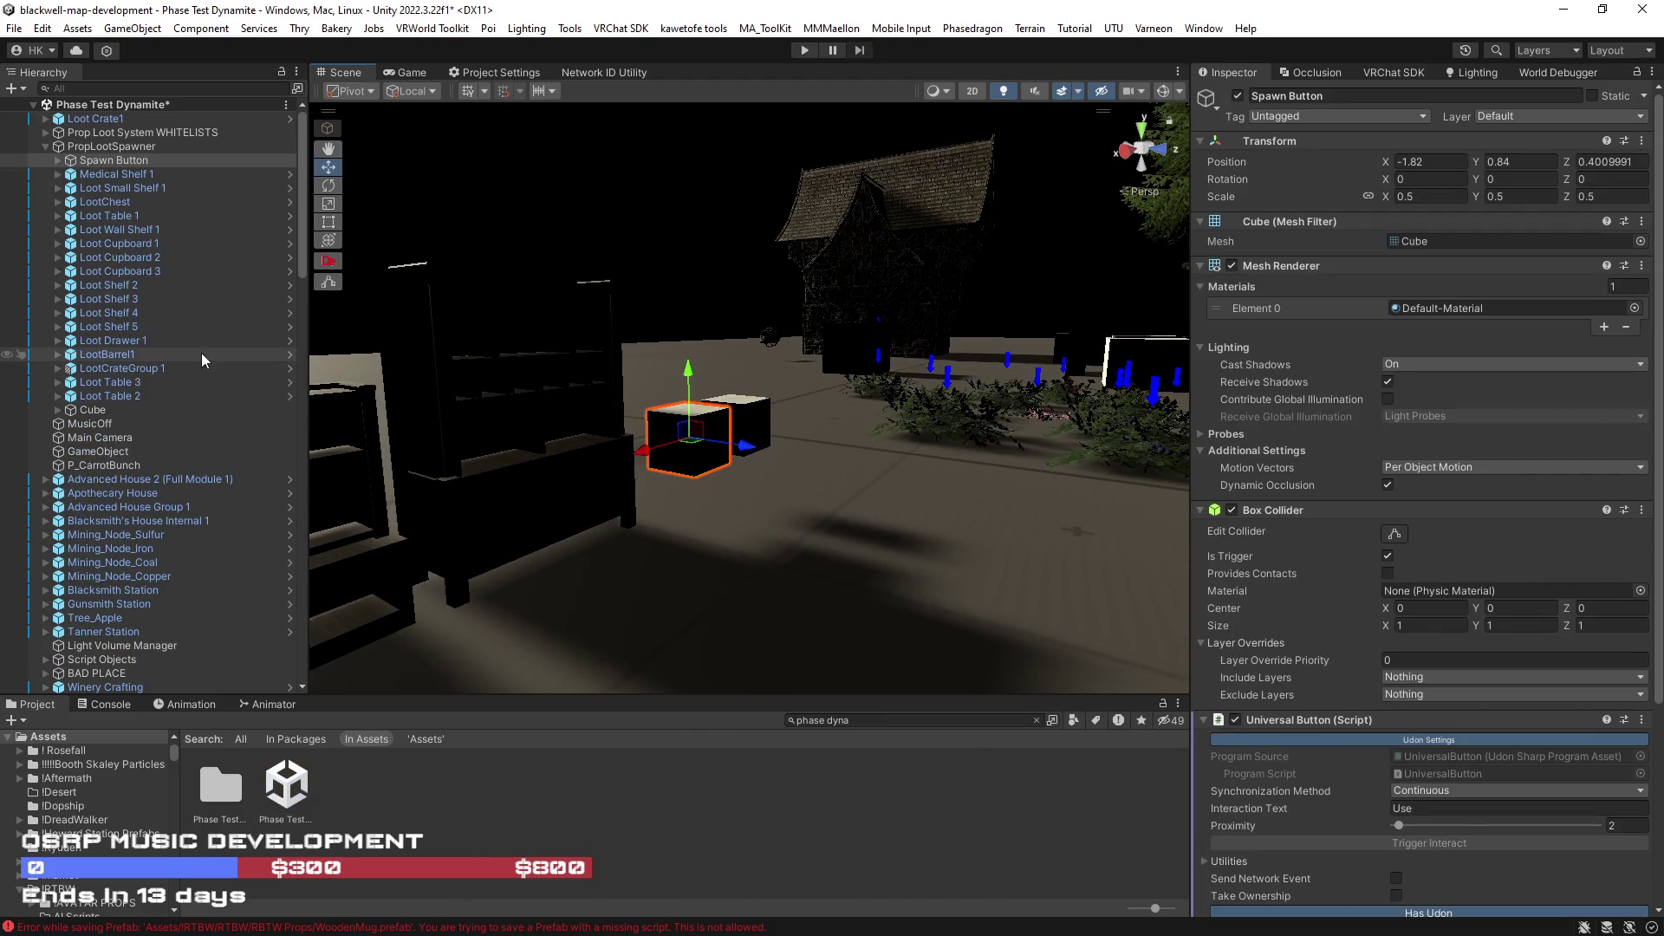
pyautogui.click(92, 150)
pyautogui.moveTo(111, 146)
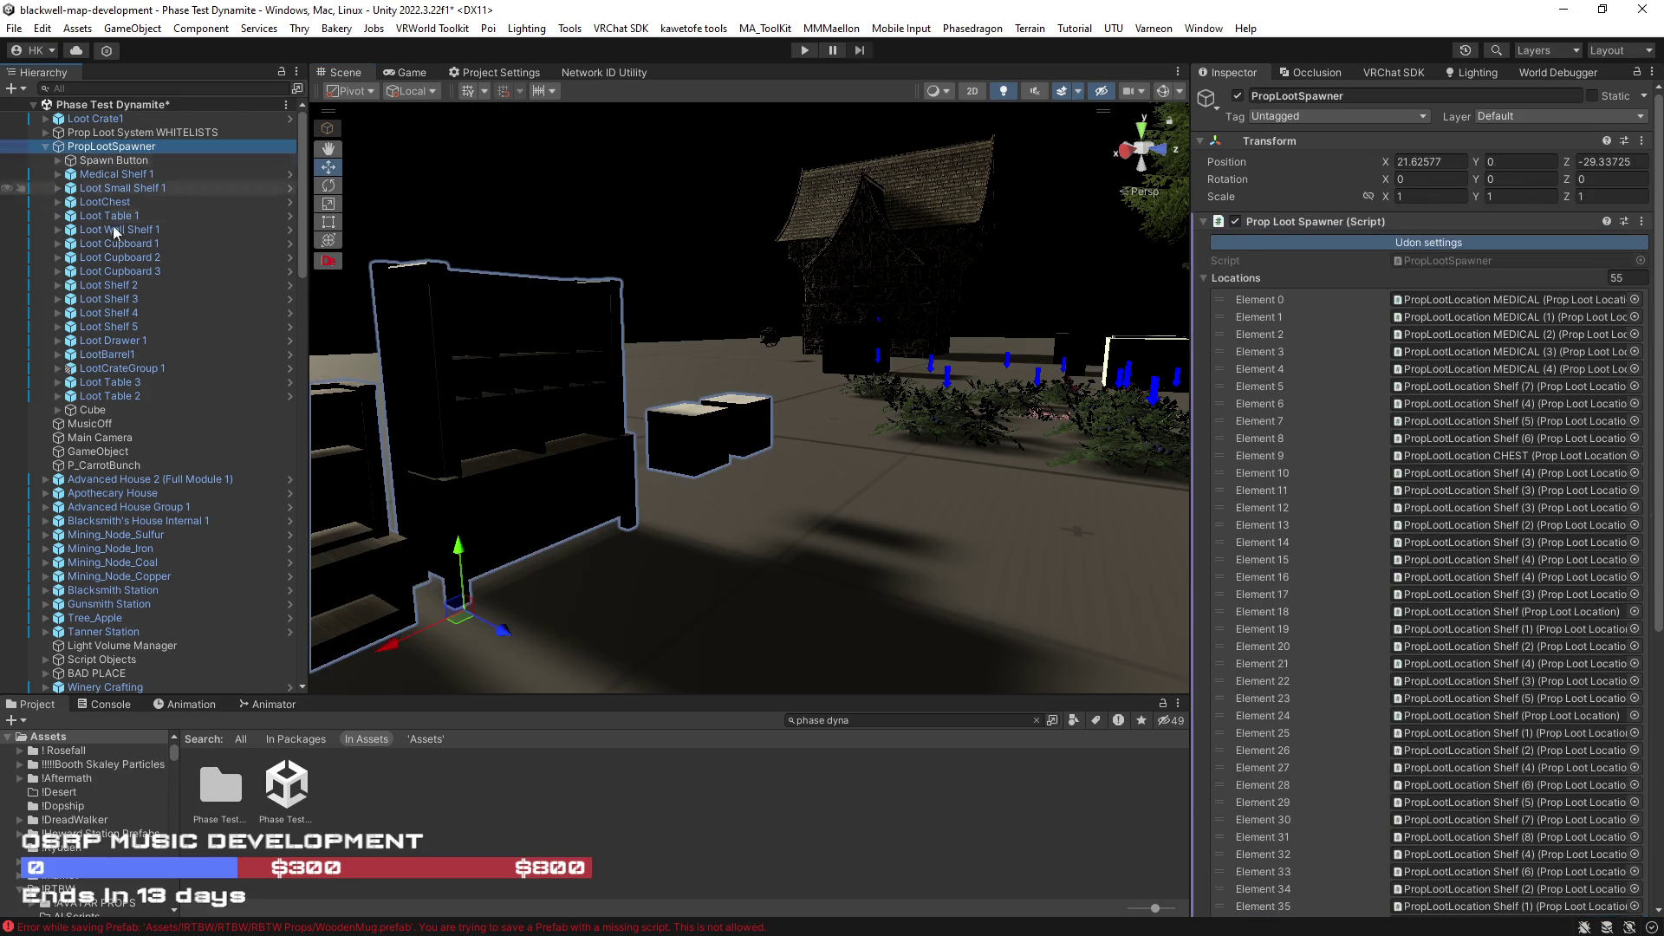
pyautogui.scroll(-2, 1416, 520)
pyautogui.scroll(2, 1416, 521)
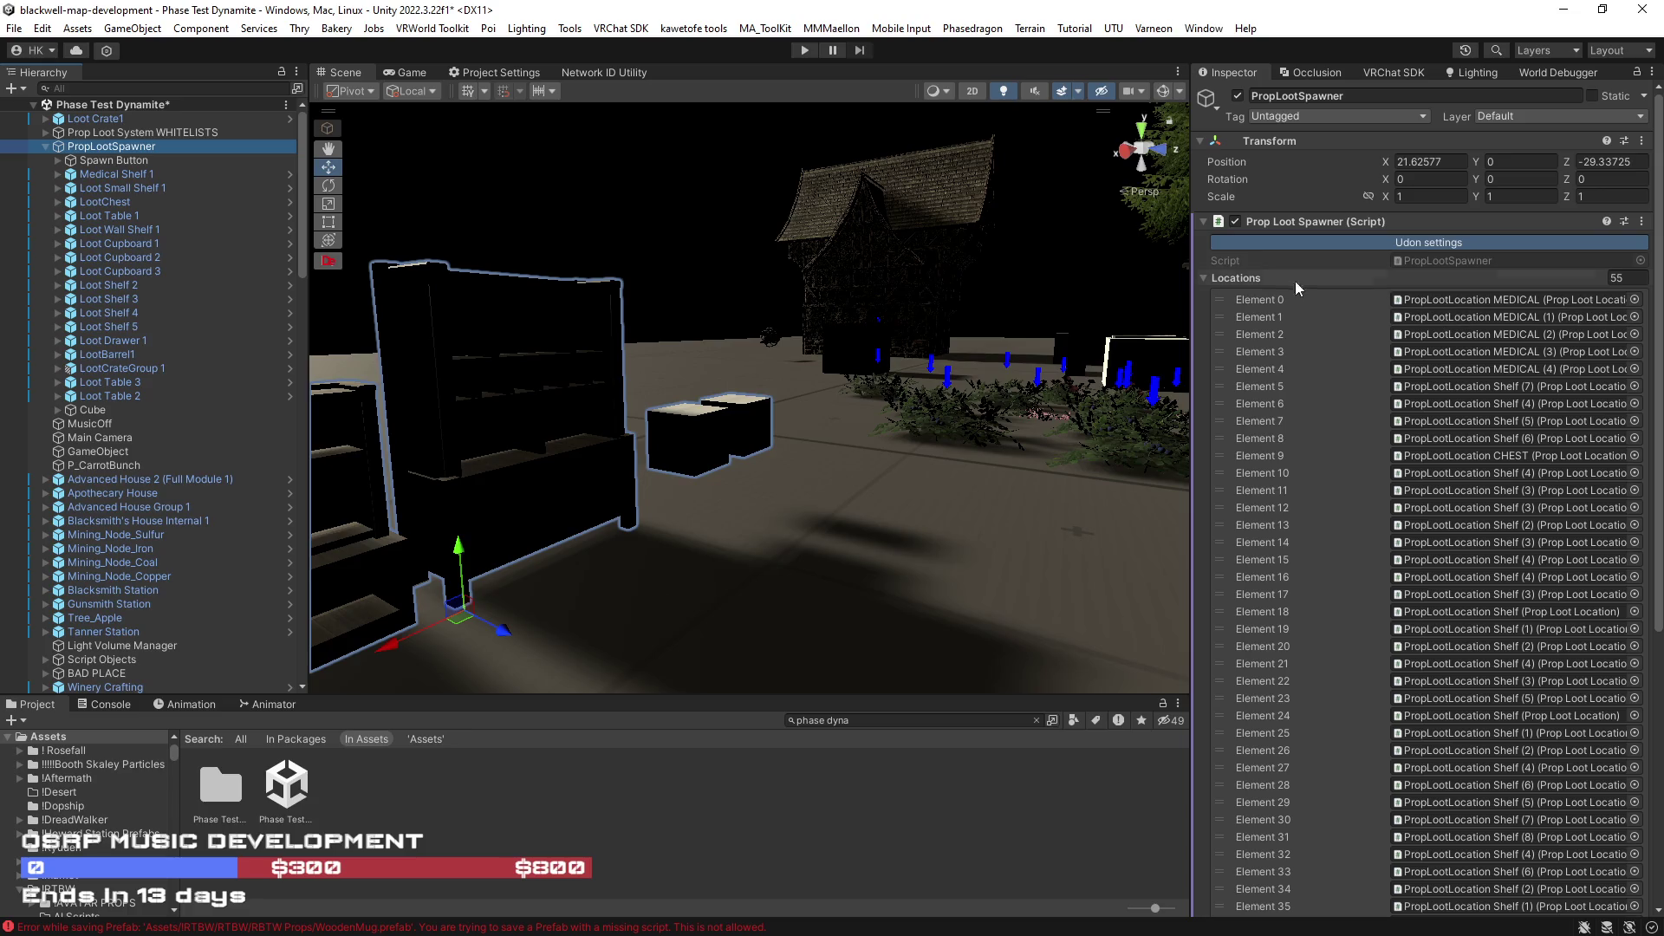
pyautogui.click(1633, 278)
pyautogui.write('0')
# - Empty the Locations list, then duplicate PropLootSpawner and rename the copy without the (1) suffix
pyautogui.press('Return')
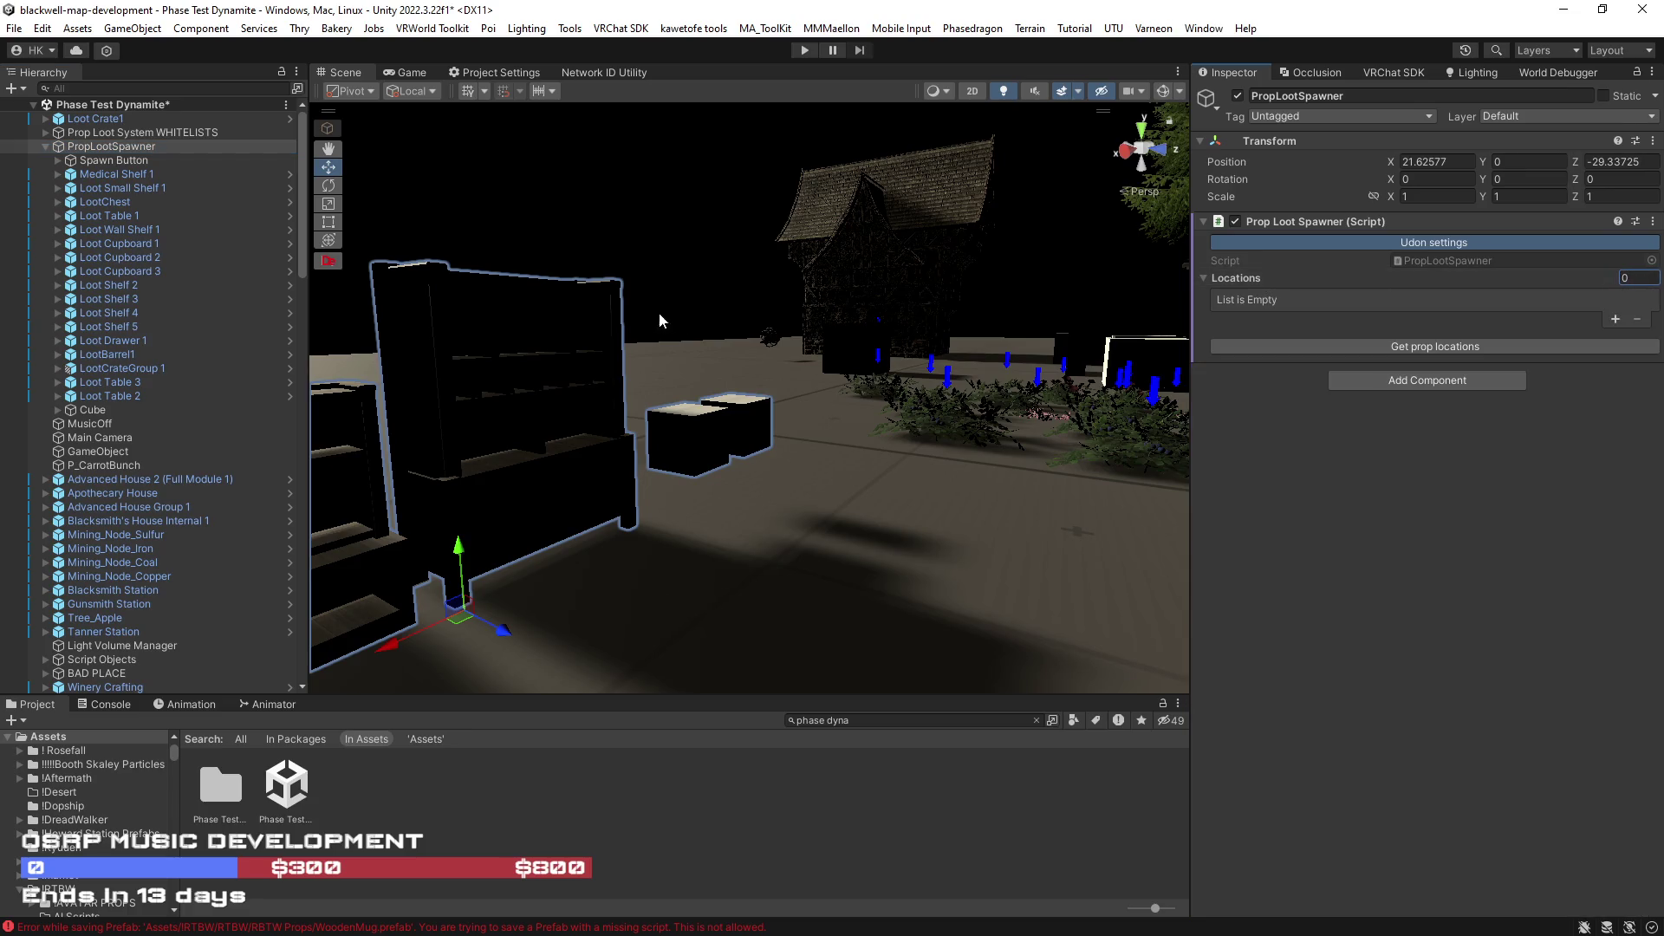
pyautogui.click(85, 148)
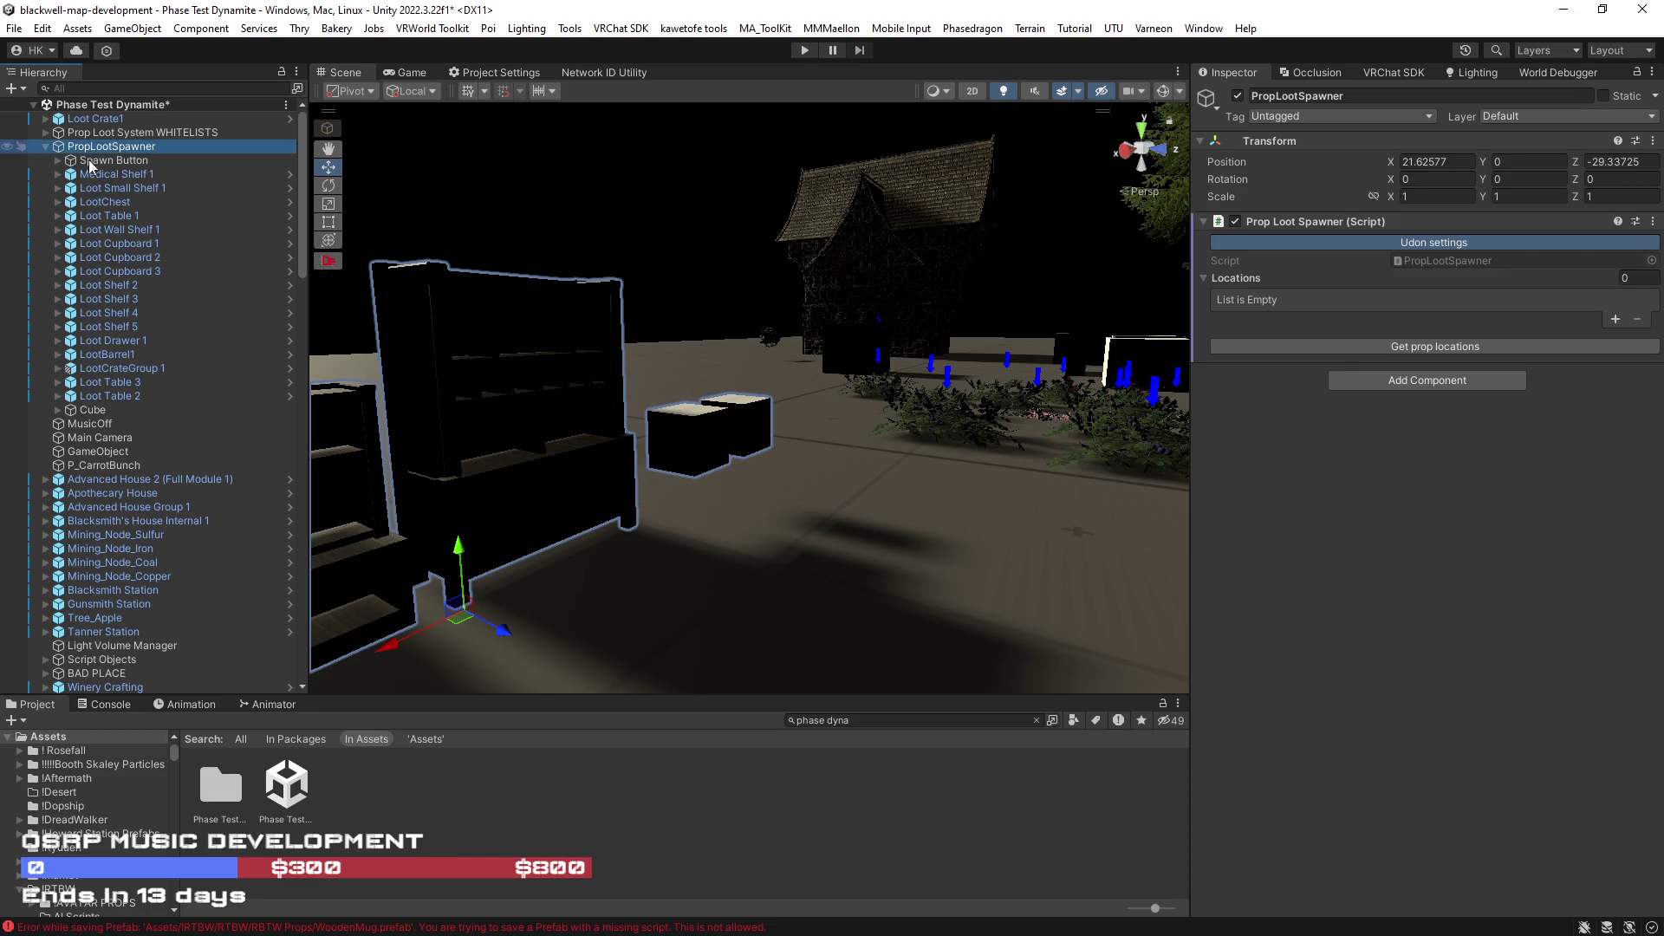
pyautogui.hotkey('ctrl', 'd')
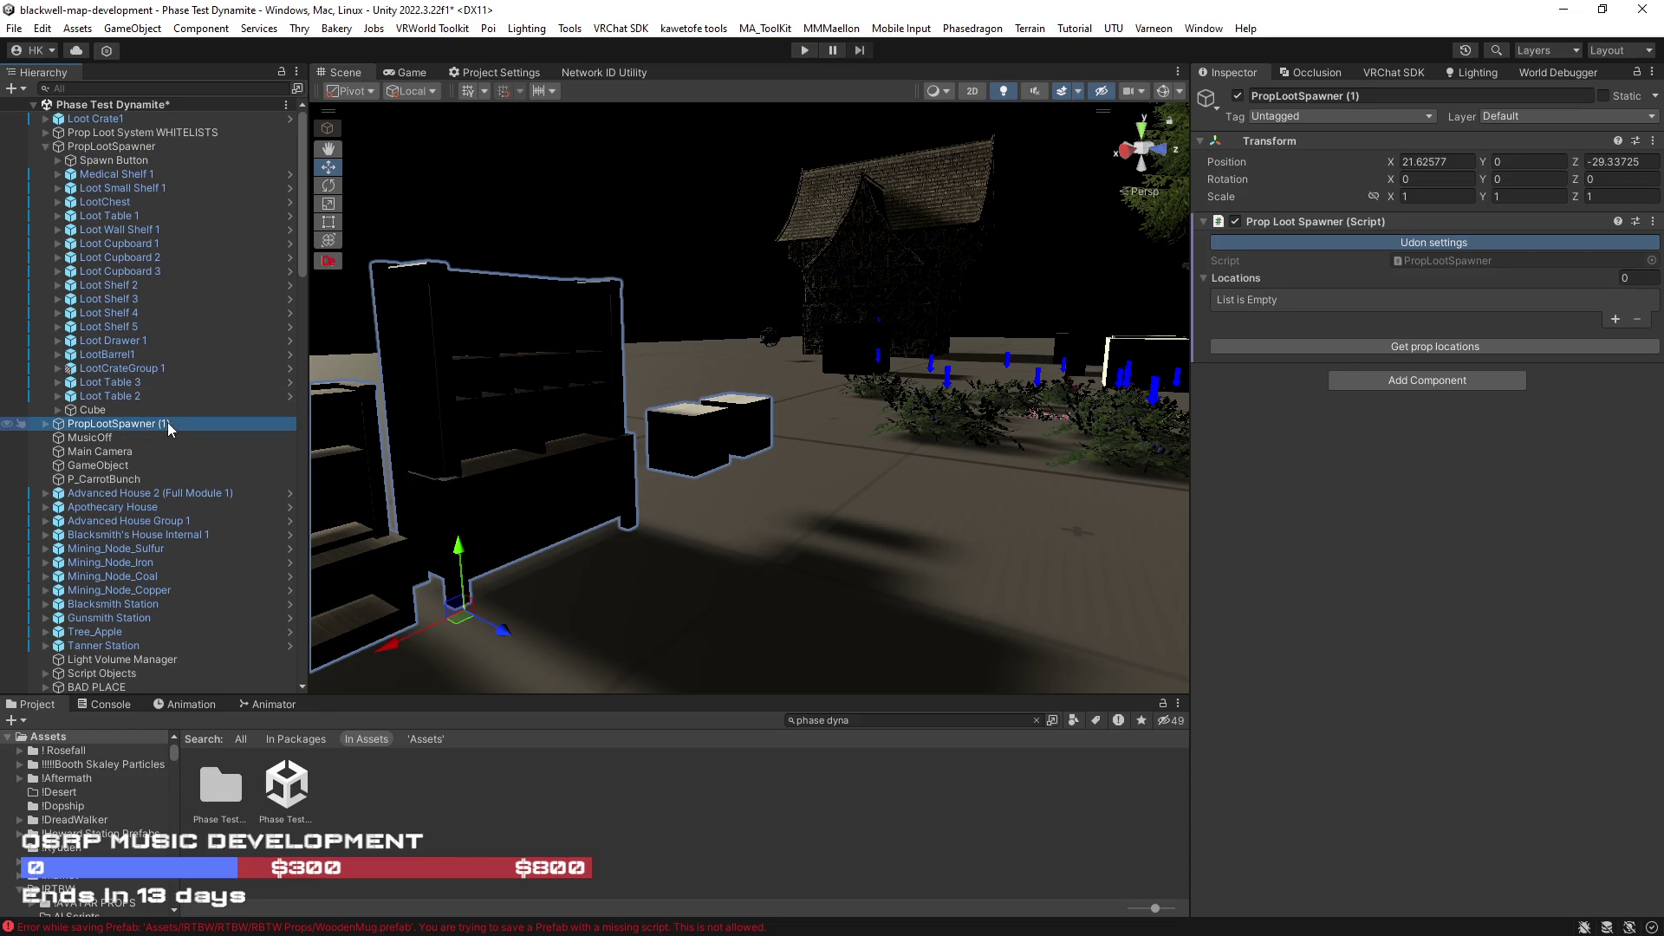
pyautogui.press('F2')
pyautogui.press('BackSpace')
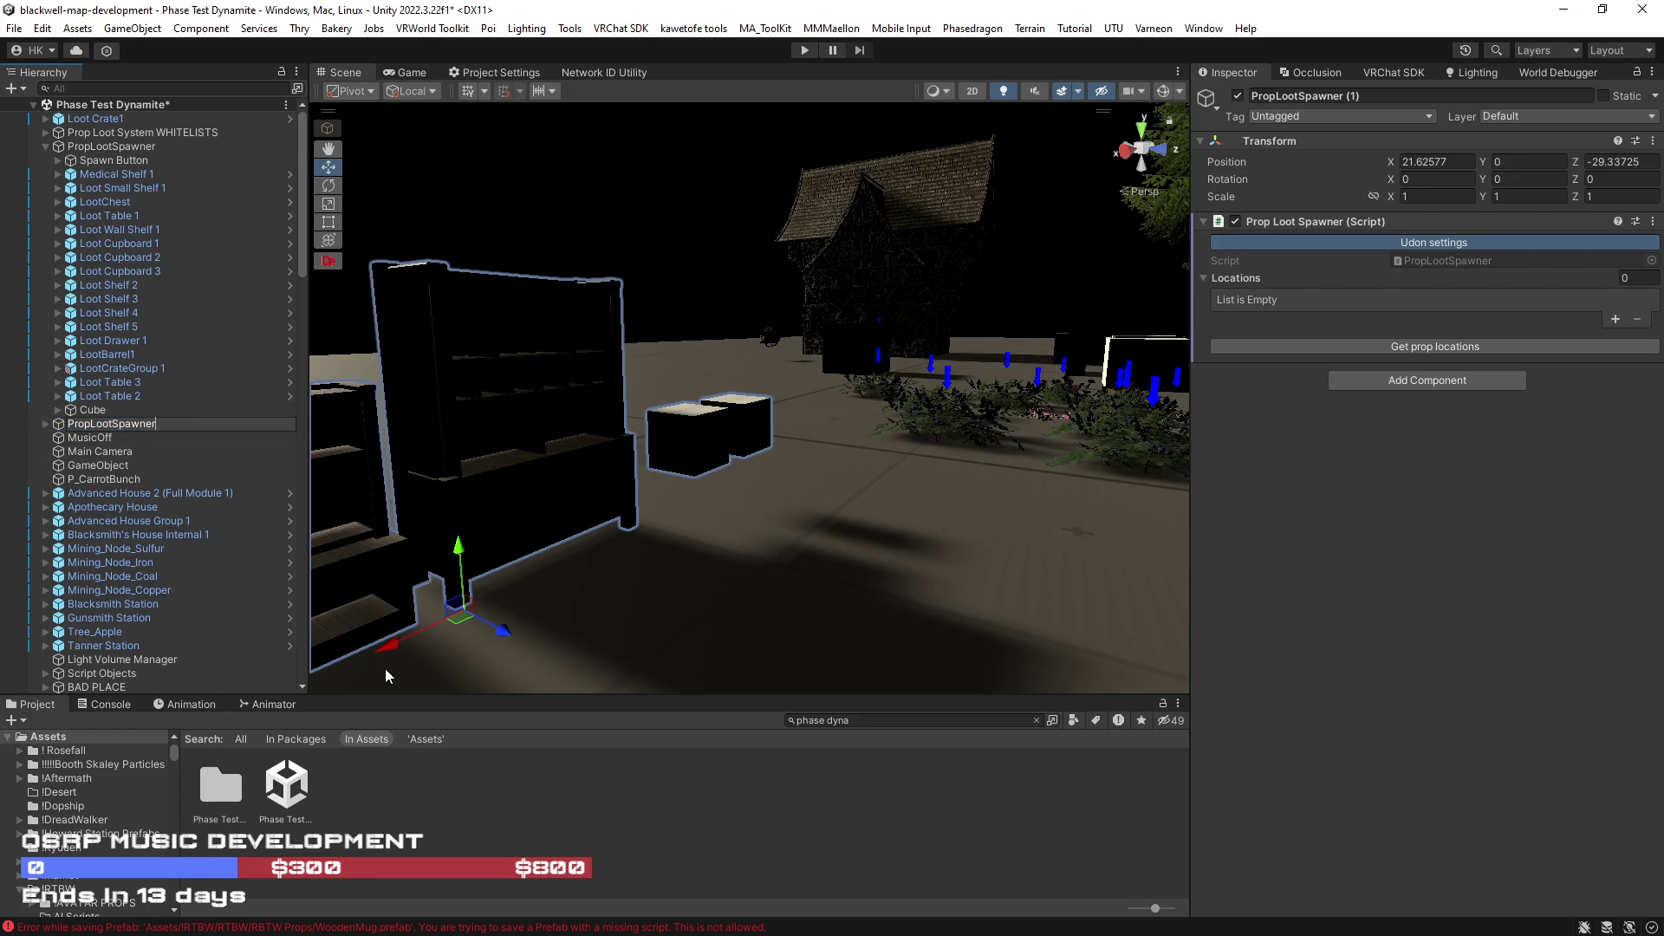
pyautogui.click(1036, 721)
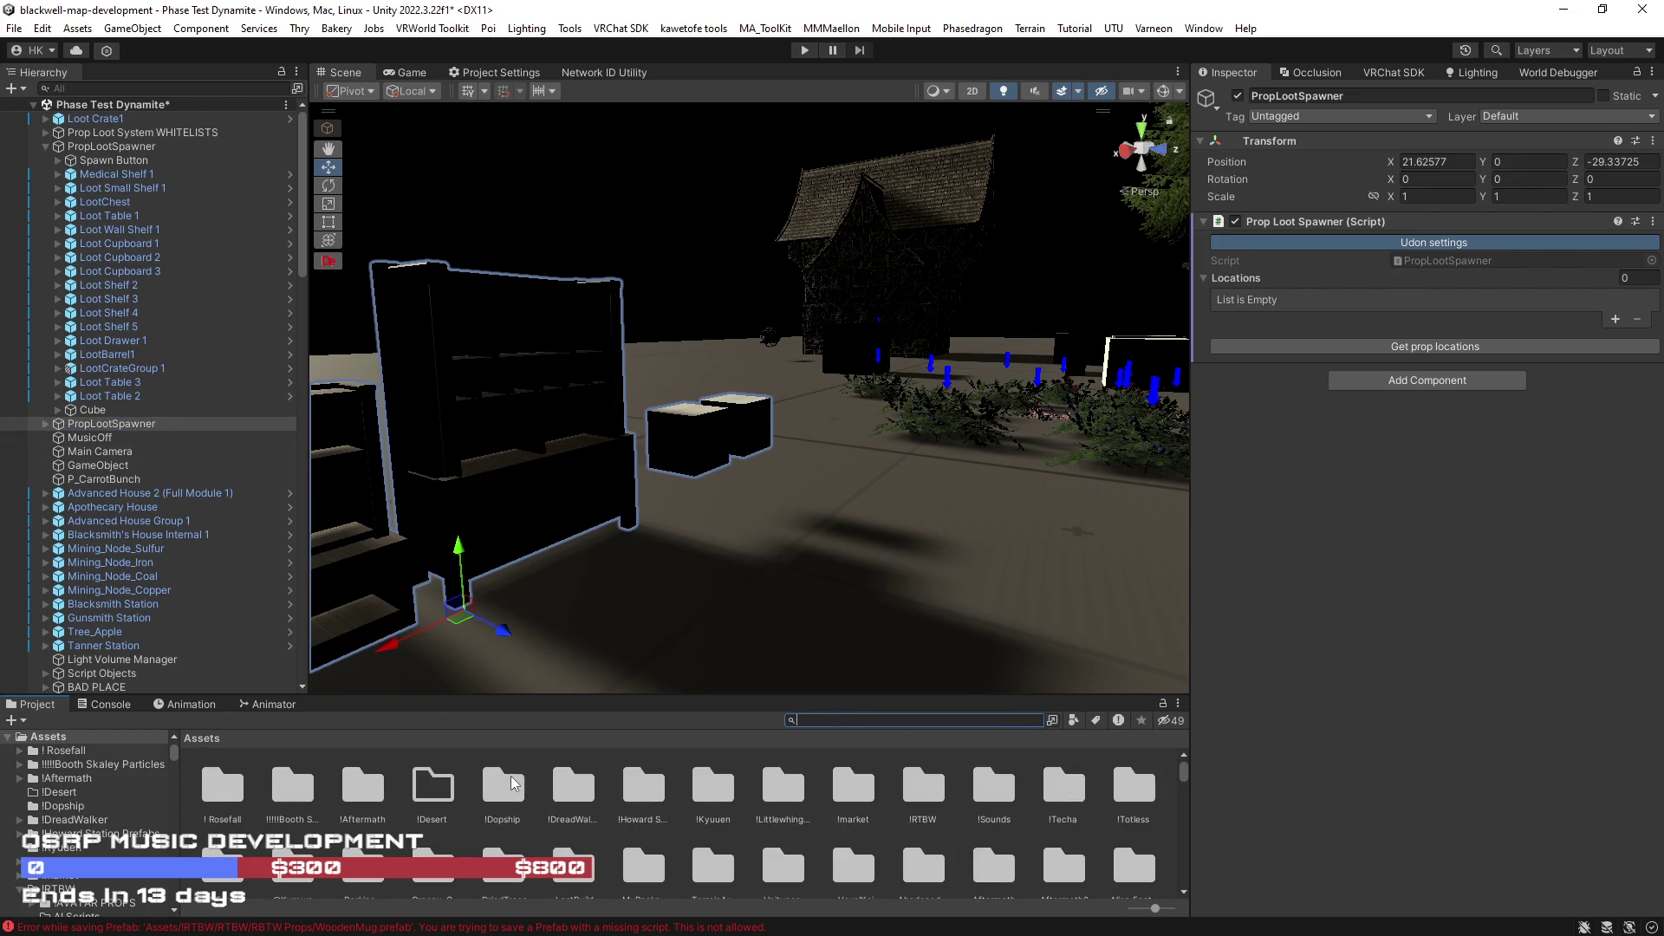
# - Navigate the Project window to the !Techa Prefabs folder next to PropWorldPopulator Example
pyautogui.click(100, 149)
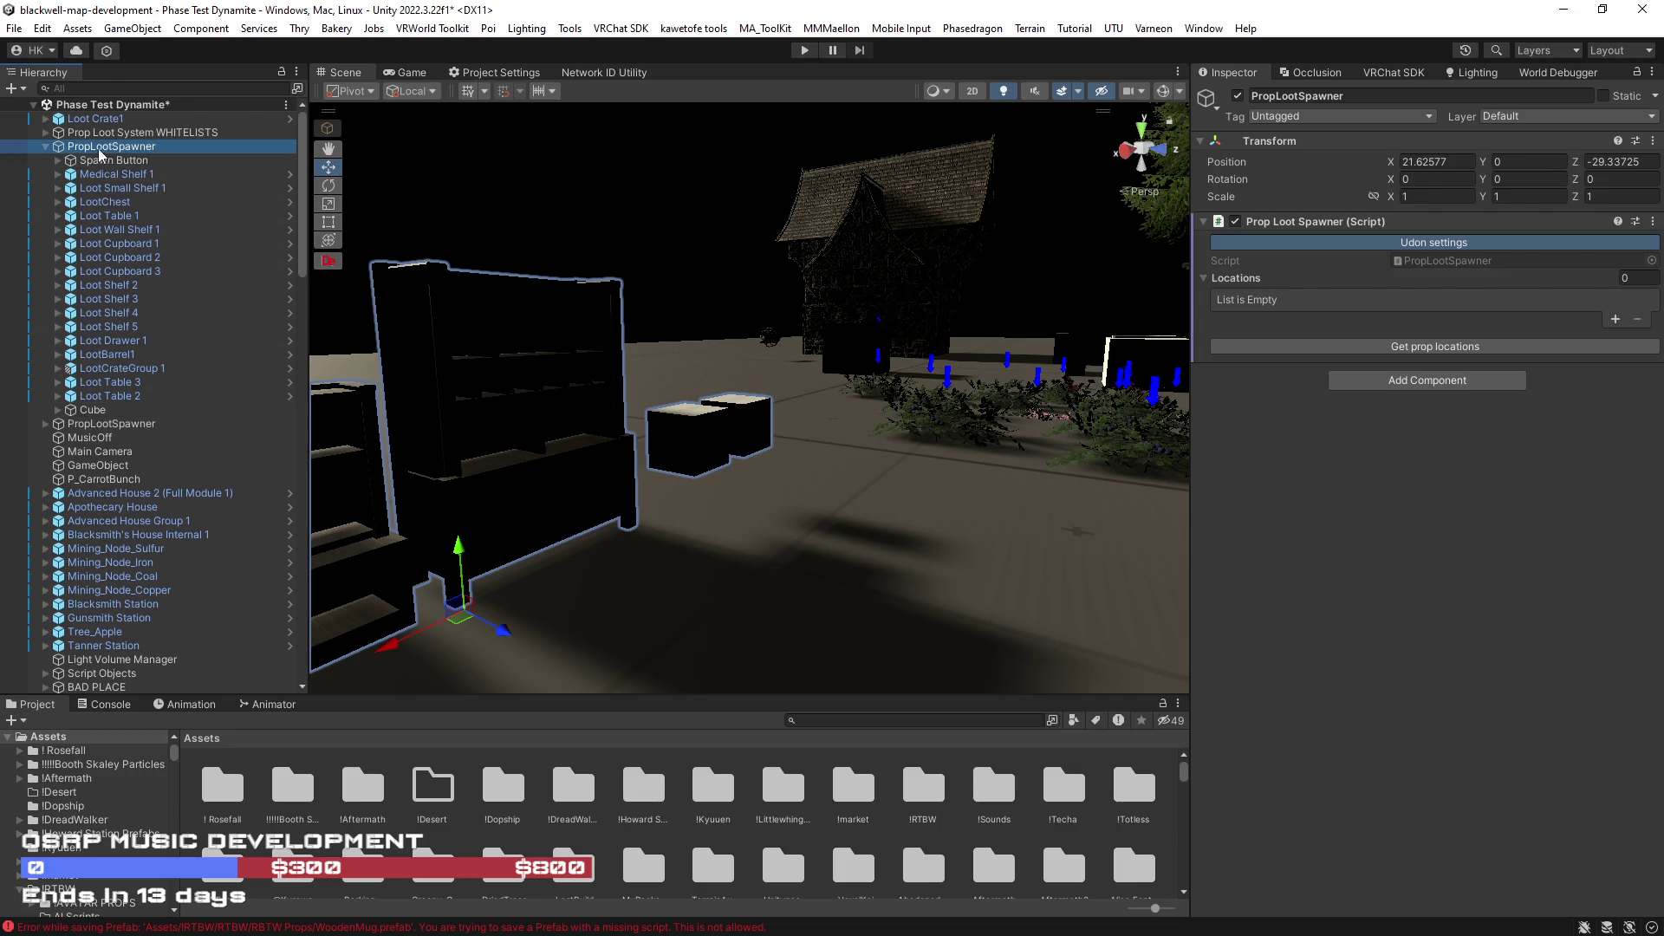
pyautogui.click(1447, 261)
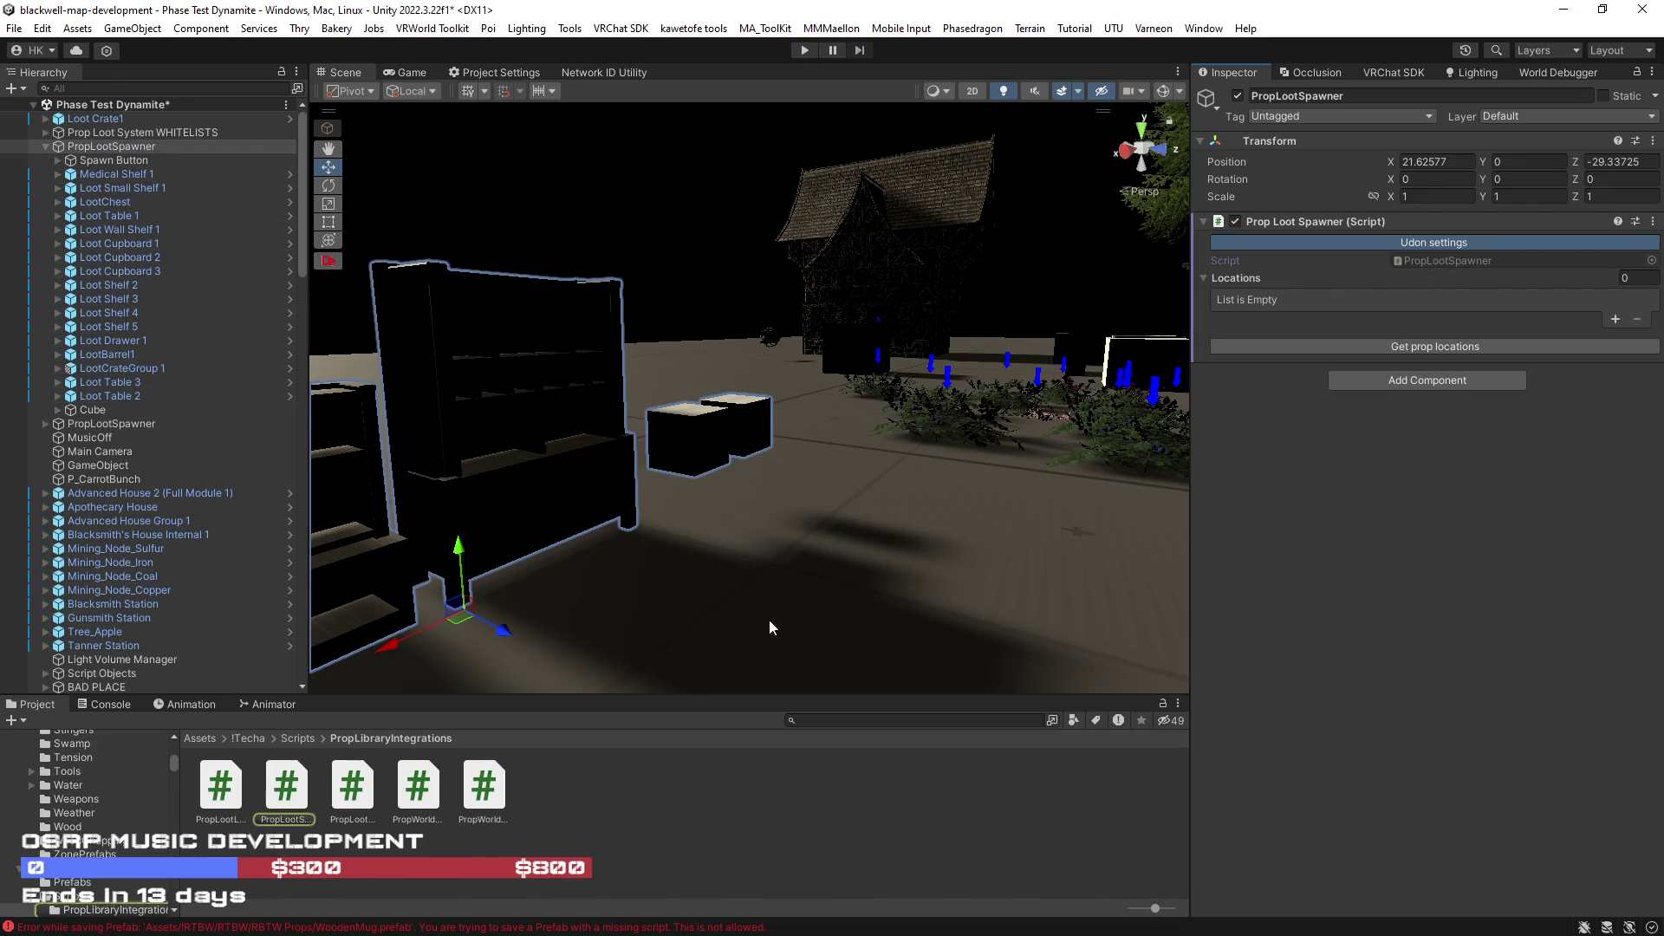
pyautogui.click(251, 740)
pyautogui.doubleClick(231, 784)
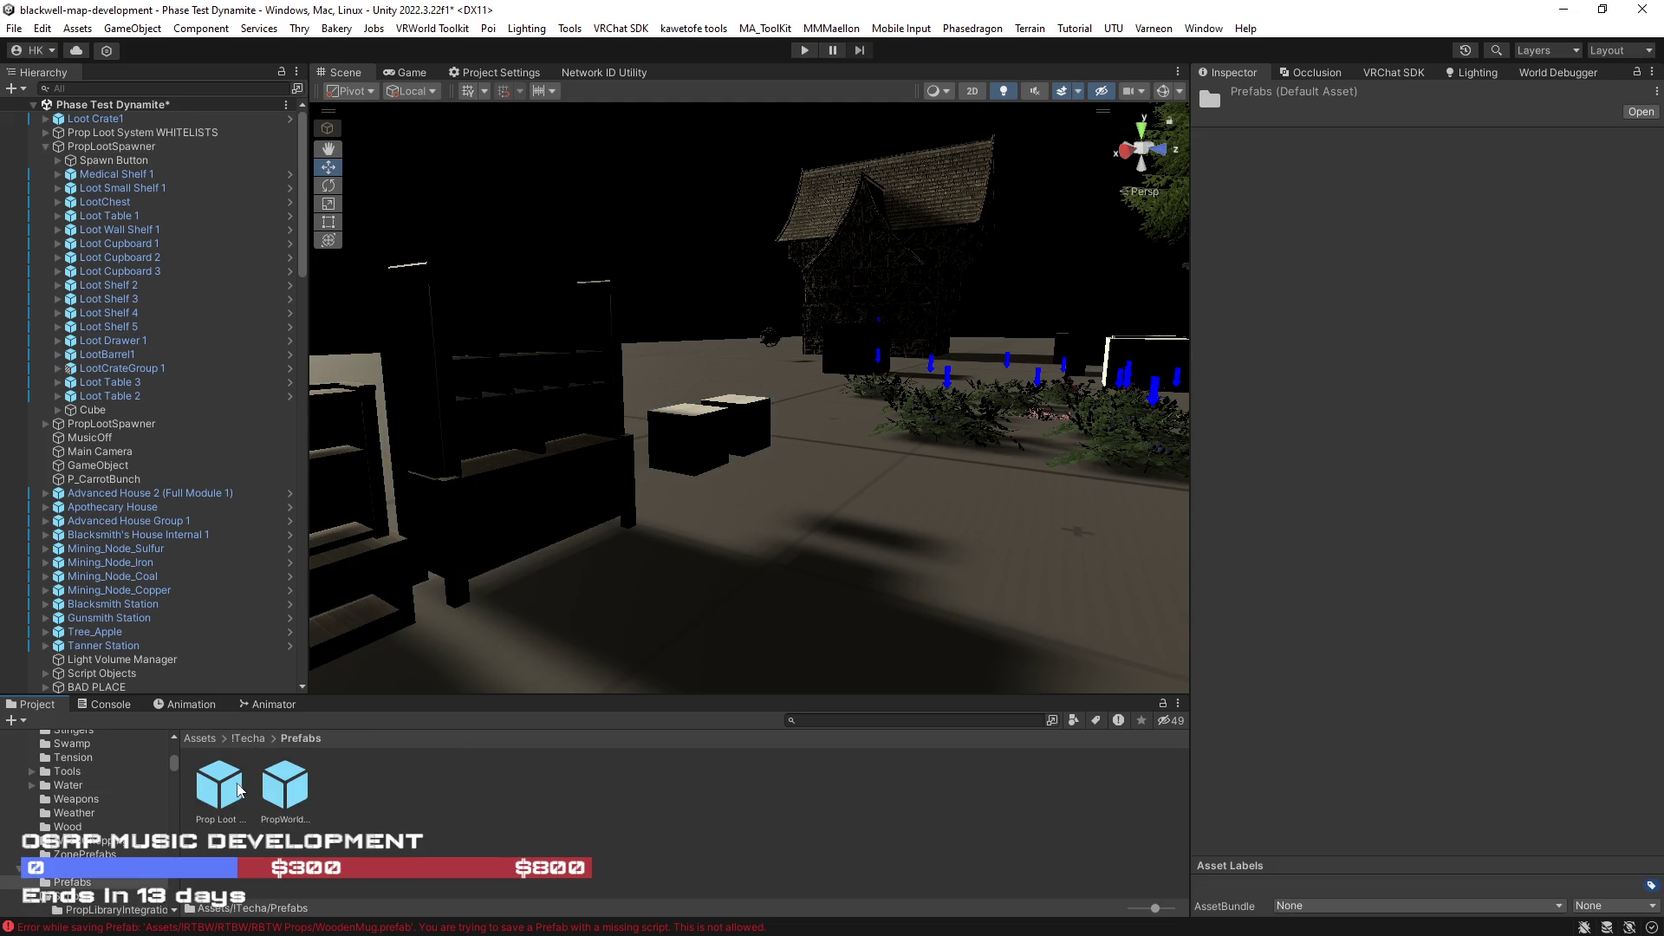
pyautogui.click(221, 786)
pyautogui.click(286, 785)
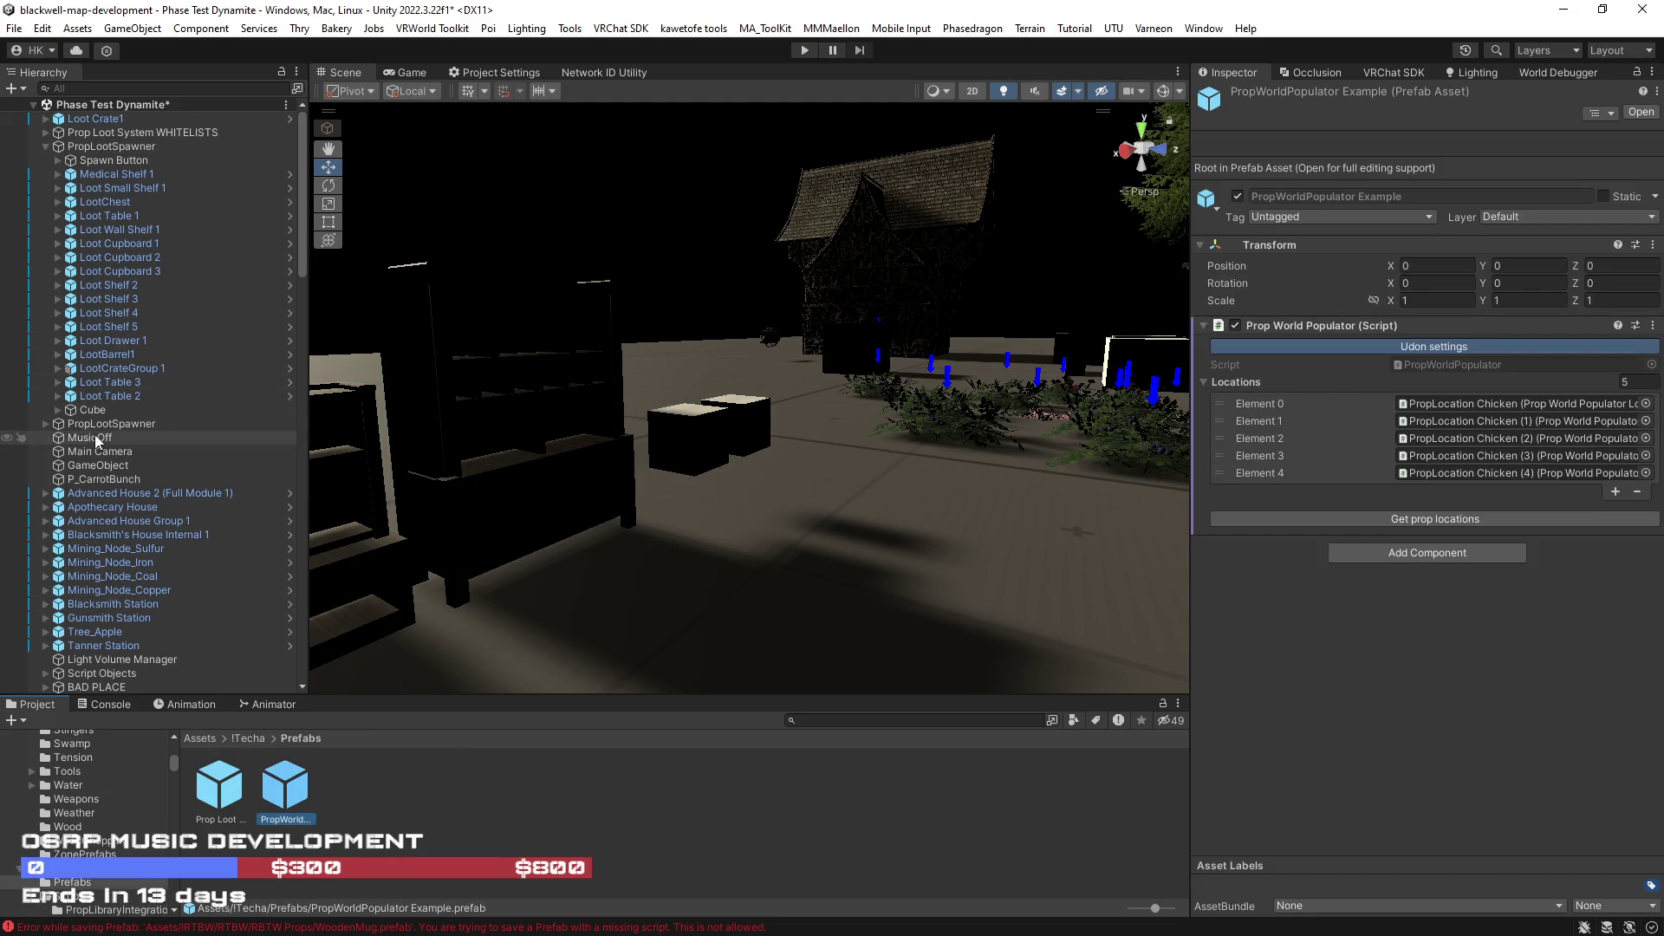
# - Delete the duplicate's 17 loot children and rename its Cube to Trash Button
pyautogui.click(44, 423)
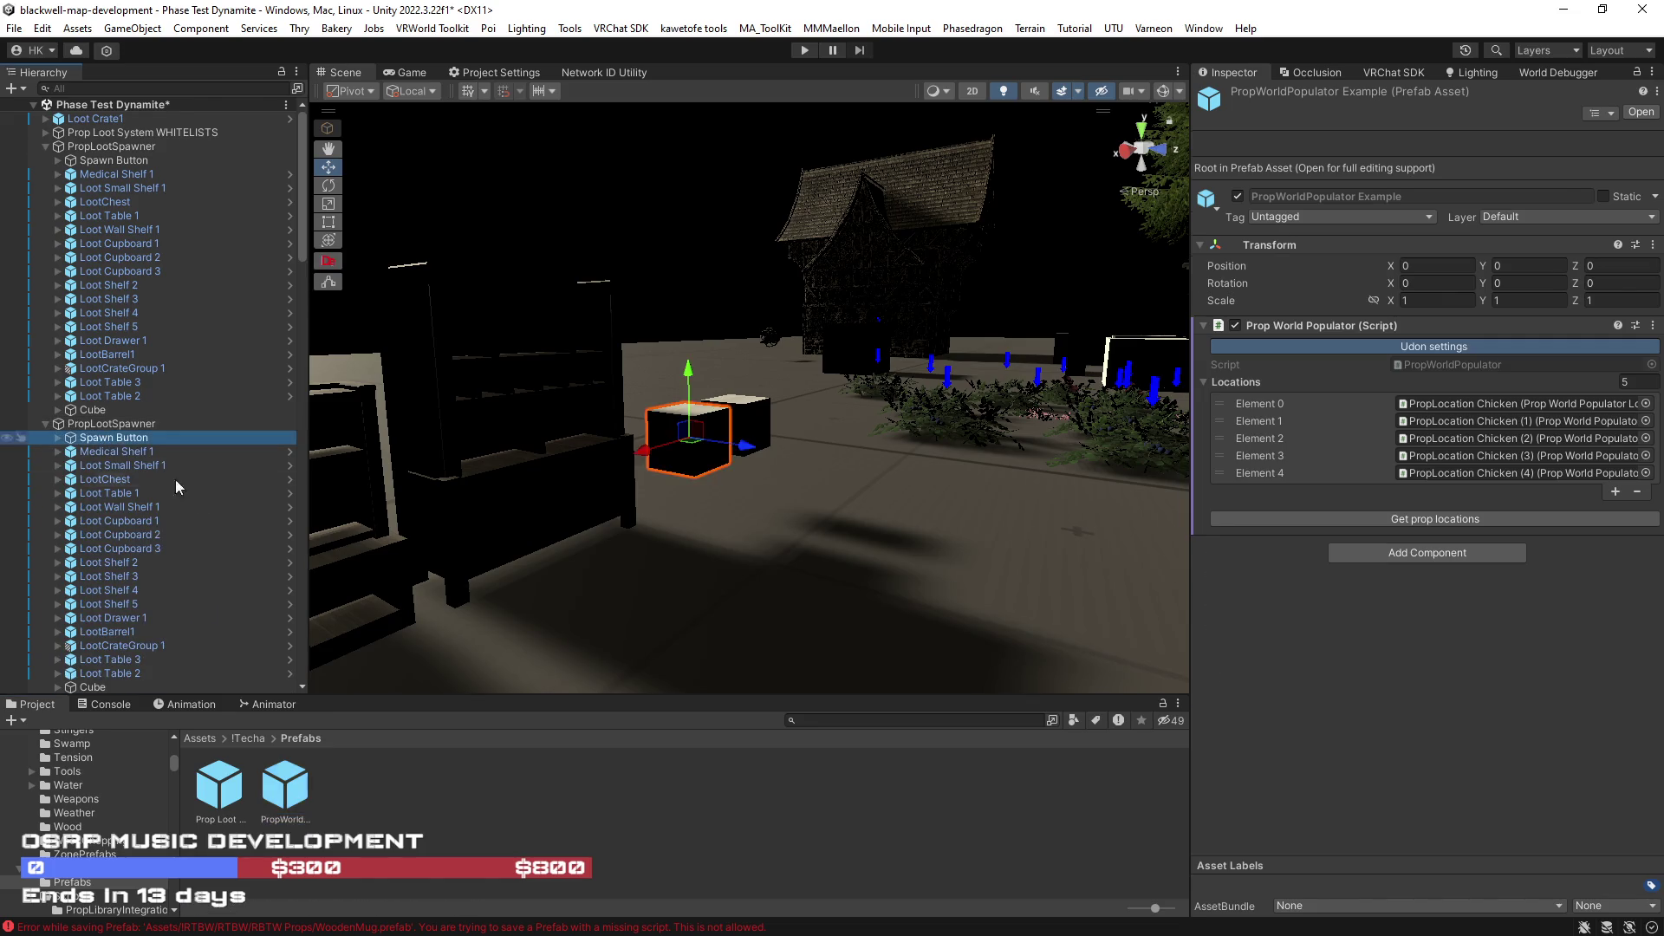
pyautogui.scroll(-3, 182, 488)
pyautogui.click(97, 245)
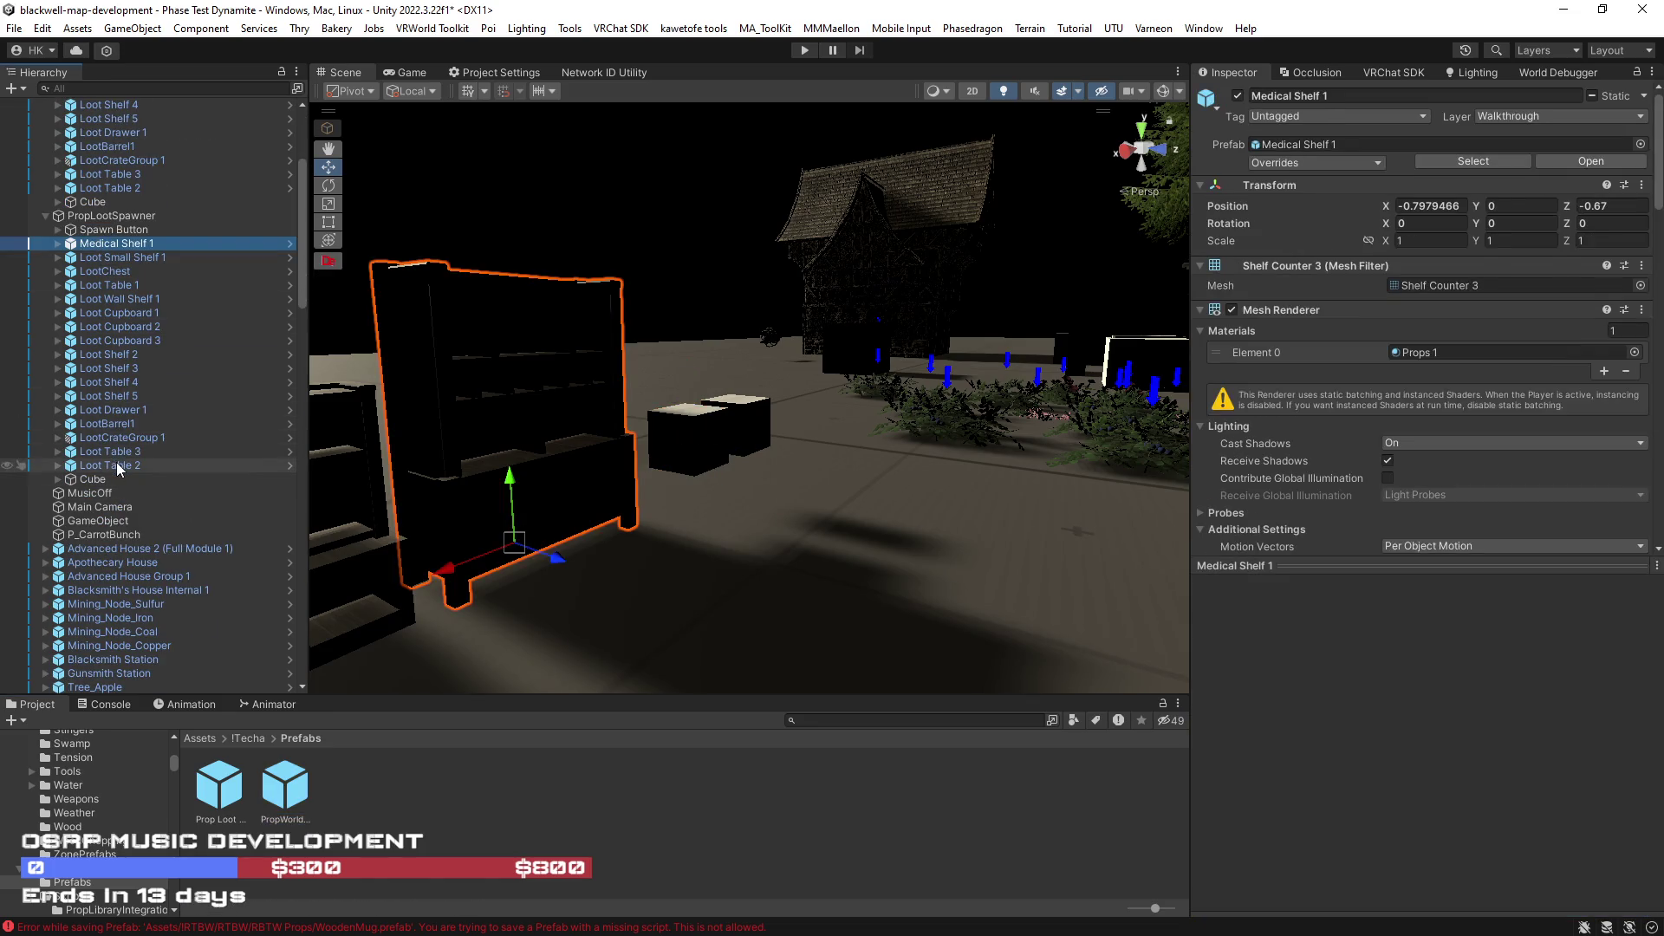
pyautogui.keyDown('shift'); pyautogui.click(117, 465); pyautogui.keyUp('shift')
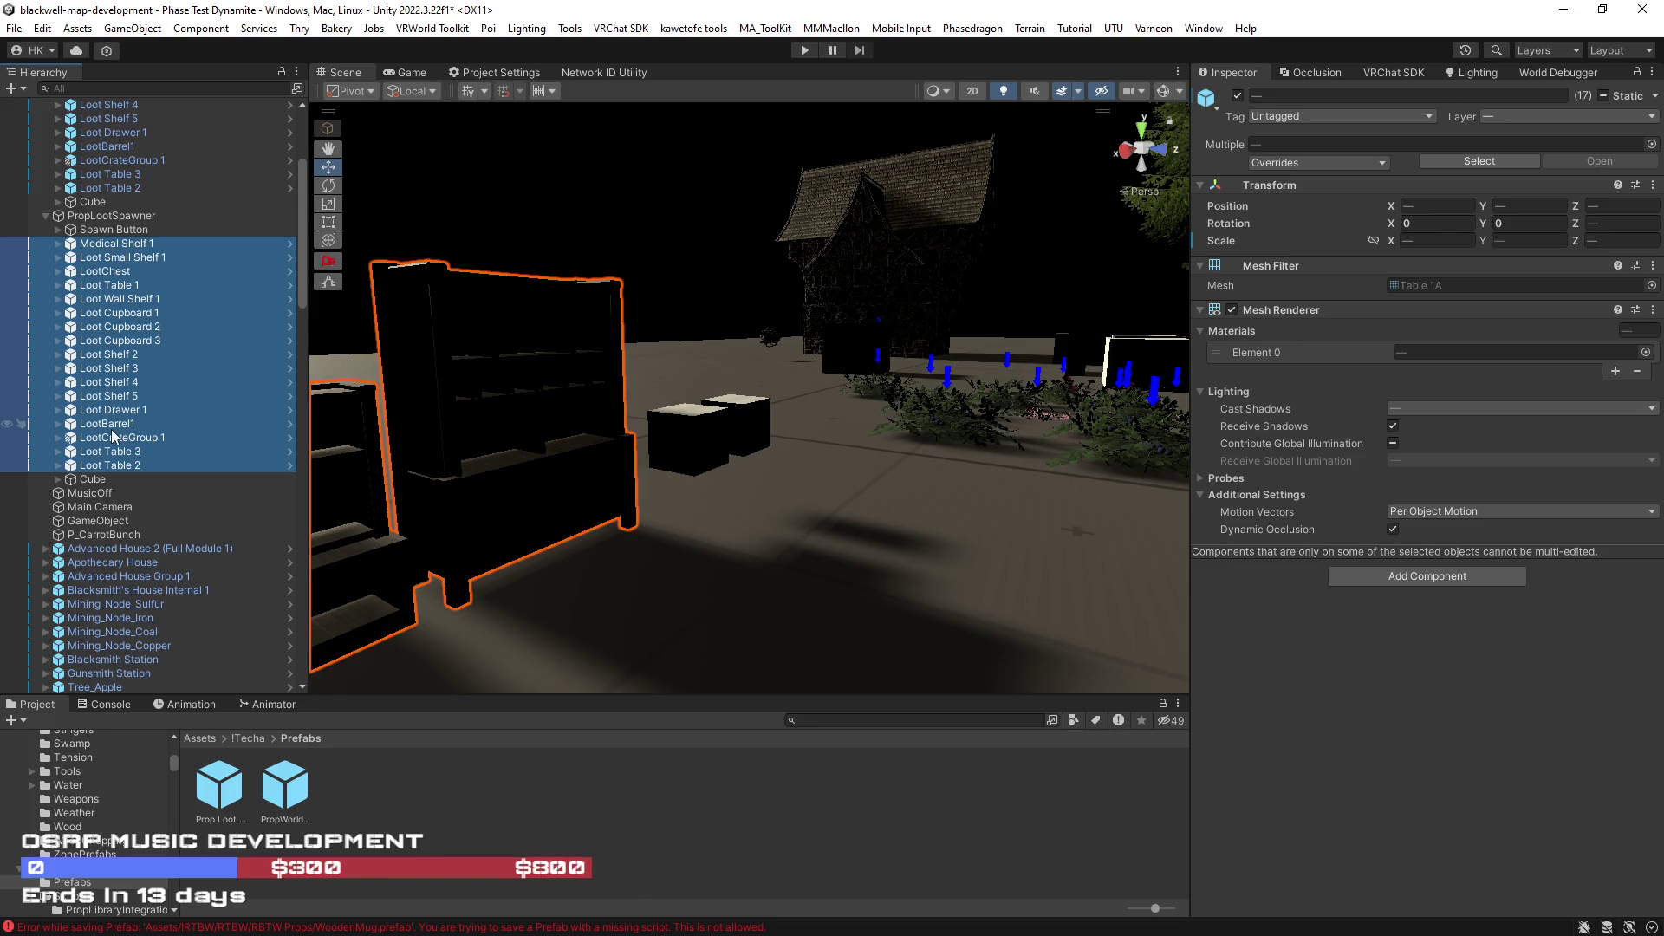
pyautogui.press('Delete')
pyautogui.click(93, 247)
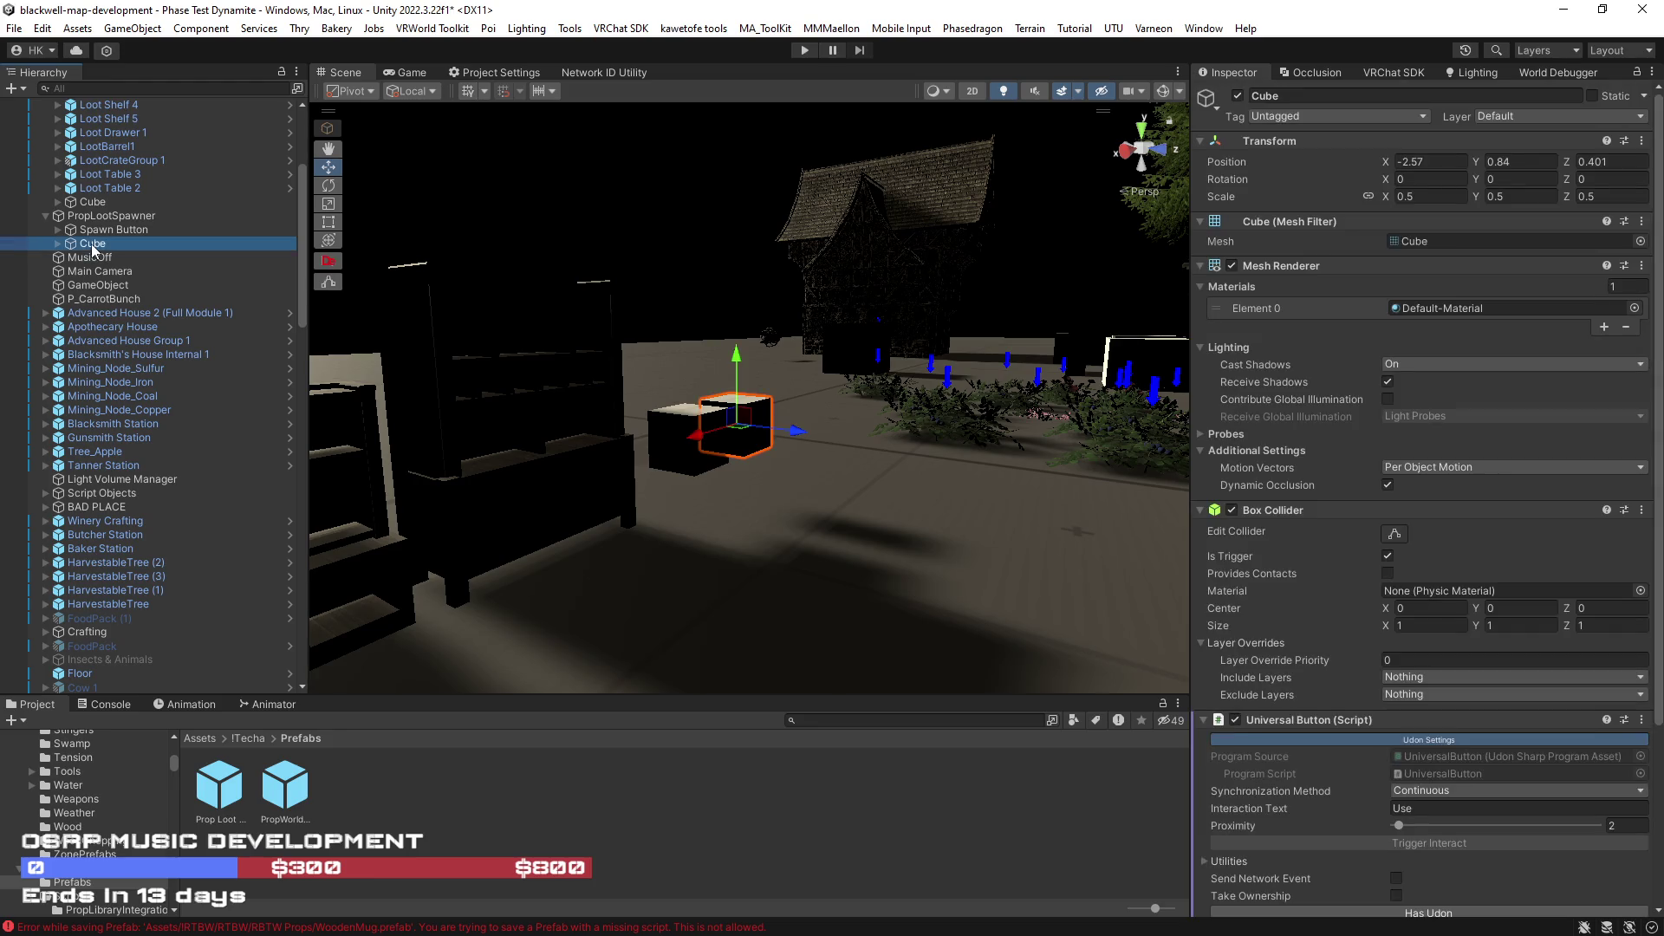
pyautogui.write('Trash Button')
pyautogui.press('Return')
# - Save the duplicate PropLootSpawner as a prefab in the Prefabs folder
pyautogui.click(107, 217)
pyautogui.moveTo(107, 224)
pyautogui.mouseDown()
pyautogui.moveTo(411, 796)
pyautogui.moveTo(423, 779)
pyautogui.mouseUp()
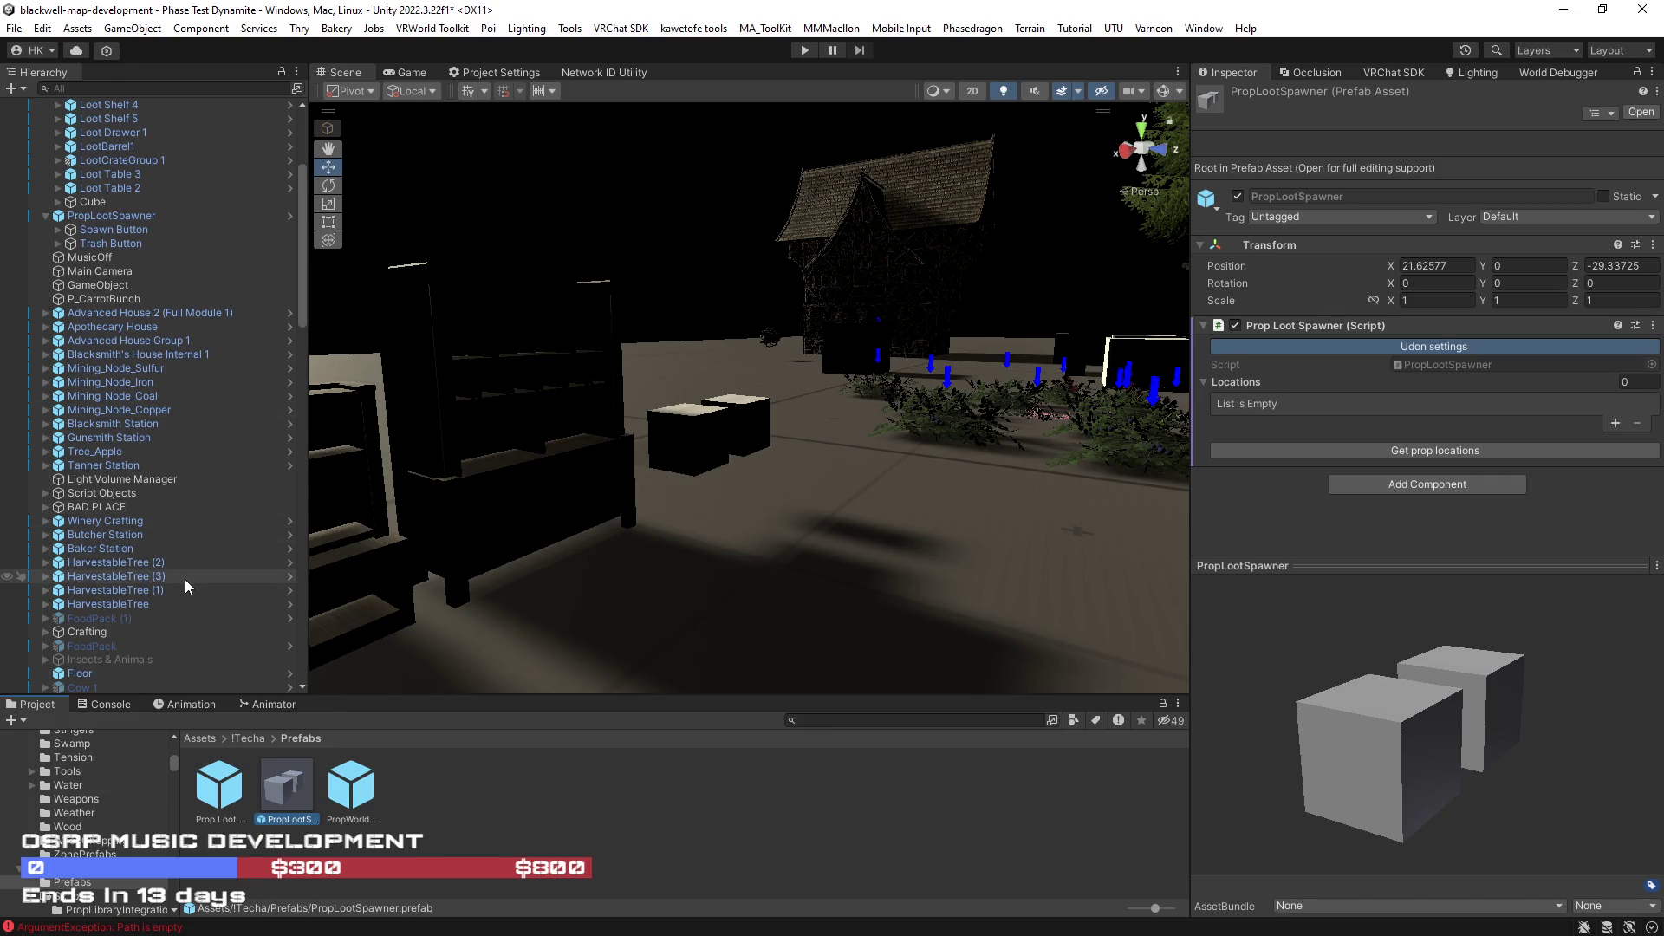
pyautogui.scroll(5, 189, 575)
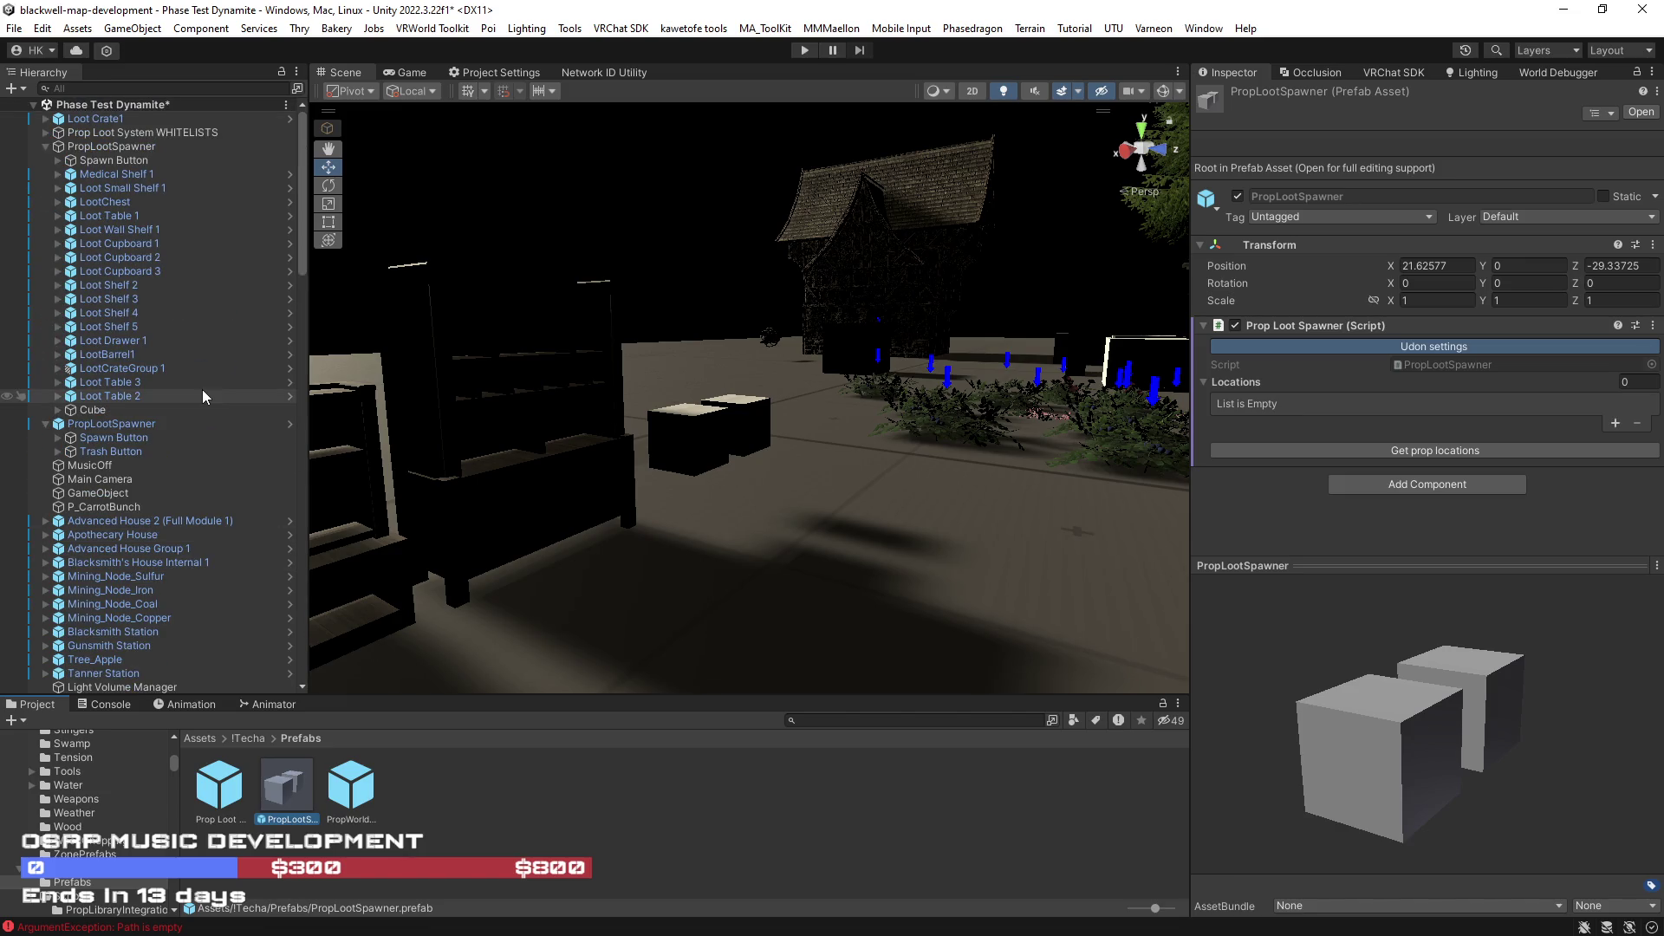
pyautogui.moveTo(111, 132)
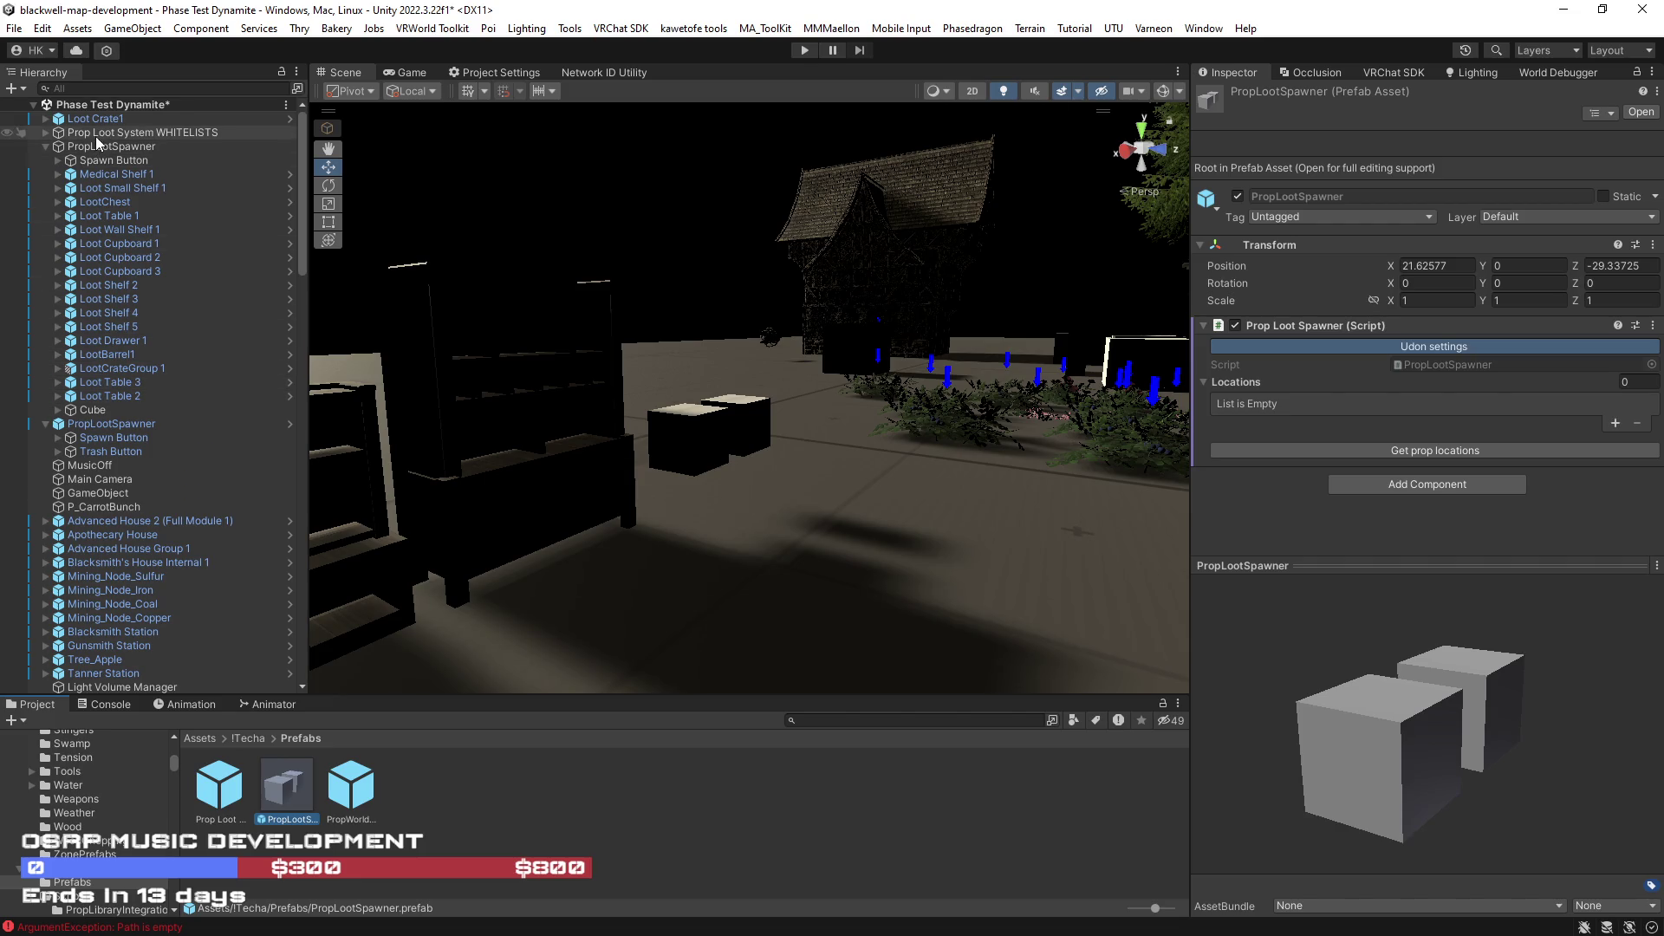
# - Expand Prop Loot System WHITELISTS to show its four whitelists and search the Project for 'rtbw arc 2'
pyautogui.click(100, 133)
pyautogui.click(47, 133)
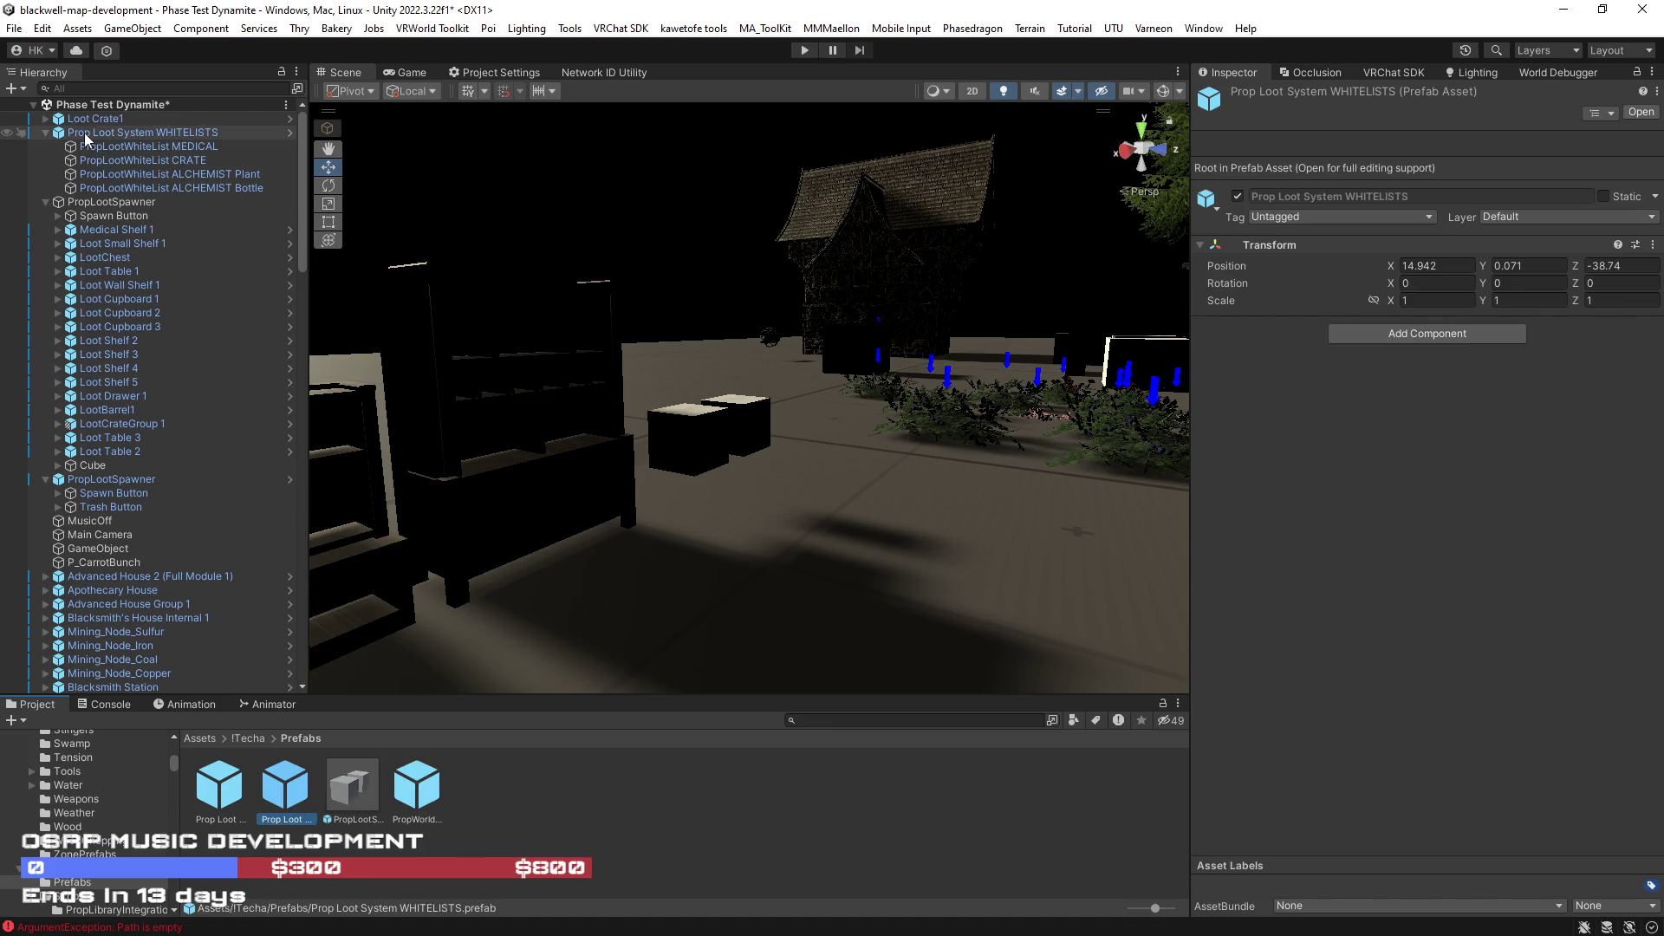
pyautogui.click(896, 722)
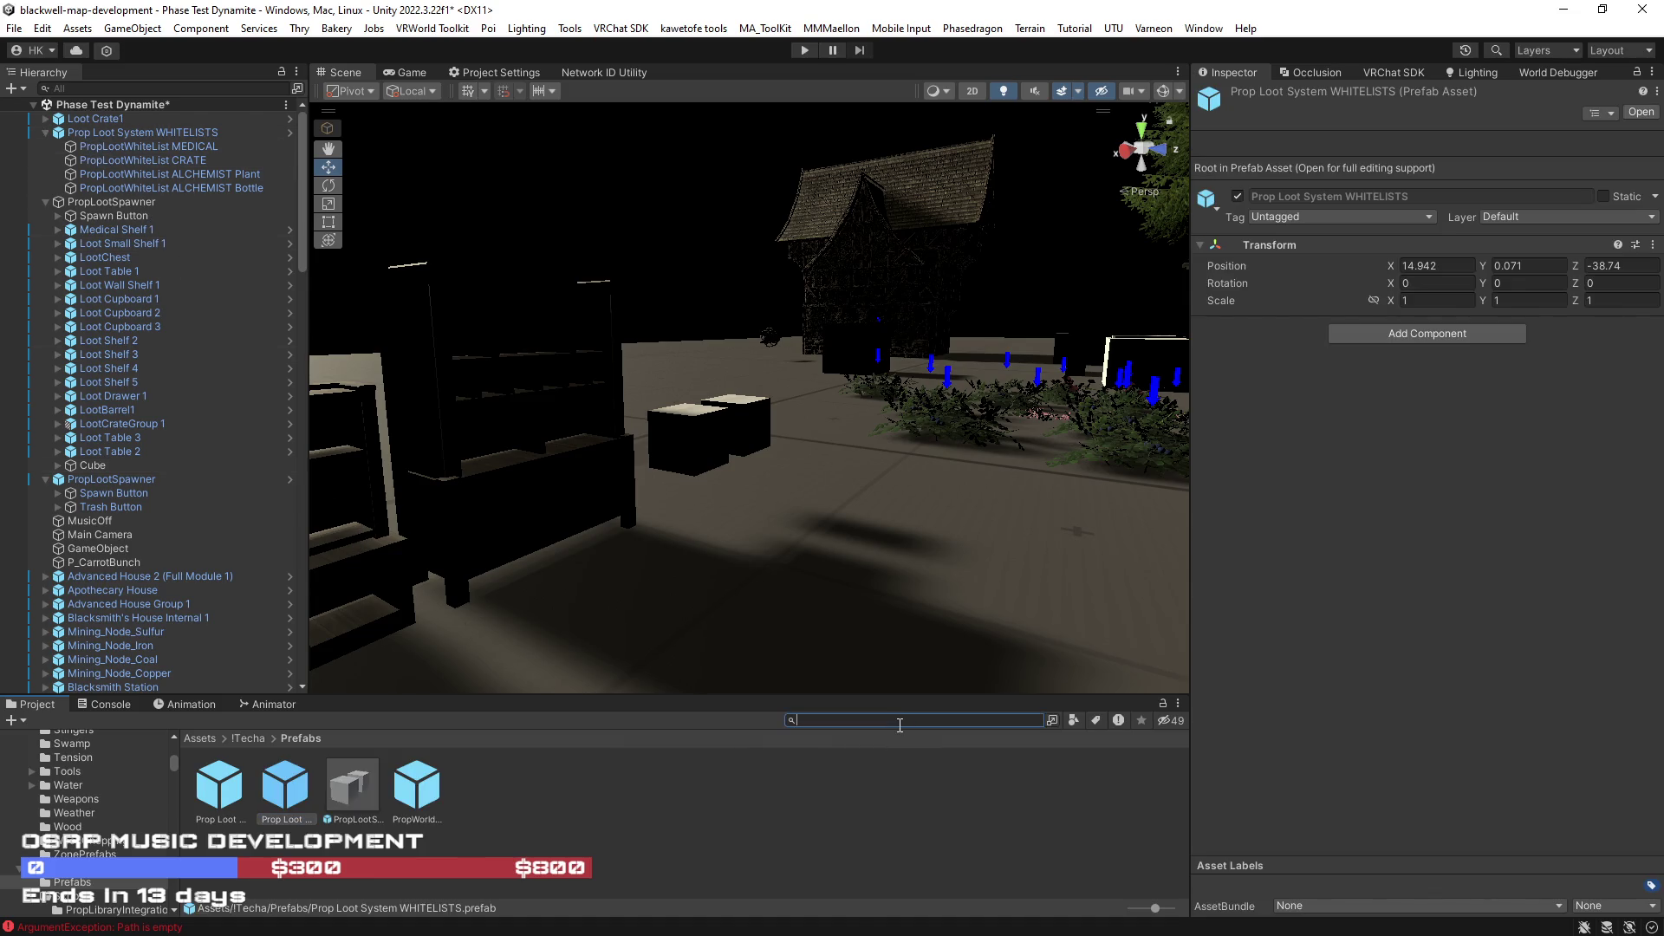
pyautogui.write('rtbw arc 2')
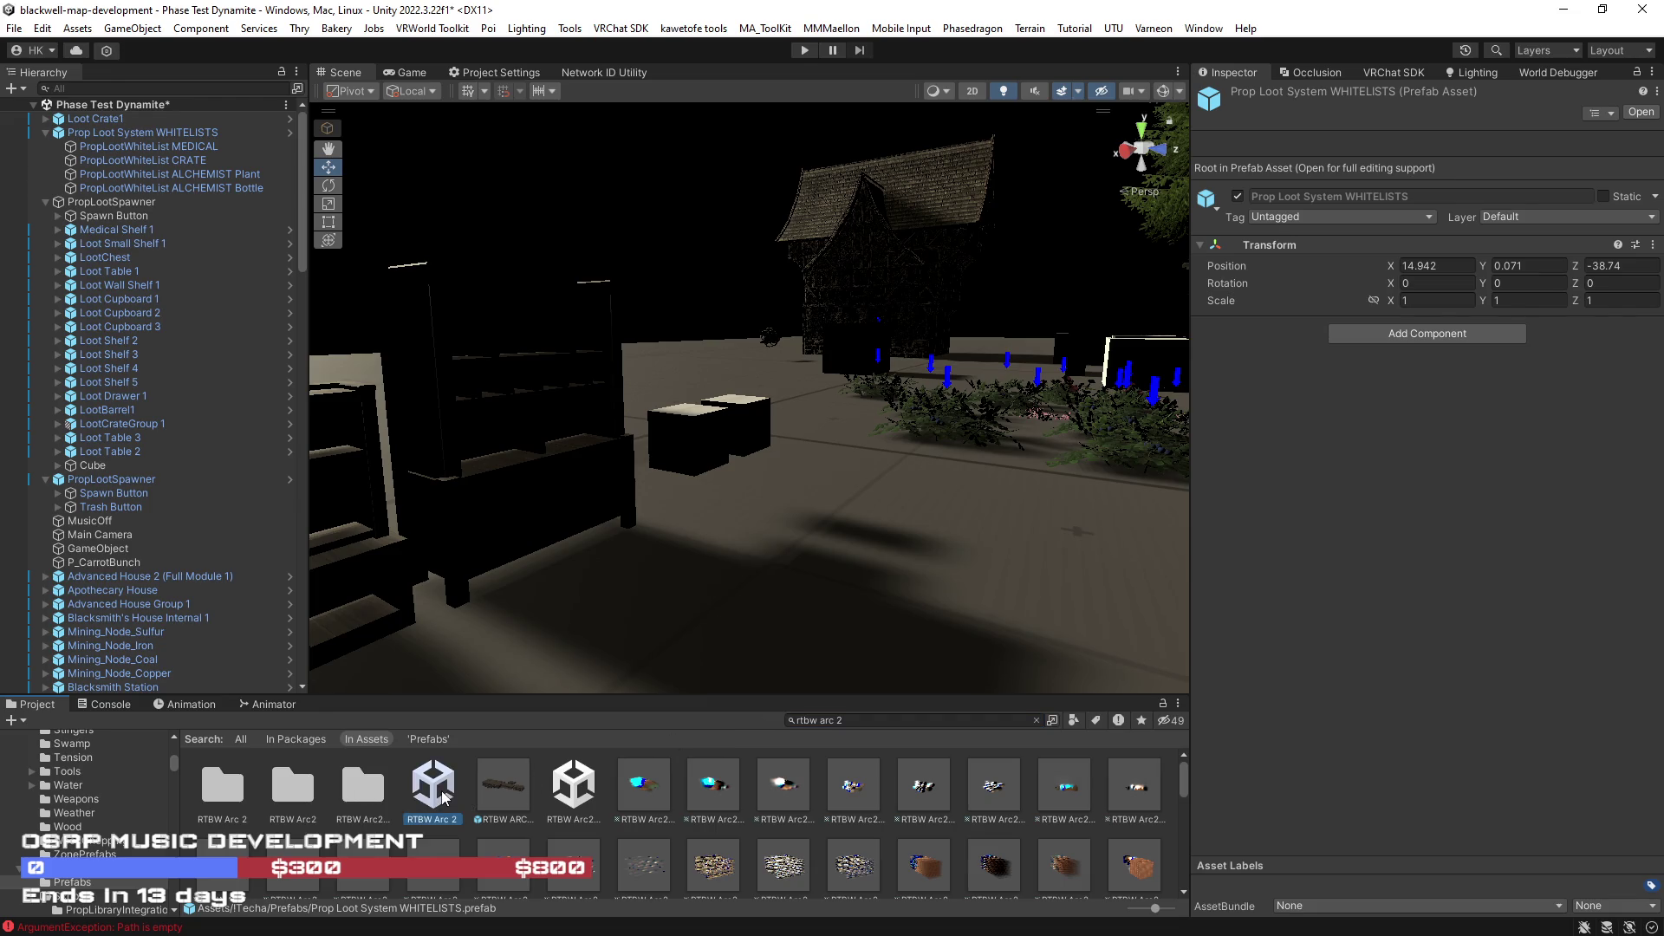
# - Open the RTBW Arc 2 Main scene in place of Phase Test Dynamite, answering the save-changes prompt
pyautogui.doubleClick(433, 785)
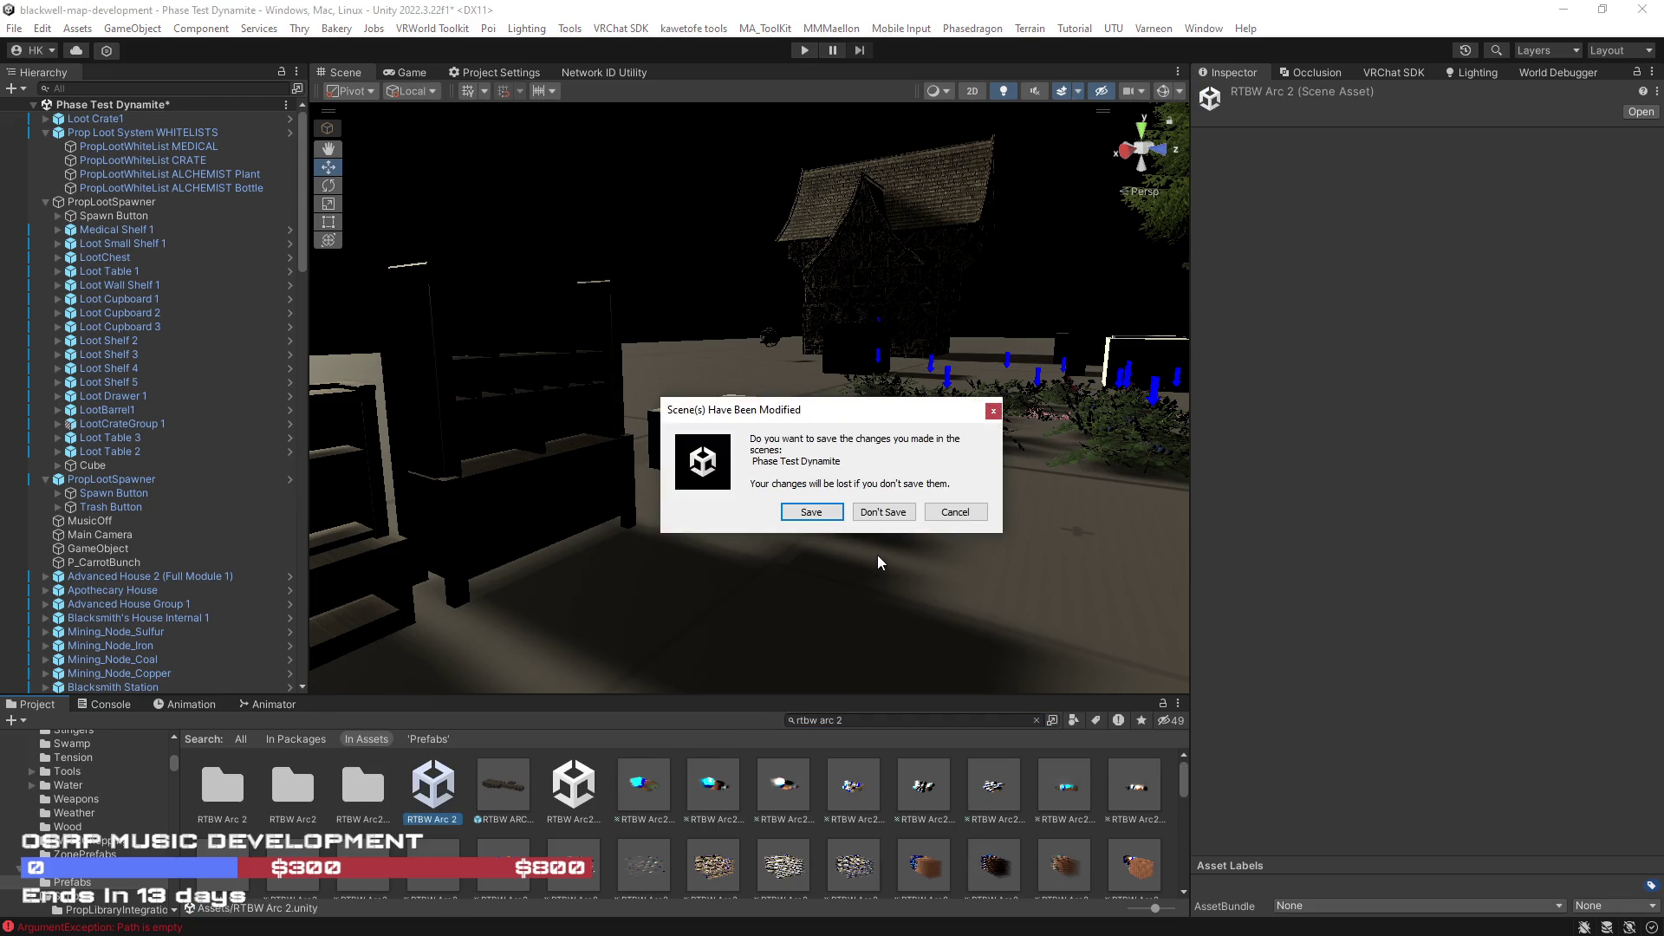
pyautogui.click(955, 511)
pyautogui.click(574, 794)
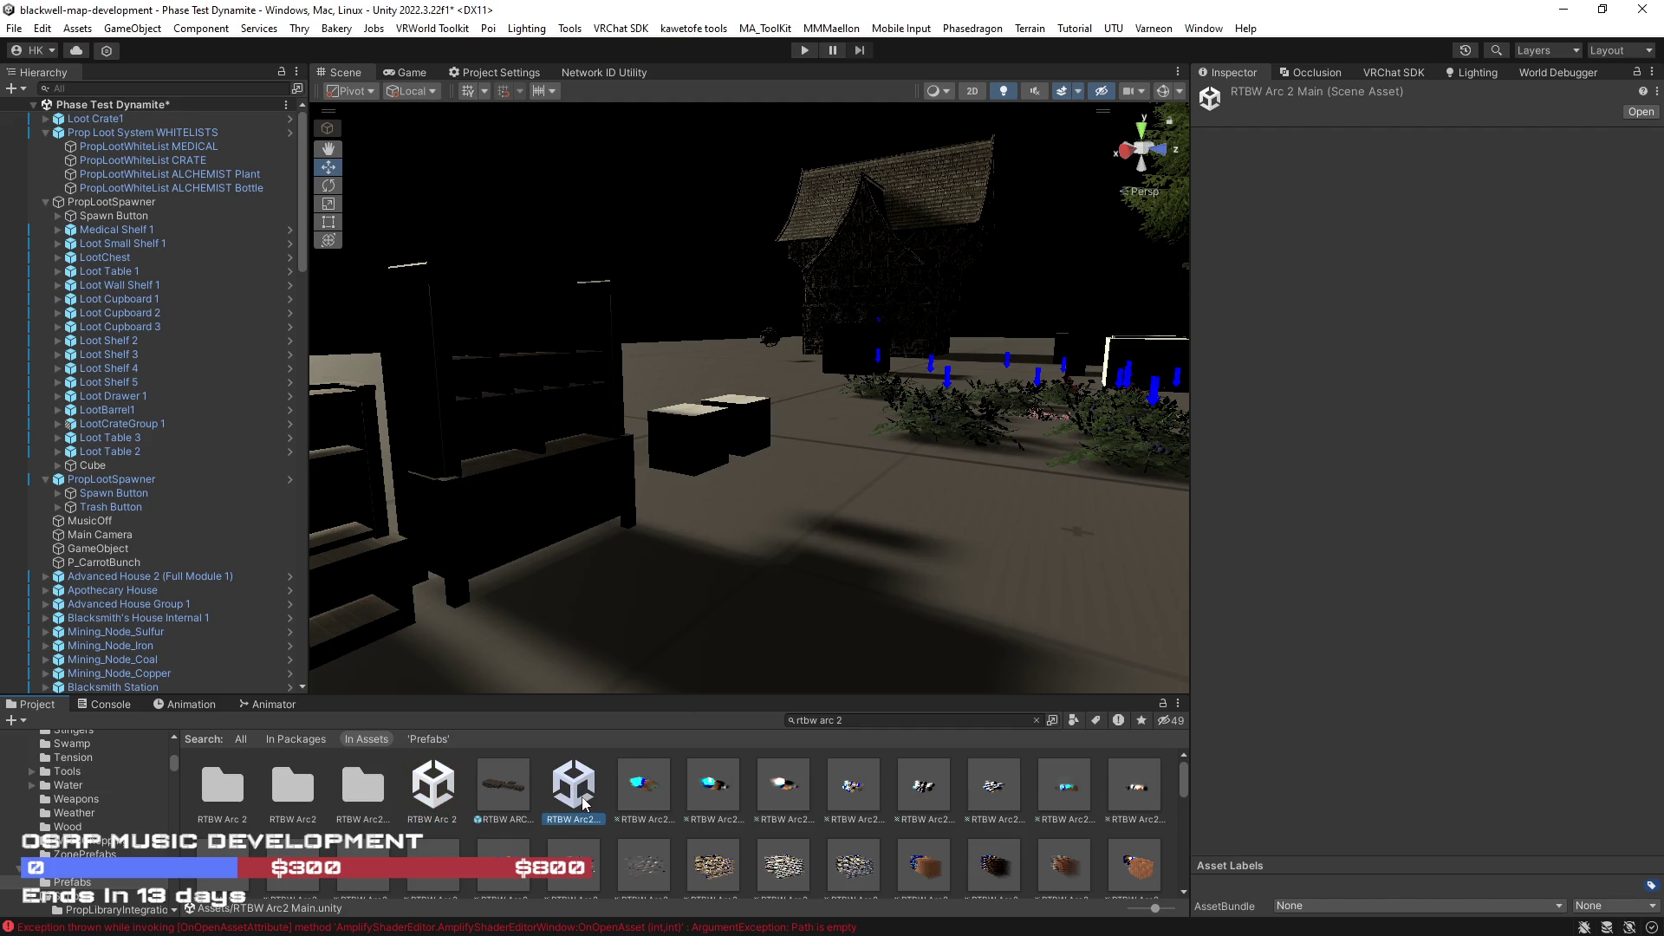
pyautogui.doubleClick(582, 803)
pyautogui.click(903, 514)
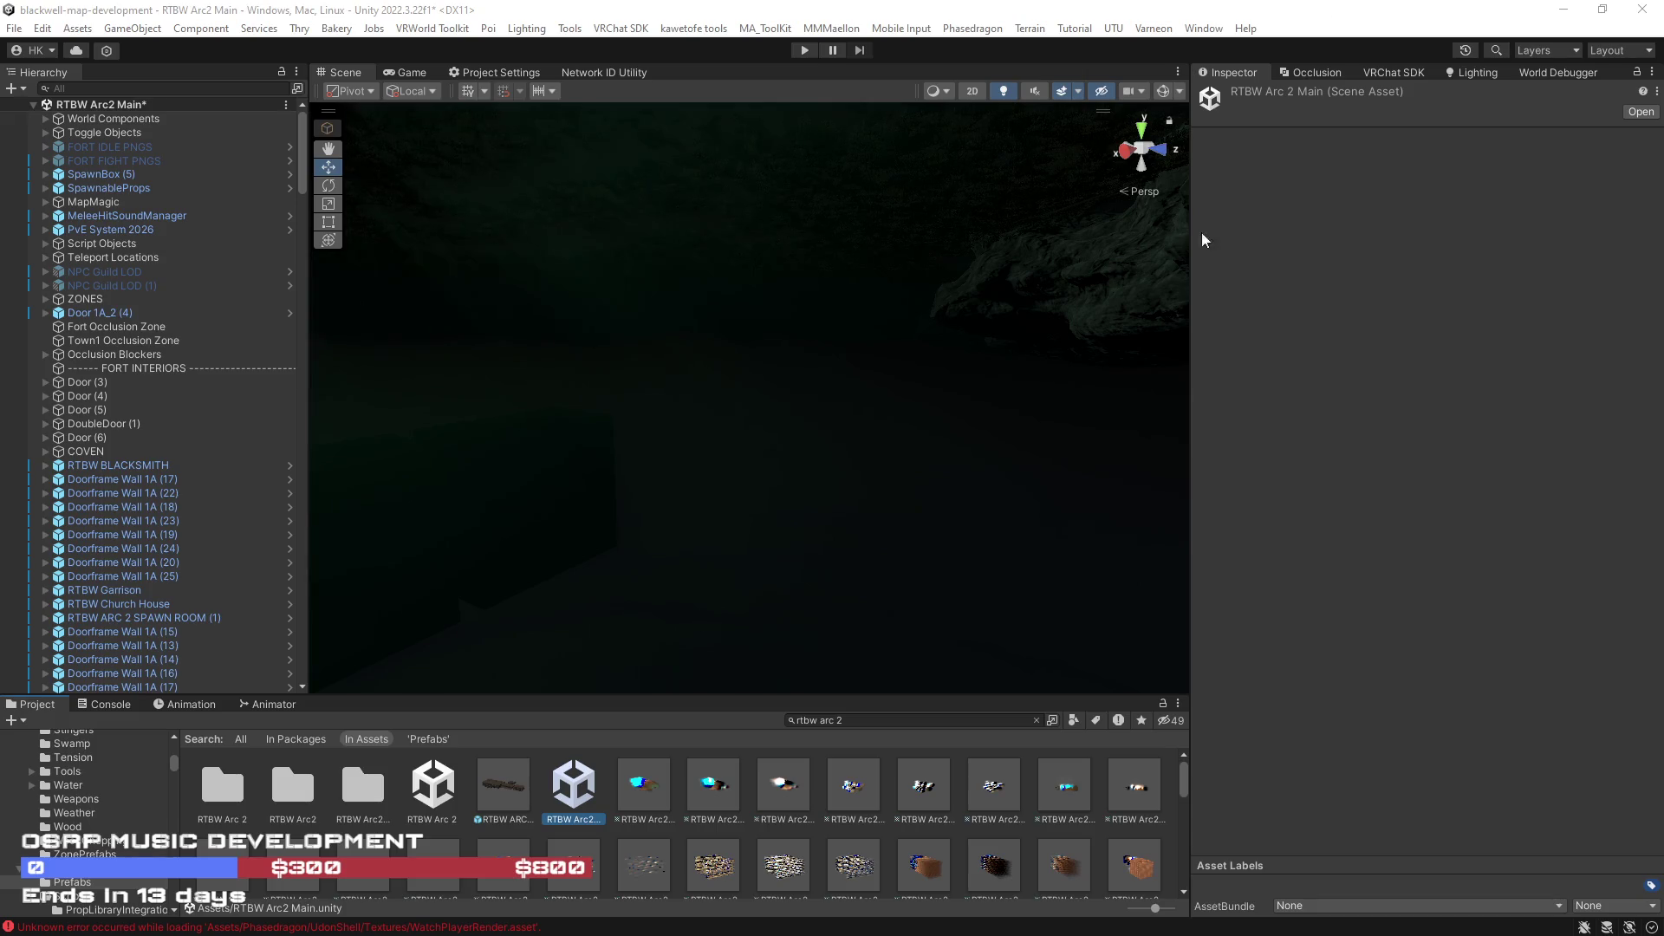
# - Activate ReturnToBlackwellPropTemplates under Script Objects > UdonShell so its template props appear
pyautogui.moveTo(748, 377)
pyautogui.mouseDown()
pyautogui.moveTo(647, 352)
pyautogui.moveTo(593, 384)
pyautogui.mouseUp()
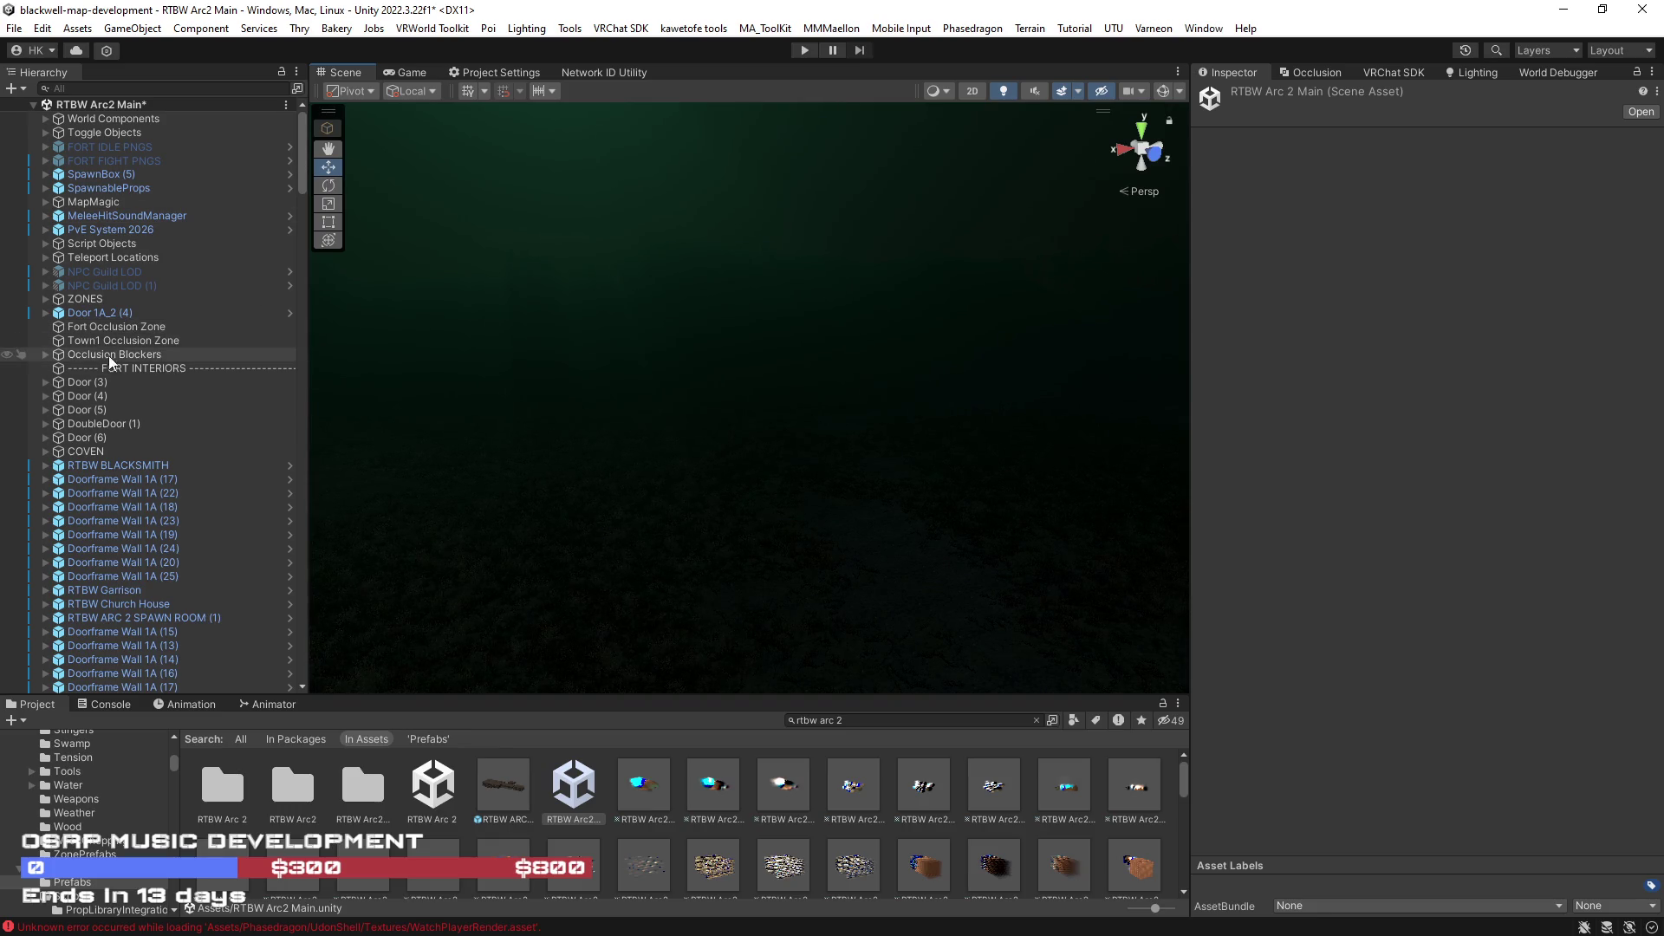
pyautogui.click(44, 243)
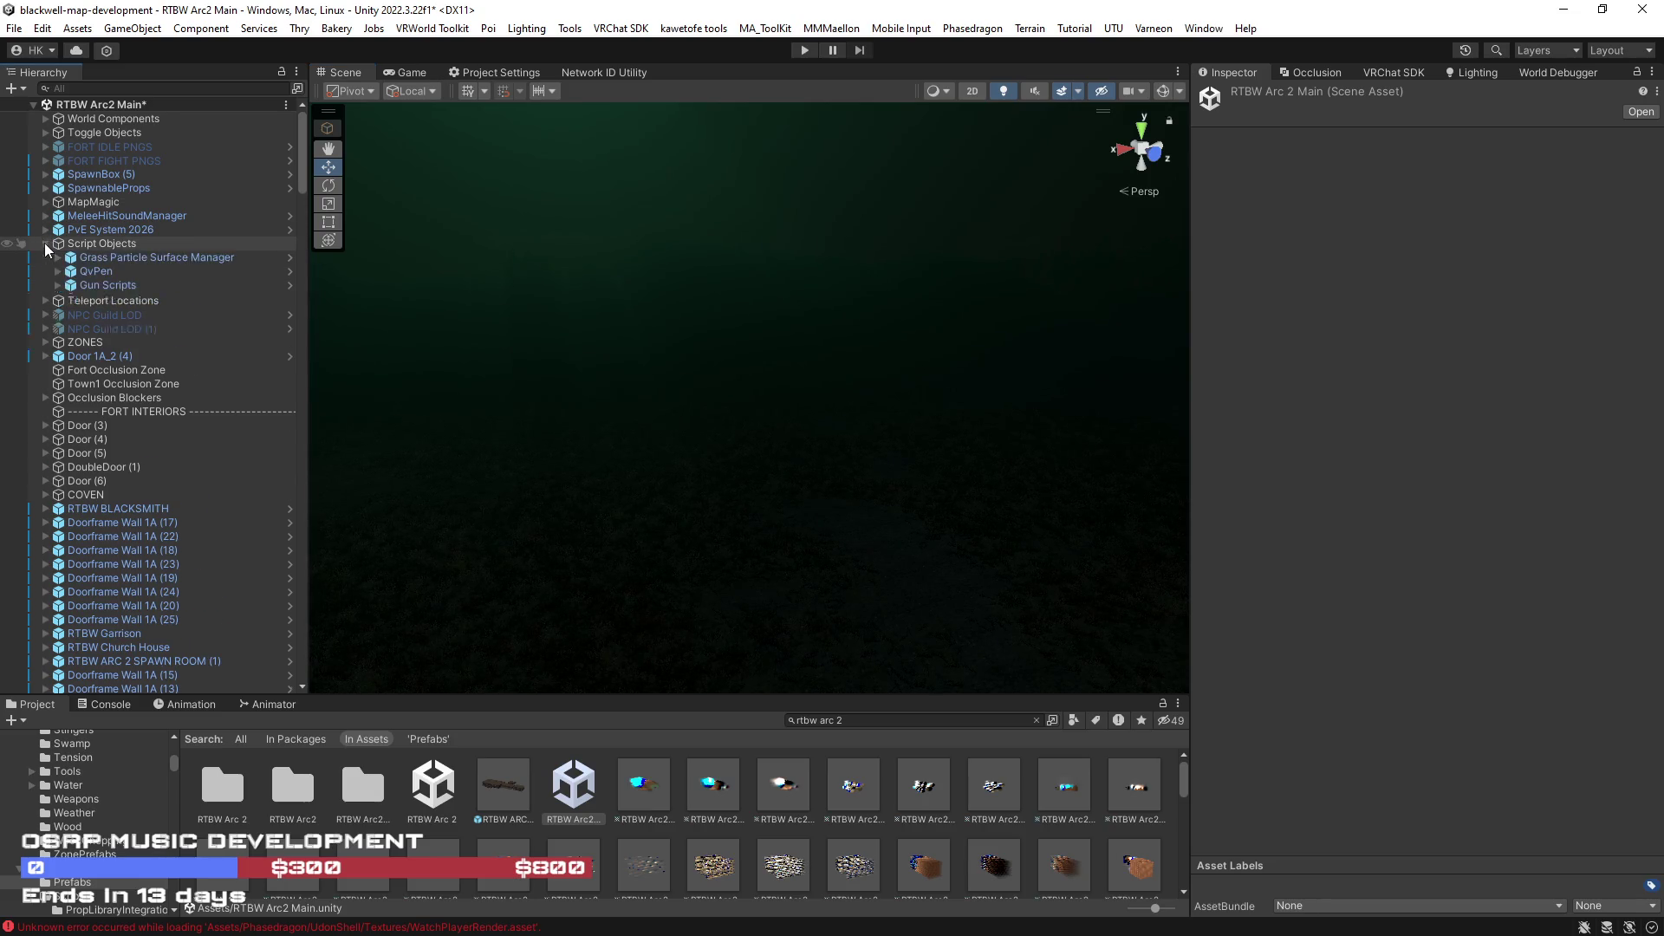
pyautogui.click(57, 328)
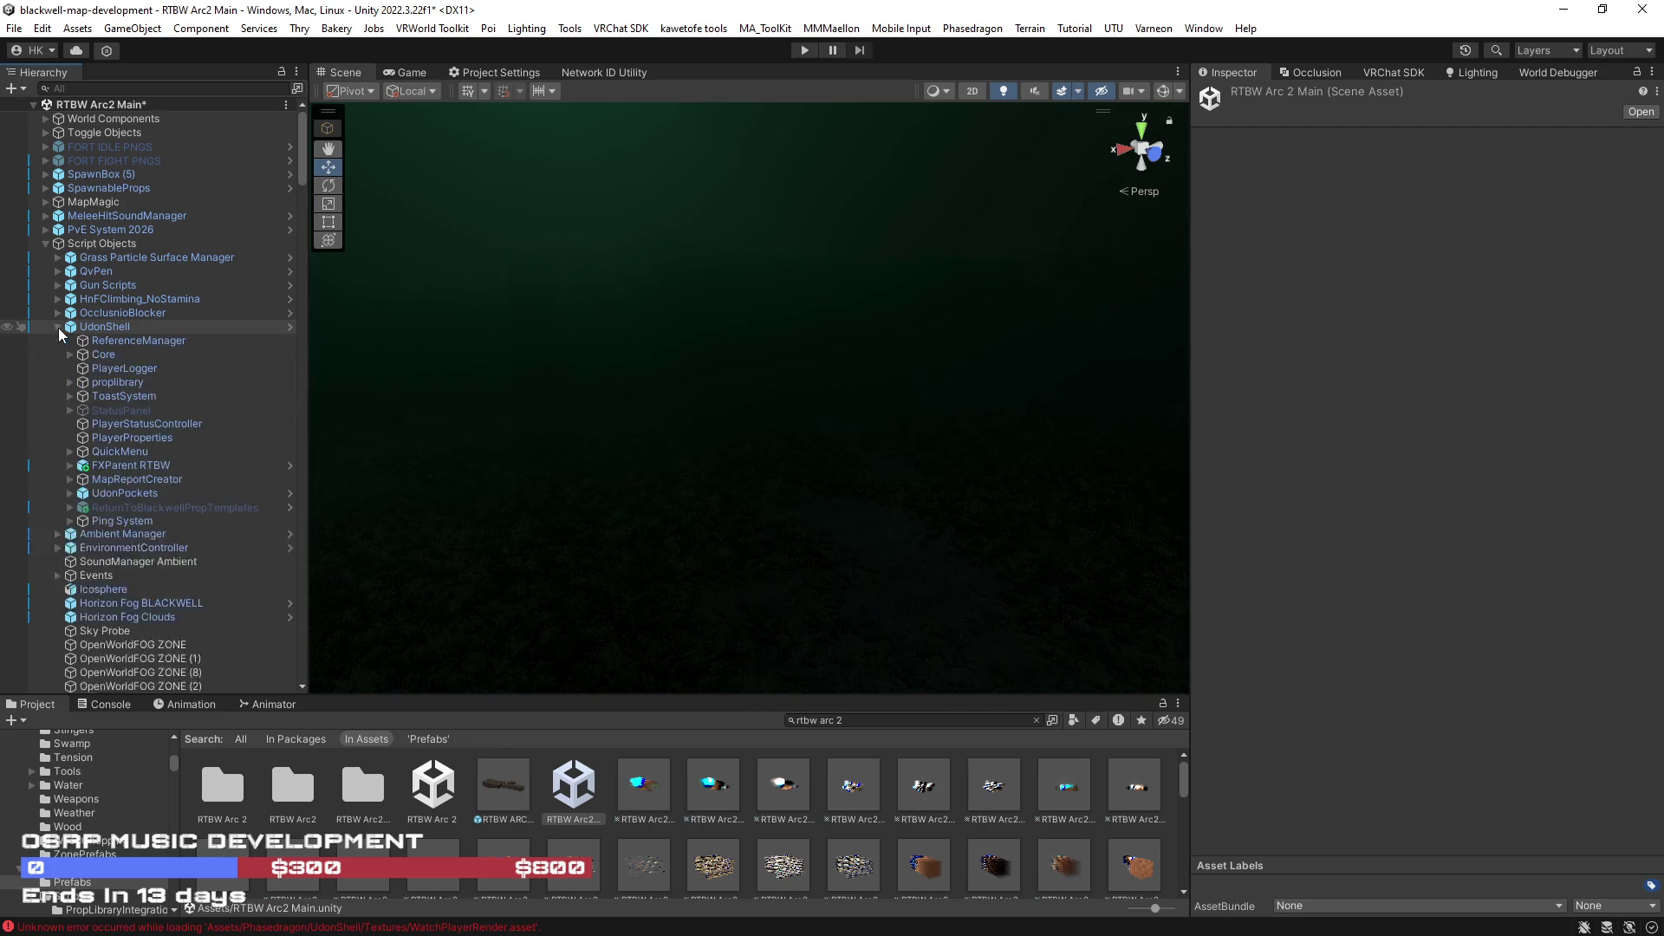
pyautogui.doubleClick(170, 507)
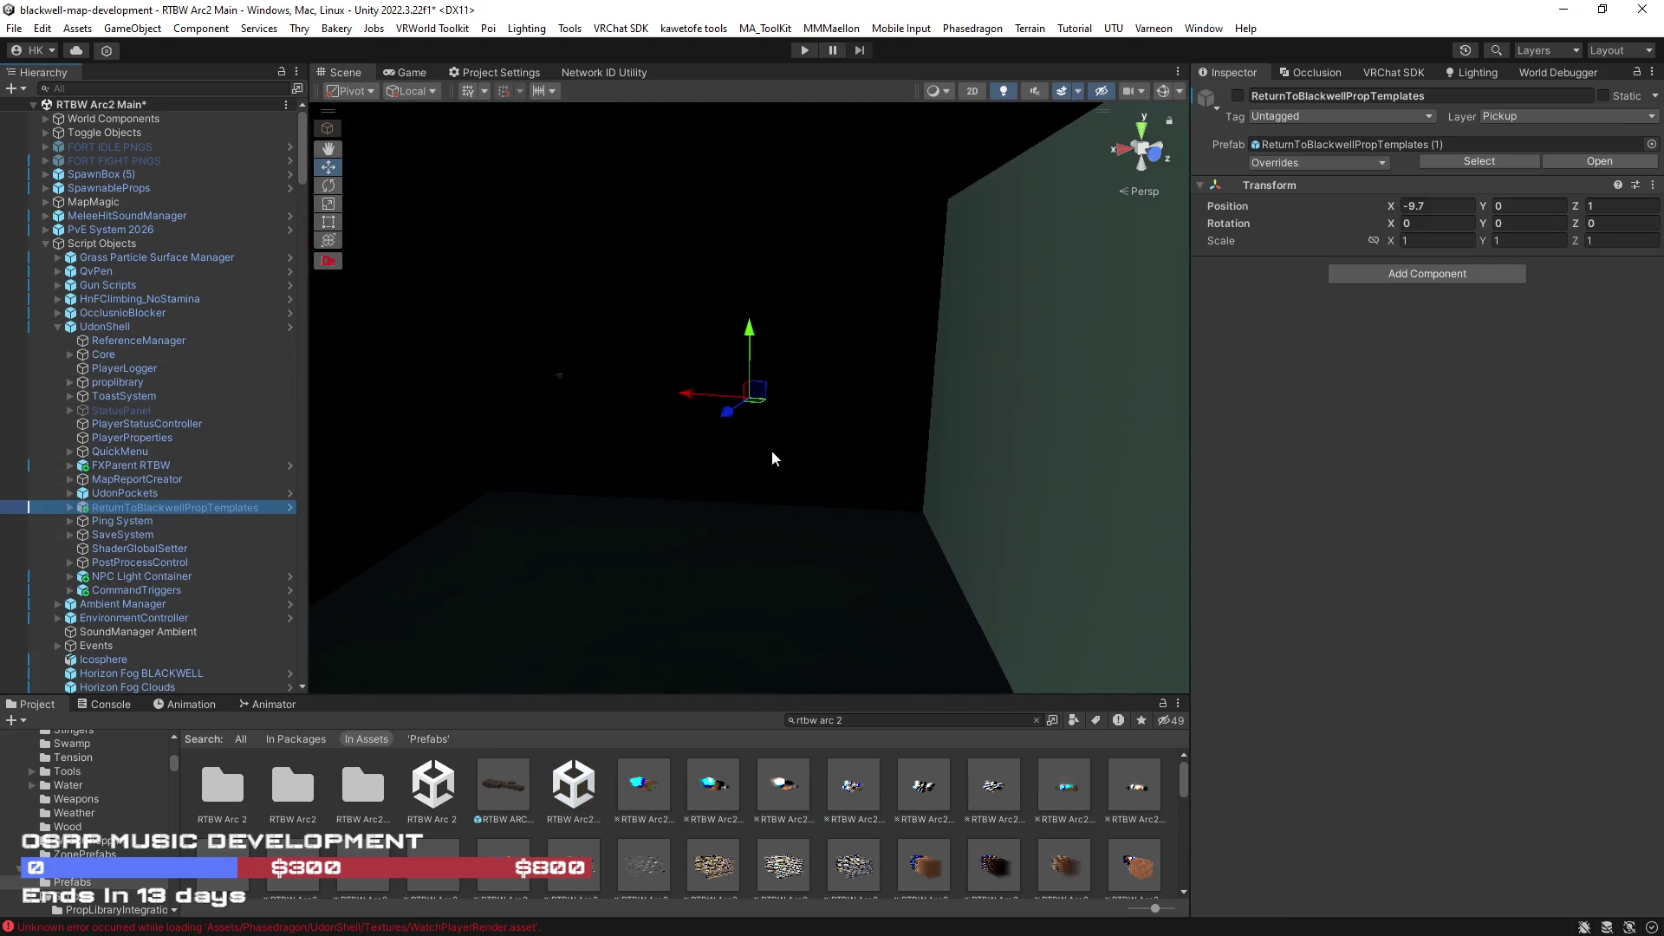
pyautogui.hotkey('alt', 'shift', 'a')
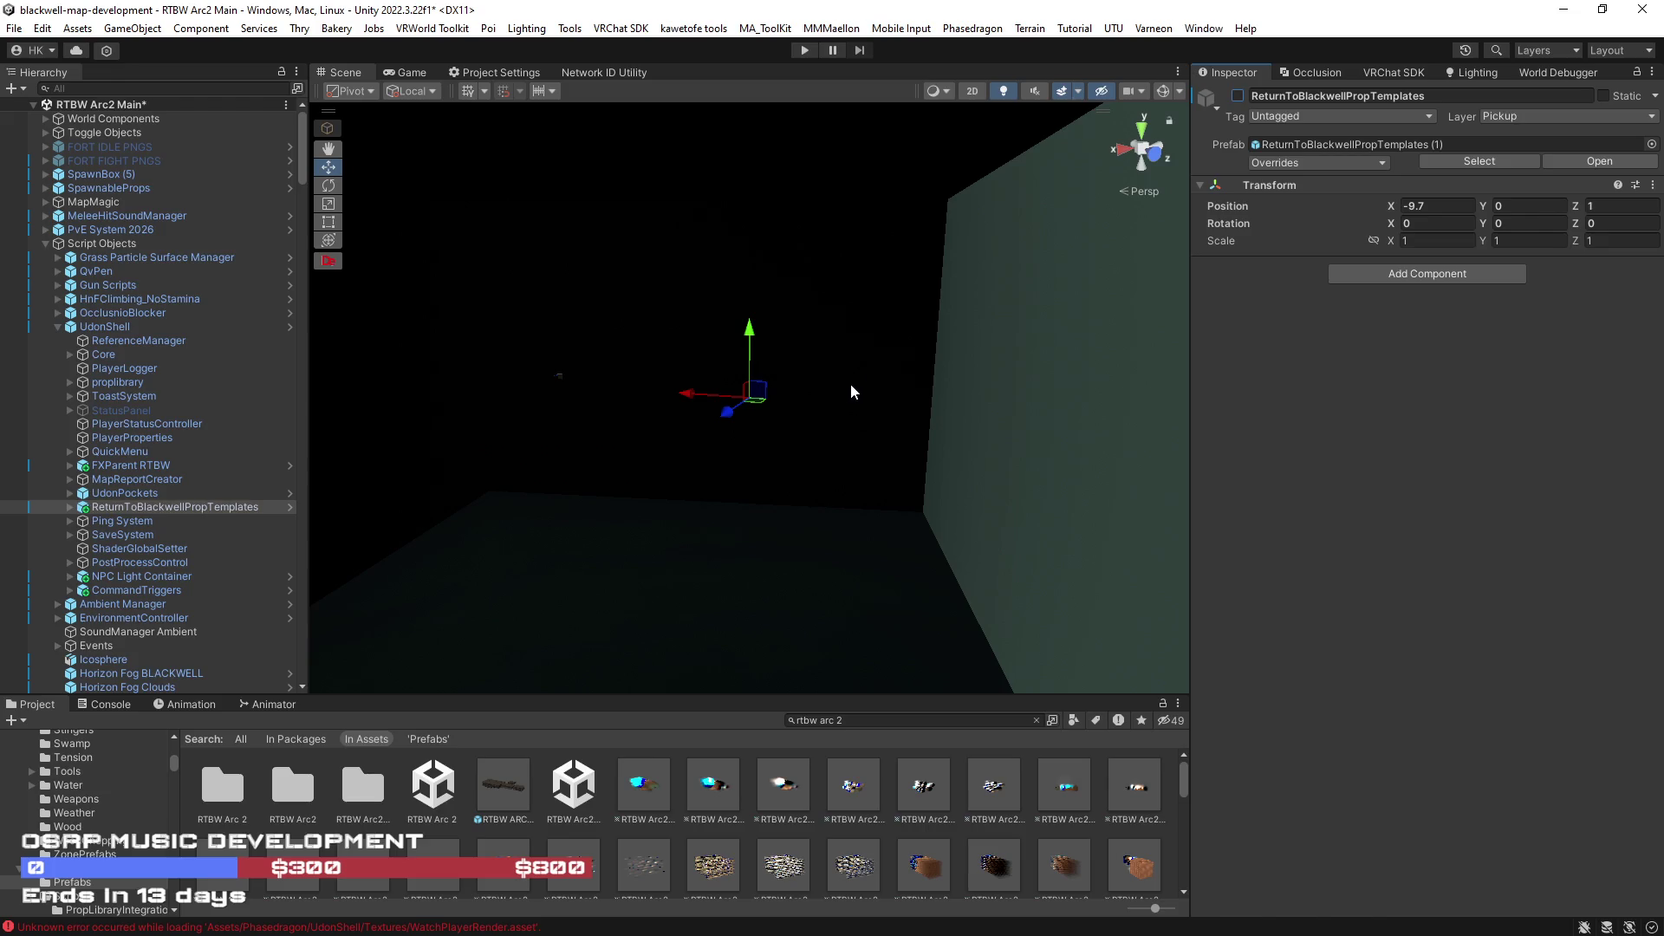
# - Locate its source prefab, turn scene lighting off, and fly over to the mushroom prop
pyautogui.click(1465, 163)
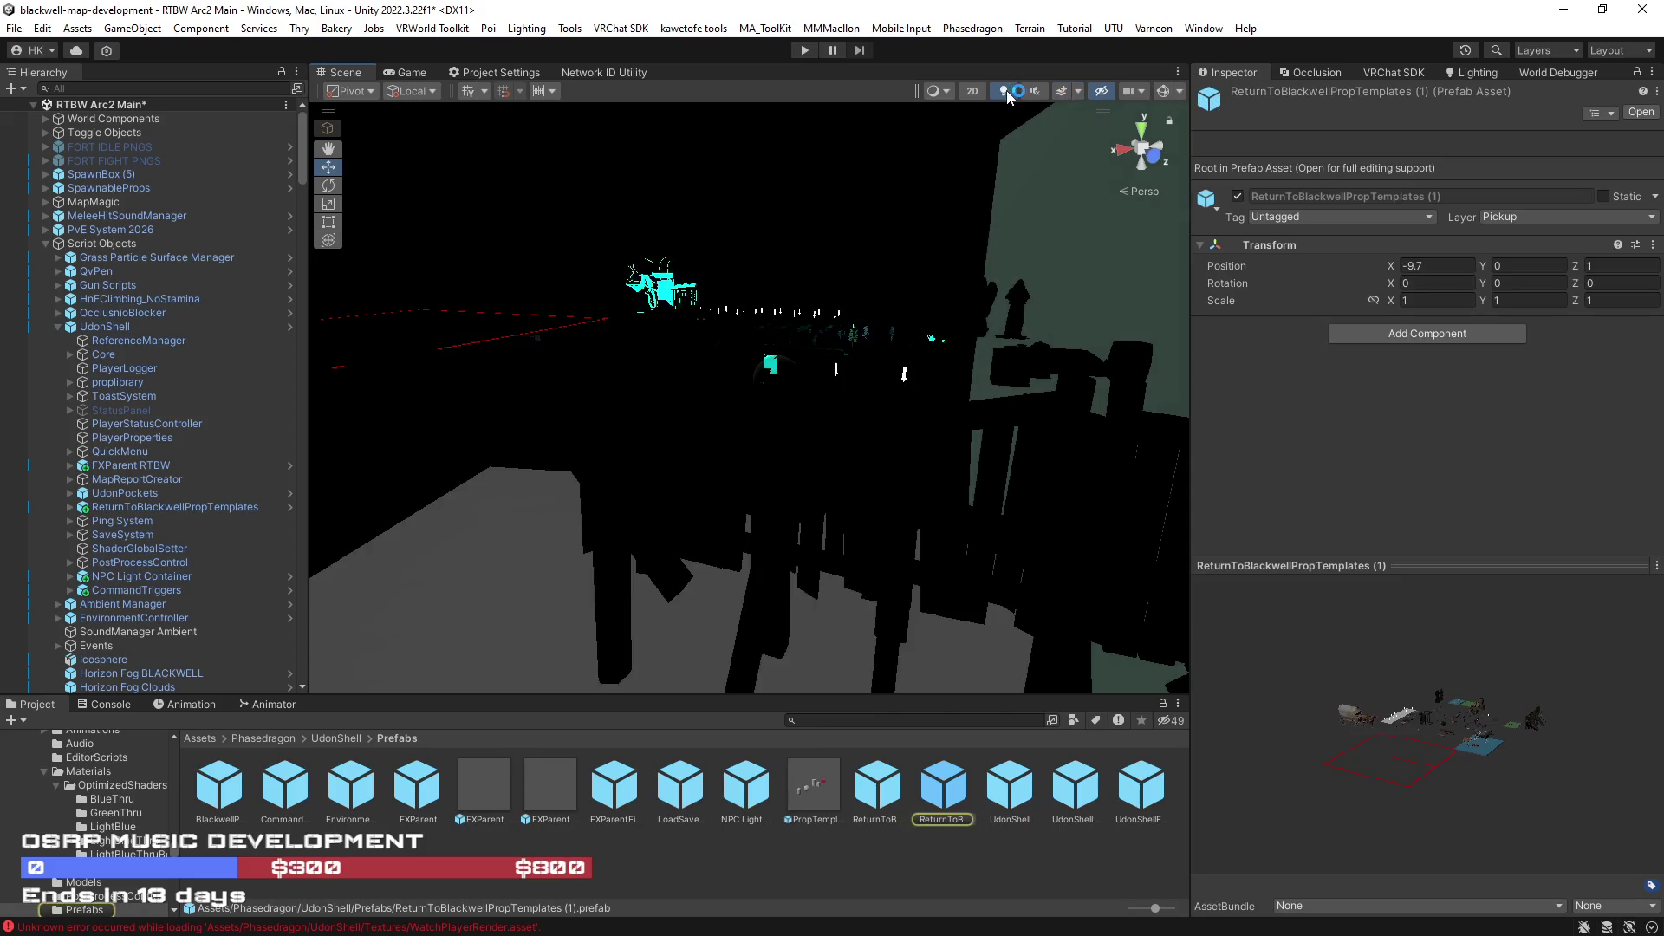
pyautogui.click(1007, 89)
pyautogui.moveTo(655, 369)
pyautogui.mouseDown()
pyautogui.moveTo(956, 386)
pyautogui.moveTo(776, 358)
pyautogui.moveTo(768, 424)
pyautogui.mouseUp()
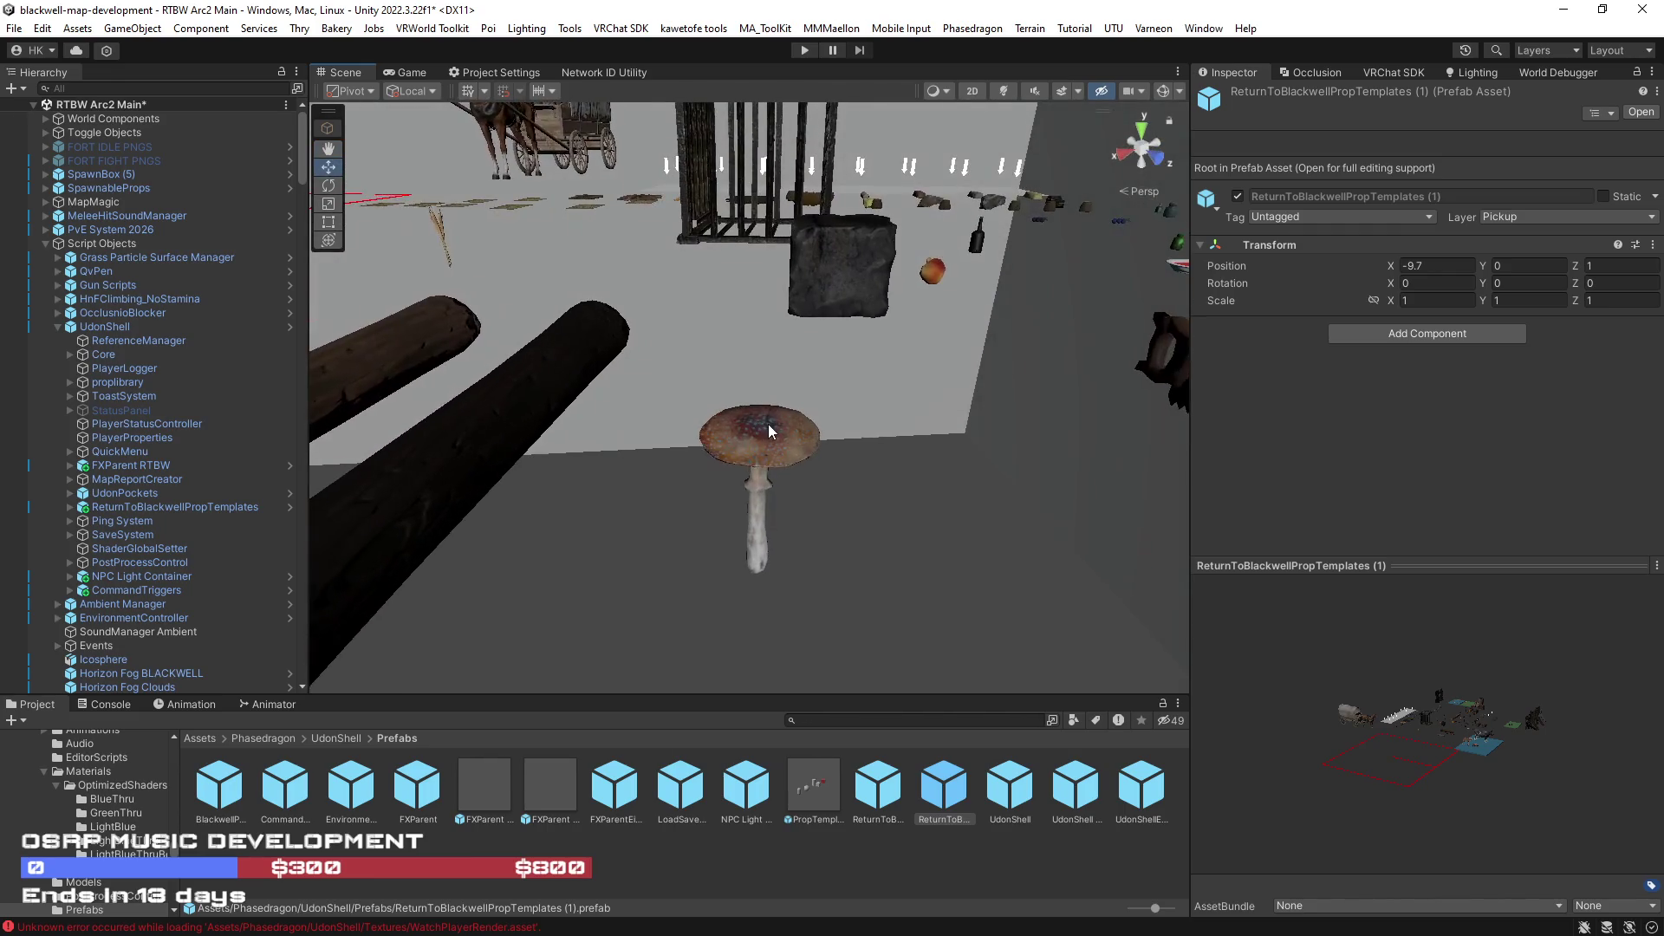
# - Select the BlightShroom prop root and its mushroom_01_LOD0 child, then show Gizmos in the Scene view
pyautogui.click(764, 427)
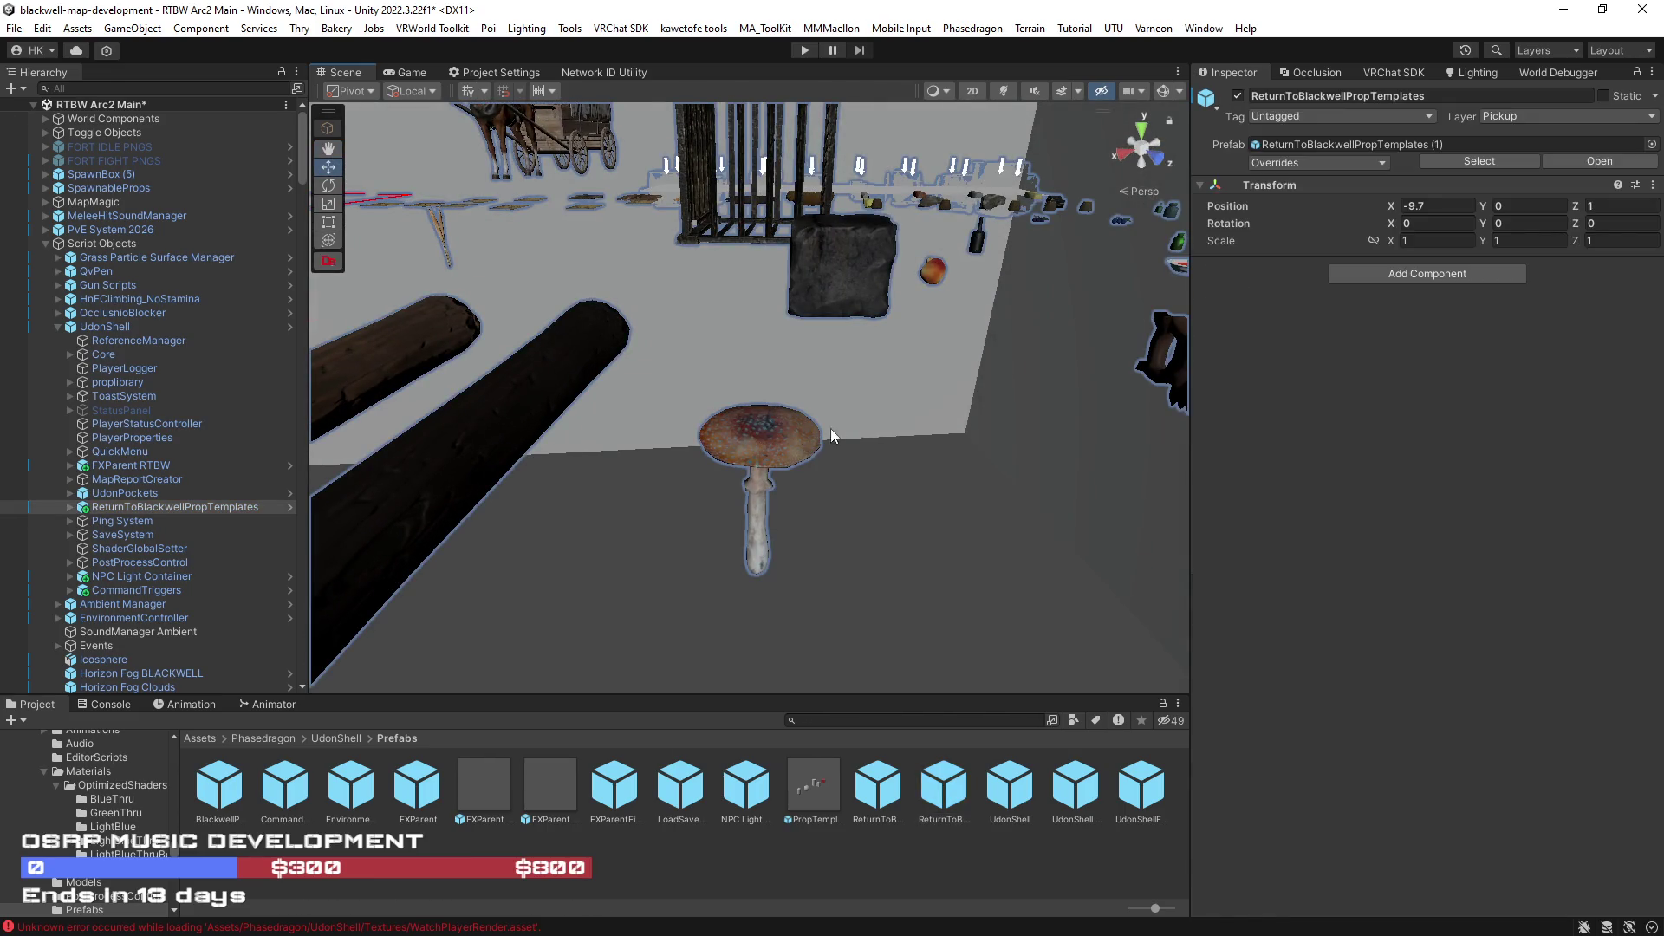
pyautogui.click(784, 456)
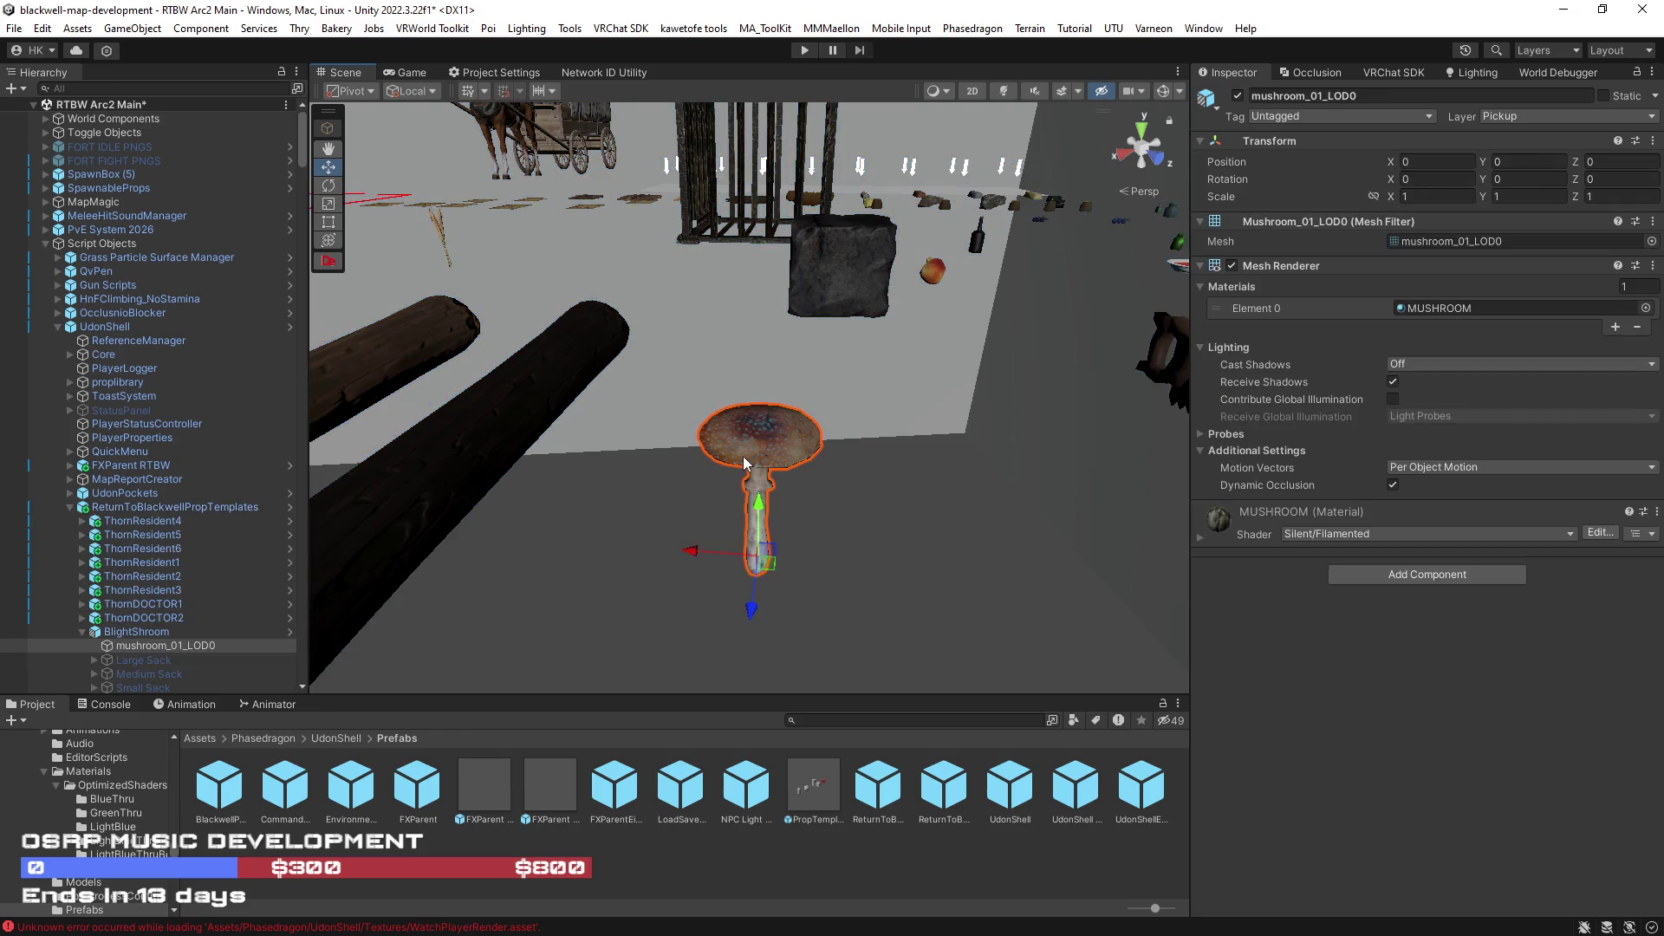
pyautogui.click(145, 633)
pyautogui.scroll(-5, 224, 563)
pyautogui.scroll(-1, 1298, 413)
pyautogui.scroll(1, 1300, 413)
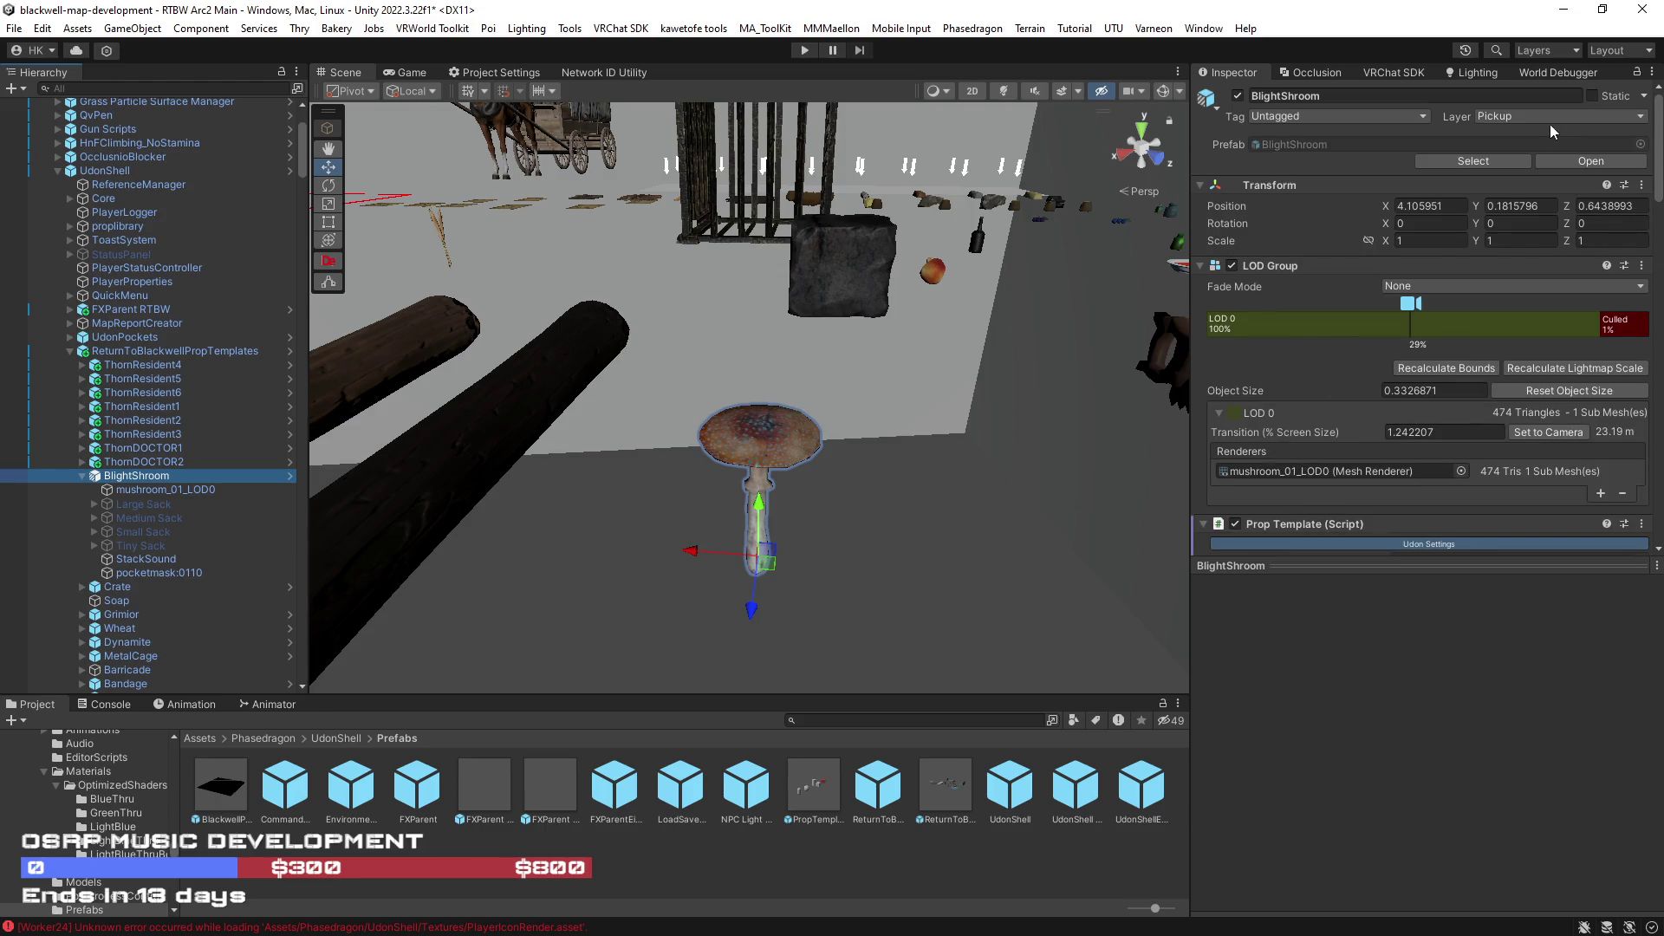
pyautogui.scroll(-2, 1439, 244)
pyautogui.scroll(-1, 1430, 245)
pyautogui.scroll(-3, 1425, 247)
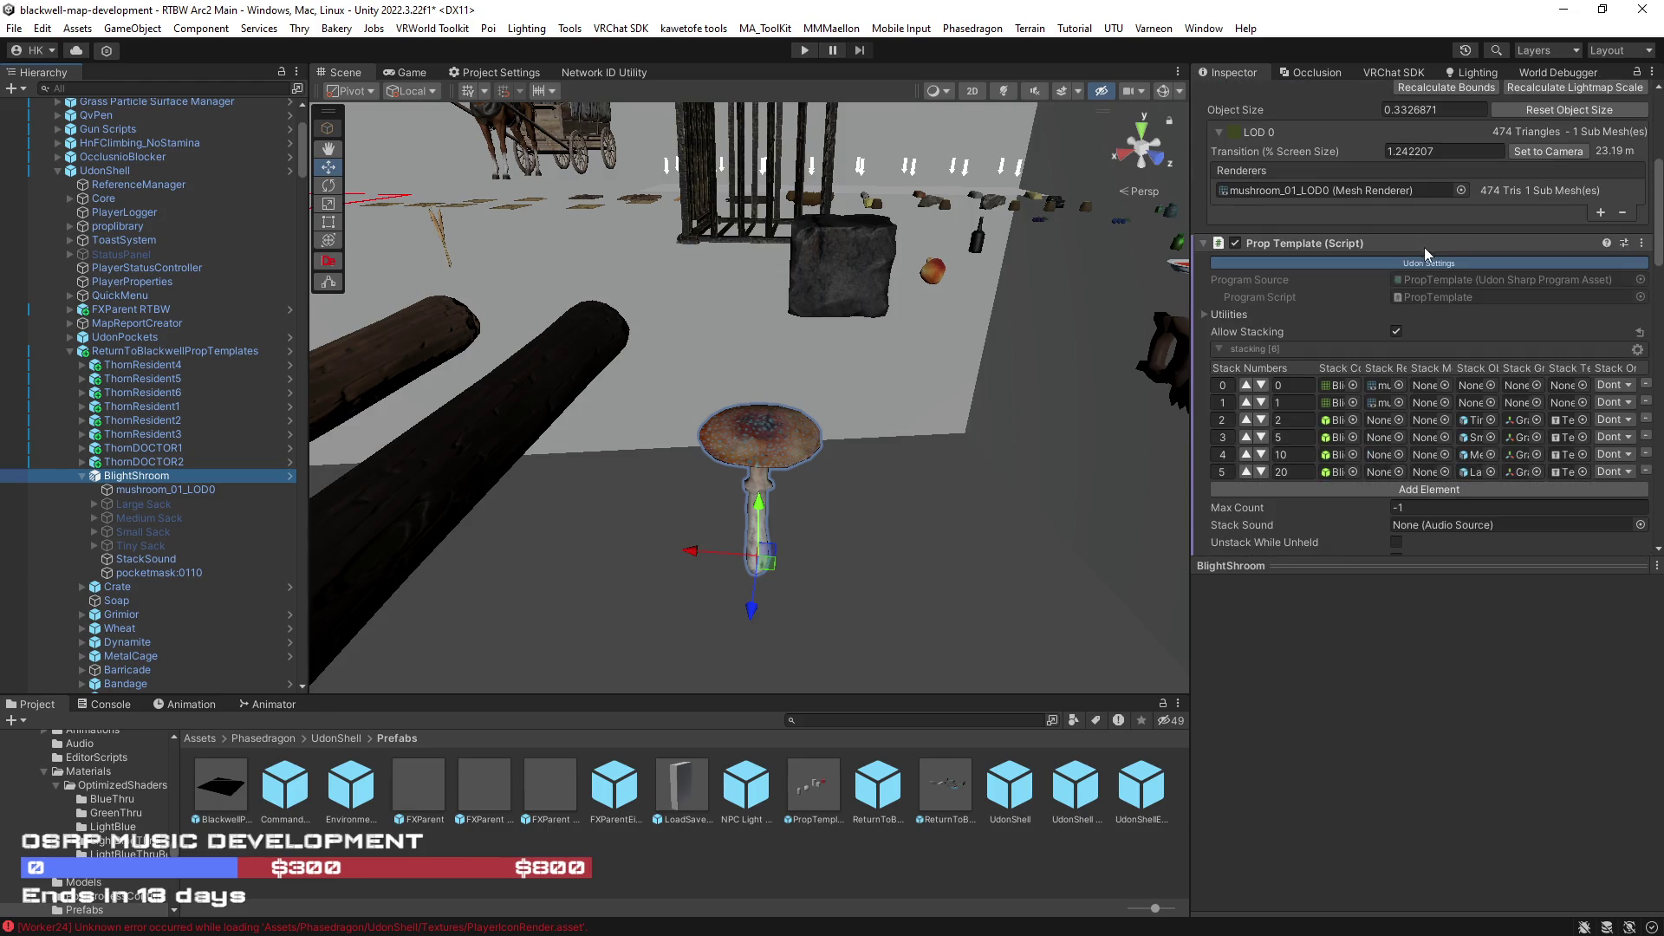
pyautogui.moveTo(1191, 285); pyautogui.dragTo(1179, 288)
pyautogui.scroll(-4, 1300, 312)
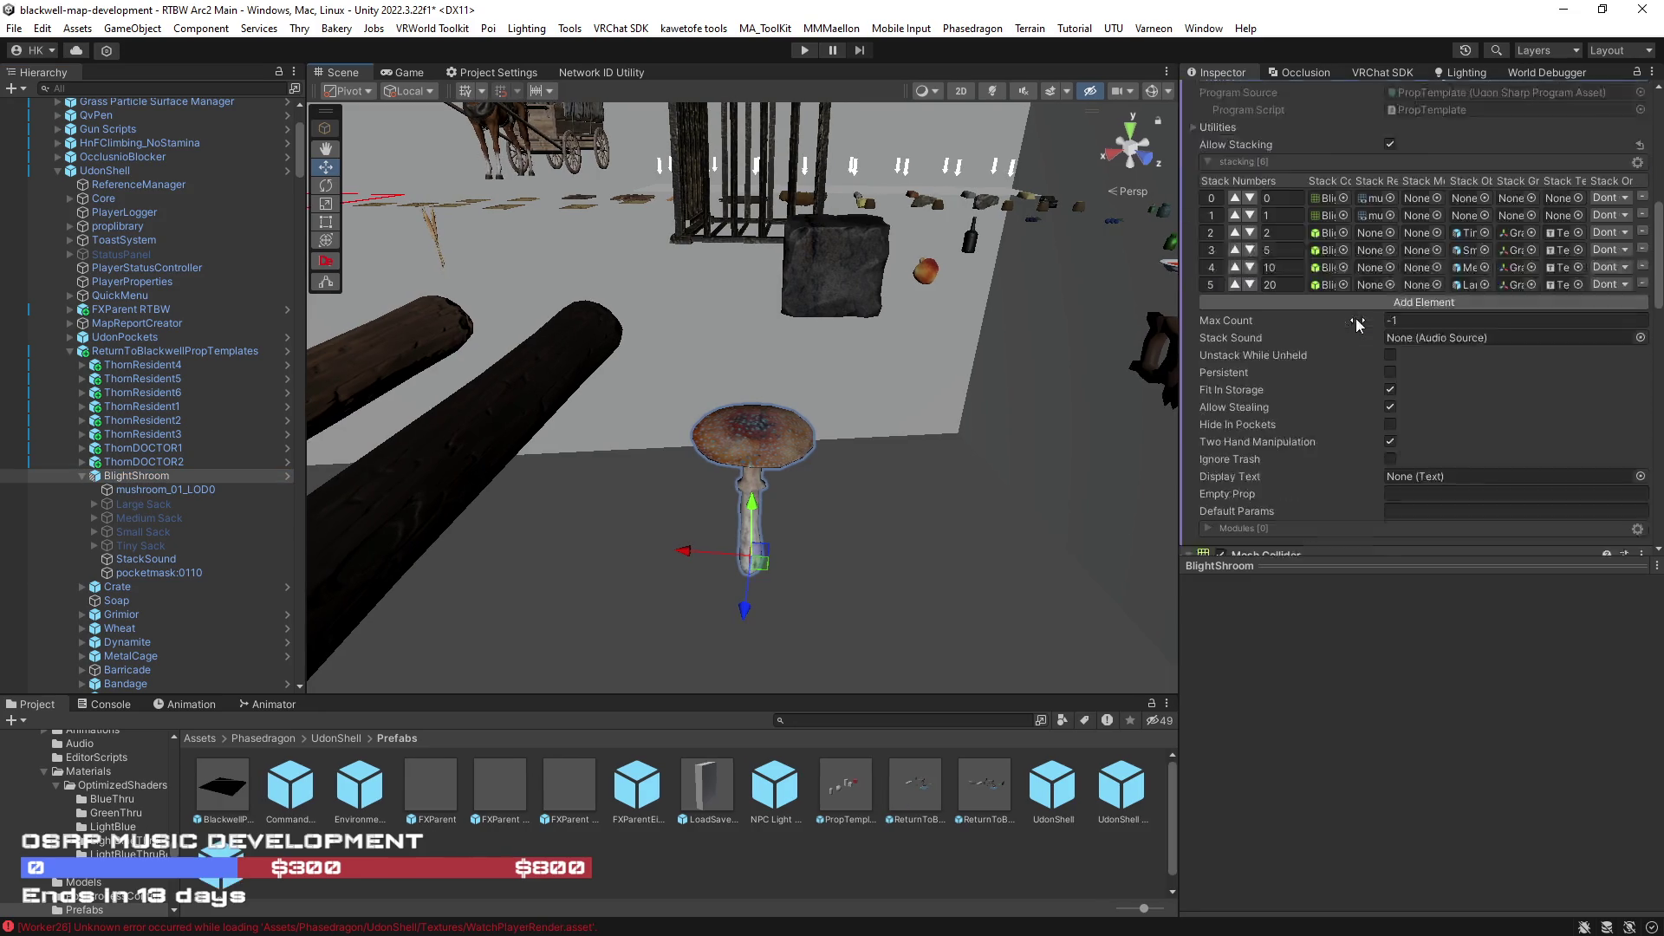
pyautogui.scroll(-3, 1362, 326)
pyautogui.click(167, 490)
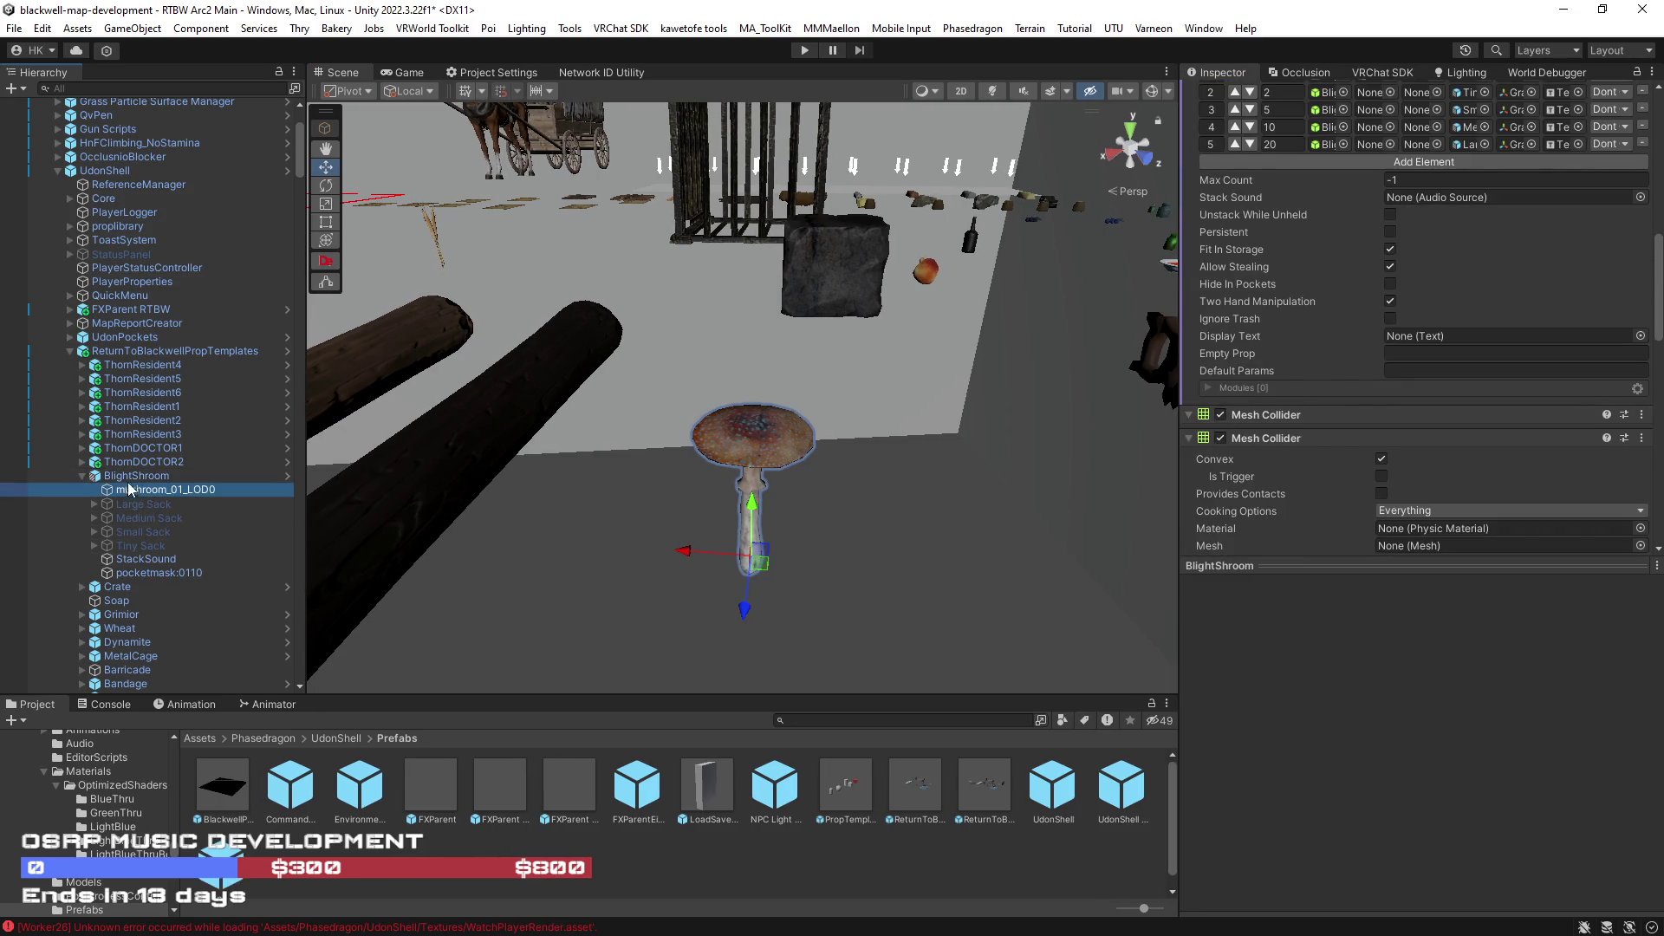
pyautogui.scroll(-3, 1240, 374)
pyautogui.scroll(-3, 1270, 369)
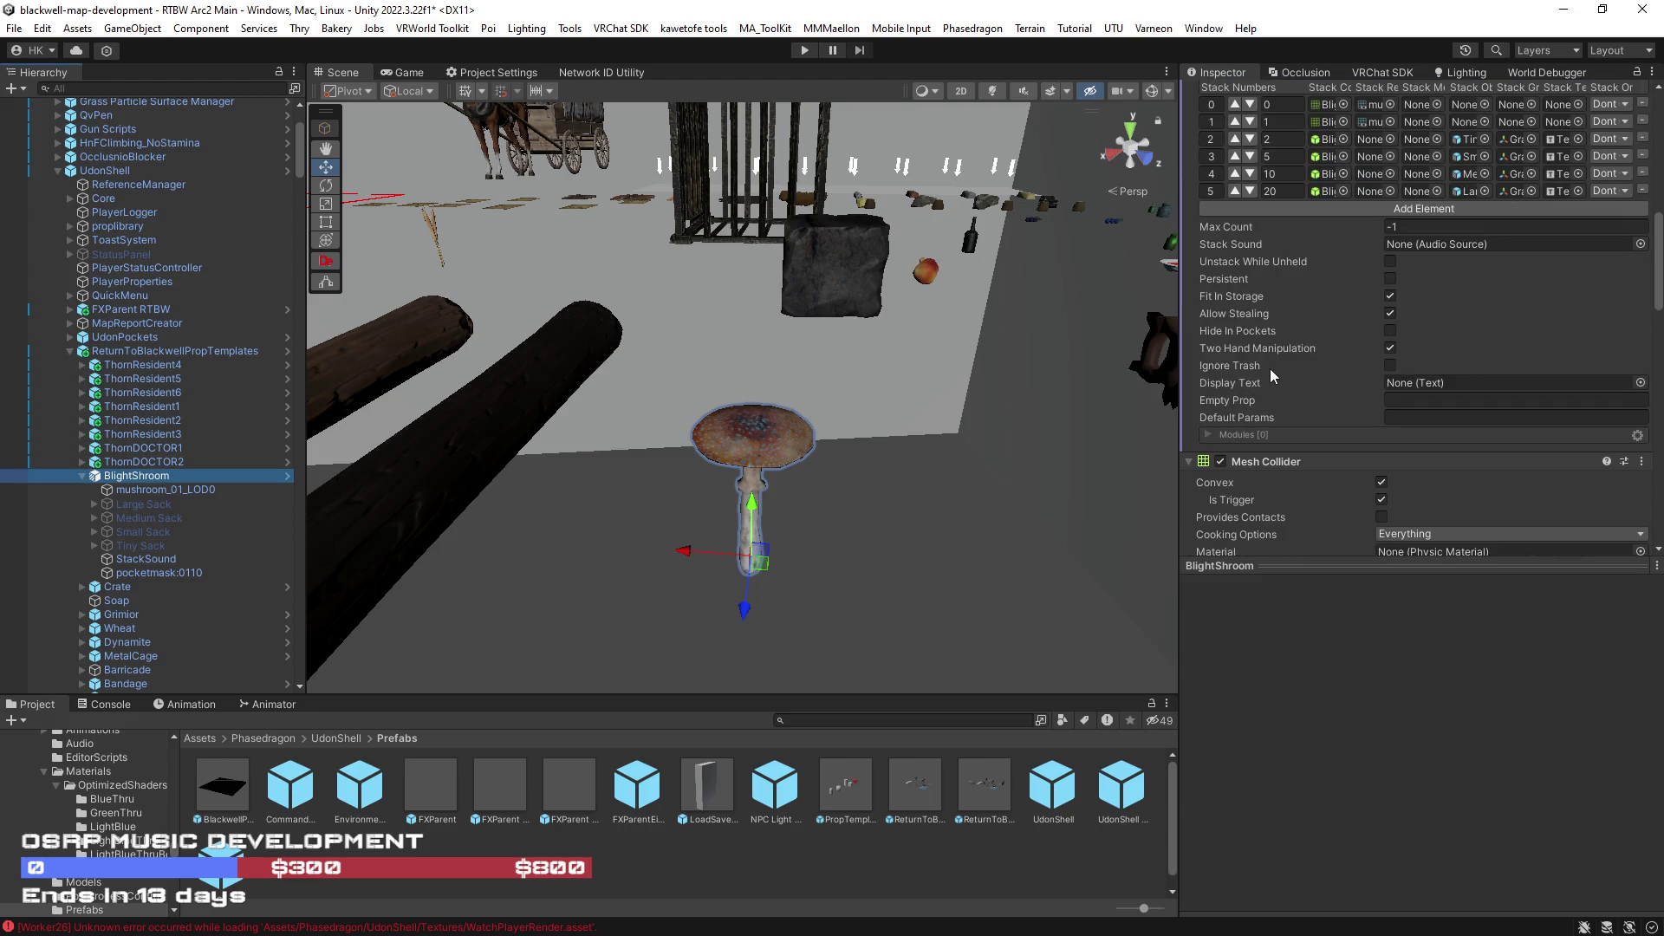
pyautogui.scroll(-3, 1301, 372)
pyautogui.scroll(-3, 1339, 384)
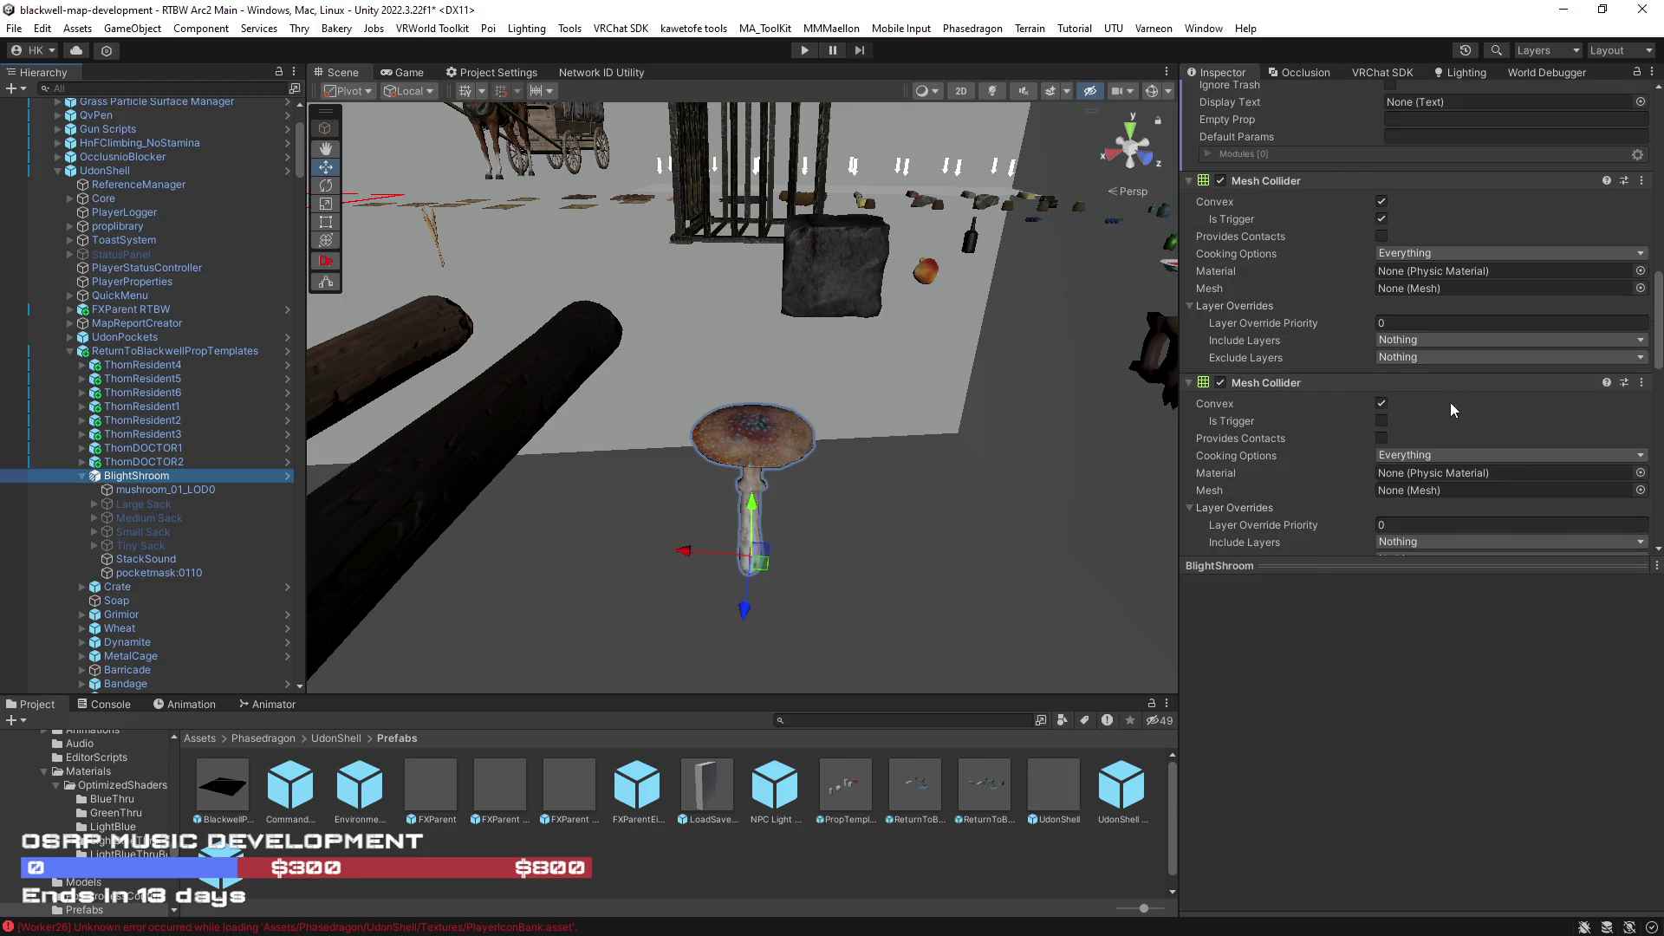
pyautogui.click(1151, 90)
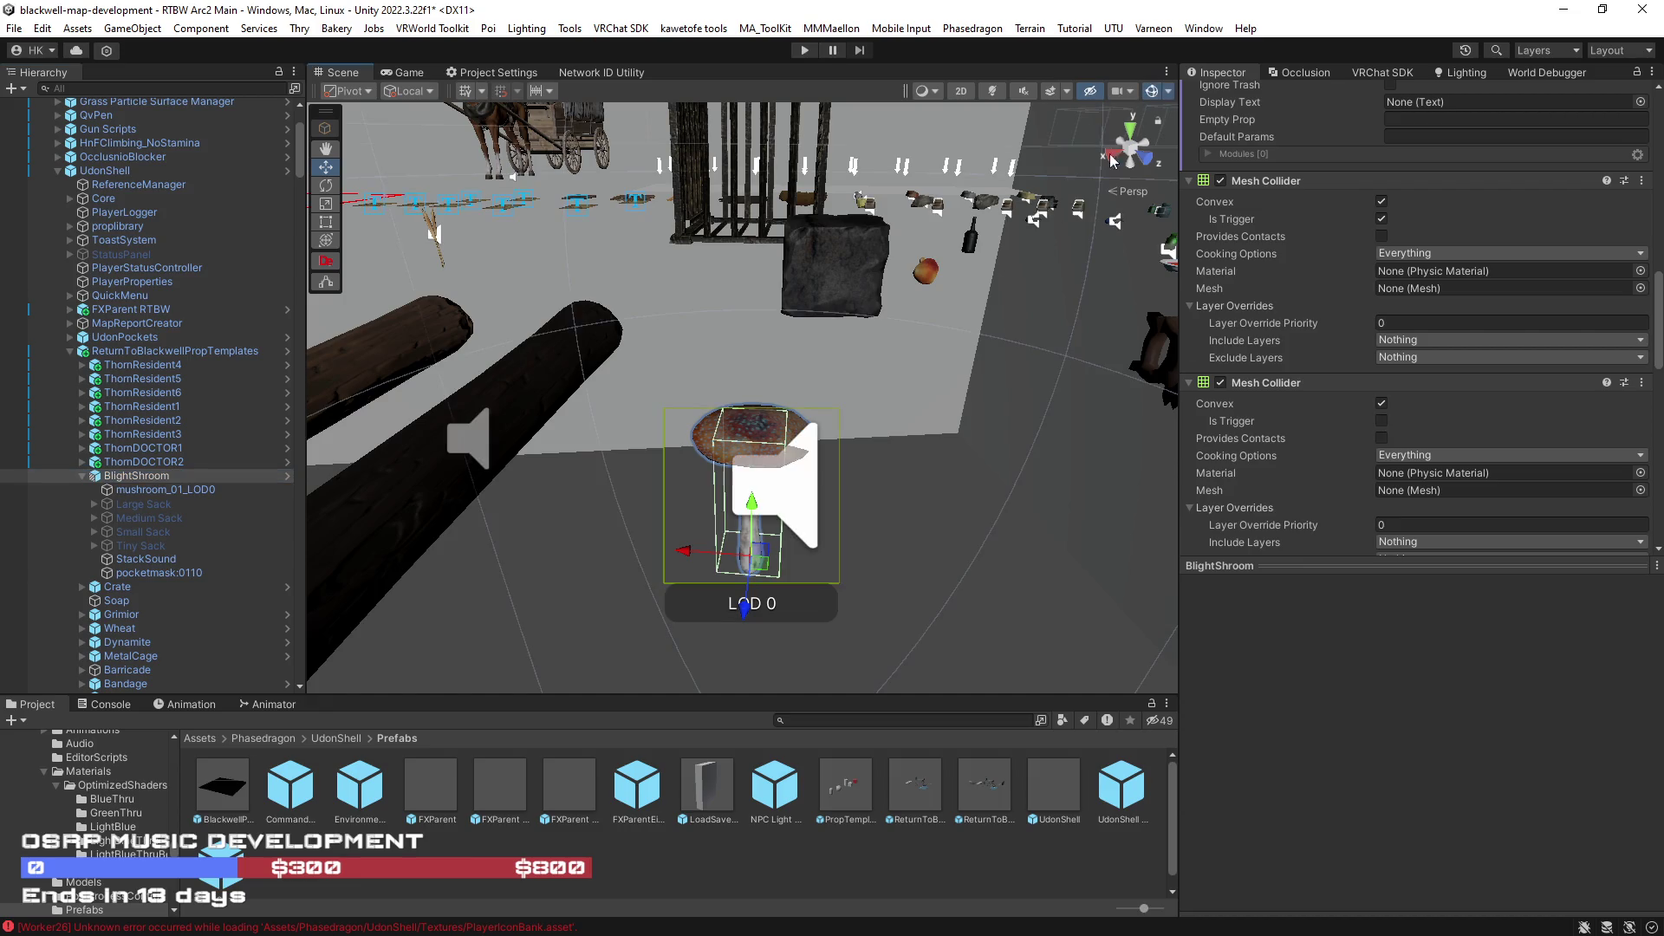
pyautogui.scroll(-2, 1267, 453)
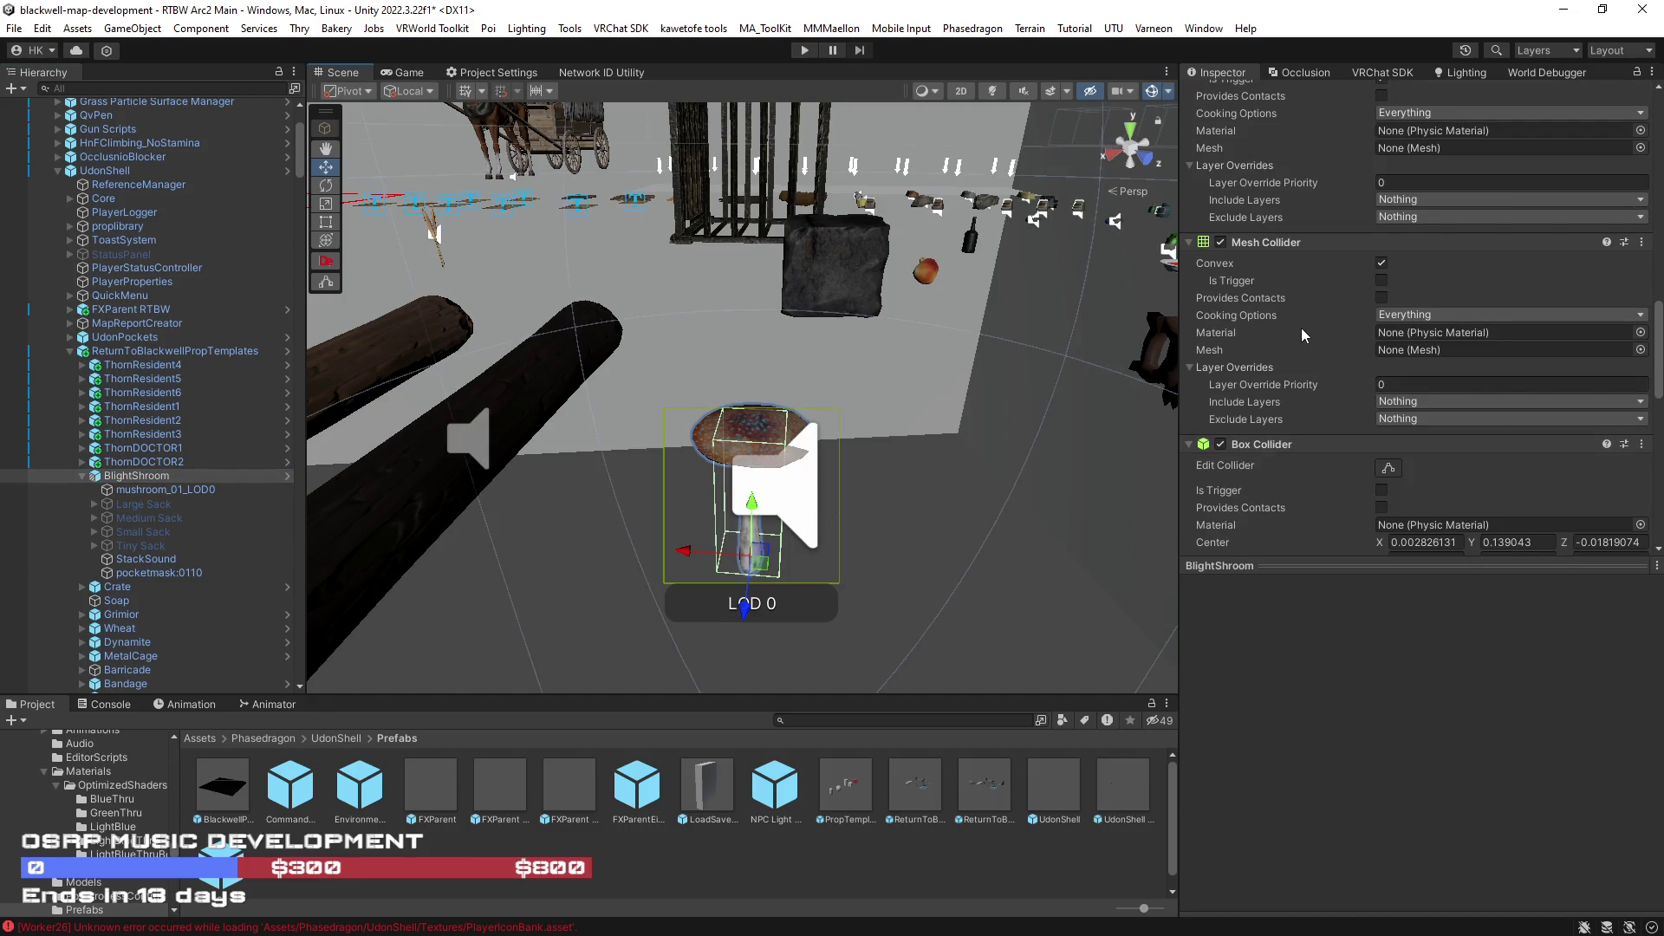
pyautogui.scroll(-1, 1323, 461)
pyautogui.scroll(-1, 1325, 462)
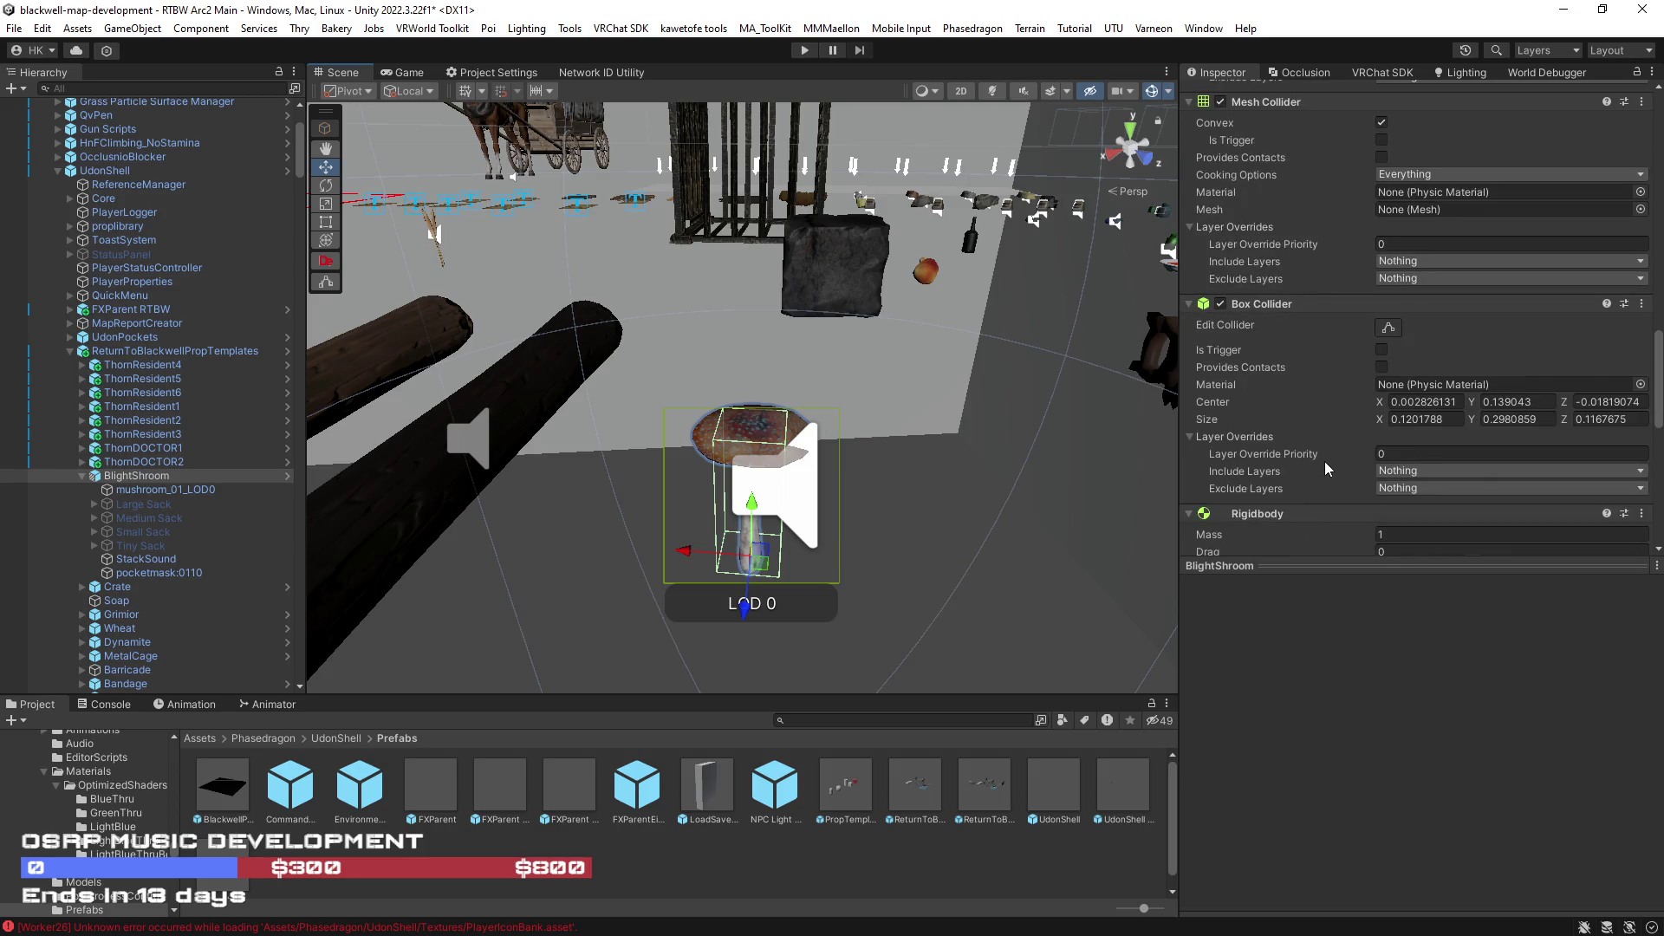
pyautogui.scroll(-1, 1330, 345)
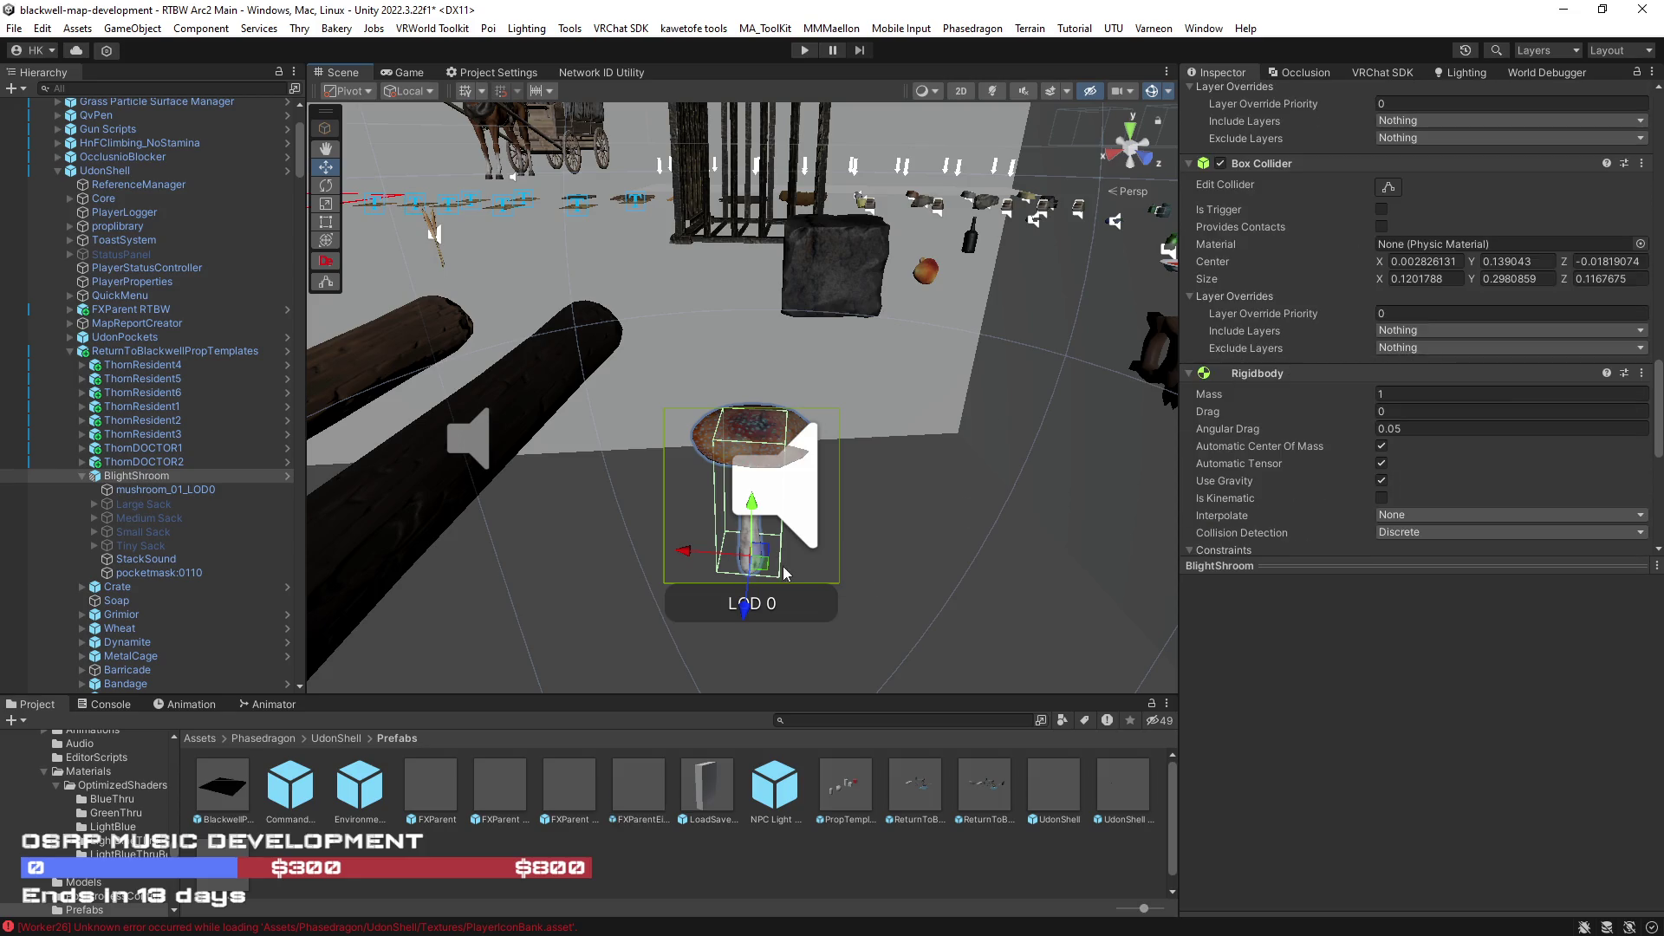
pyautogui.scroll(1, 1292, 334)
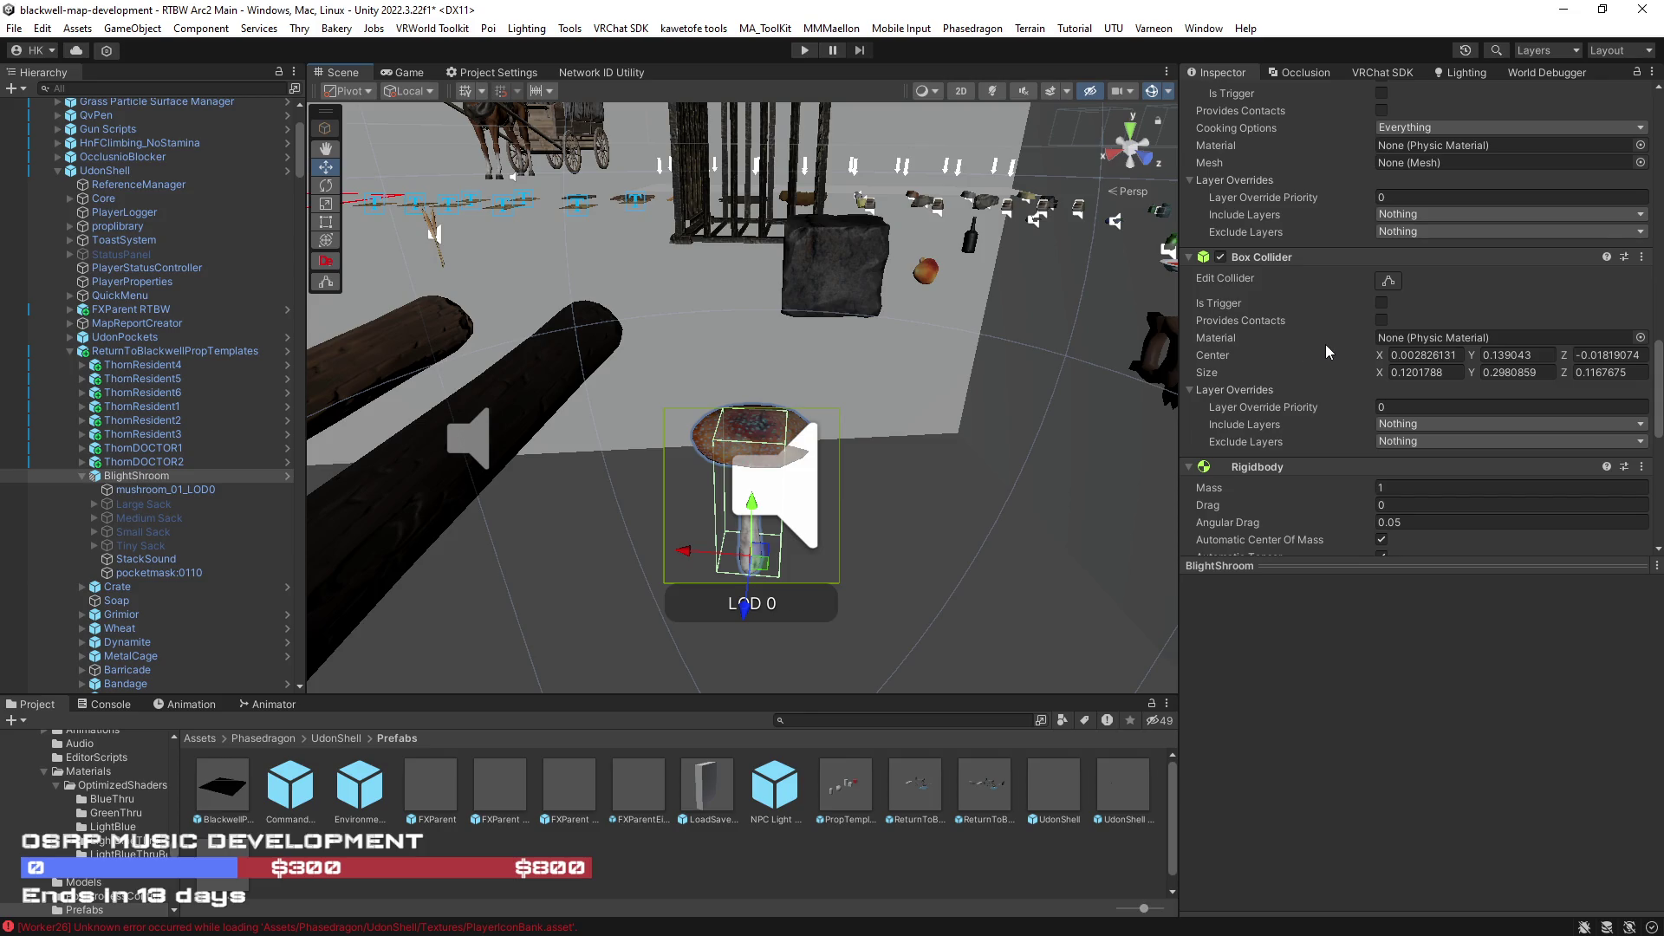
pyautogui.scroll(-1, 1294, 365)
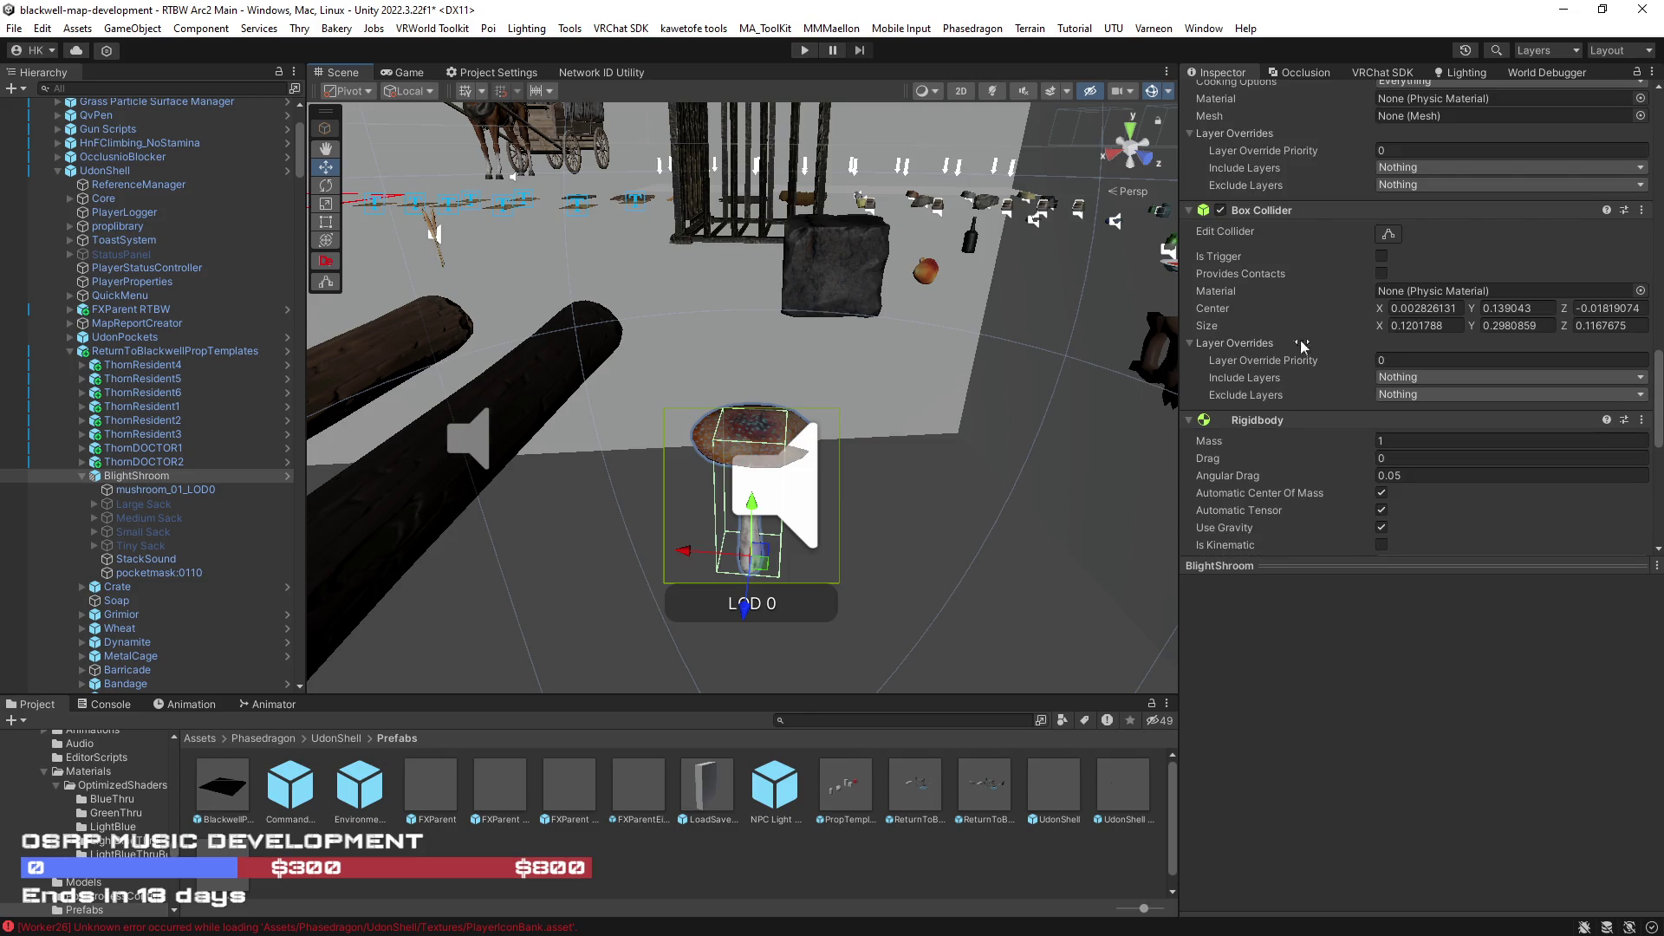
pyautogui.scroll(3, 1314, 354)
pyautogui.scroll(1, 1318, 351)
pyautogui.scroll(4, 1322, 350)
pyautogui.scroll(2, 1322, 350)
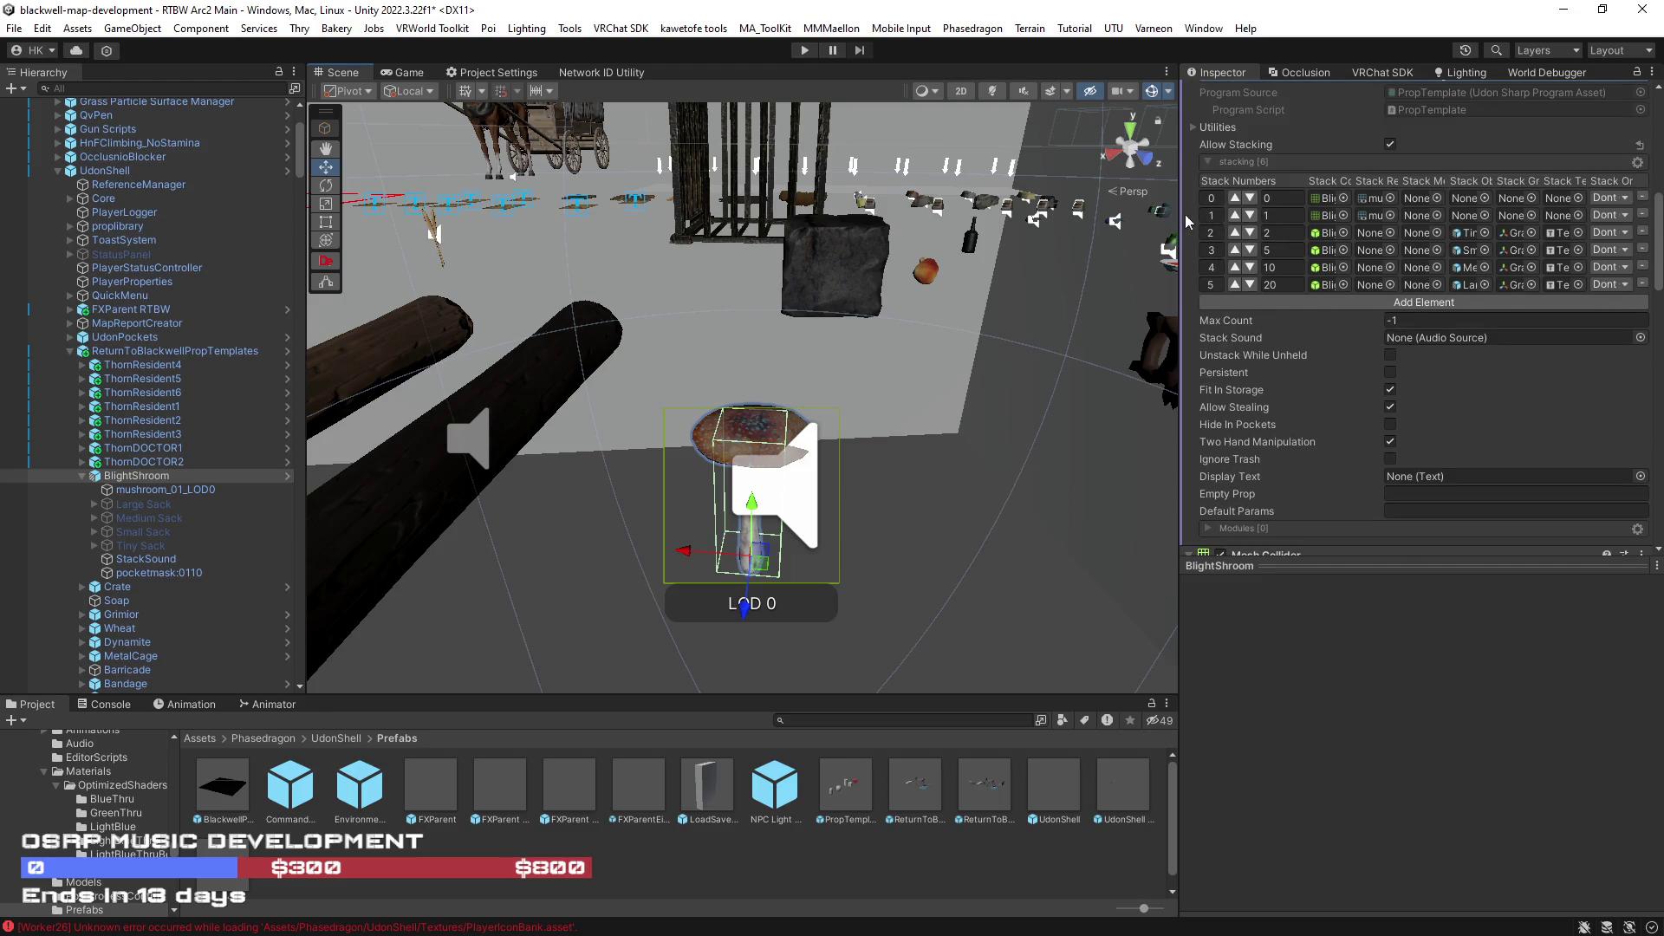
pyautogui.moveTo(1179, 221); pyautogui.dragTo(890, 199)
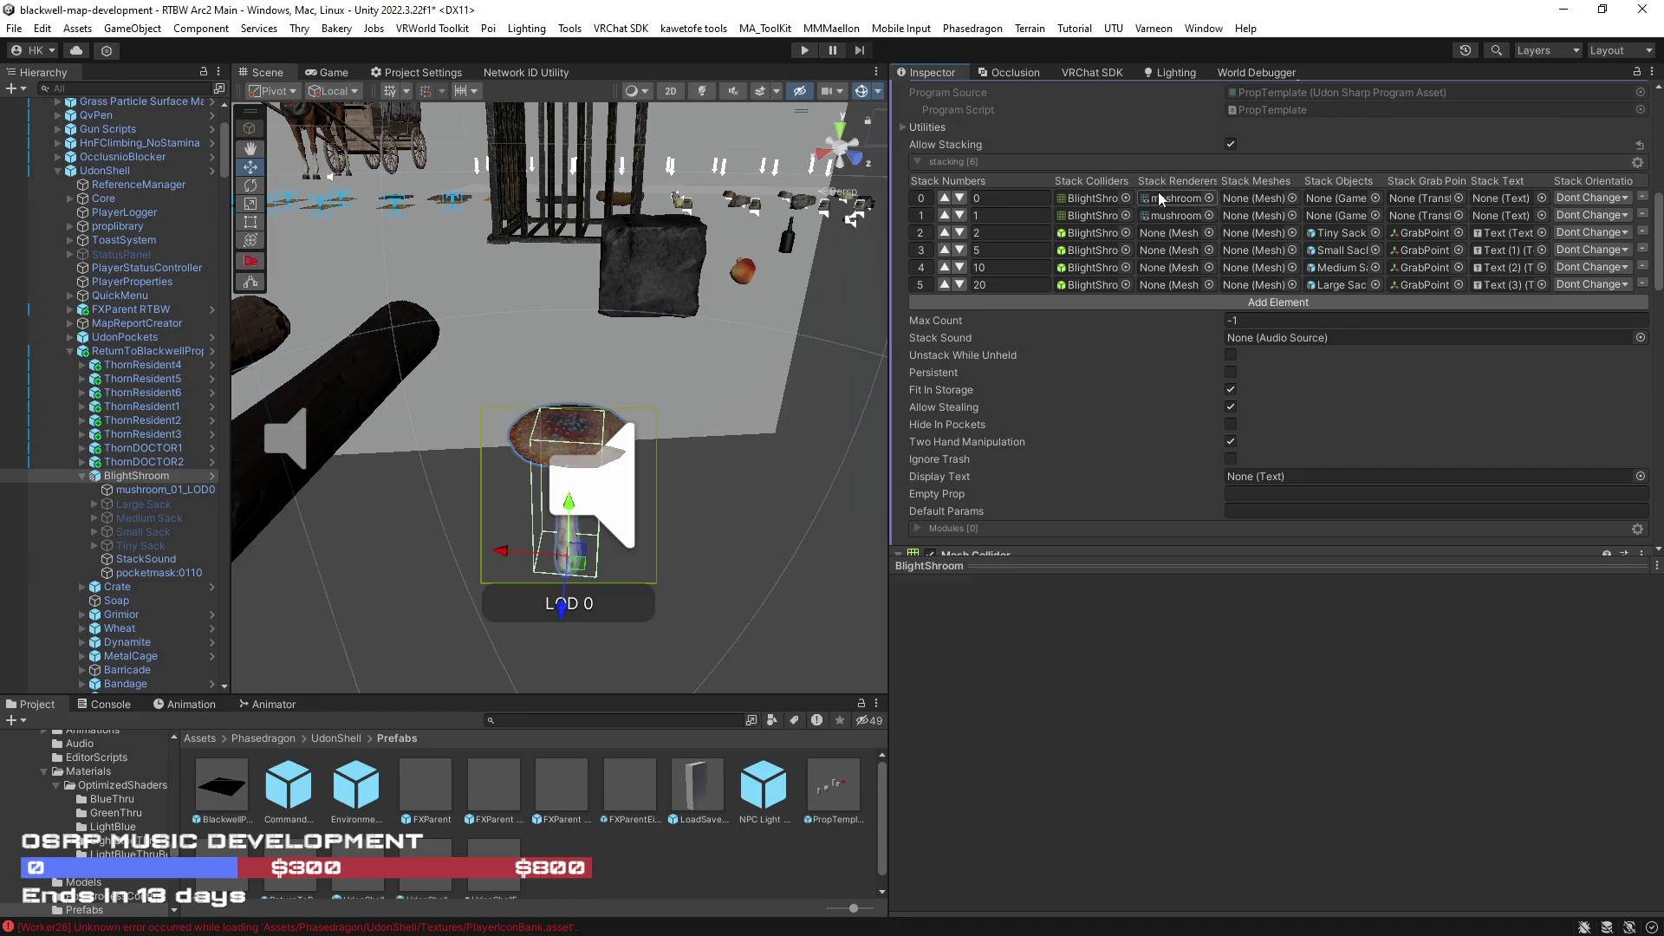
# - Ping the stack collider references on BlightShroom's Prop Template stacking rows 2 through 5
pyautogui.click(1086, 236)
pyautogui.click(1093, 247)
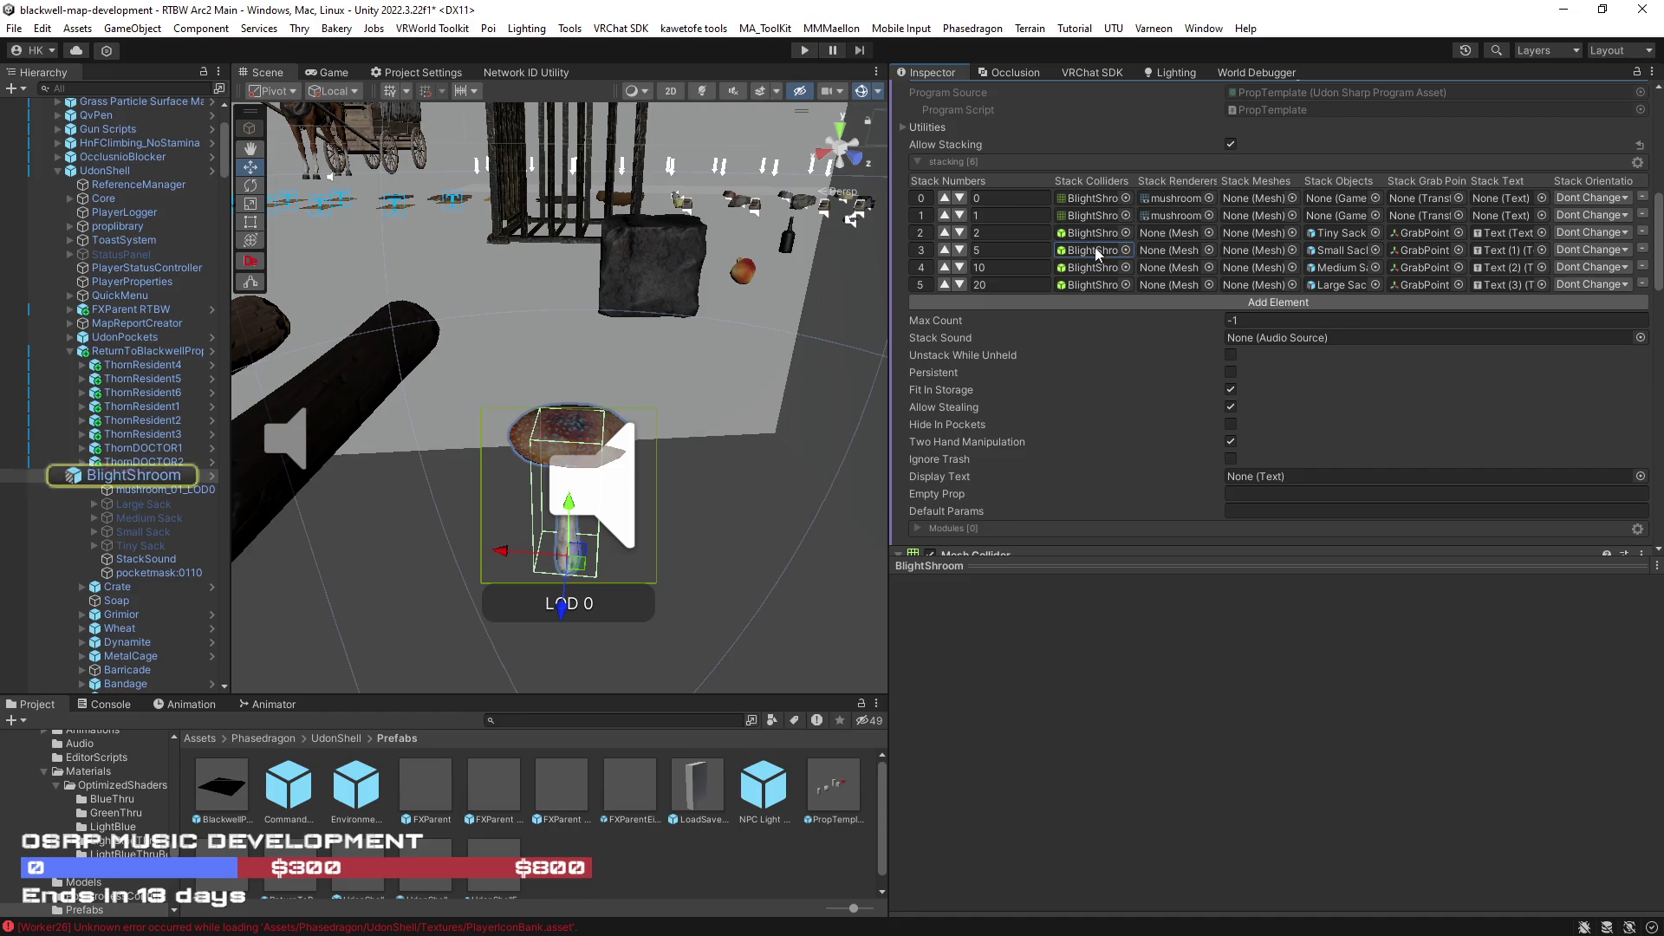
pyautogui.click(1091, 263)
pyautogui.click(1092, 283)
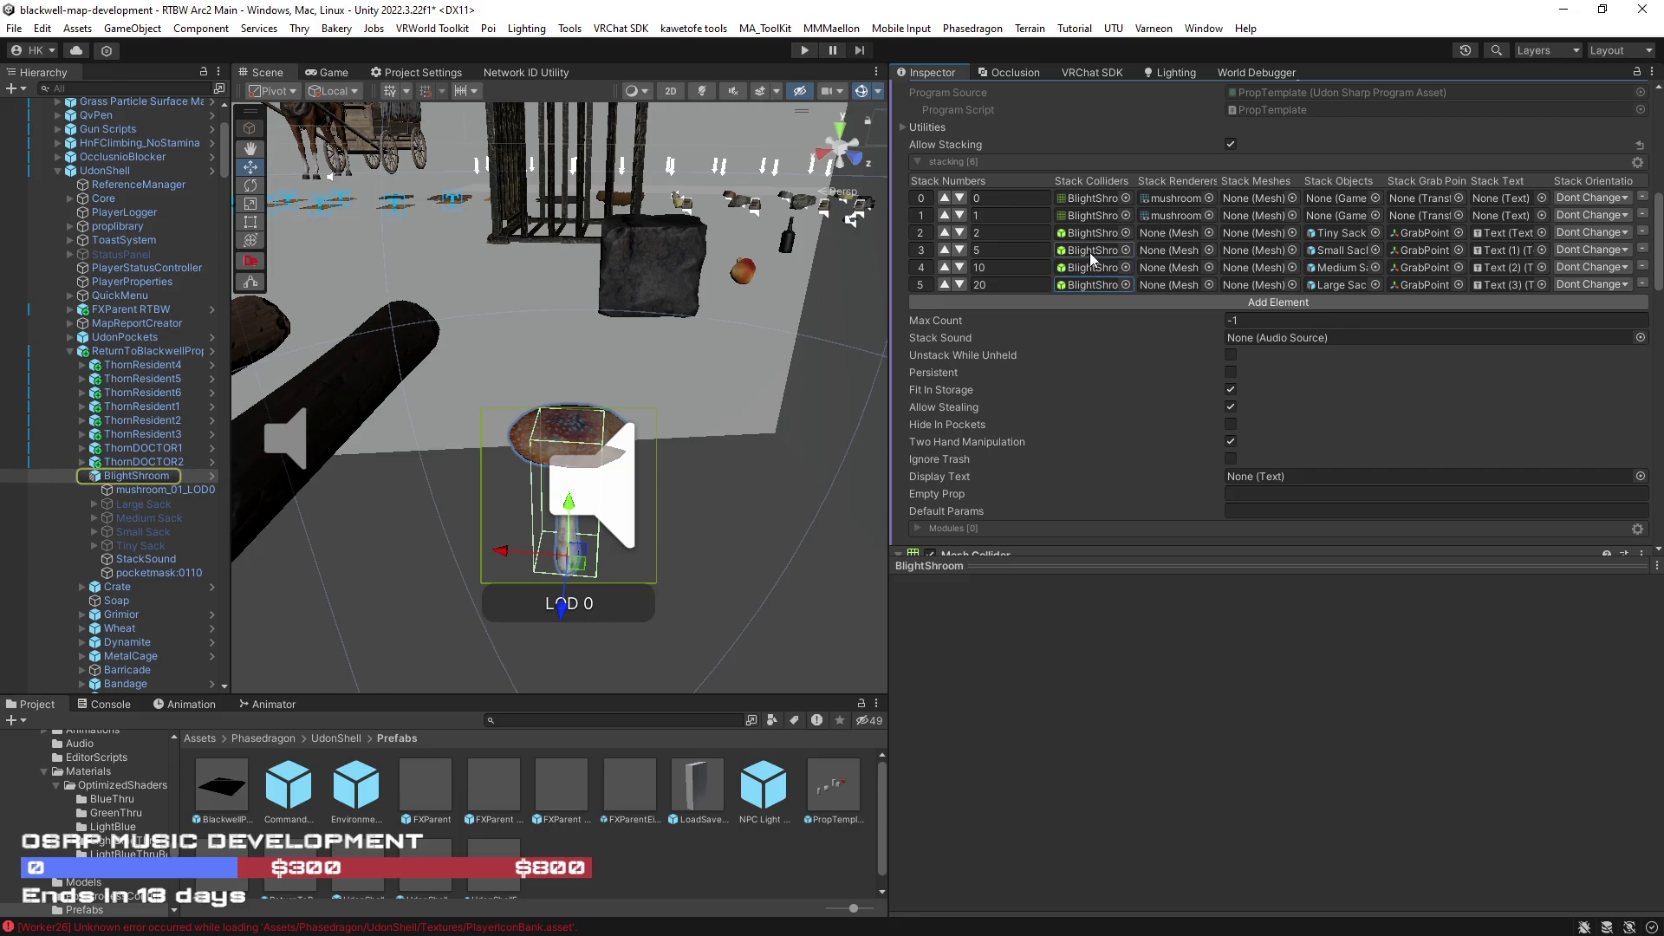
pyautogui.click(1091, 248)
pyautogui.click(1093, 263)
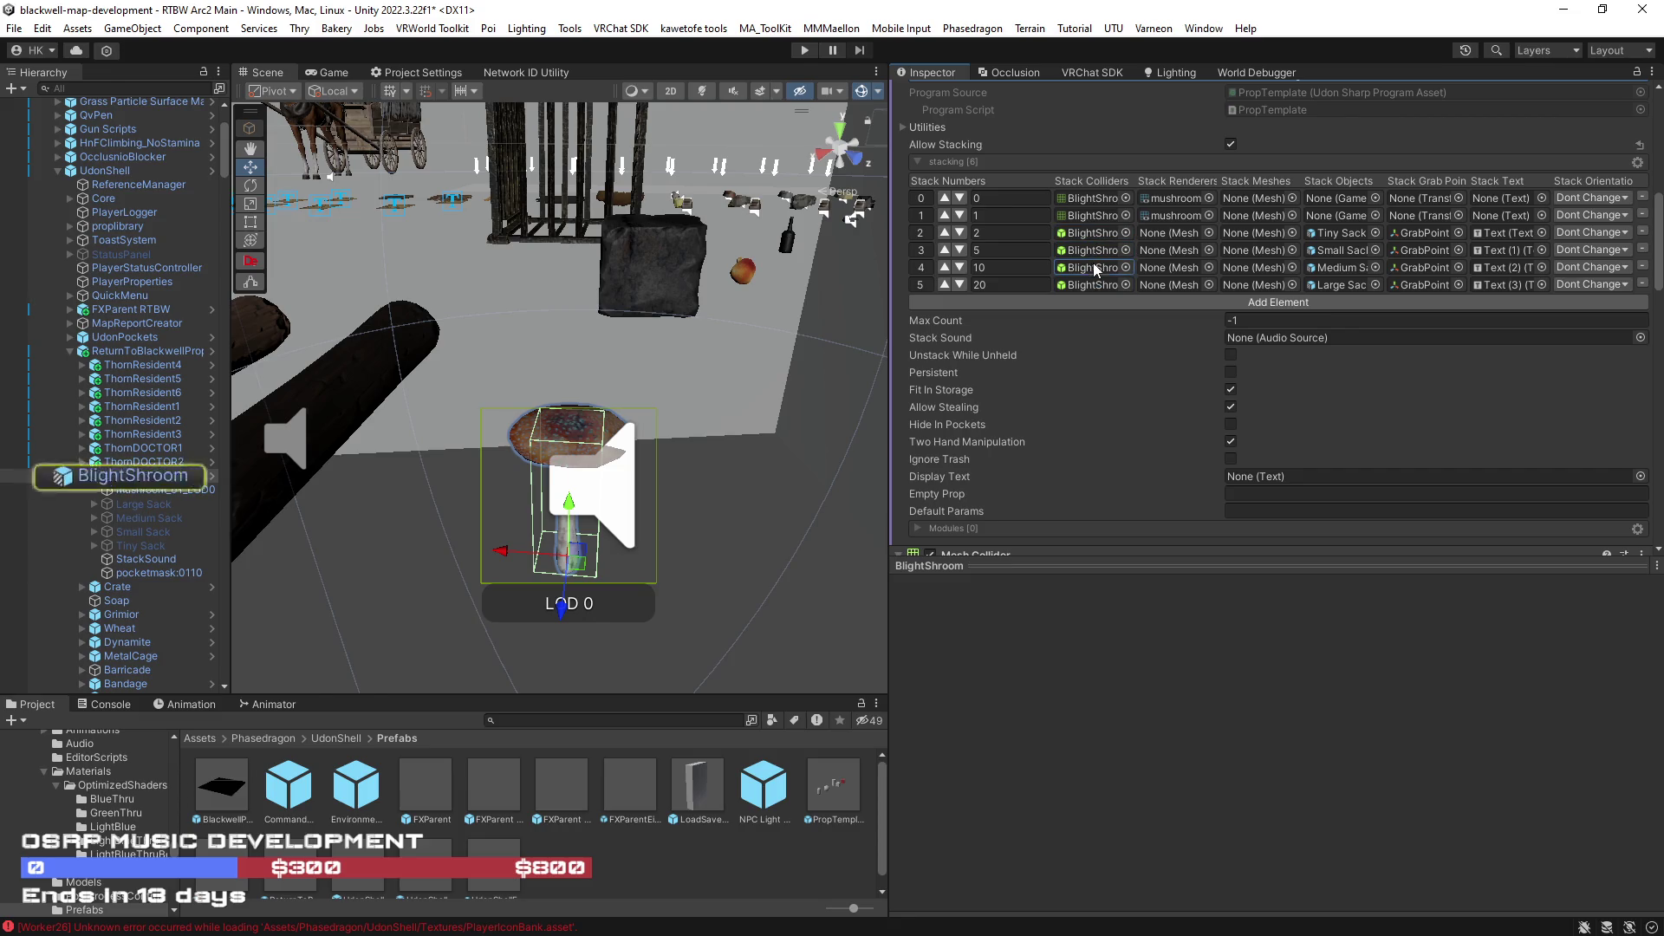
pyautogui.click(1097, 284)
pyautogui.scroll(-2, 1100, 410)
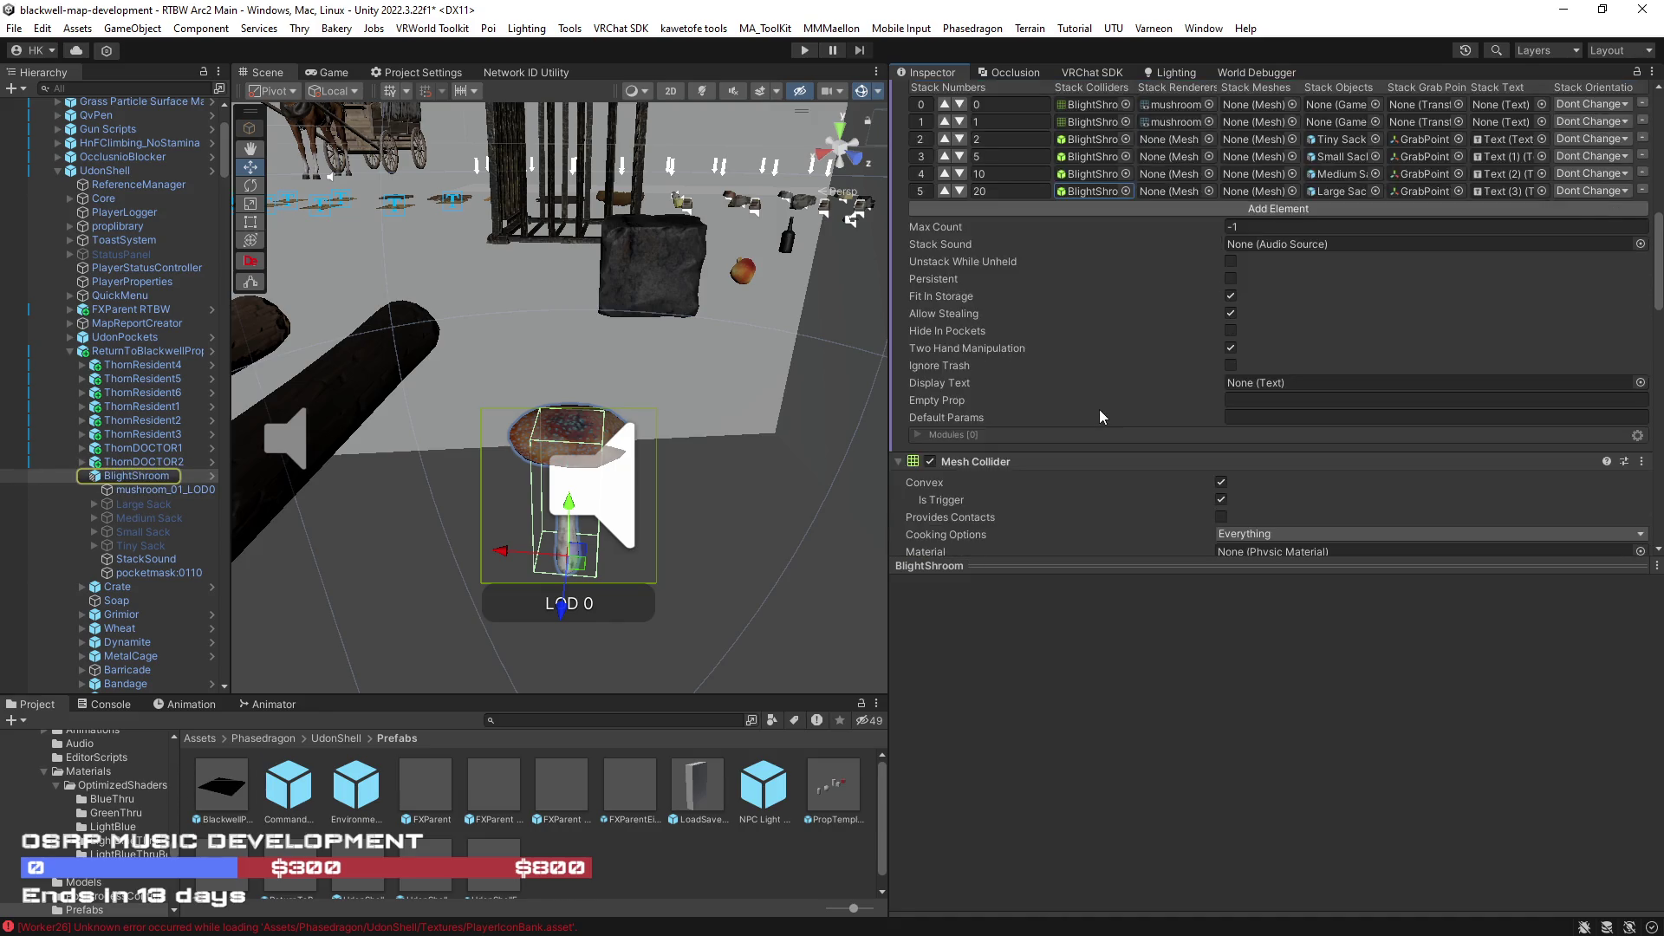
pyautogui.scroll(-3, 1090, 414)
pyautogui.scroll(-3, 1113, 413)
pyautogui.scroll(-2, 1115, 412)
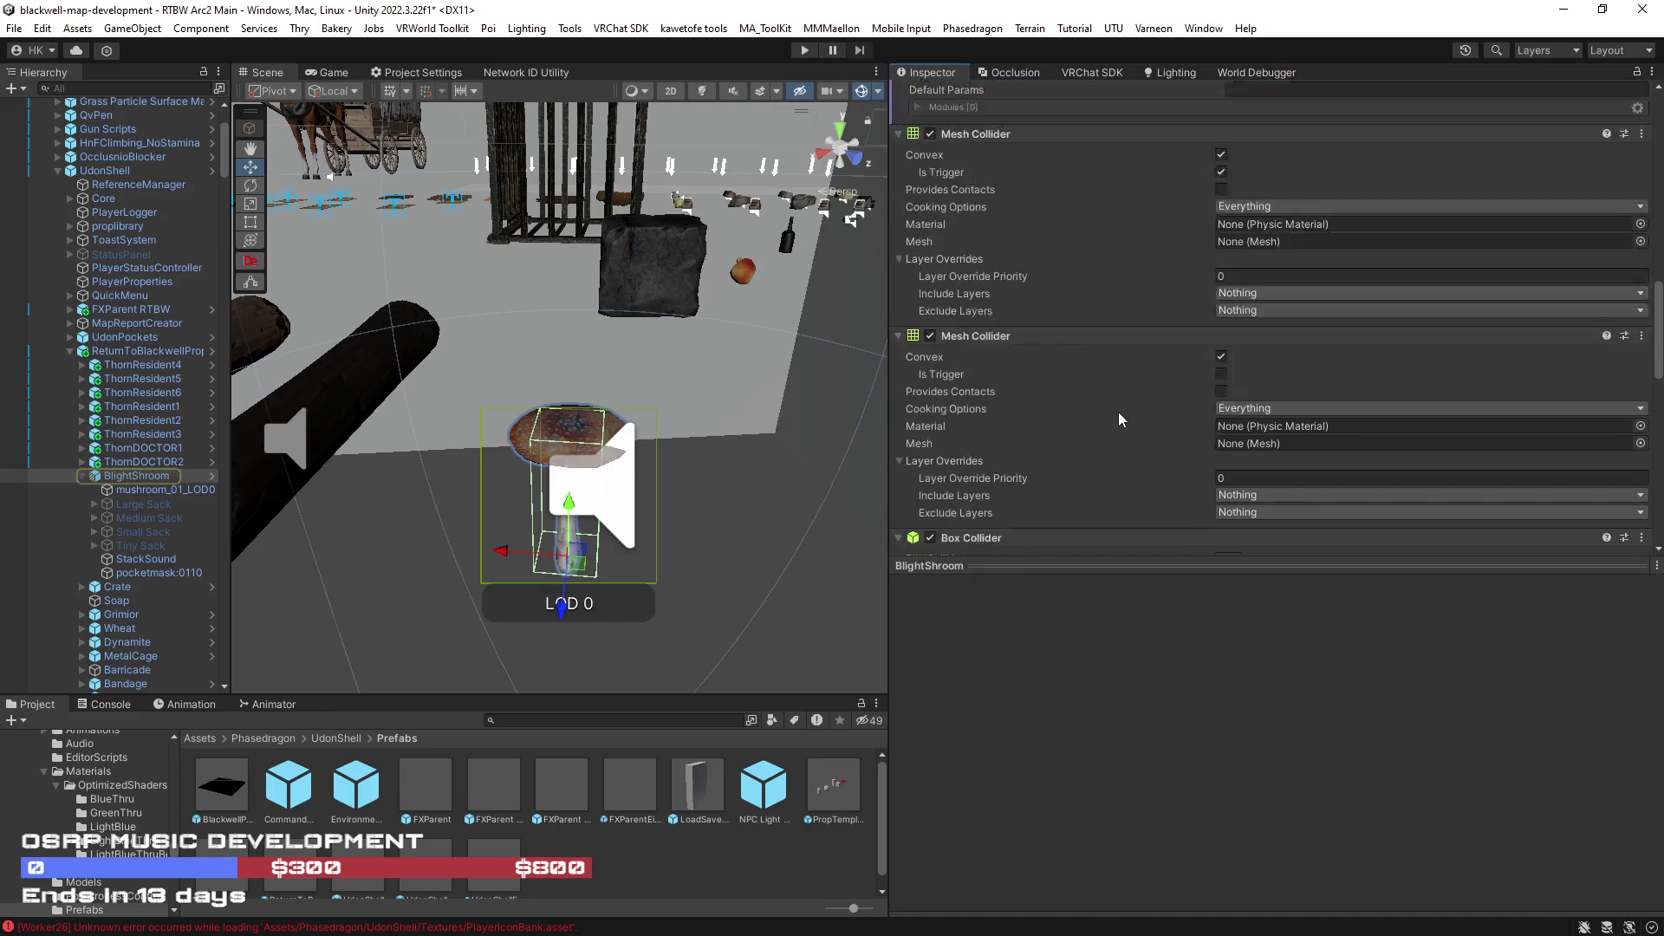
pyautogui.scroll(-3, 1119, 413)
pyautogui.scroll(-2, 1119, 408)
pyautogui.scroll(-3, 1118, 403)
pyautogui.scroll(-3, 1118, 405)
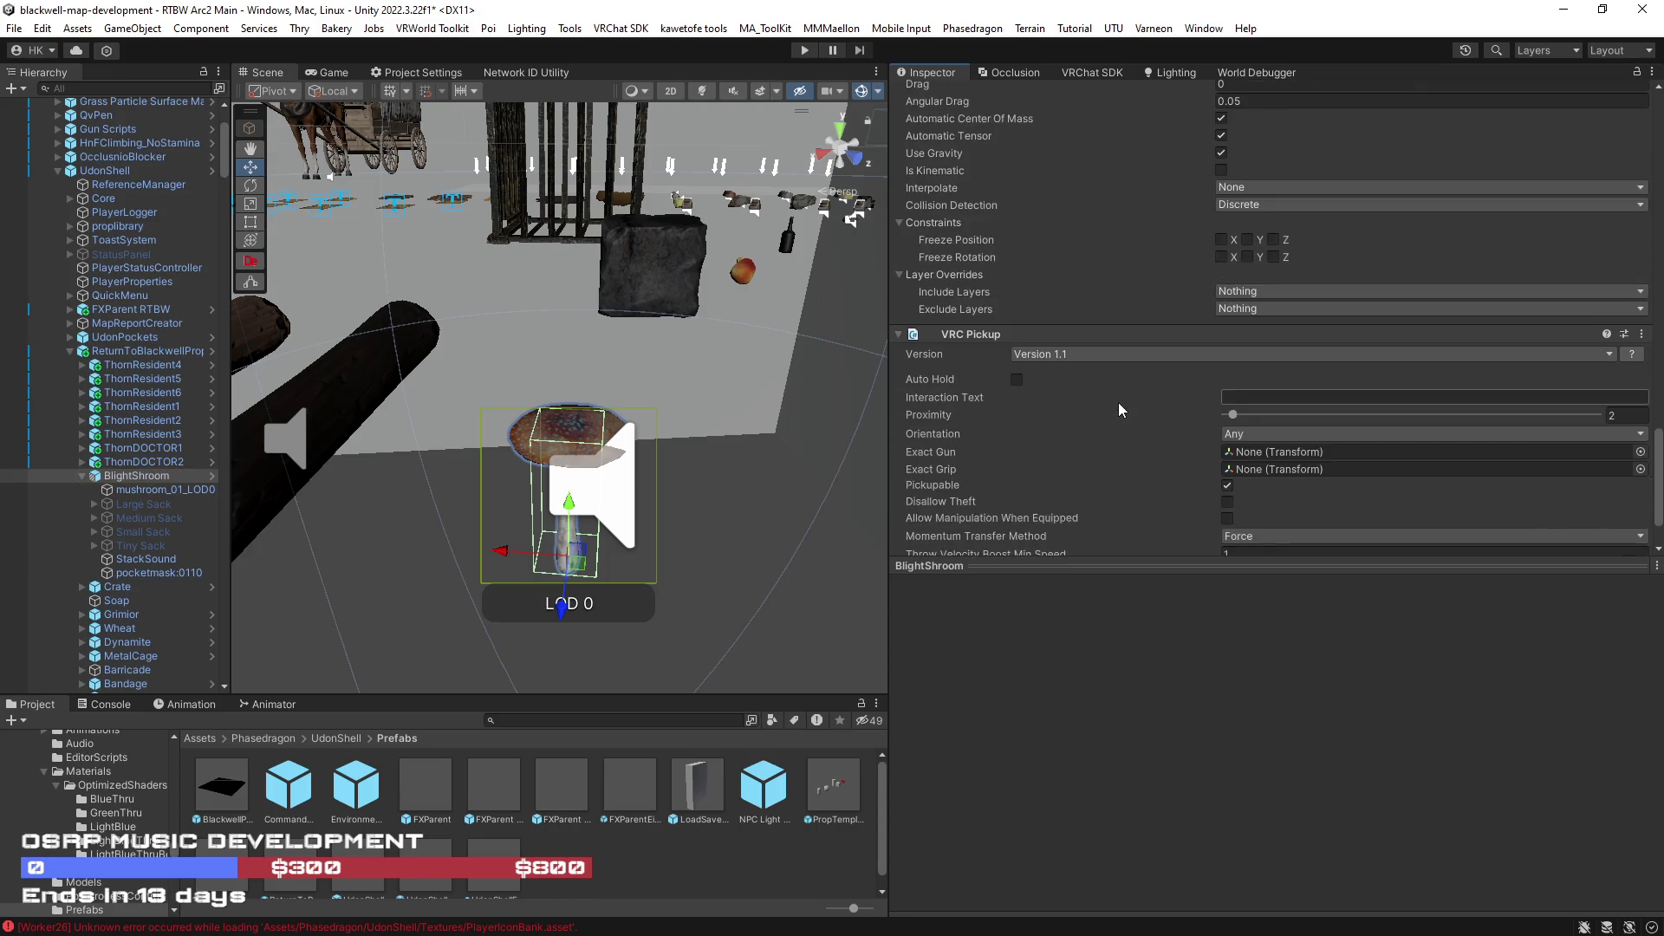
pyautogui.scroll(-2, 1118, 405)
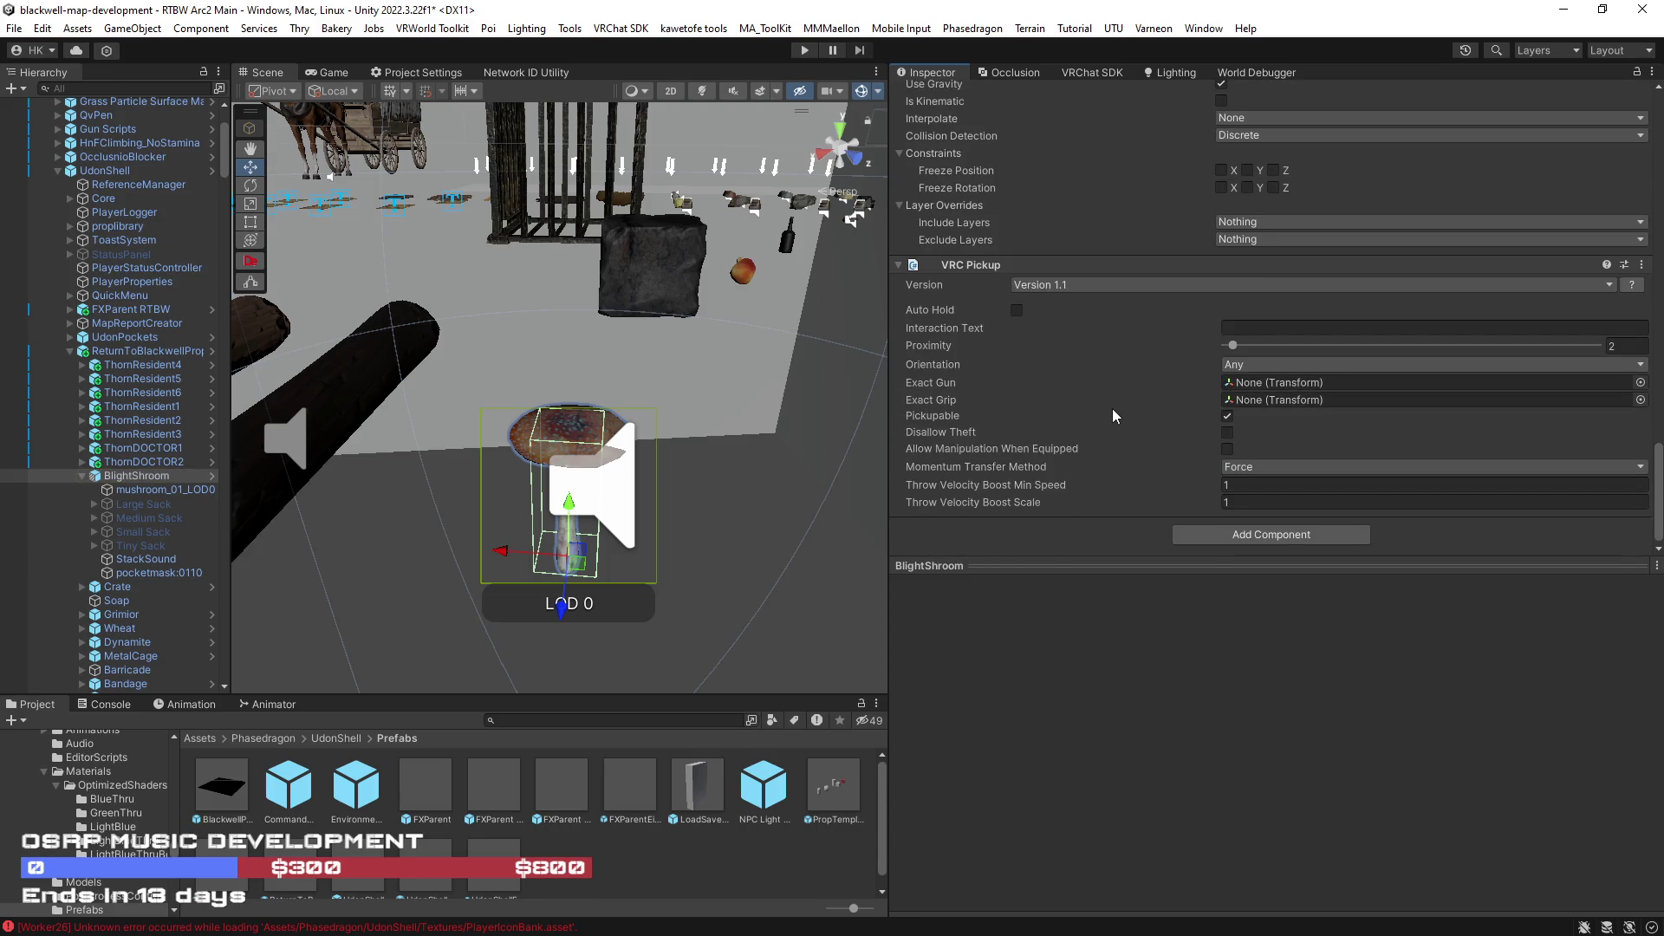
# - Copy BlightShroom's Box Collider and paste it as a new component, then check the stack colliders reference
pyautogui.click(1279, 537)
pyautogui.click(126, 485)
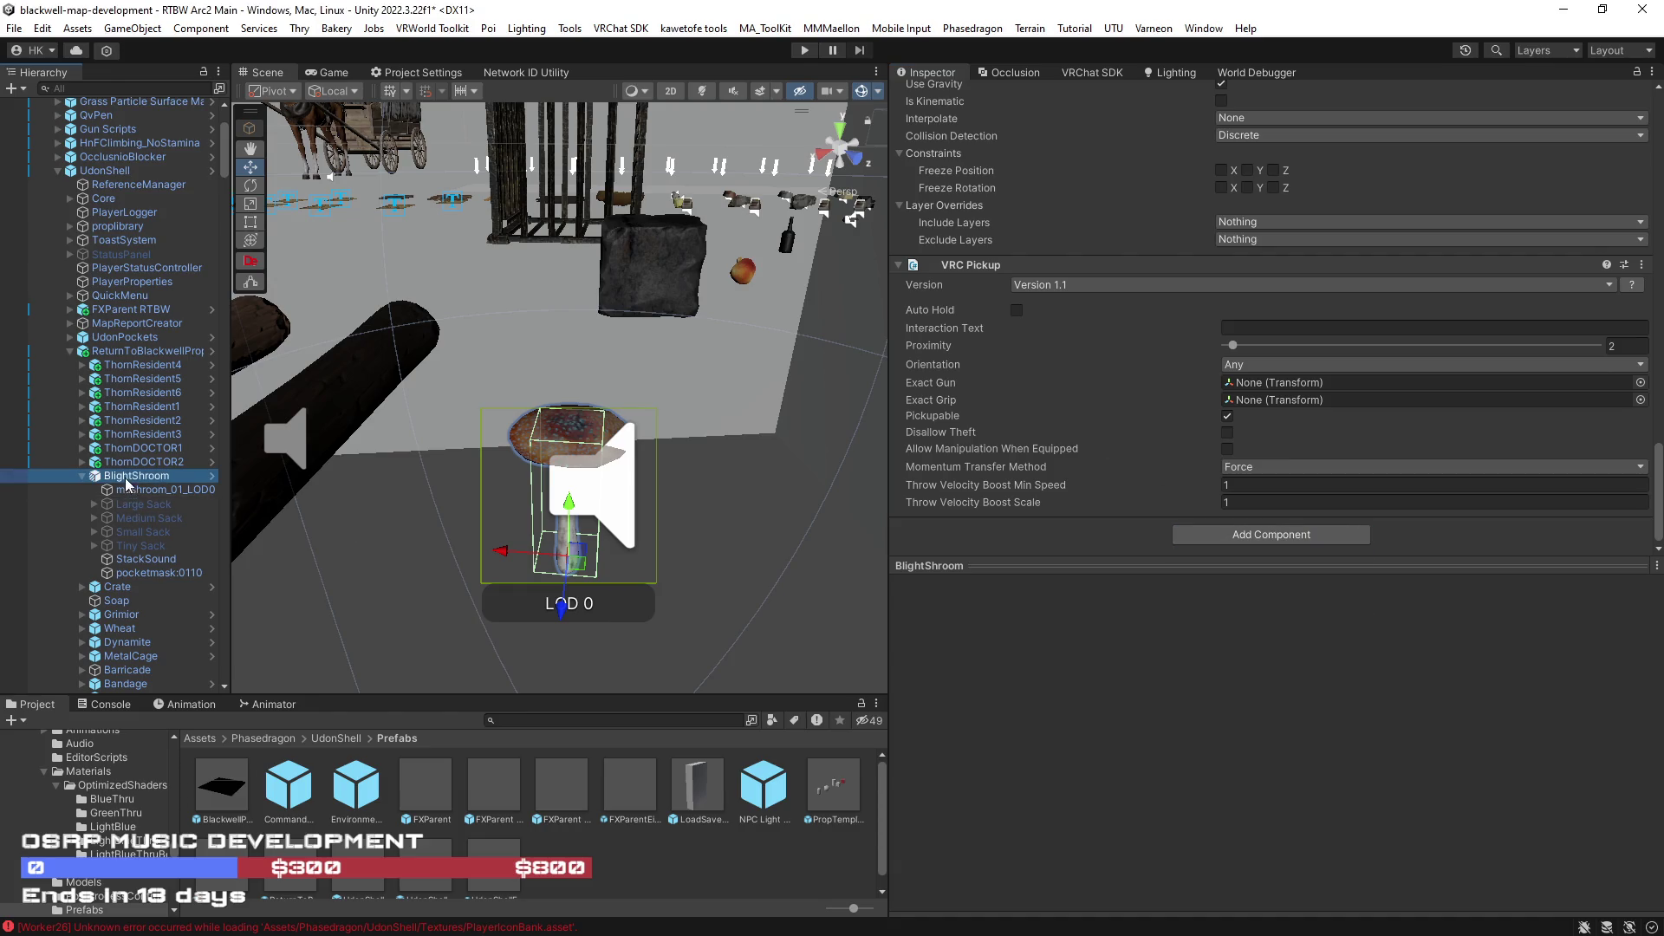
pyautogui.scroll(3, 1078, 372)
pyautogui.scroll(3, 1066, 360)
pyautogui.scroll(3, 1066, 360)
pyautogui.scroll(3, 1040, 390)
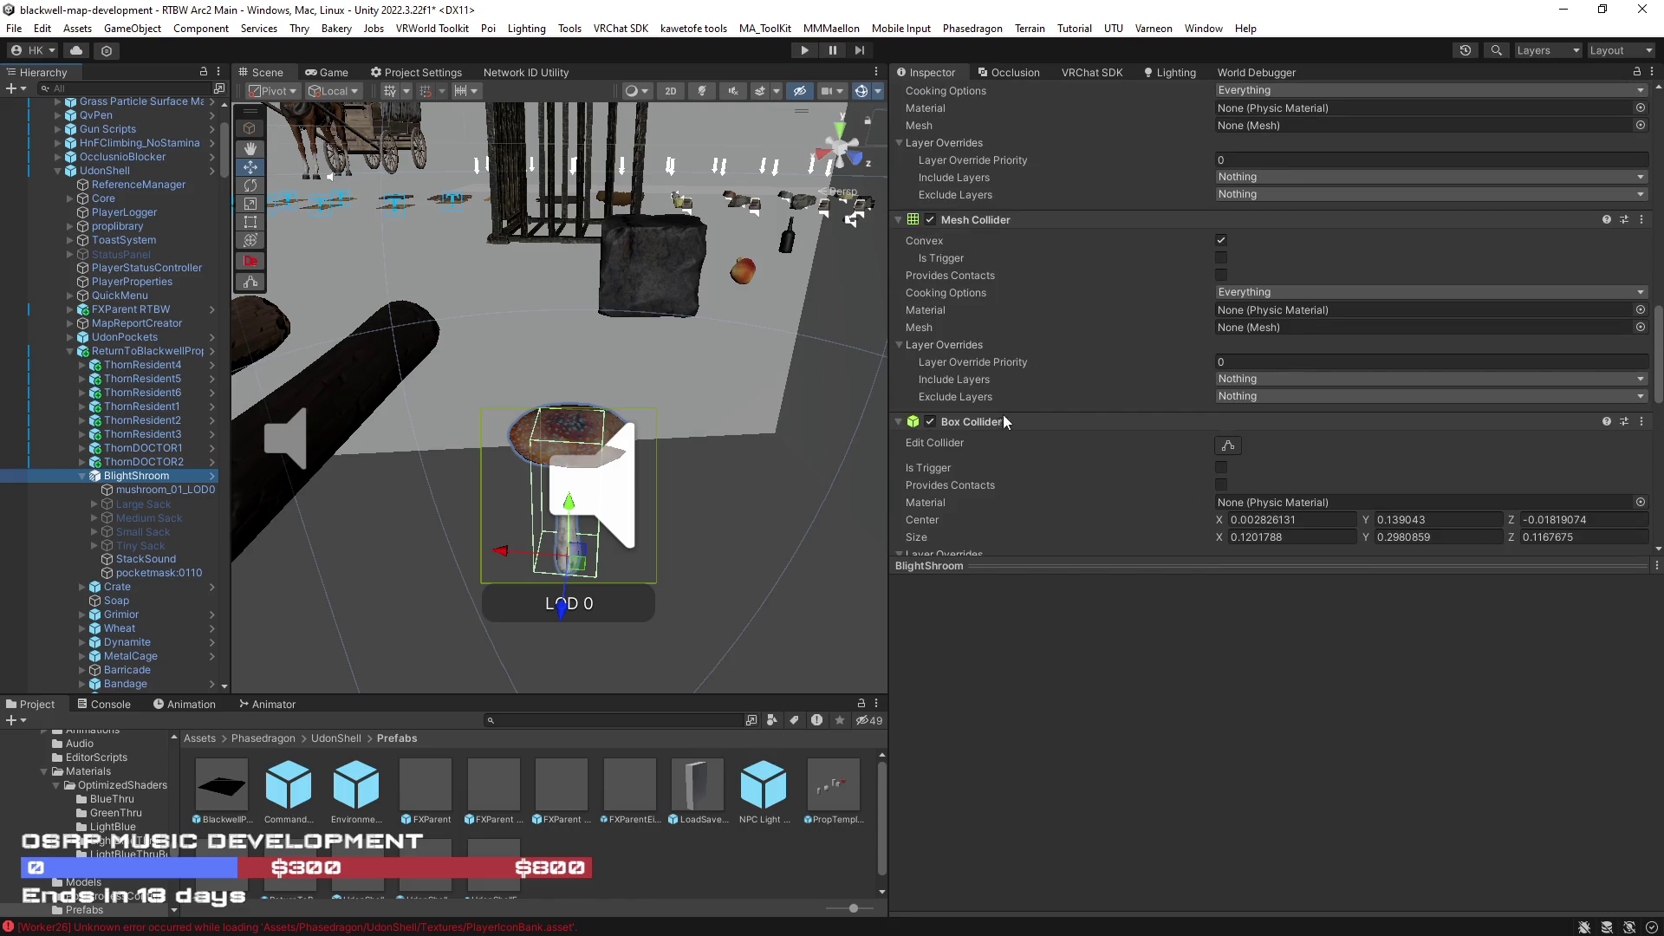
pyautogui.rightClick(998, 422)
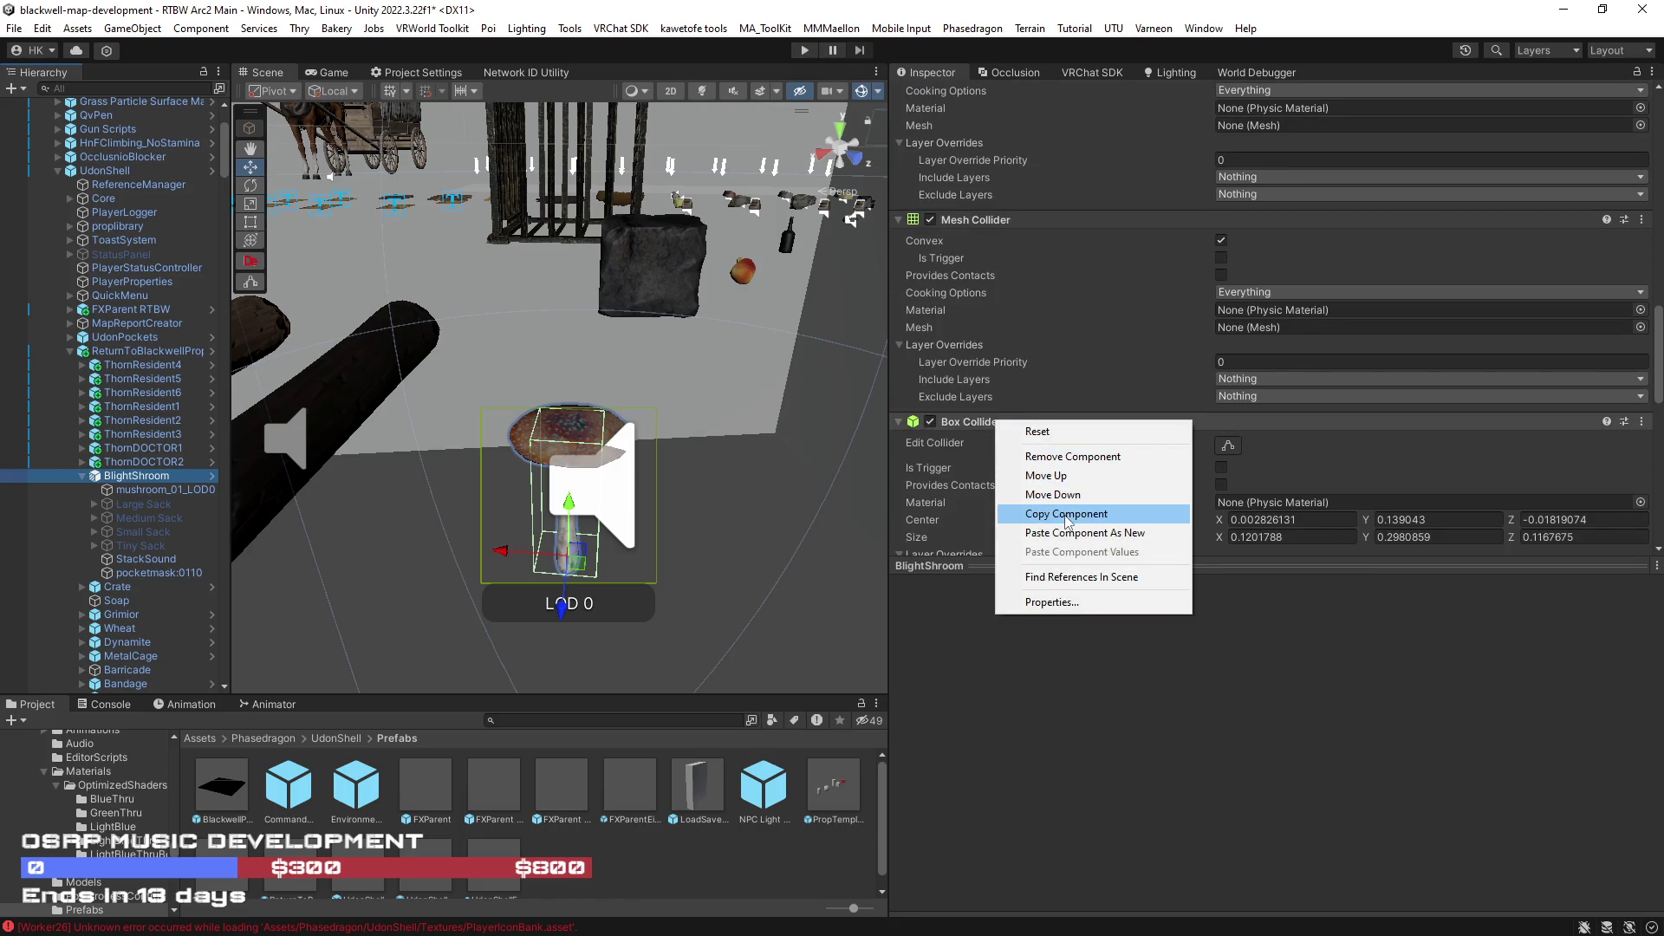
pyautogui.click(1066, 516)
pyautogui.rightClick(987, 424)
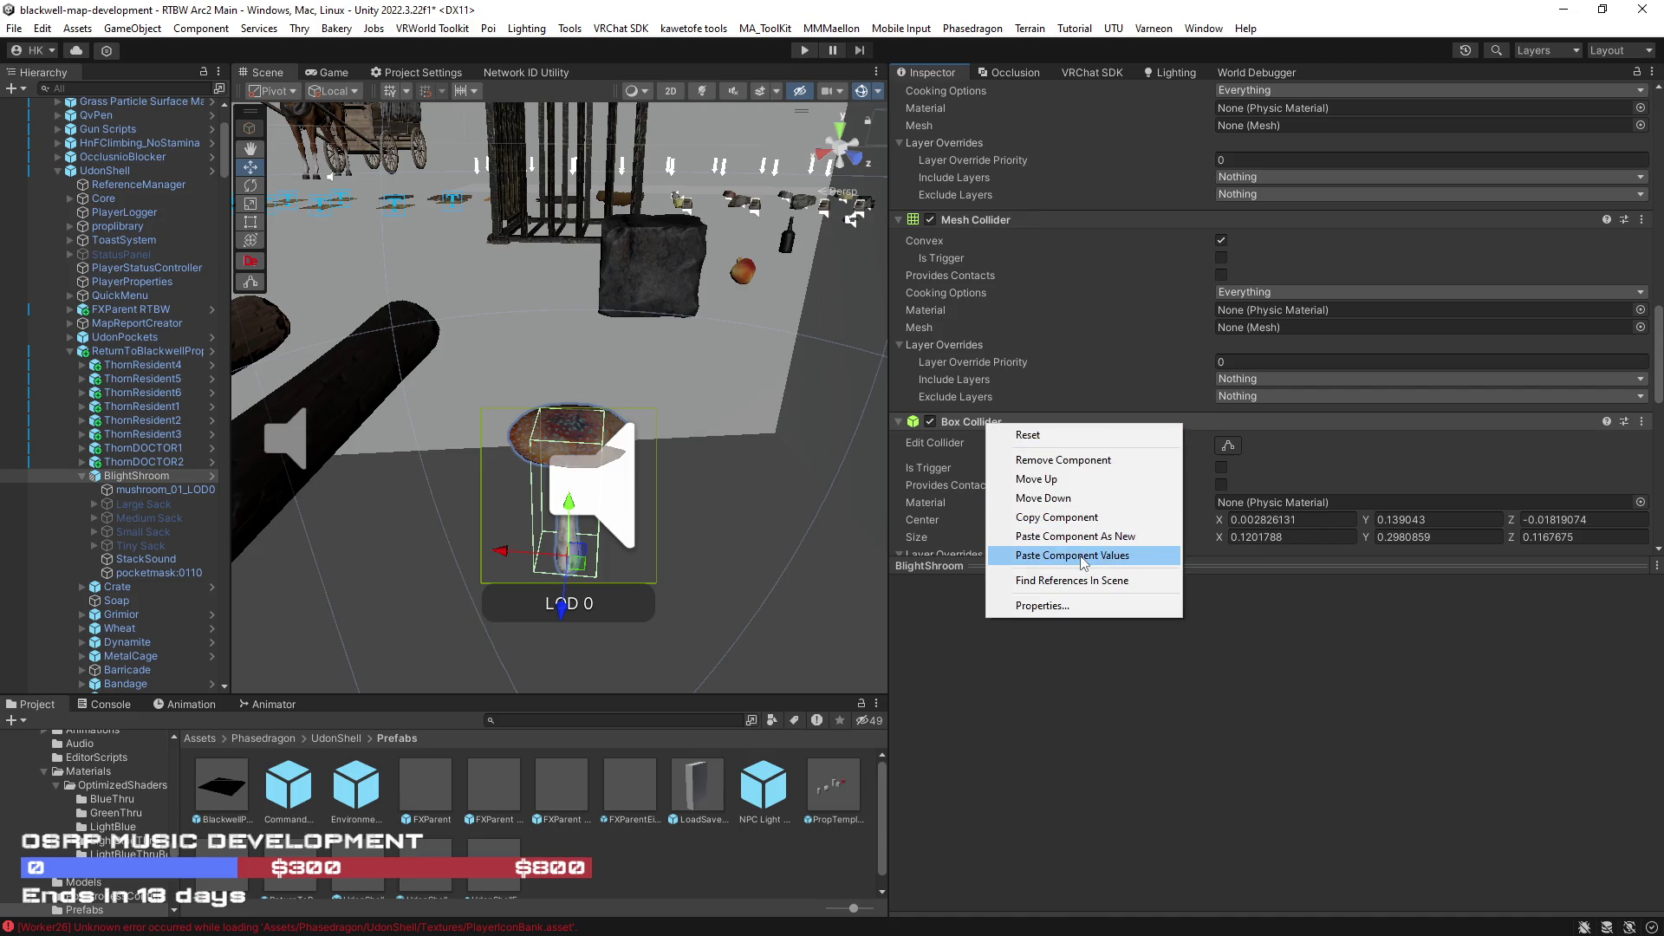
pyautogui.click(1079, 536)
pyautogui.scroll(-5, 1079, 507)
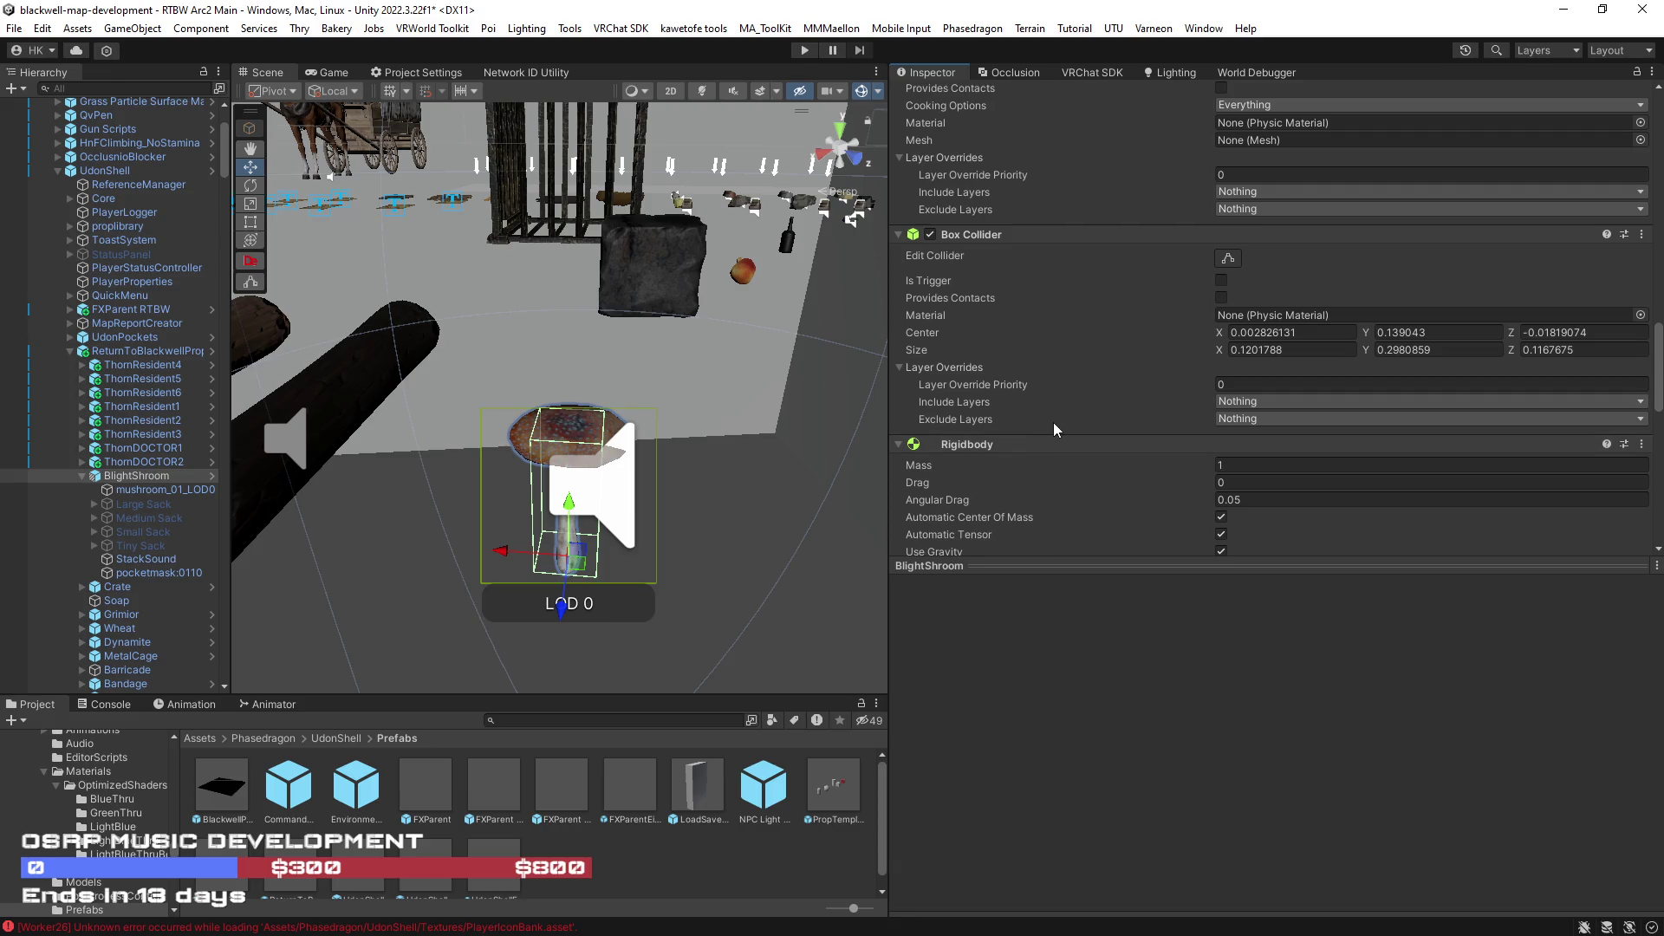
pyautogui.scroll(-3, 1099, 443)
pyautogui.scroll(-3, 1104, 438)
pyautogui.scroll(-2, 1105, 438)
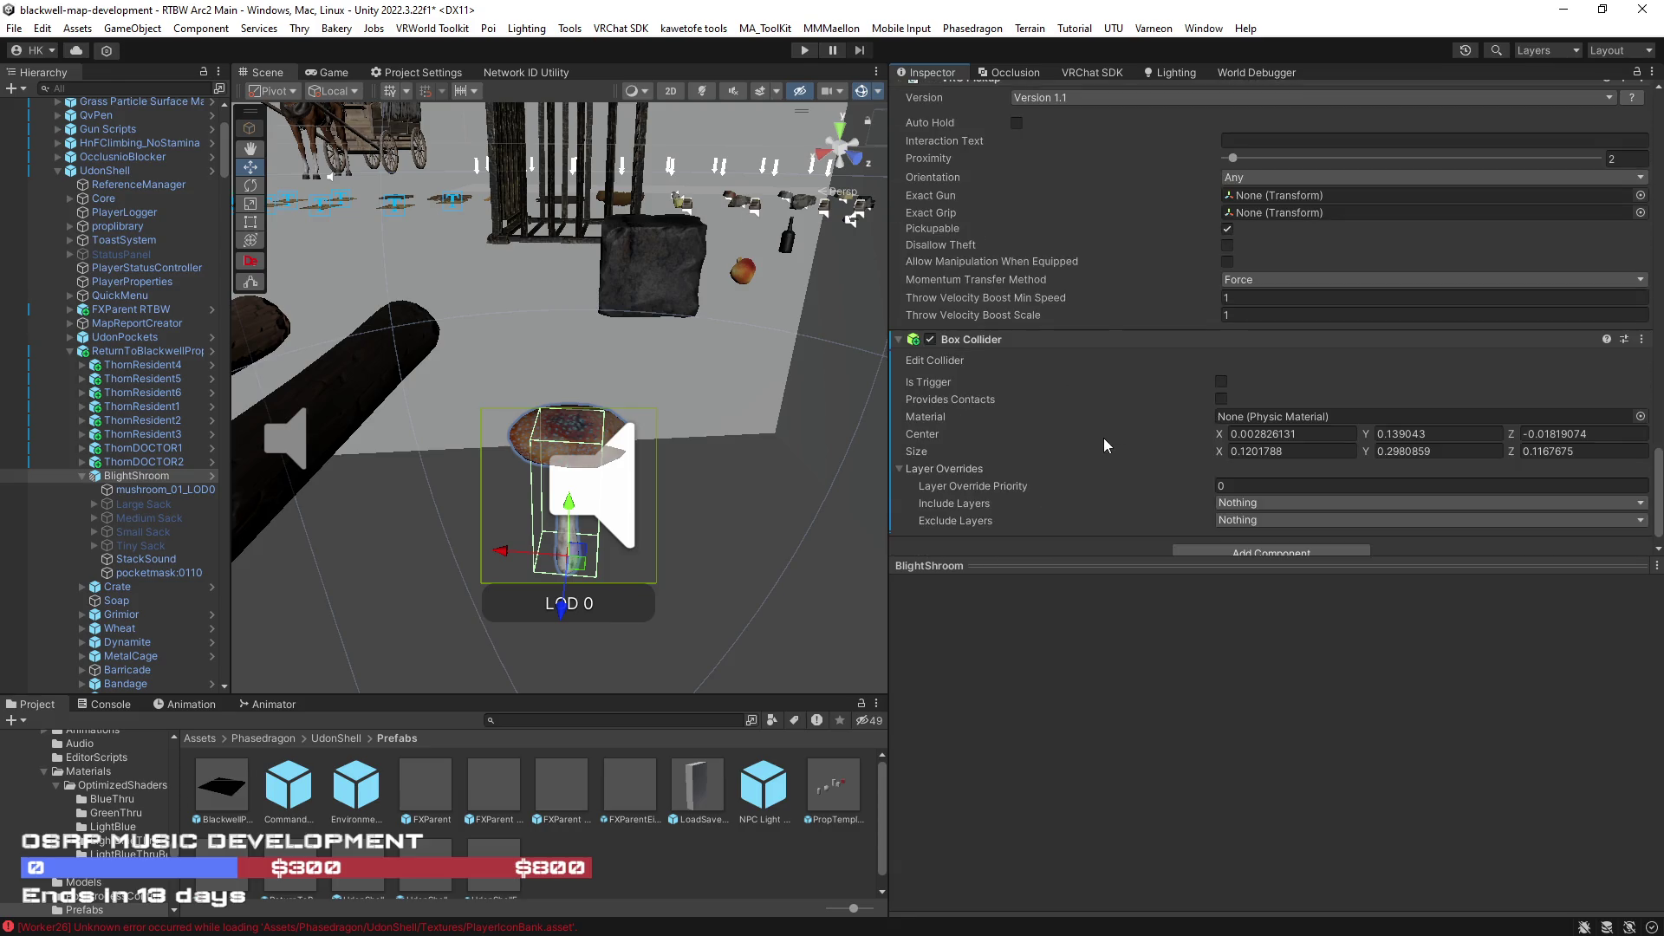
pyautogui.scroll(-2, 1104, 438)
pyautogui.scroll(3, 1105, 367)
pyautogui.scroll(3, 1103, 355)
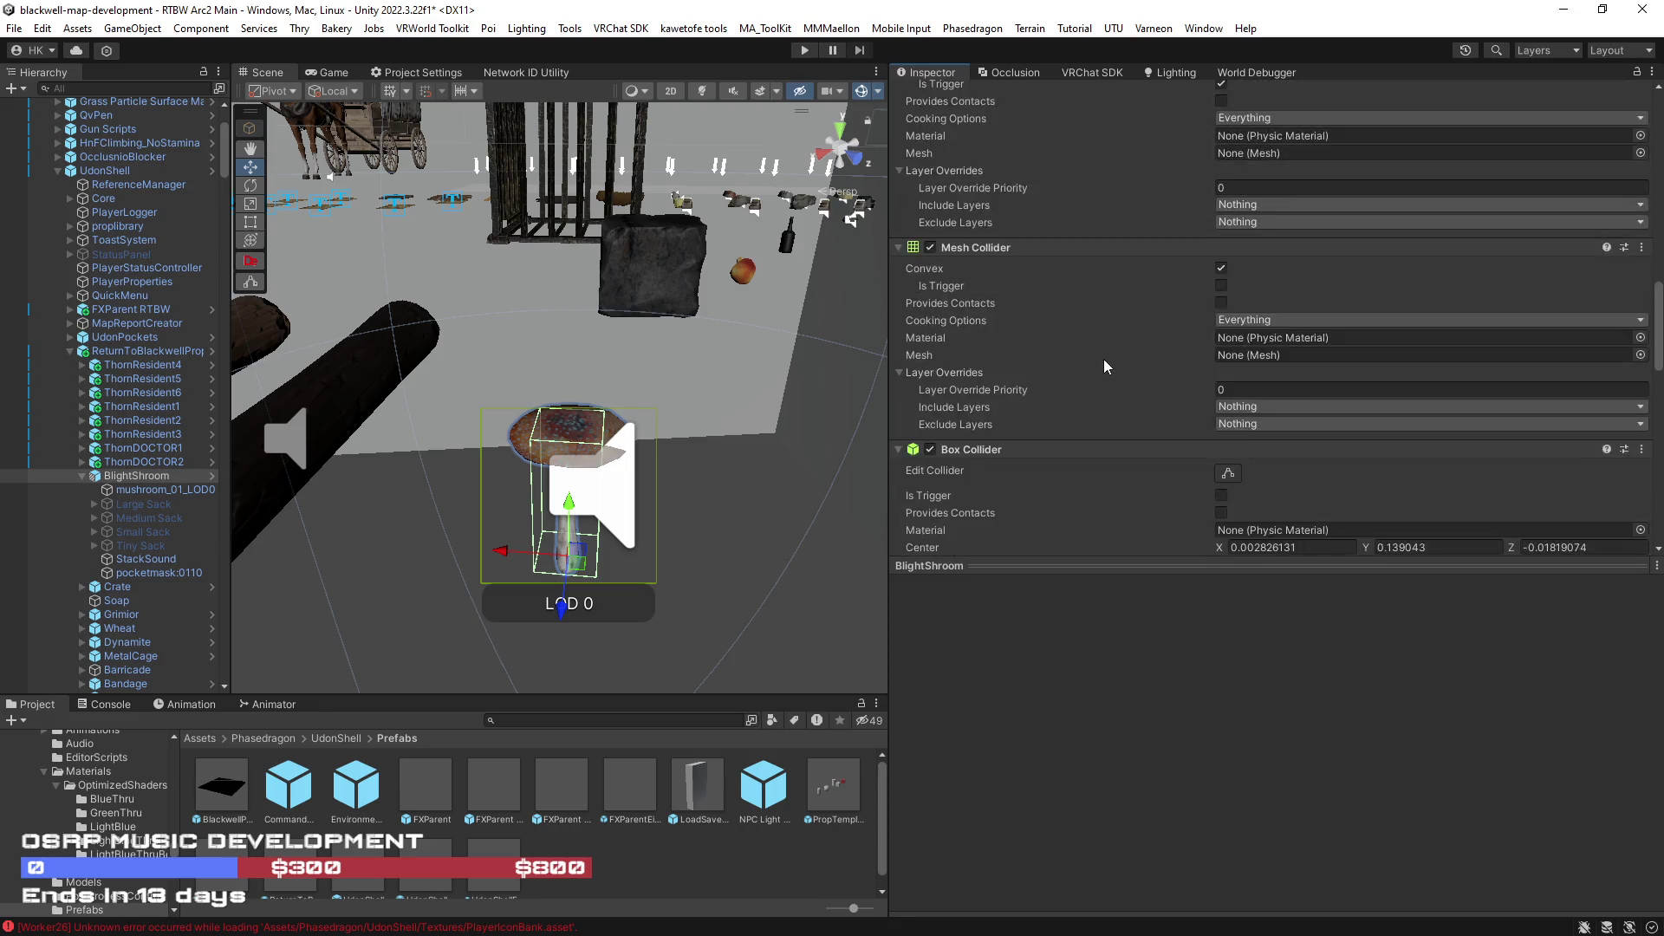
pyautogui.scroll(3, 1104, 359)
pyautogui.scroll(3, 1106, 356)
pyautogui.click(1088, 380)
pyautogui.scroll(-3, 1090, 421)
pyautogui.scroll(-5, 1091, 420)
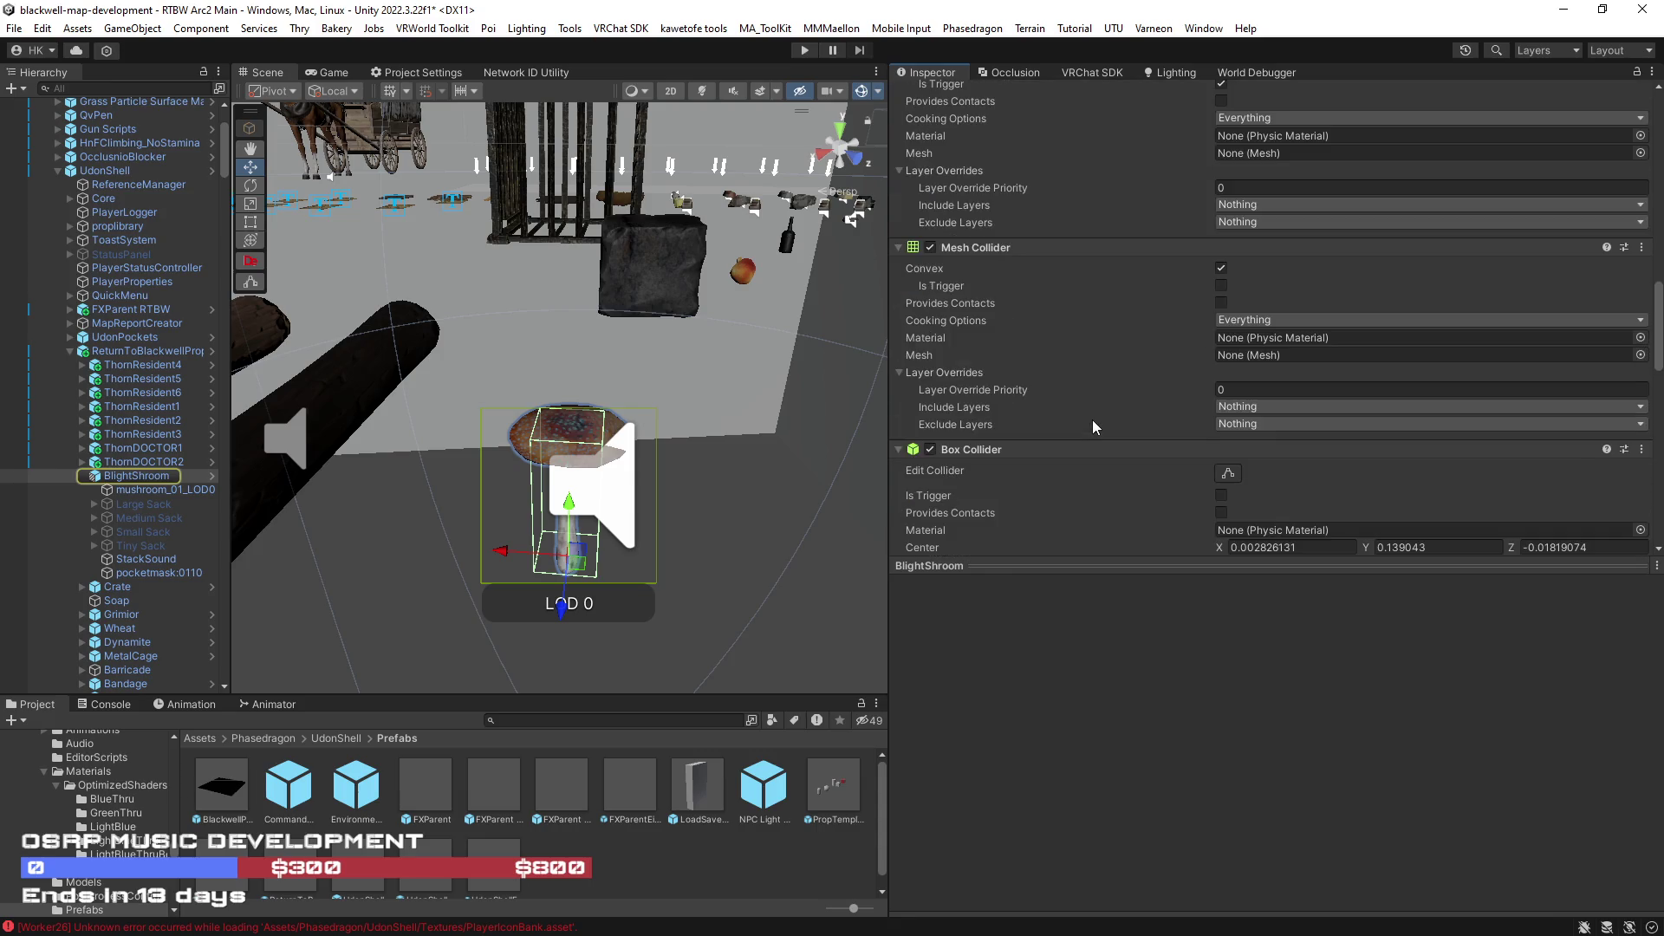
pyautogui.scroll(-2, 1093, 421)
pyautogui.scroll(-2, 1092, 420)
pyautogui.scroll(-3, 1131, 420)
pyautogui.scroll(-2, 1131, 424)
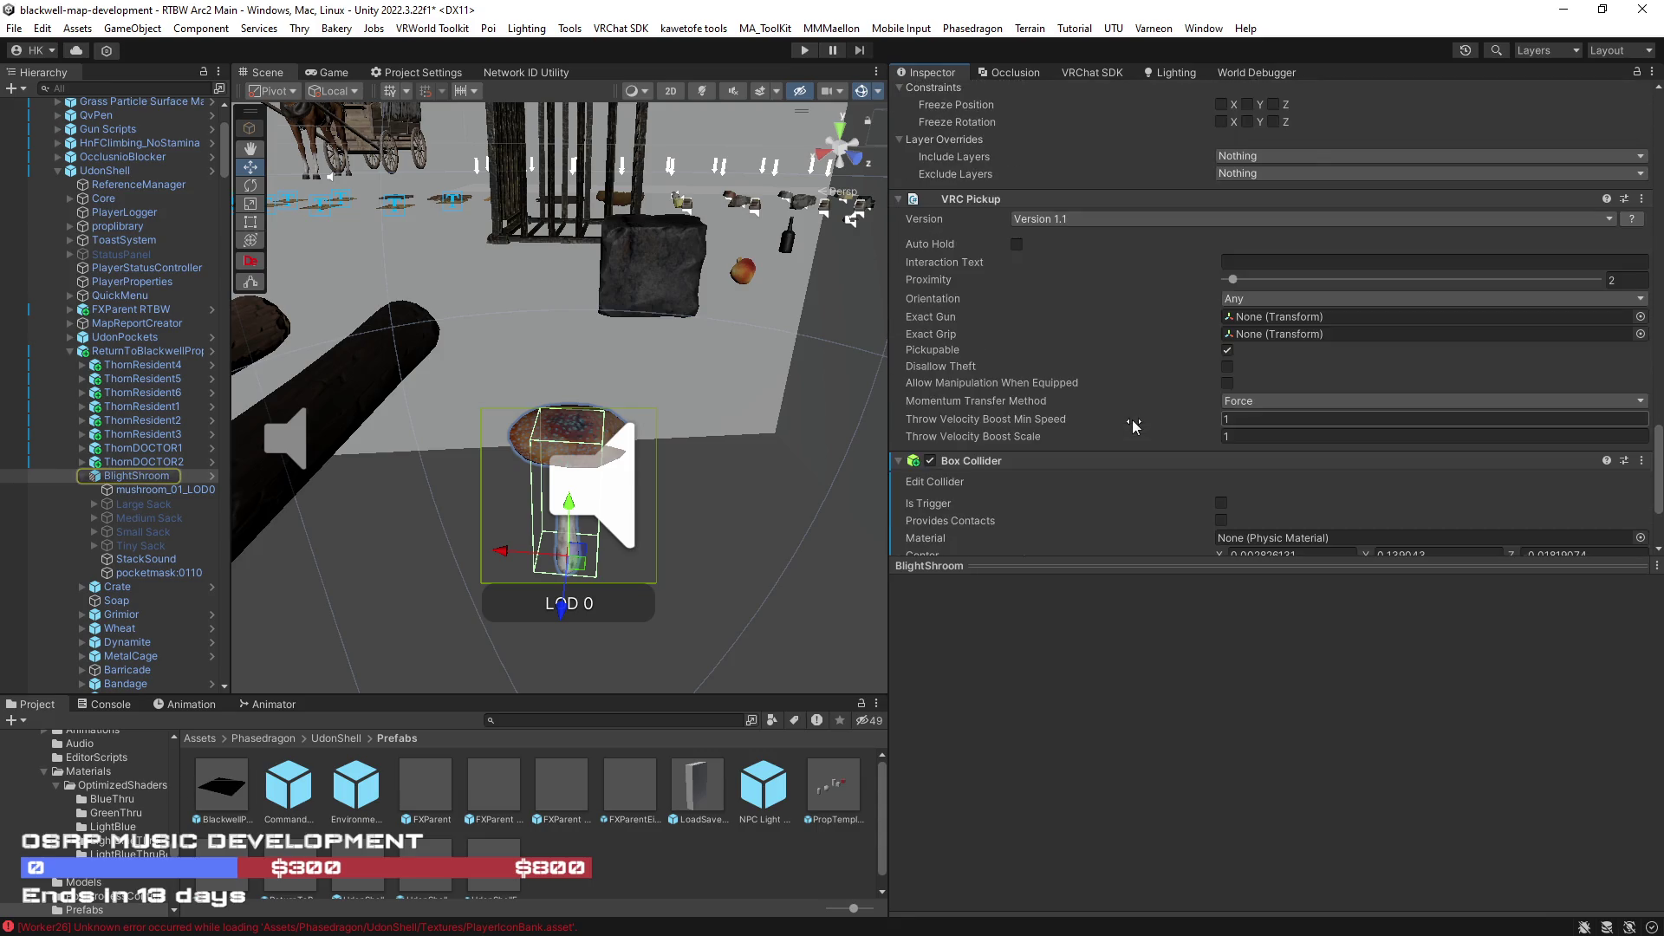
pyautogui.scroll(-1, 1133, 425)
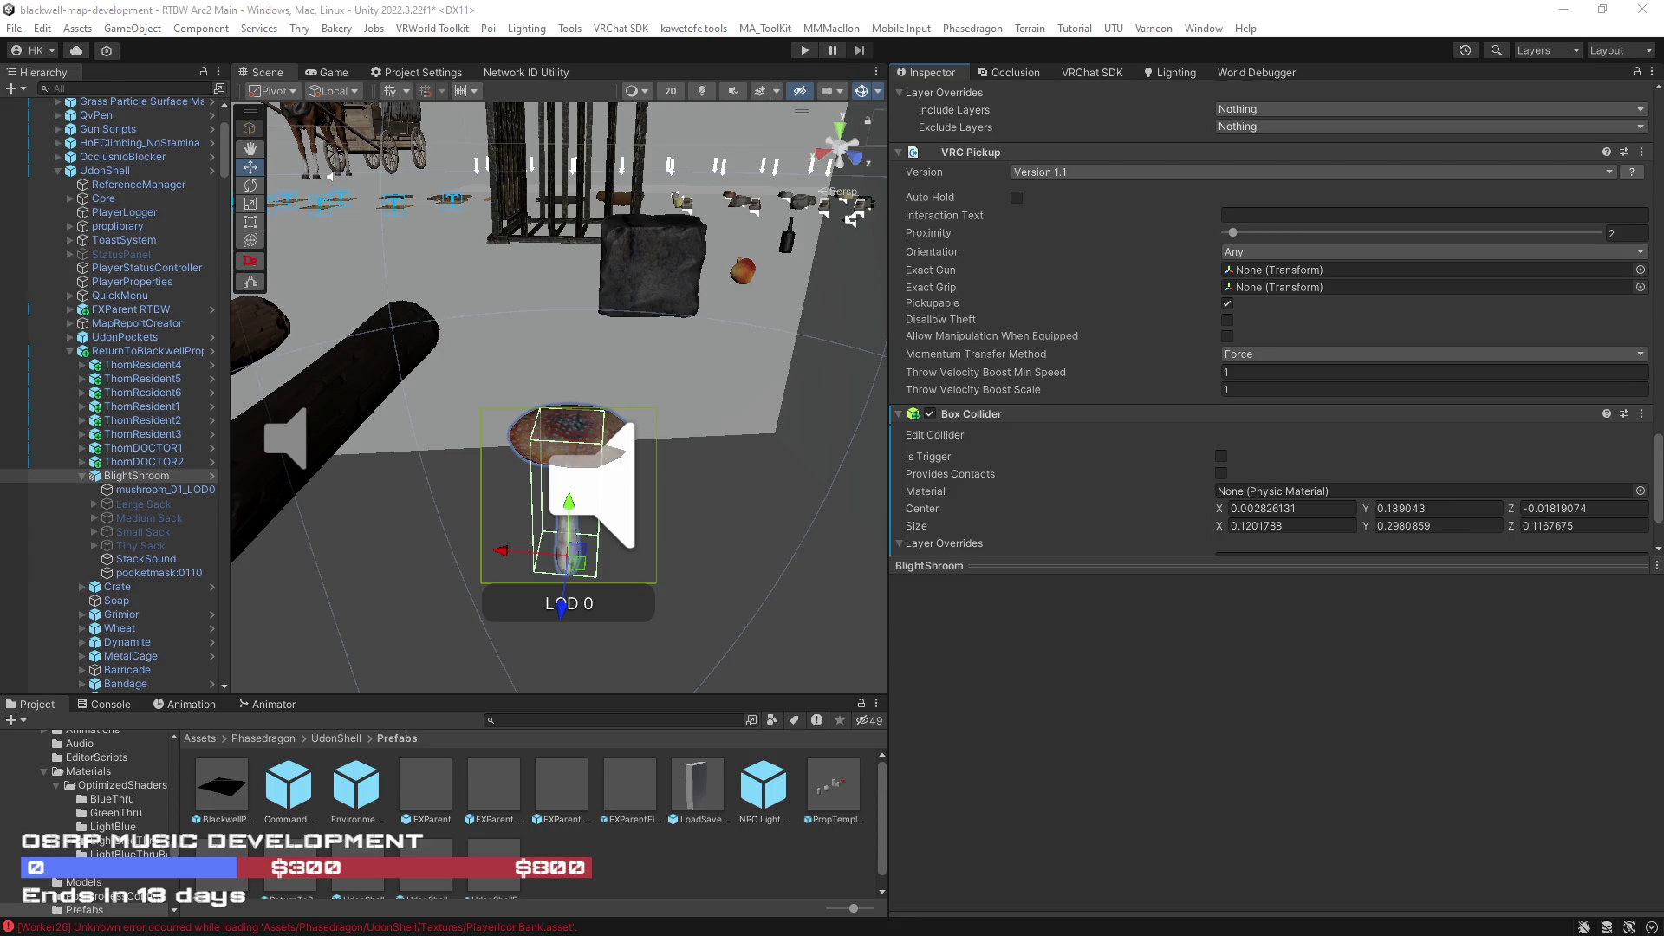
pyautogui.scroll(-2, 1039, 487)
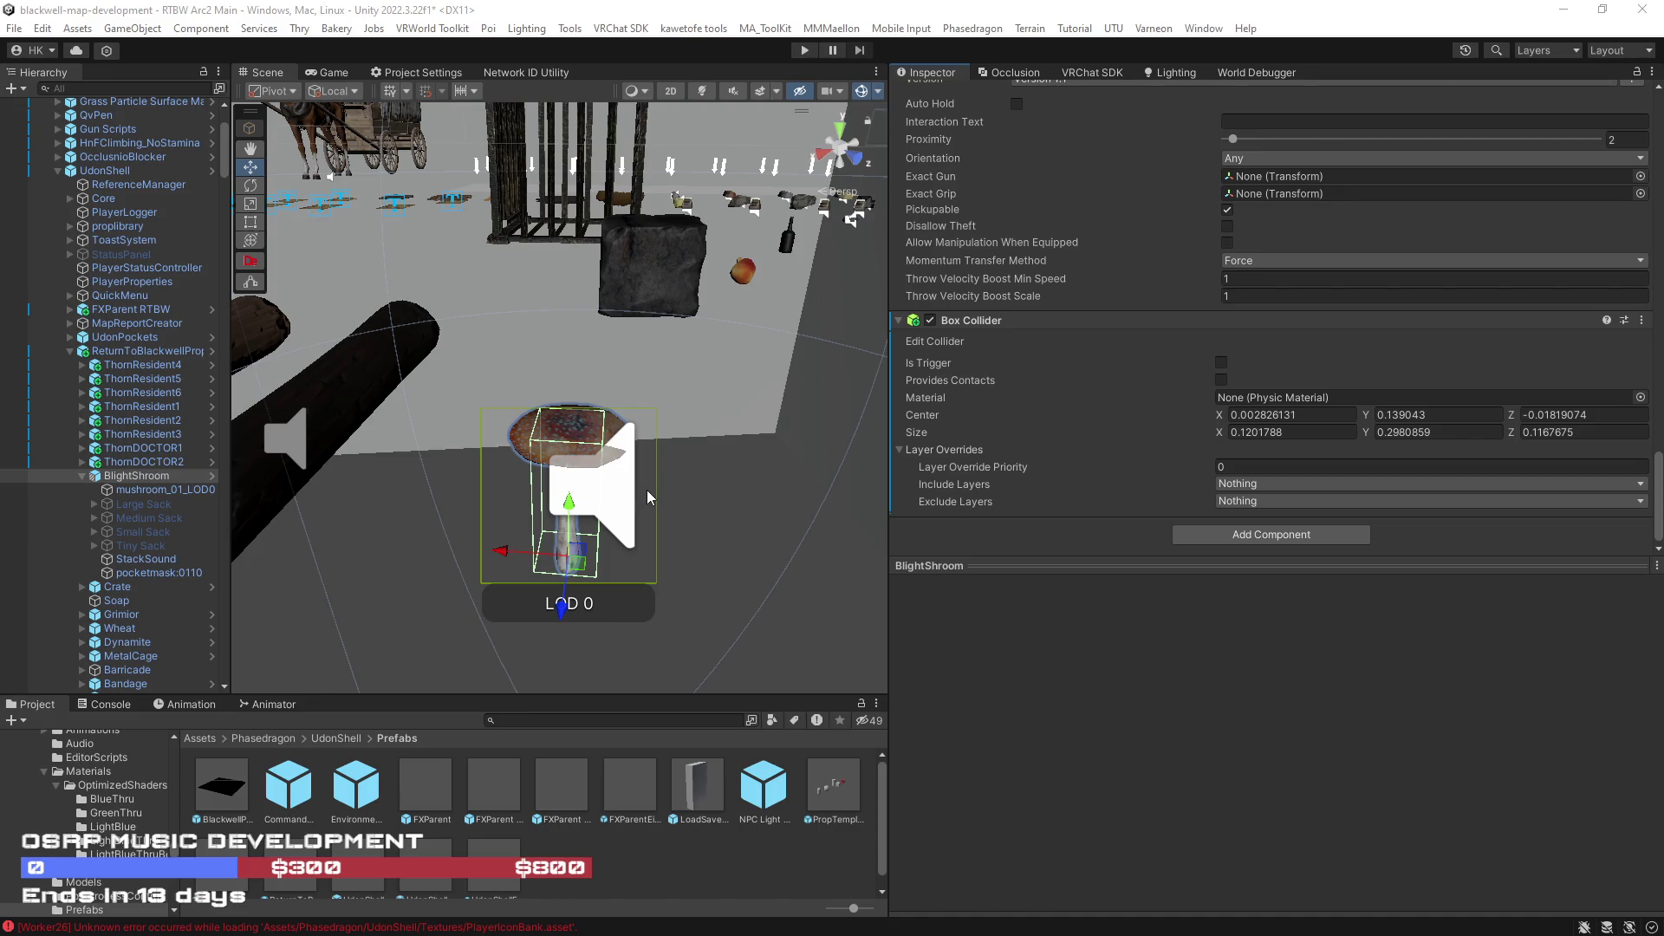
pyautogui.moveTo(156, 489)
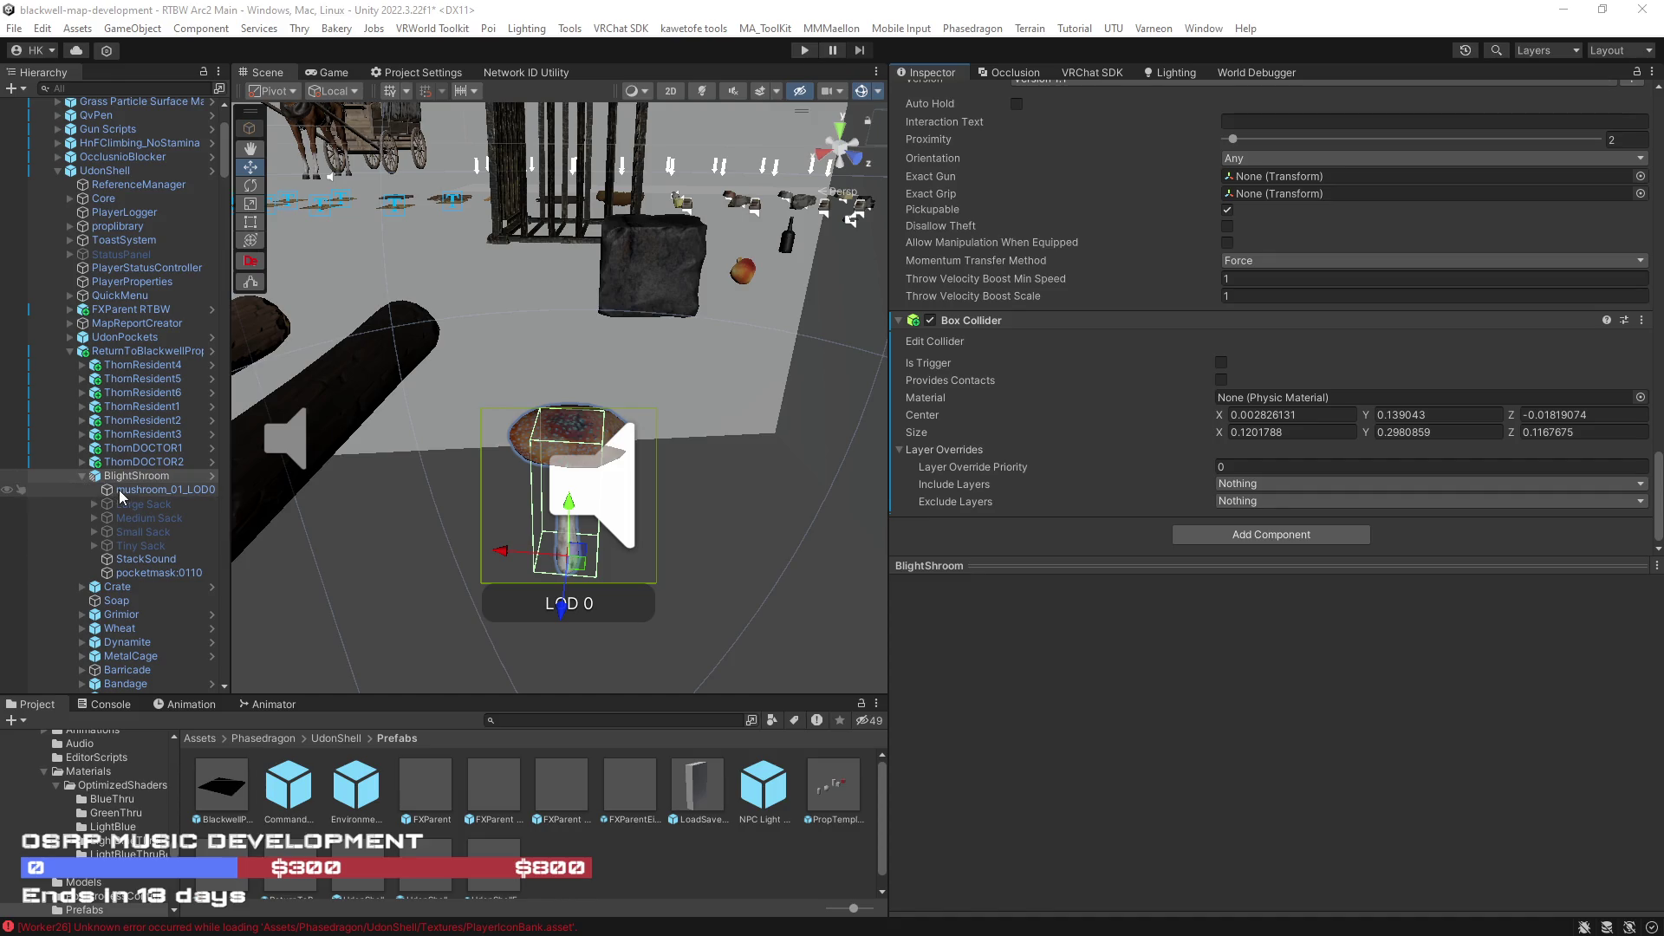
# - Check the mushroom child and BlightShroom root, then select the LumberThornridge log and its Default Params
pyautogui.click(119, 491)
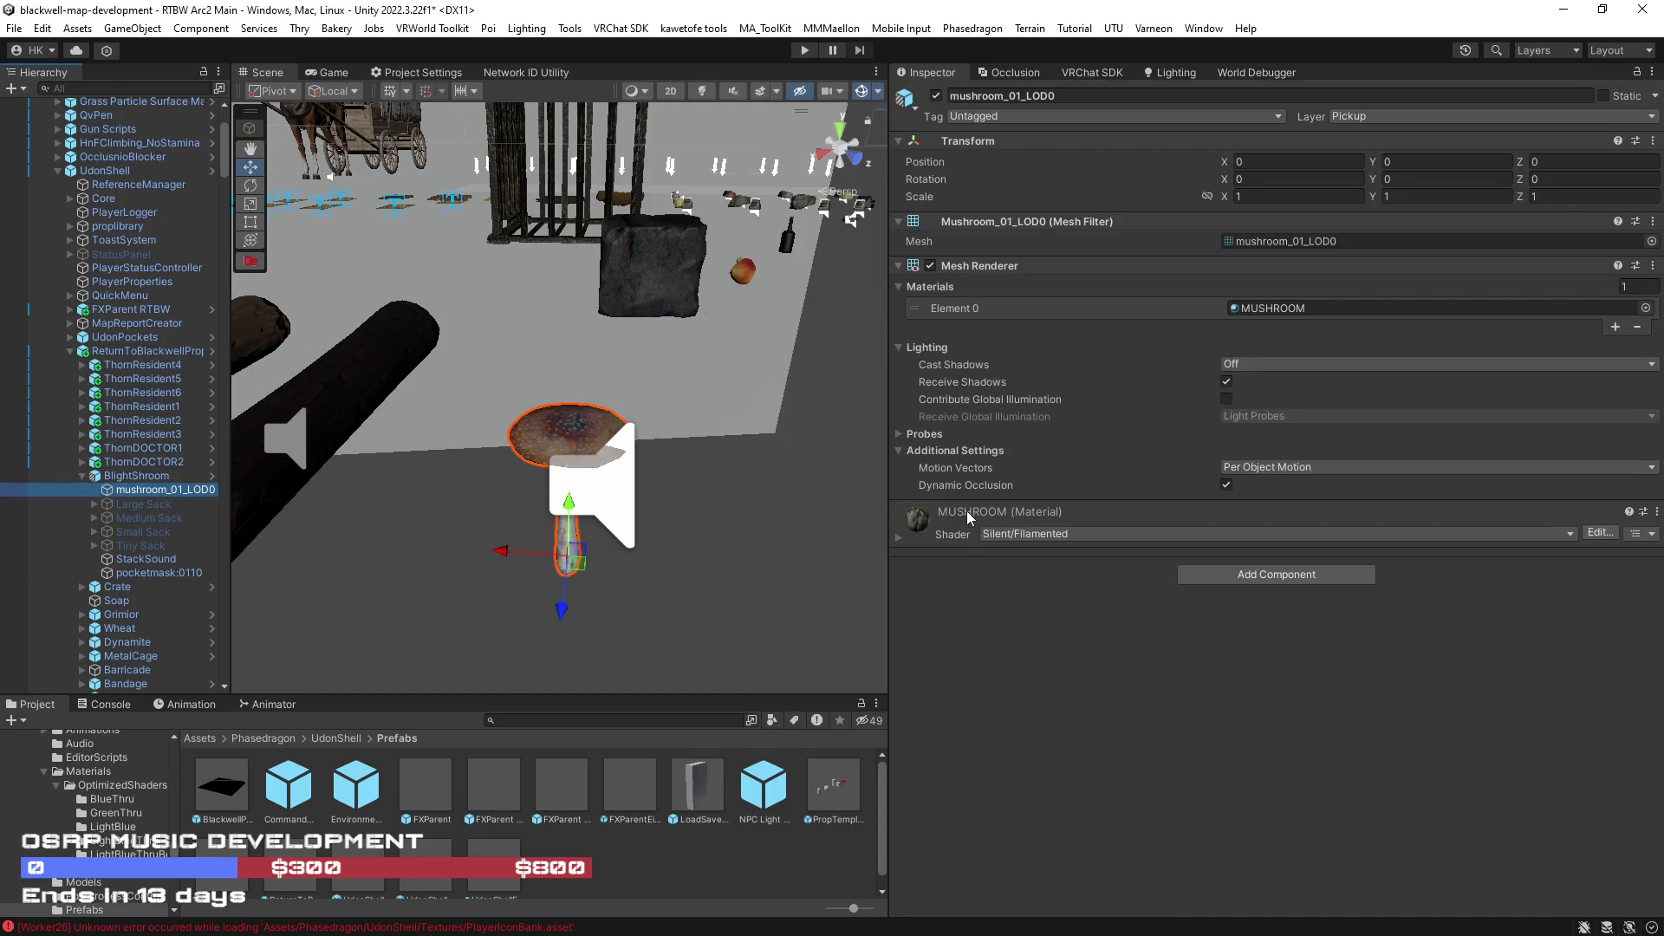
pyautogui.click(124, 476)
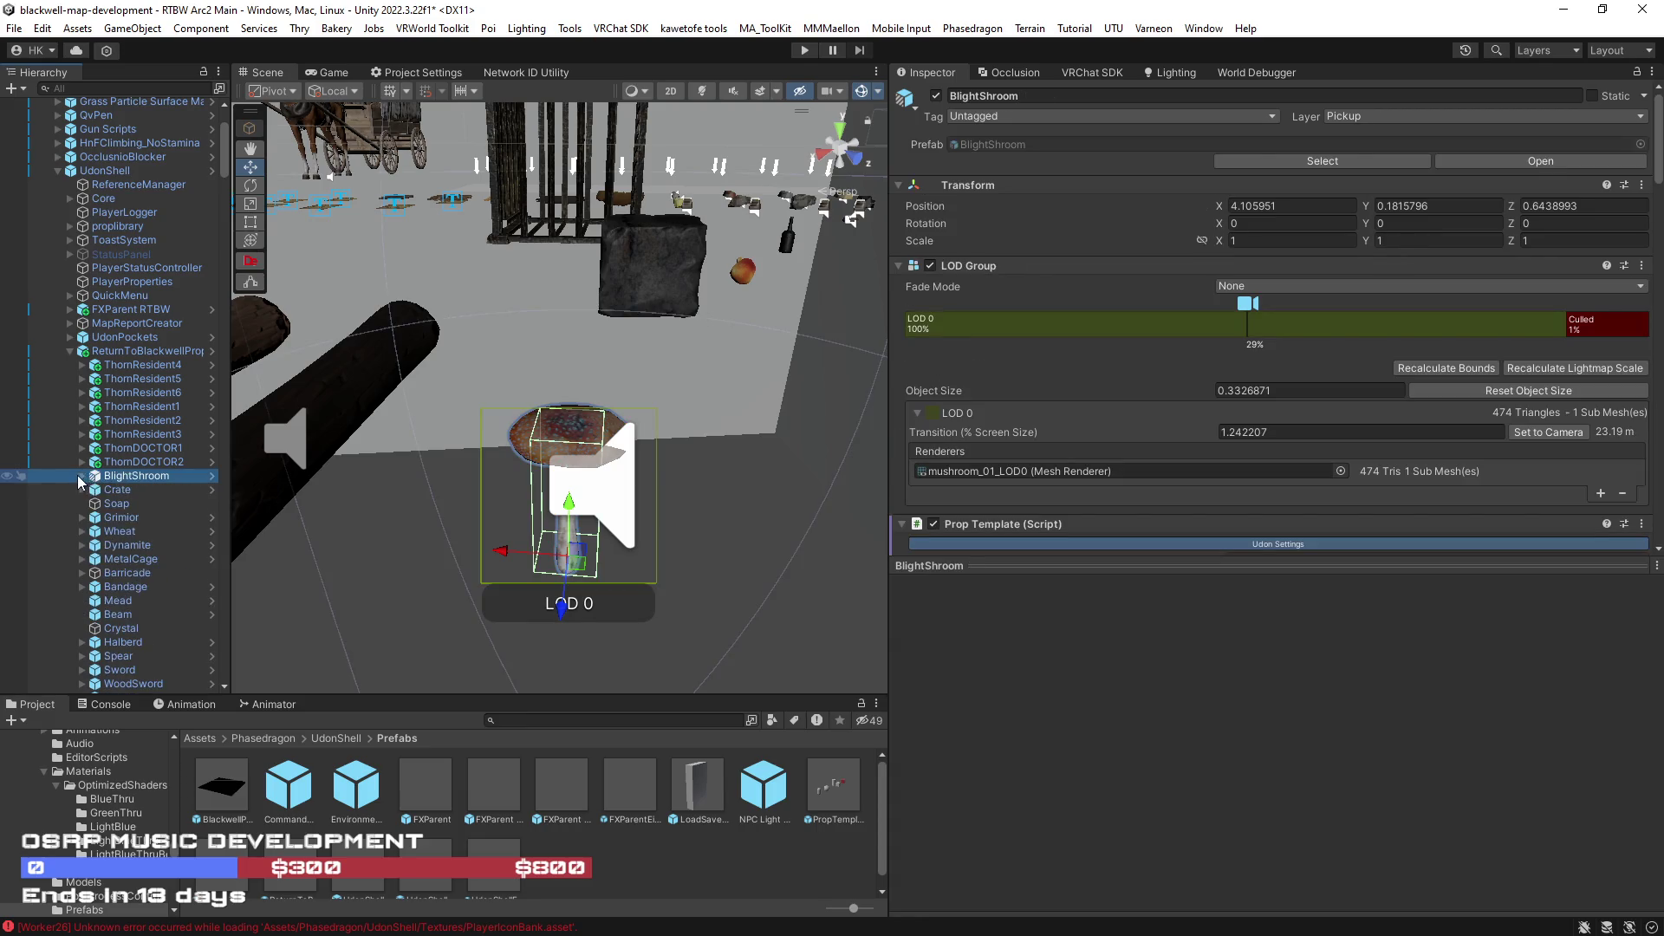
pyautogui.moveTo(573, 494); pyautogui.dragTo(723, 518)
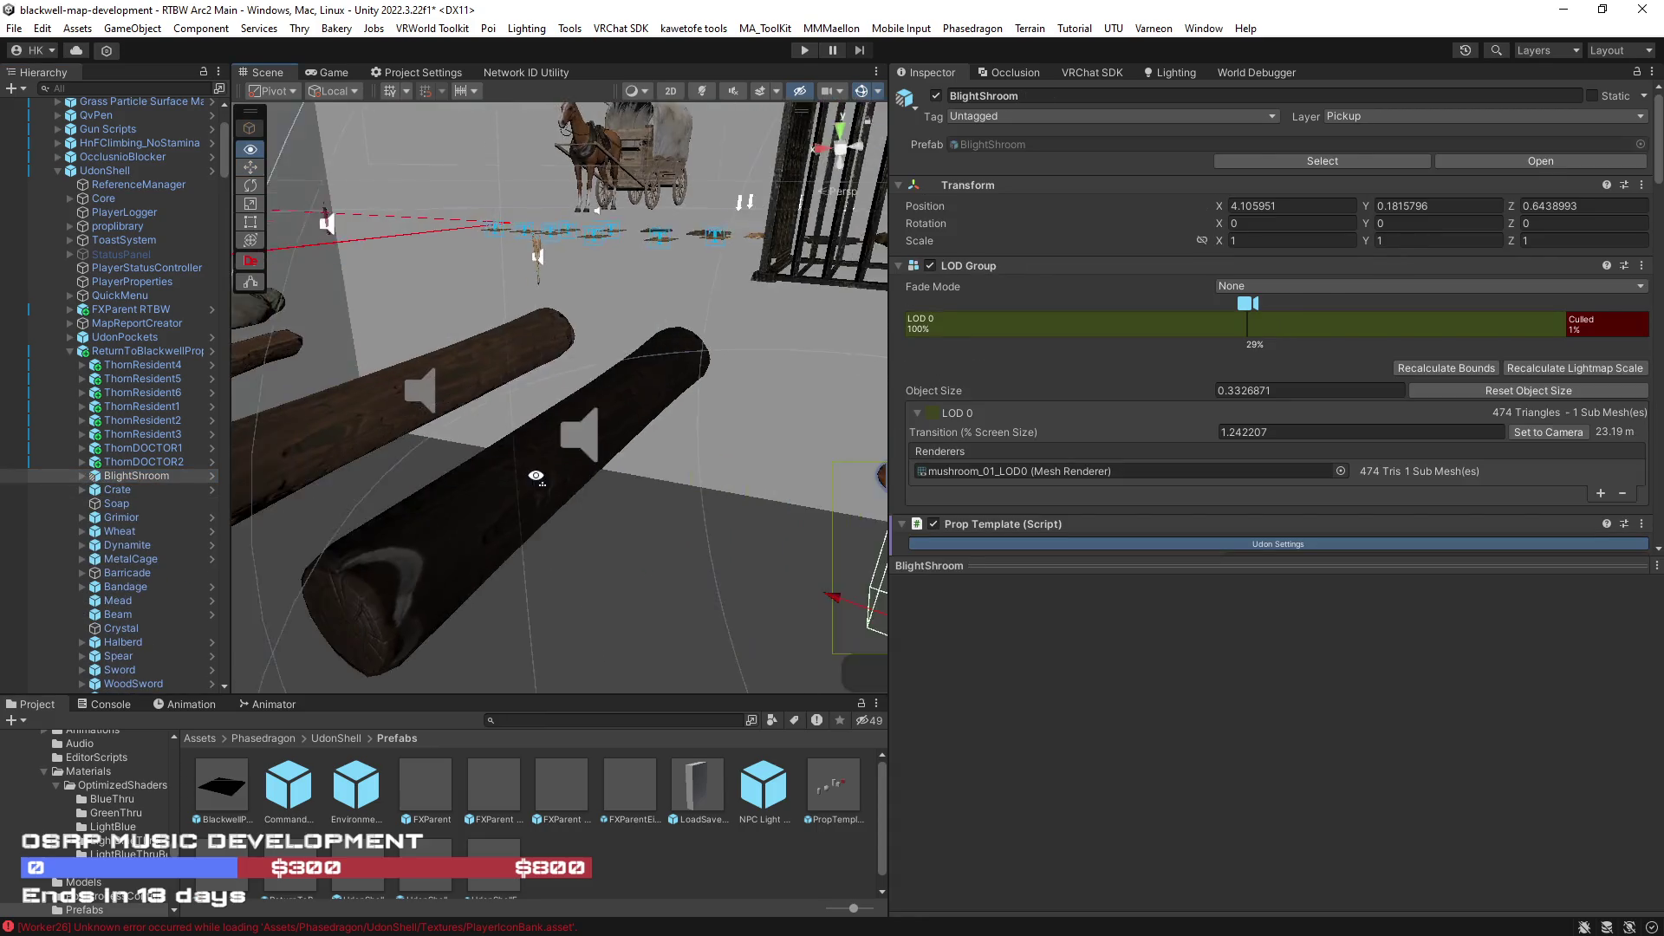
pyautogui.click(706, 432)
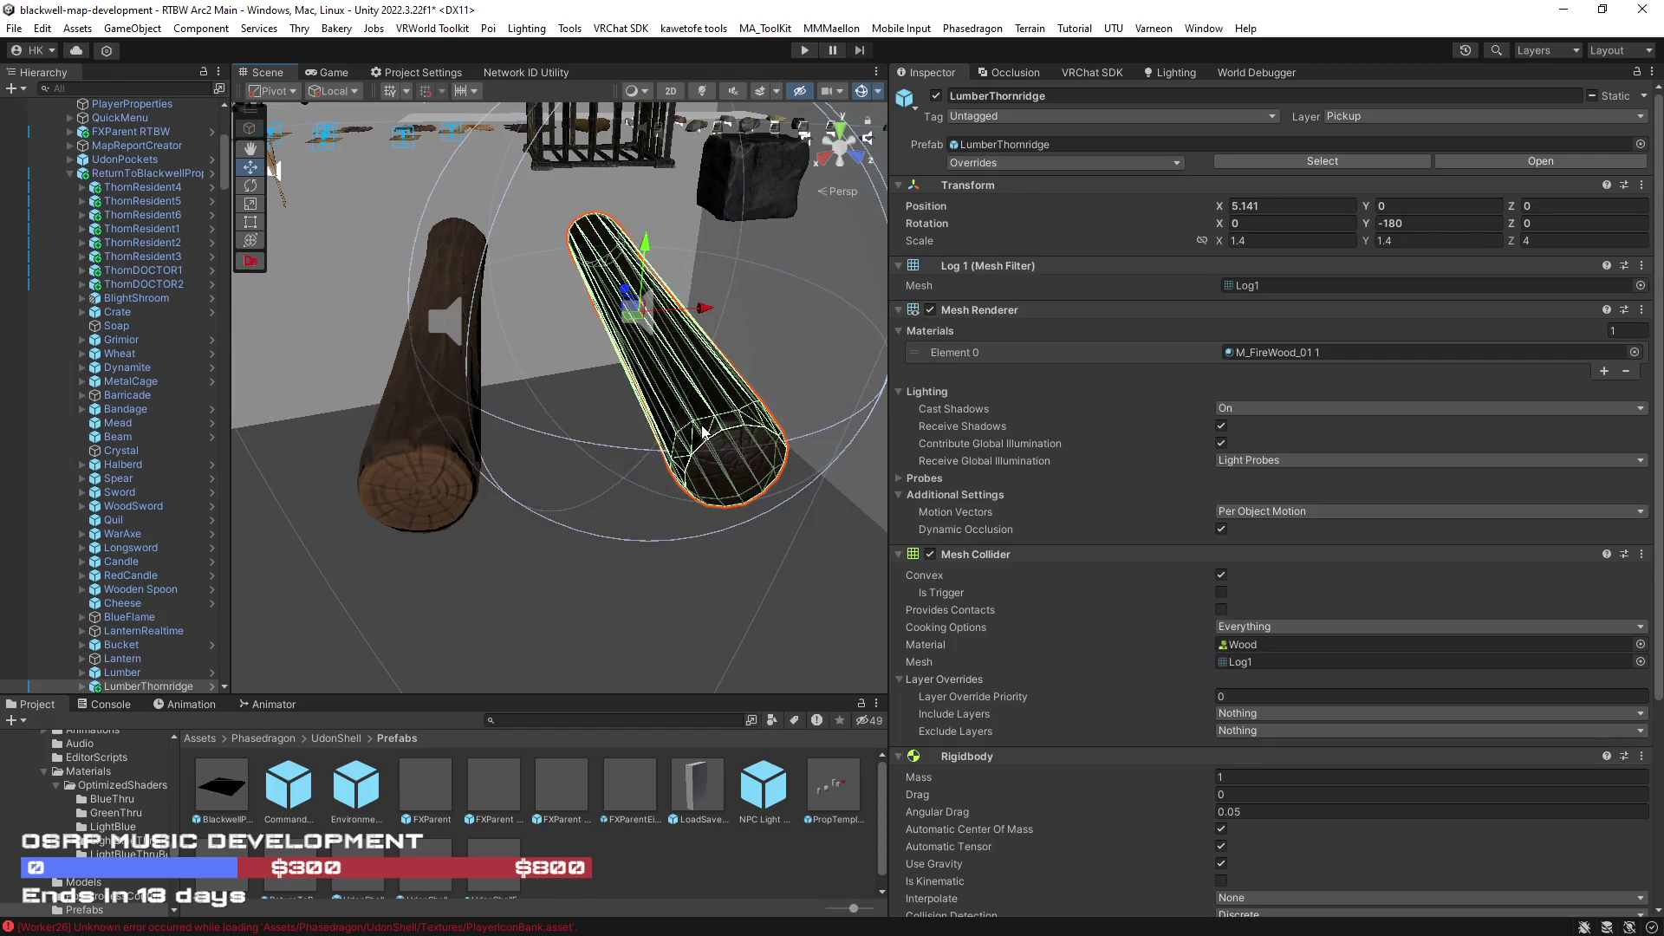
pyautogui.scroll(-5, 1228, 566)
pyautogui.scroll(-5, 1228, 567)
pyautogui.scroll(-5, 1227, 566)
pyautogui.click(1420, 765)
# - Widen the Scene view at the Inspector's expense and select the Gunpowder prop's StackSound object
pyautogui.moveTo(1460, 770); pyautogui.dragTo(1625, 773)
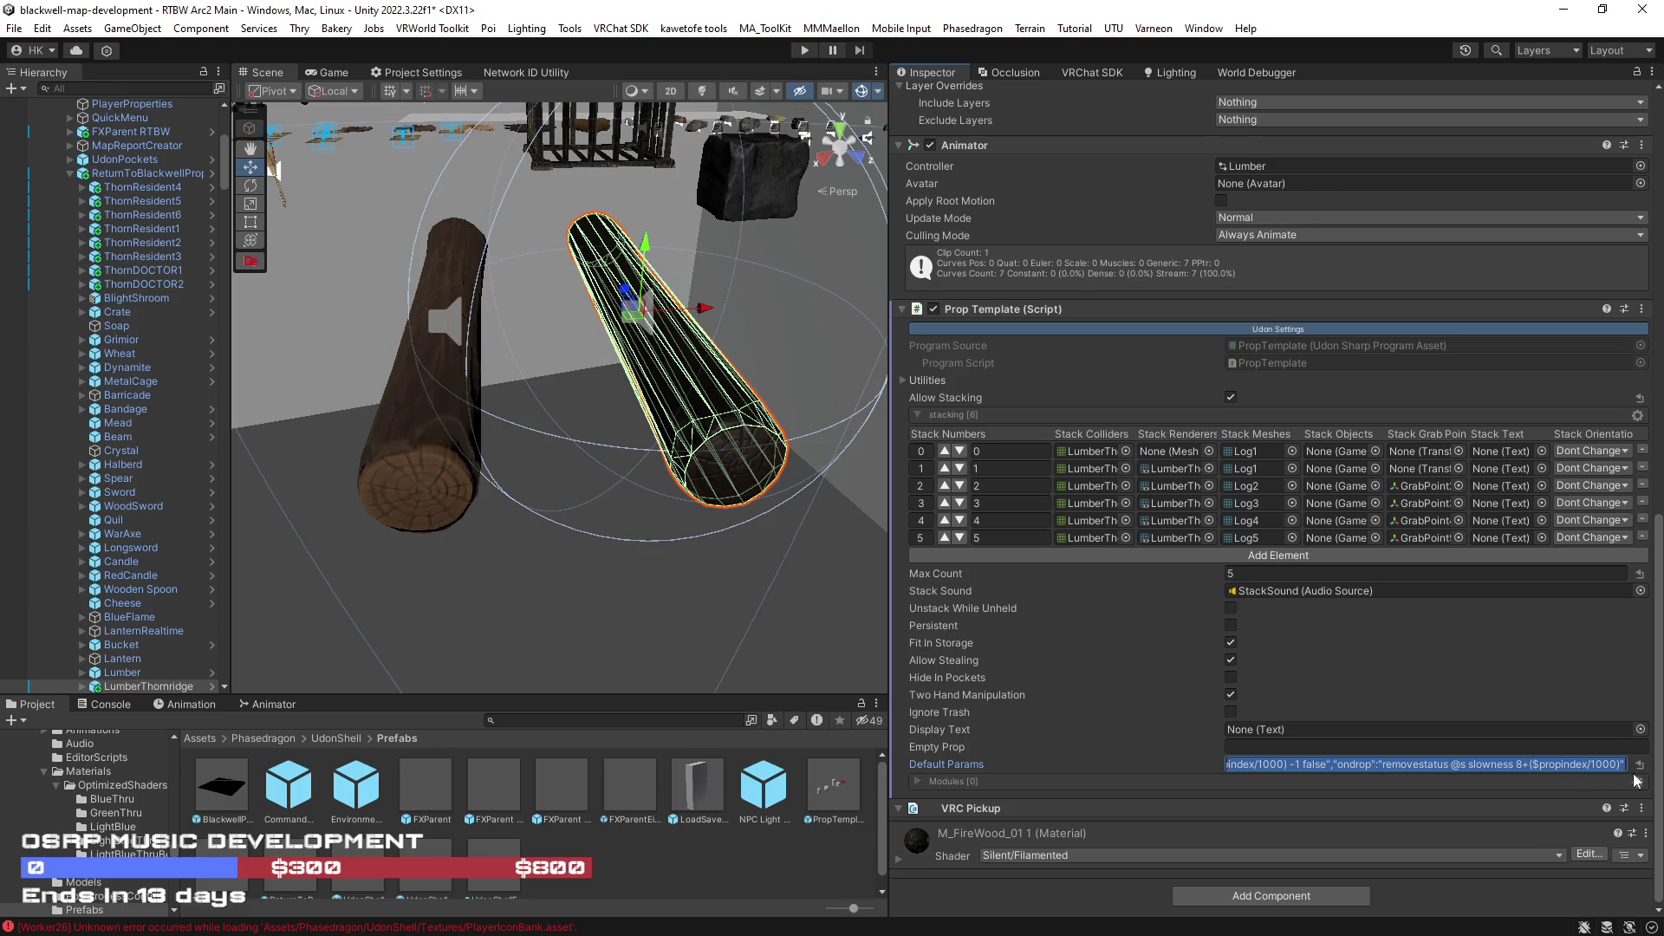
pyautogui.moveTo(781, 560)
pyautogui.mouseDown()
pyautogui.moveTo(595, 539)
pyautogui.moveTo(565, 553)
pyautogui.moveTo(649, 543)
pyautogui.moveTo(914, 388)
pyautogui.mouseUp()
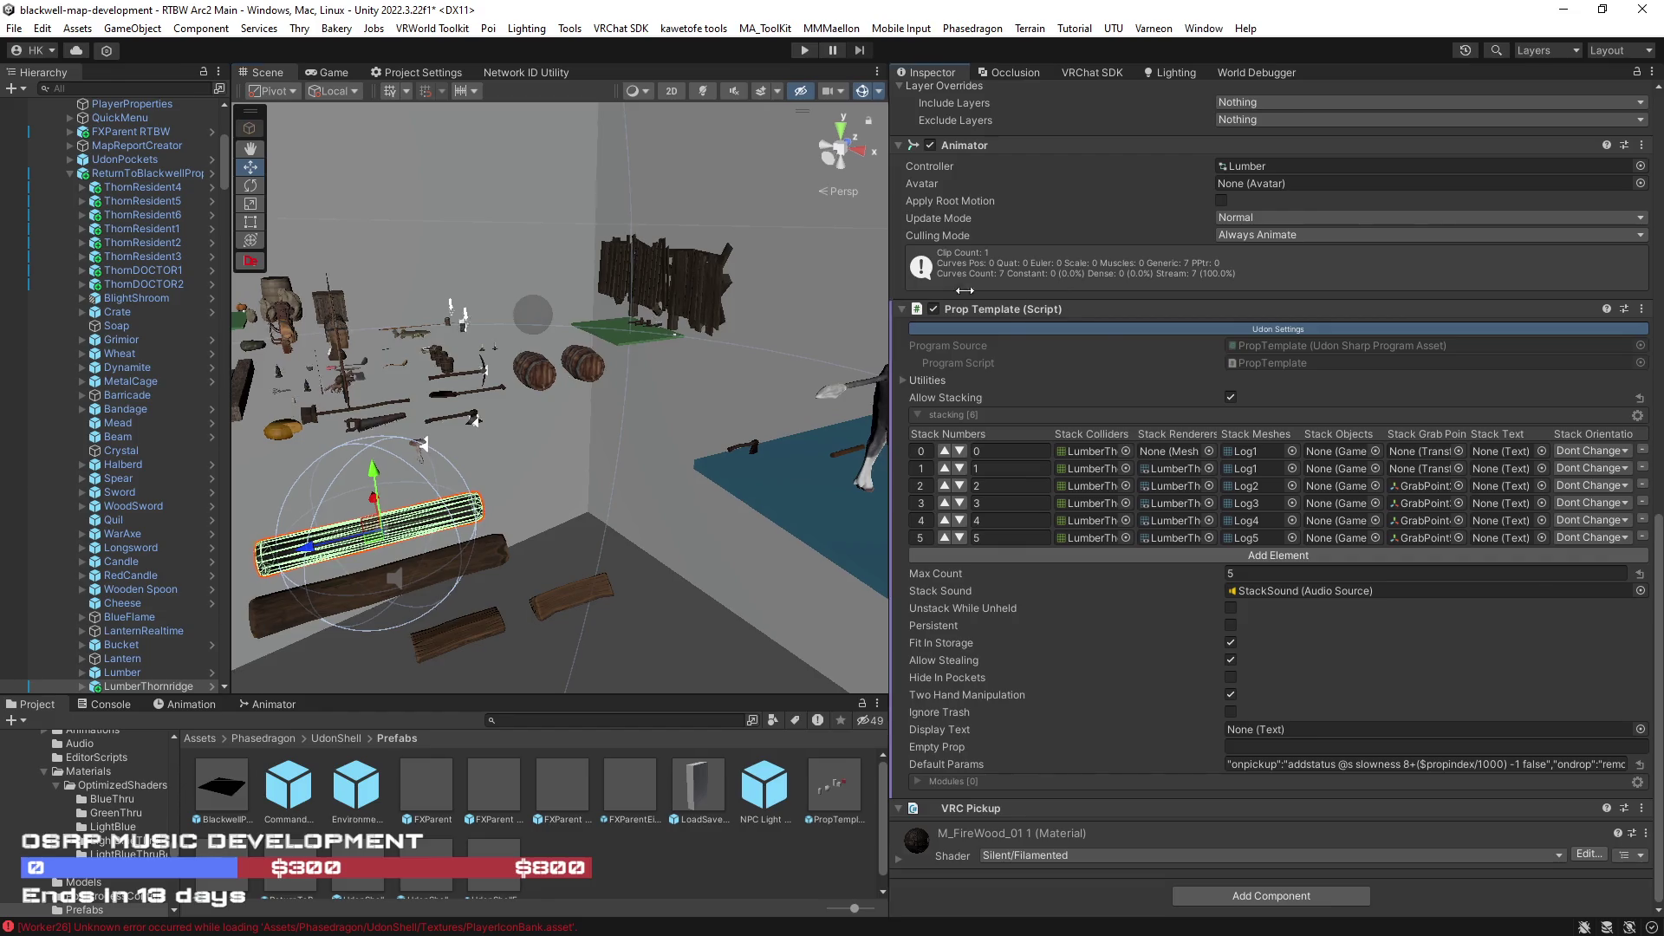
pyautogui.moveTo(892, 286); pyautogui.dragTo(1230, 378)
pyautogui.moveTo(124, 604)
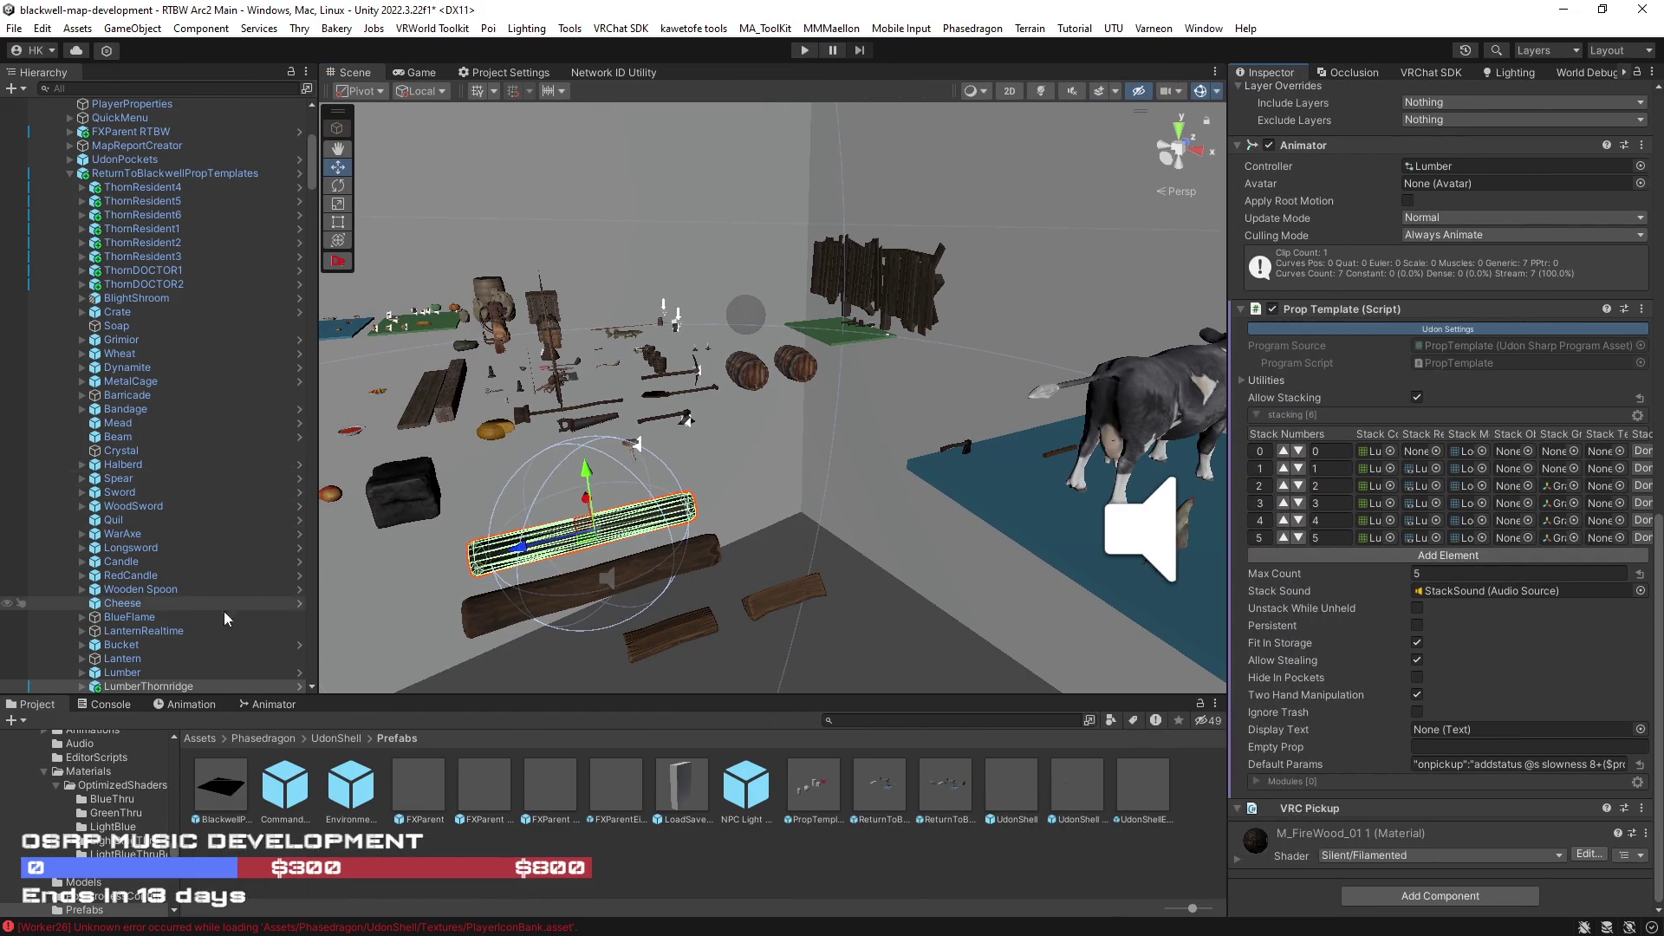
pyautogui.moveTo(391, 546)
pyautogui.mouseDown()
pyautogui.moveTo(340, 522)
pyautogui.moveTo(647, 477)
pyautogui.mouseUp()
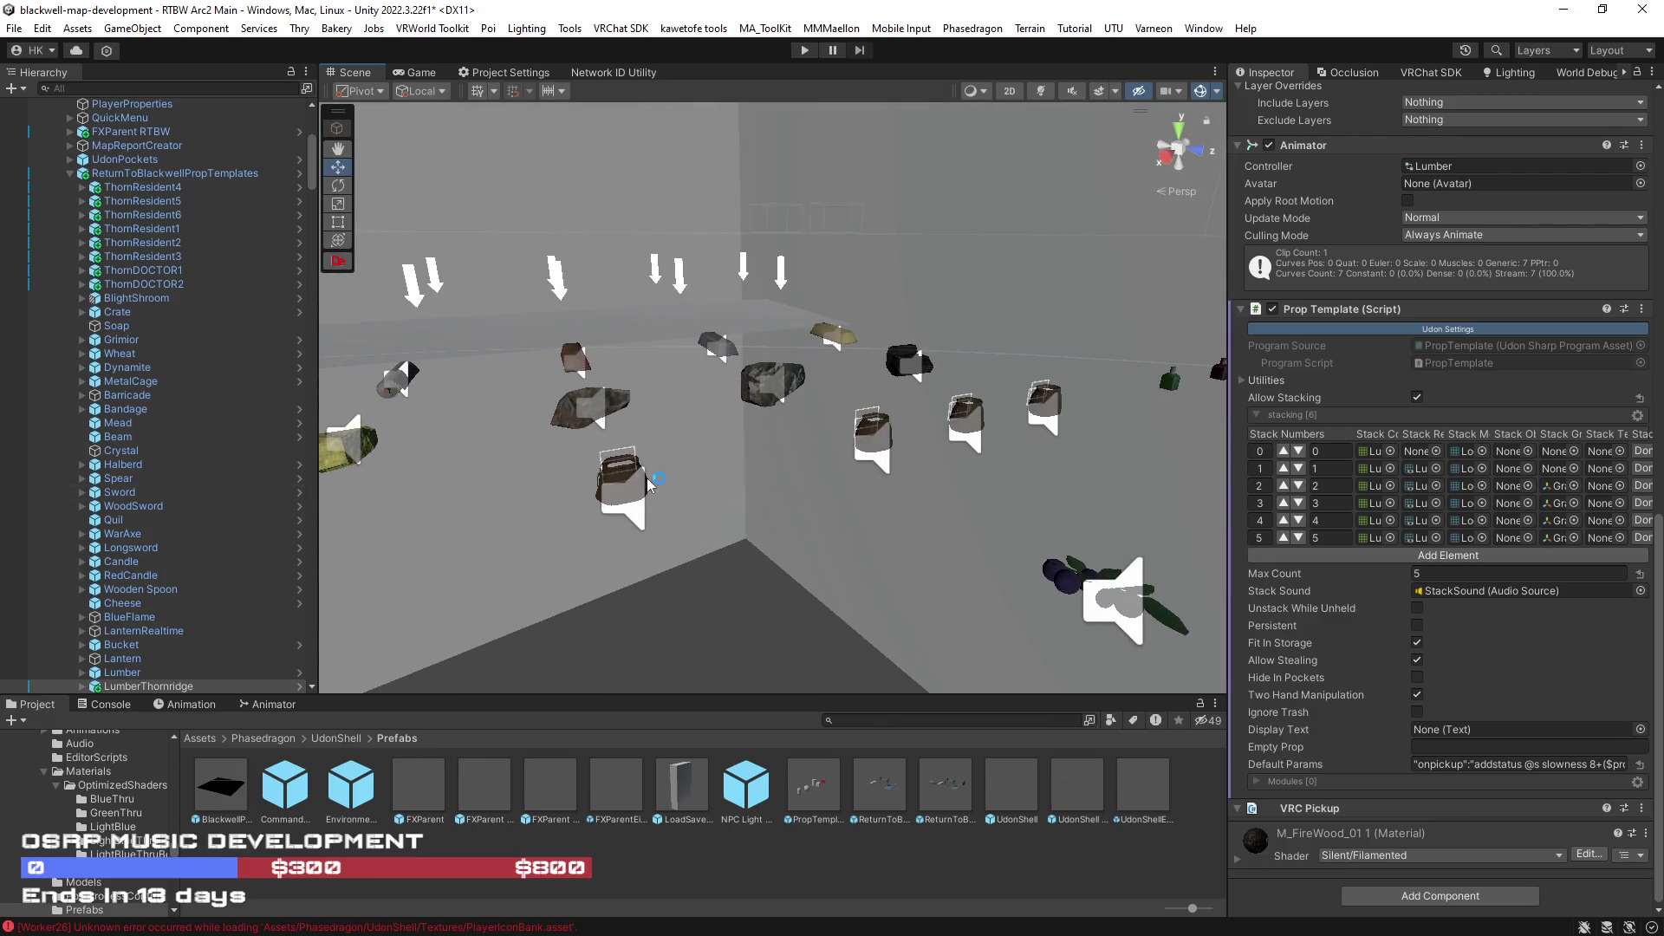
pyautogui.click(623, 464)
pyautogui.click(624, 472)
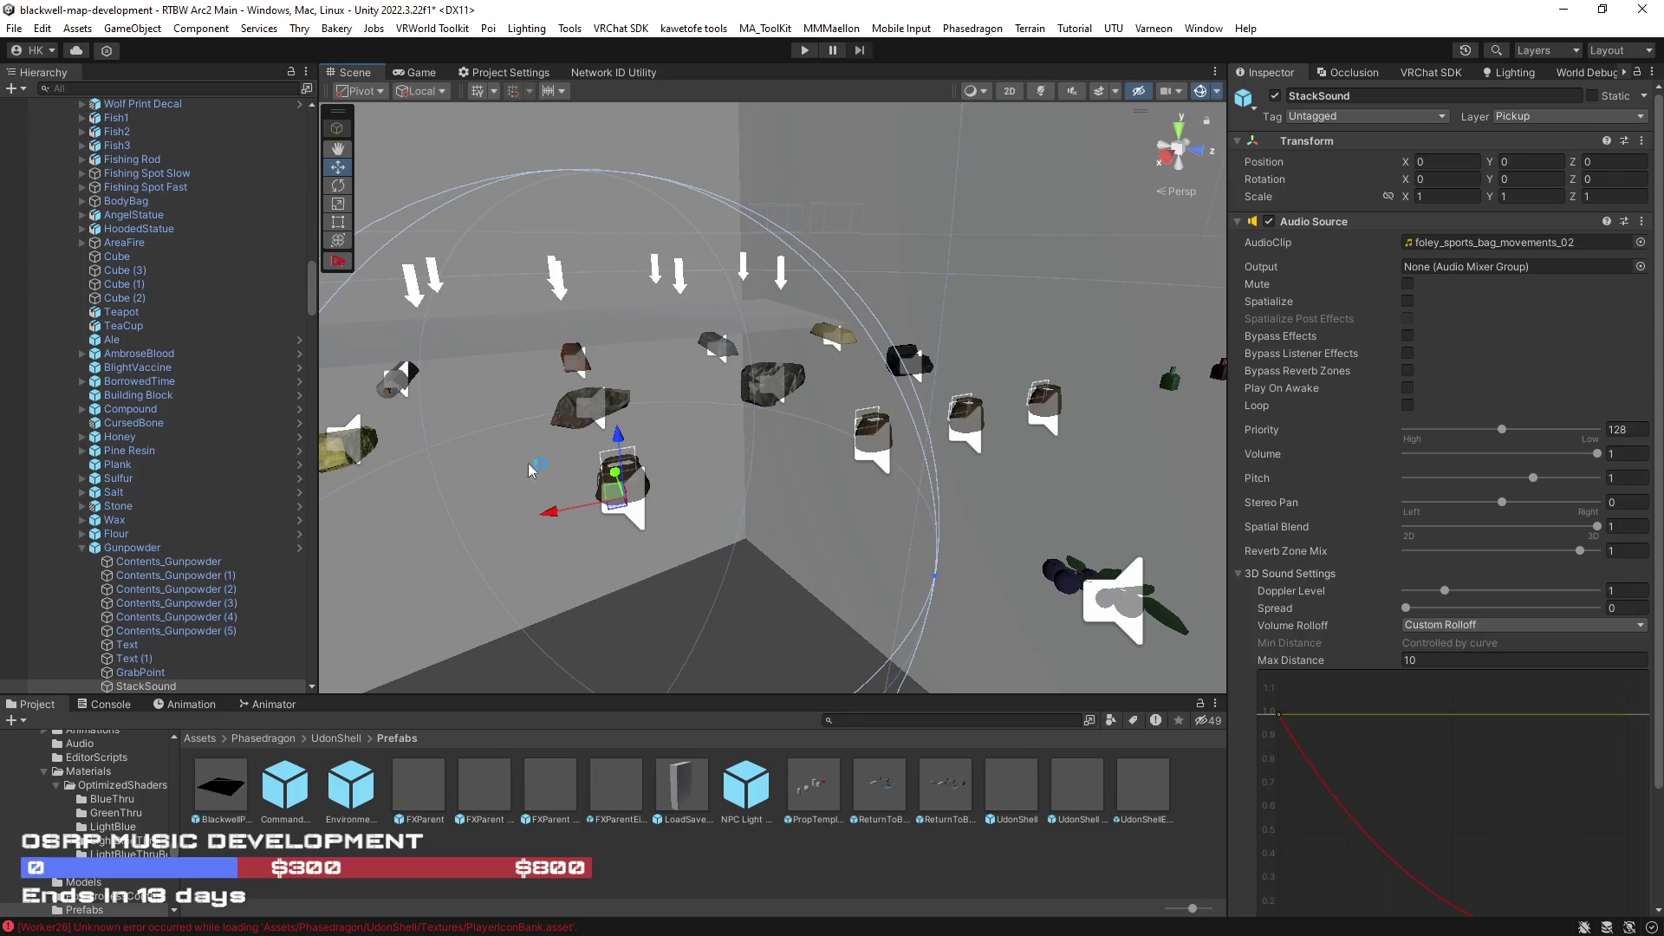
# - Locate the Gunpowder asset, then place a fresh Gold Ingot under ReturnToBlackwellPropTemplates beside the original
pyautogui.click(132, 547)
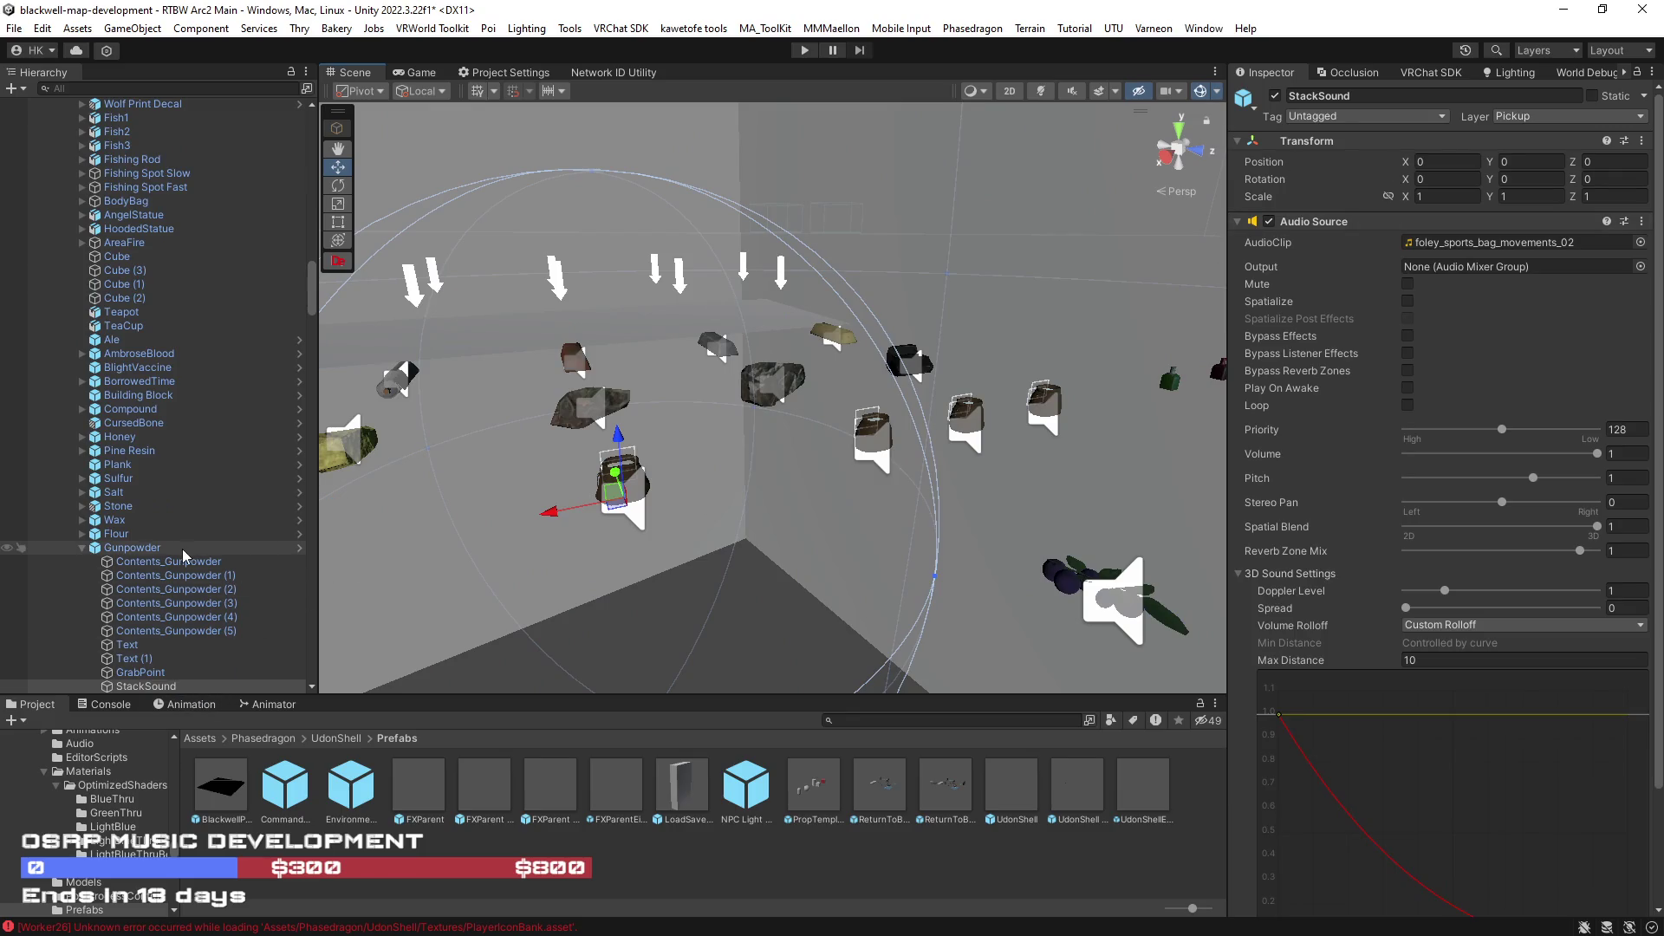
pyautogui.click(1496, 166)
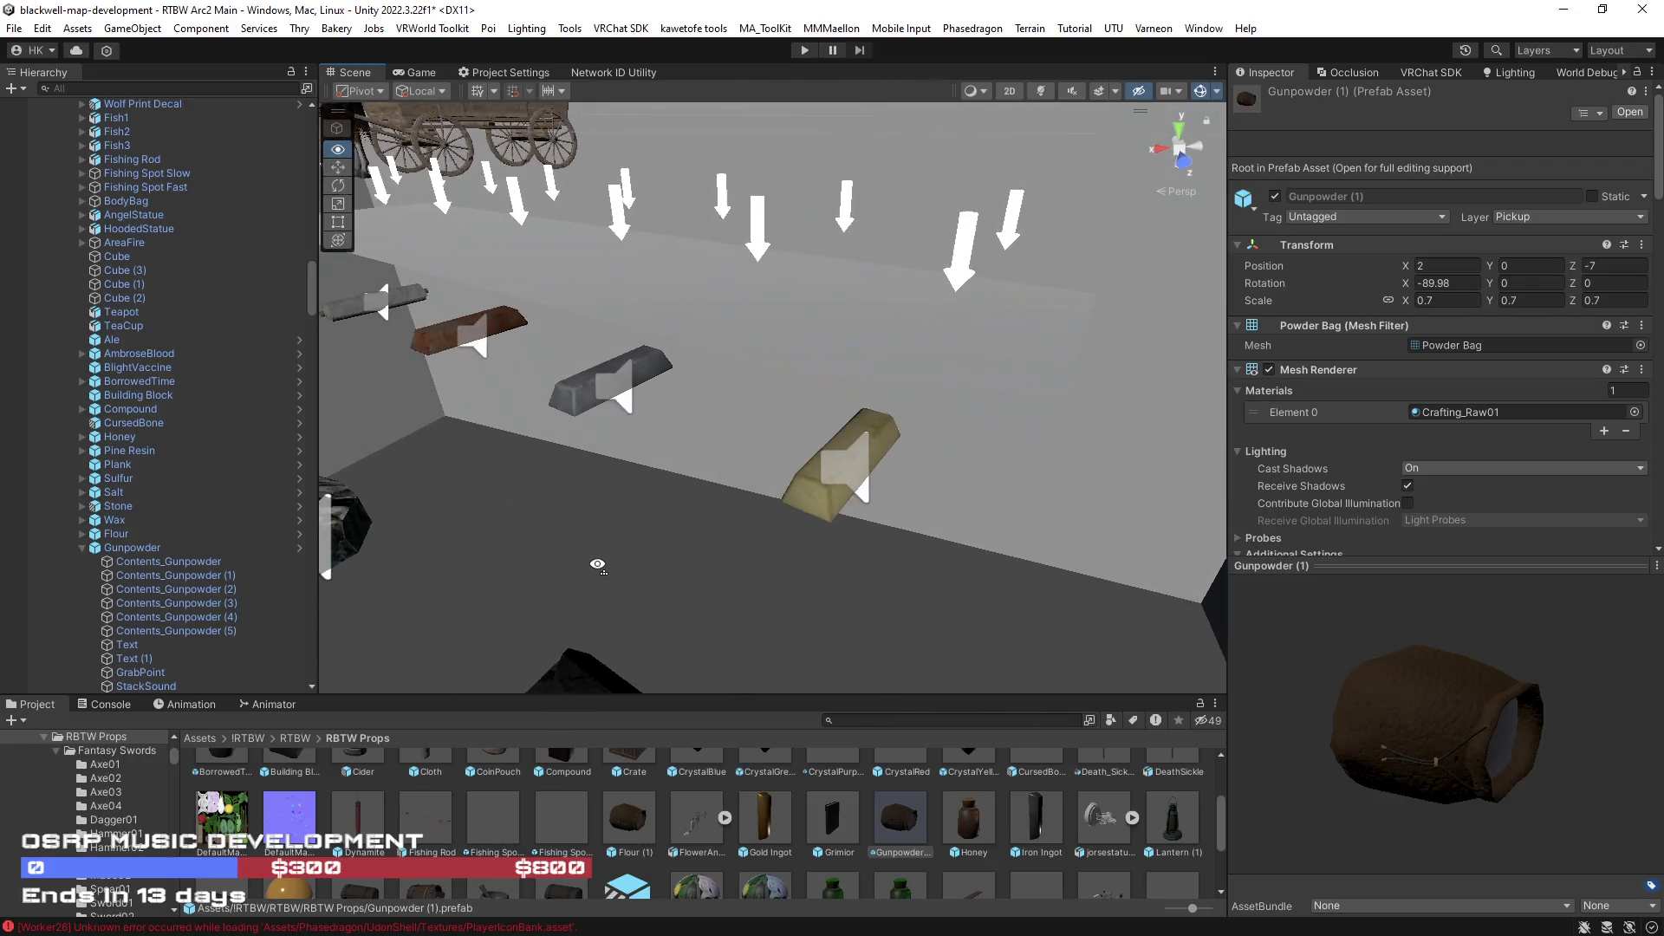
pyautogui.scroll(10, 238, 492)
pyautogui.scroll(3, 236, 491)
pyautogui.scroll(3, 234, 483)
pyautogui.scroll(3, 234, 483)
pyautogui.scroll(3, 209, 470)
pyautogui.scroll(9, 193, 466)
pyautogui.moveTo(538, 524); pyautogui.dragTo(423, 532)
pyautogui.moveTo(764, 815); pyautogui.dragTo(132, 289)
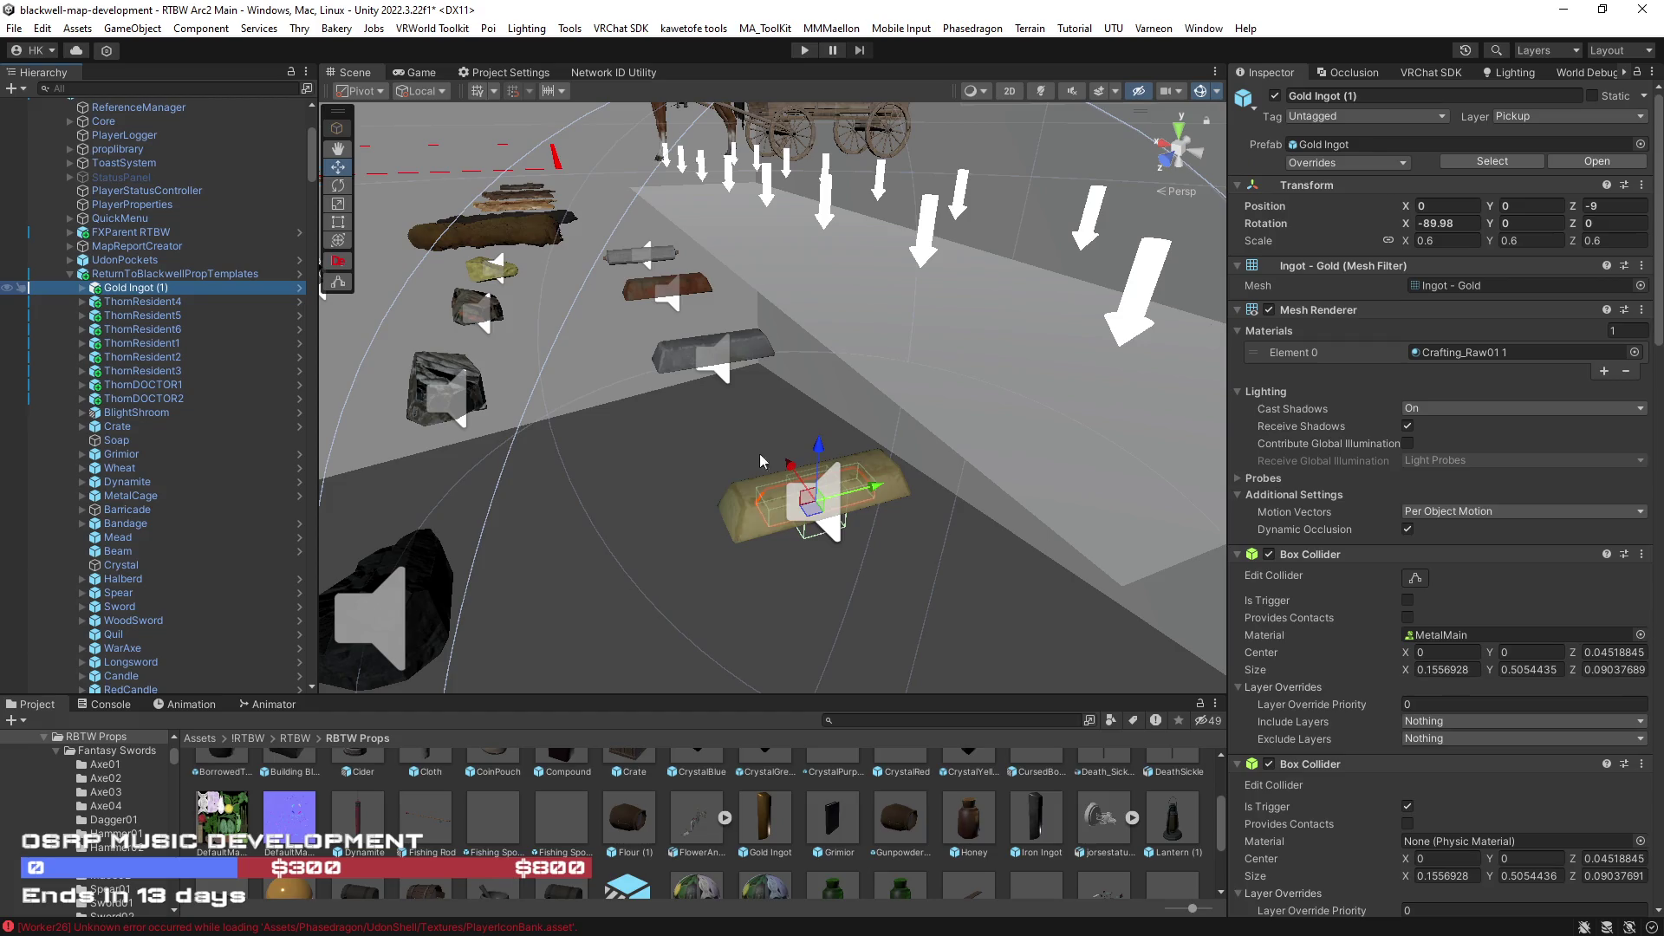
pyautogui.moveTo(814, 512)
pyautogui.mouseDown()
pyautogui.moveTo(669, 476)
pyautogui.moveTo(809, 579)
pyautogui.mouseUp()
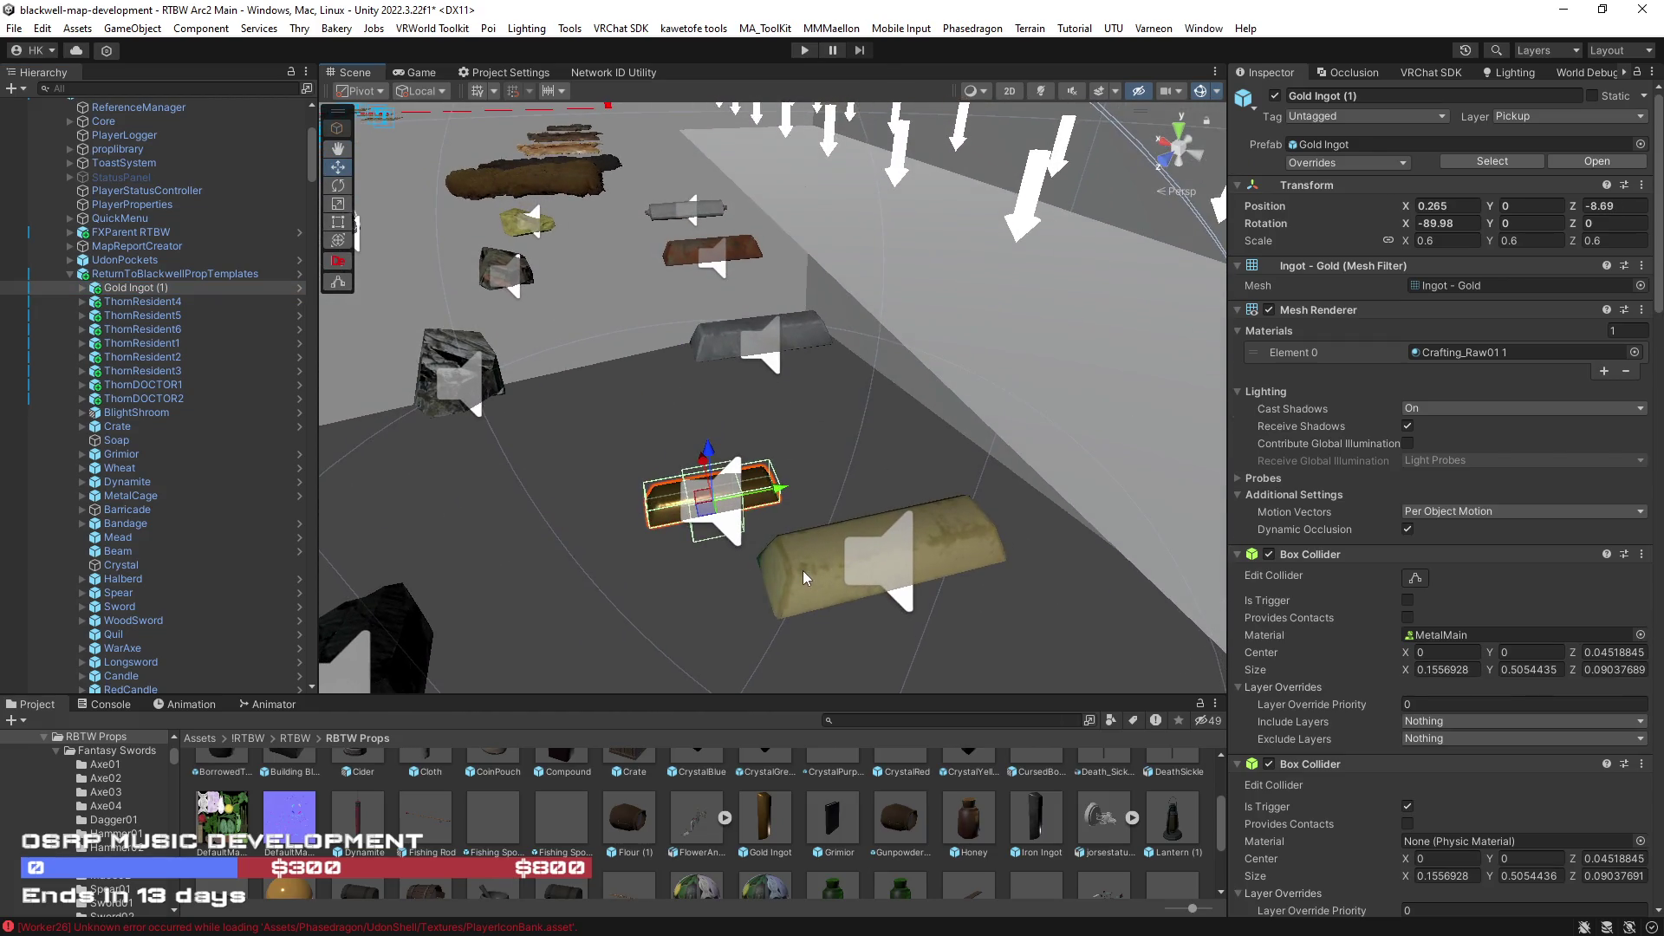
# - Delete the original Gold Ingot and rename the copy from Gold Ingot (1) to Gold Ingot
pyautogui.click(801, 578)
pyautogui.click(801, 577)
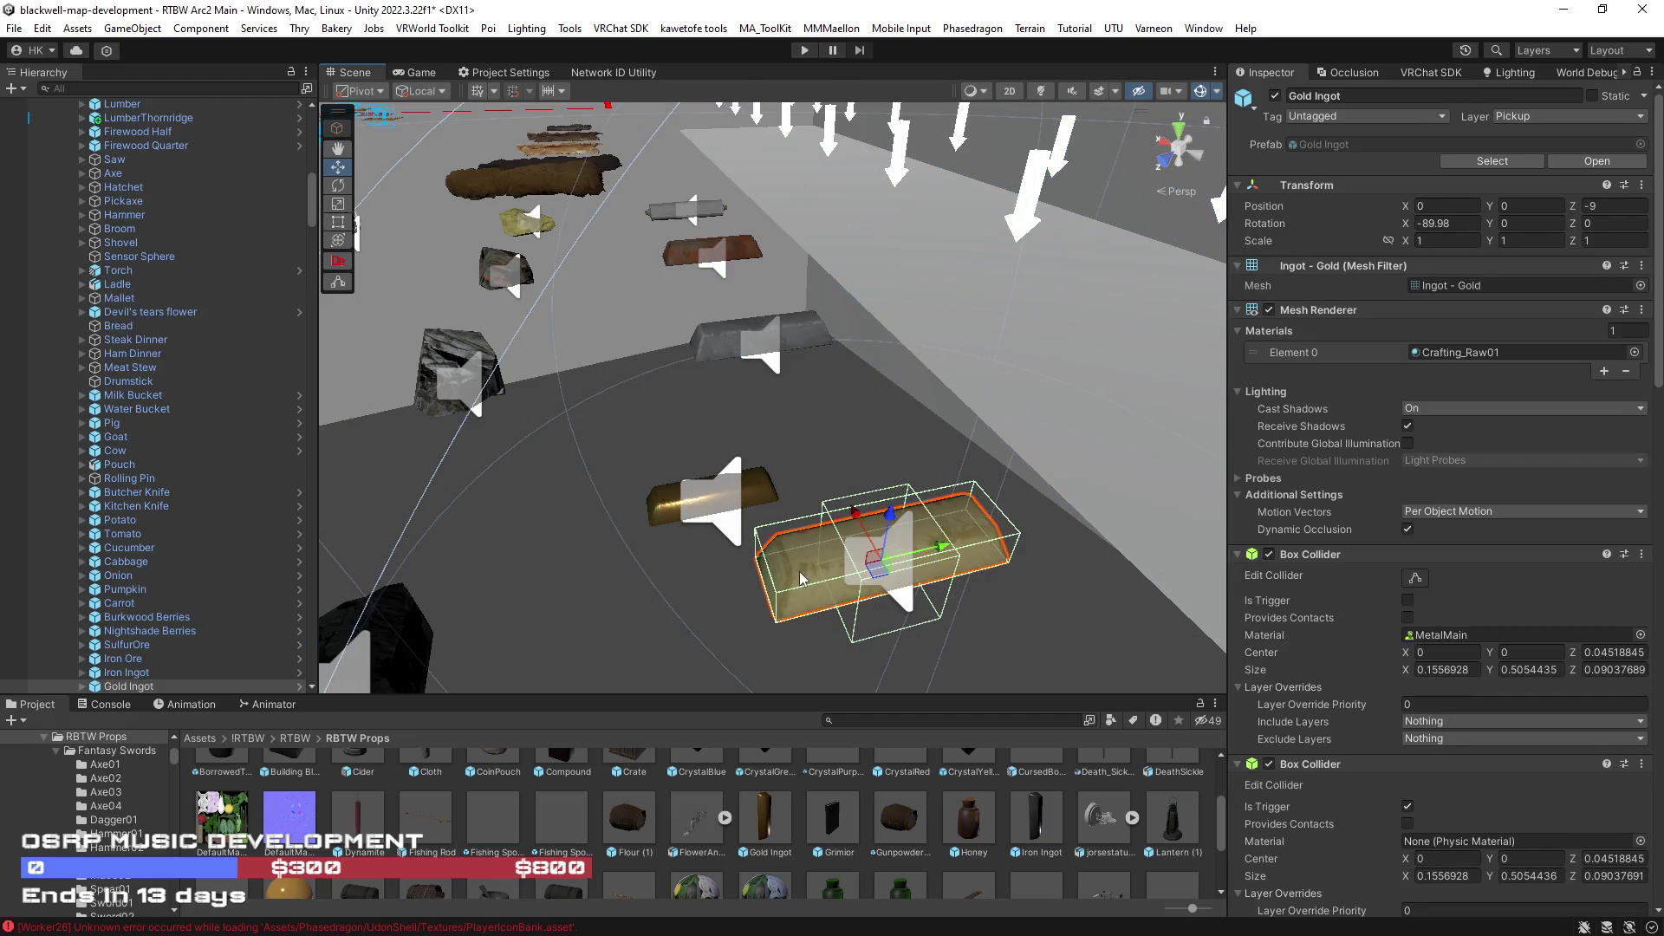
pyautogui.press('Delete')
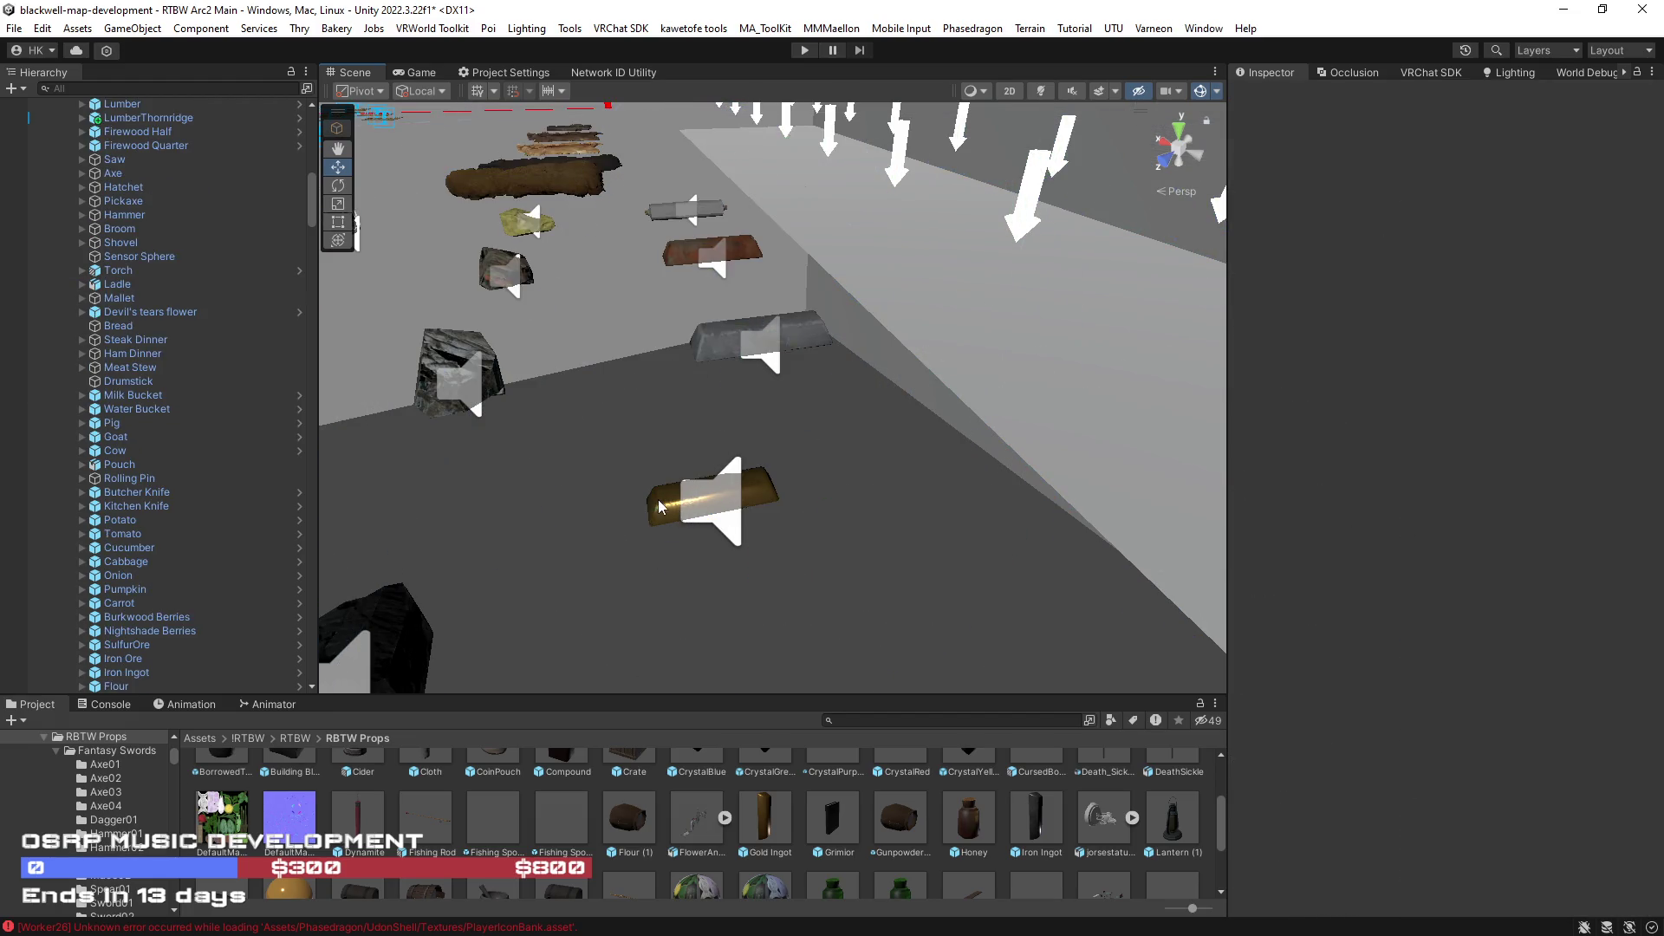
pyautogui.click(660, 507)
pyautogui.scroll(5, 195, 391)
pyautogui.scroll(5, 195, 391)
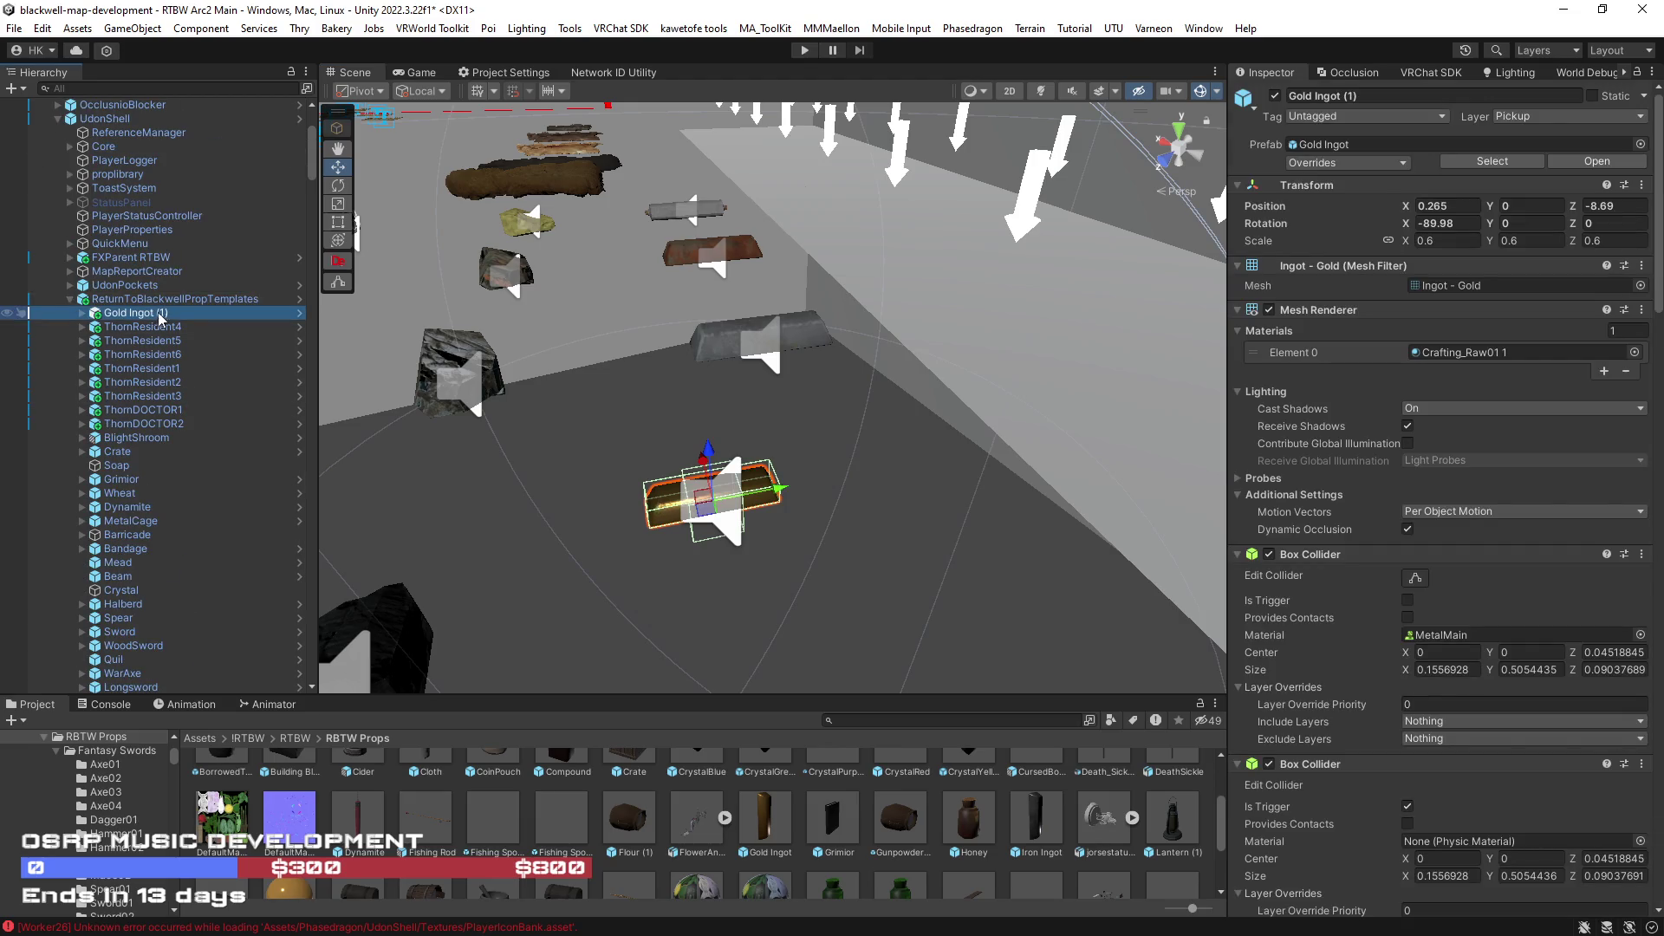
pyautogui.click(166, 321)
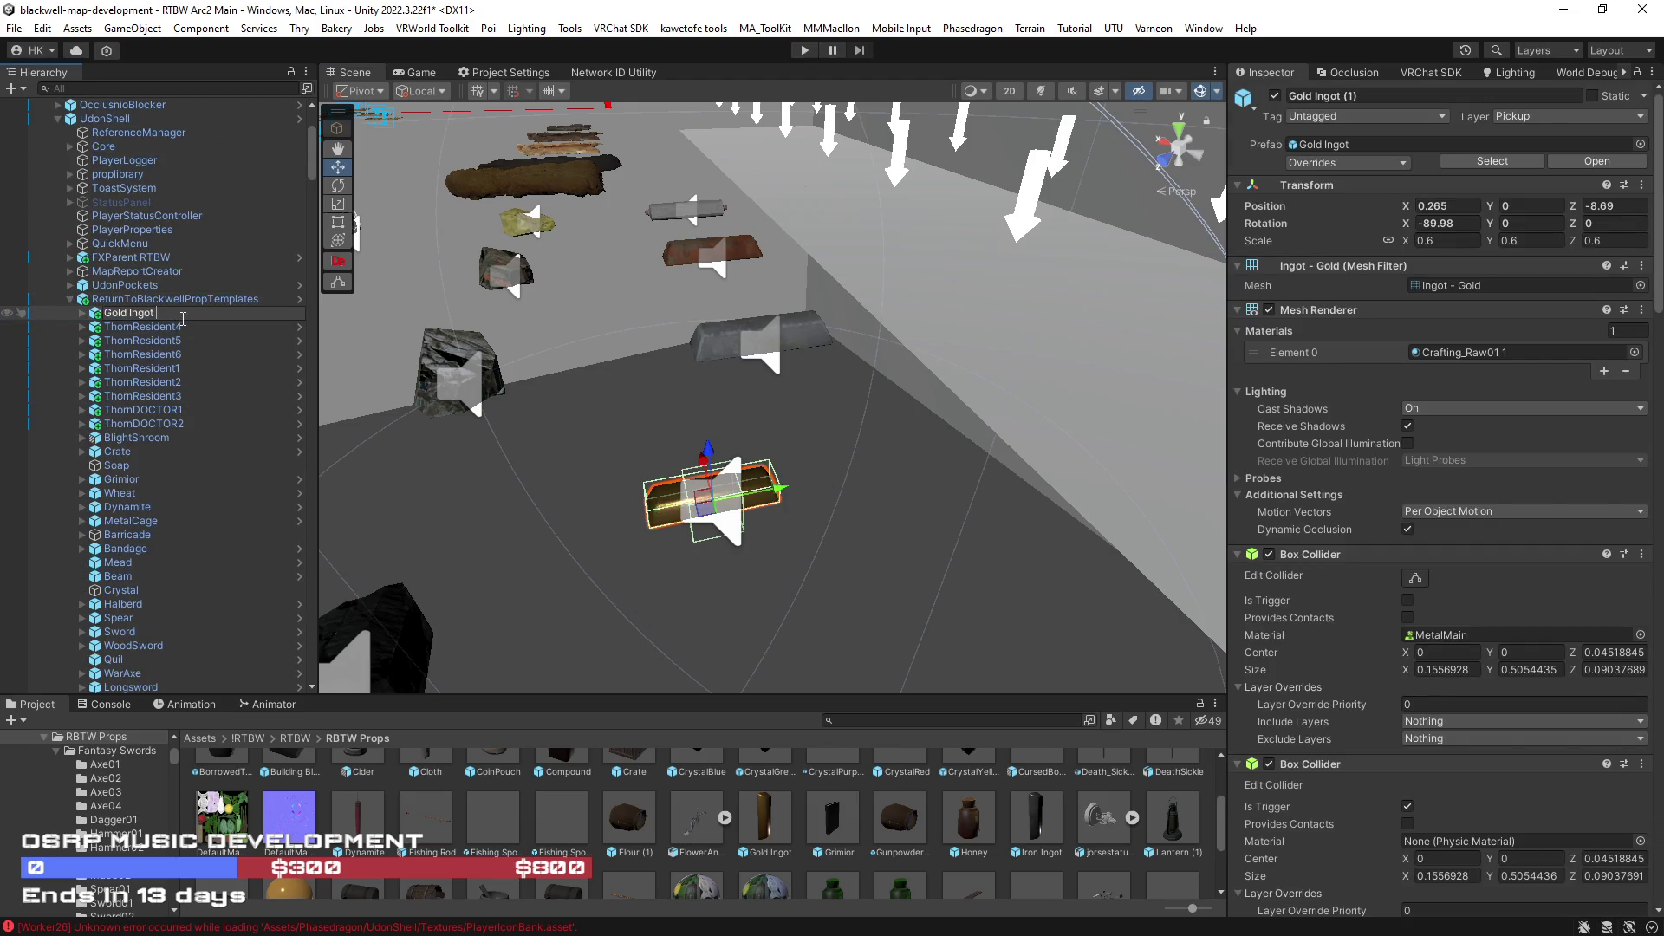
pyautogui.press('Return')
pyautogui.click(719, 344)
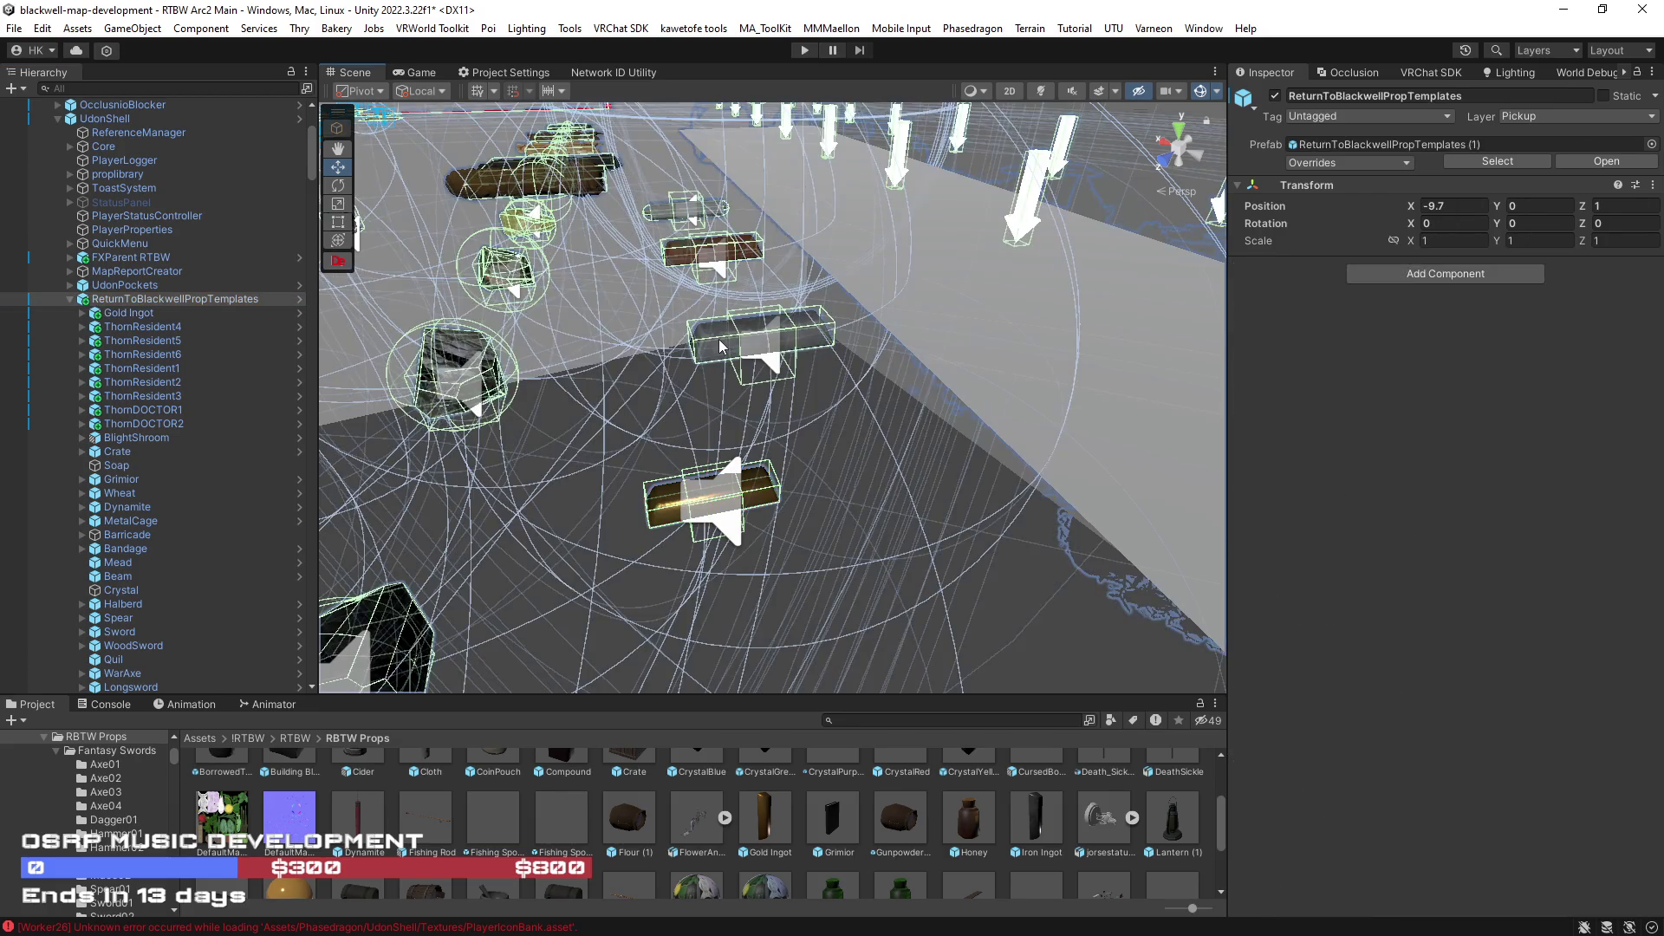
# - Delete the old Iron Ingot and add a fresh Iron Ingot from the RBTW Props assets
pyautogui.moveTo(729, 520); pyautogui.dragTo(780, 529)
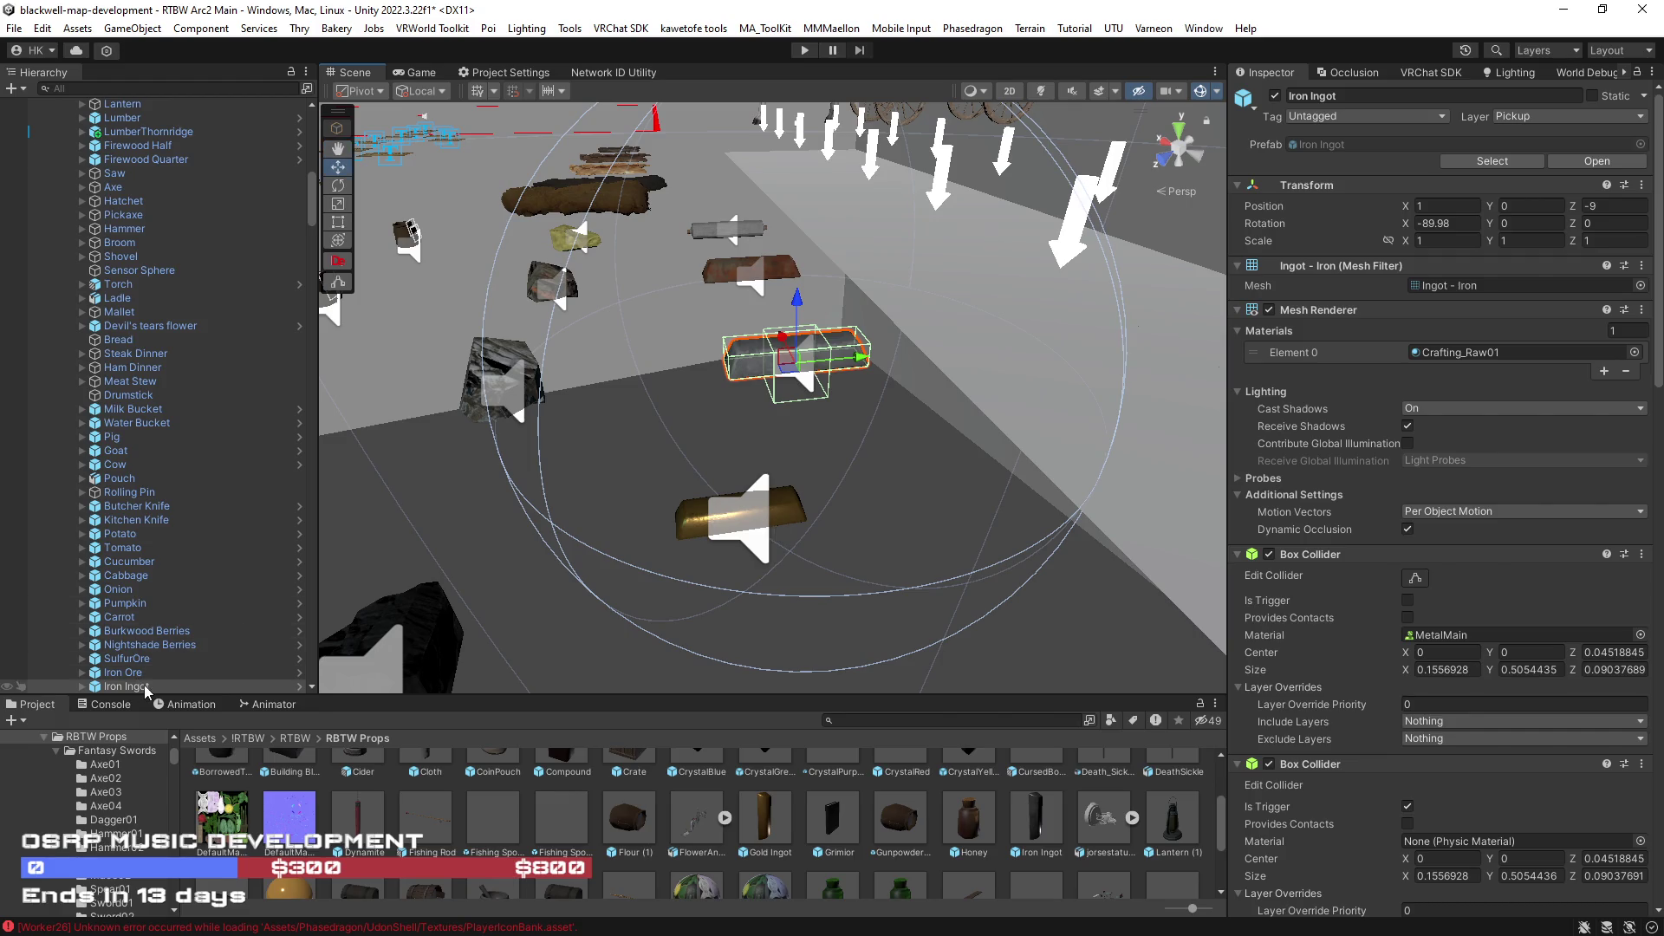
pyautogui.press('Delete')
pyautogui.moveTo(1037, 826); pyautogui.dragTo(152, 647)
pyautogui.moveTo(956, 537); pyautogui.dragTo(713, 494)
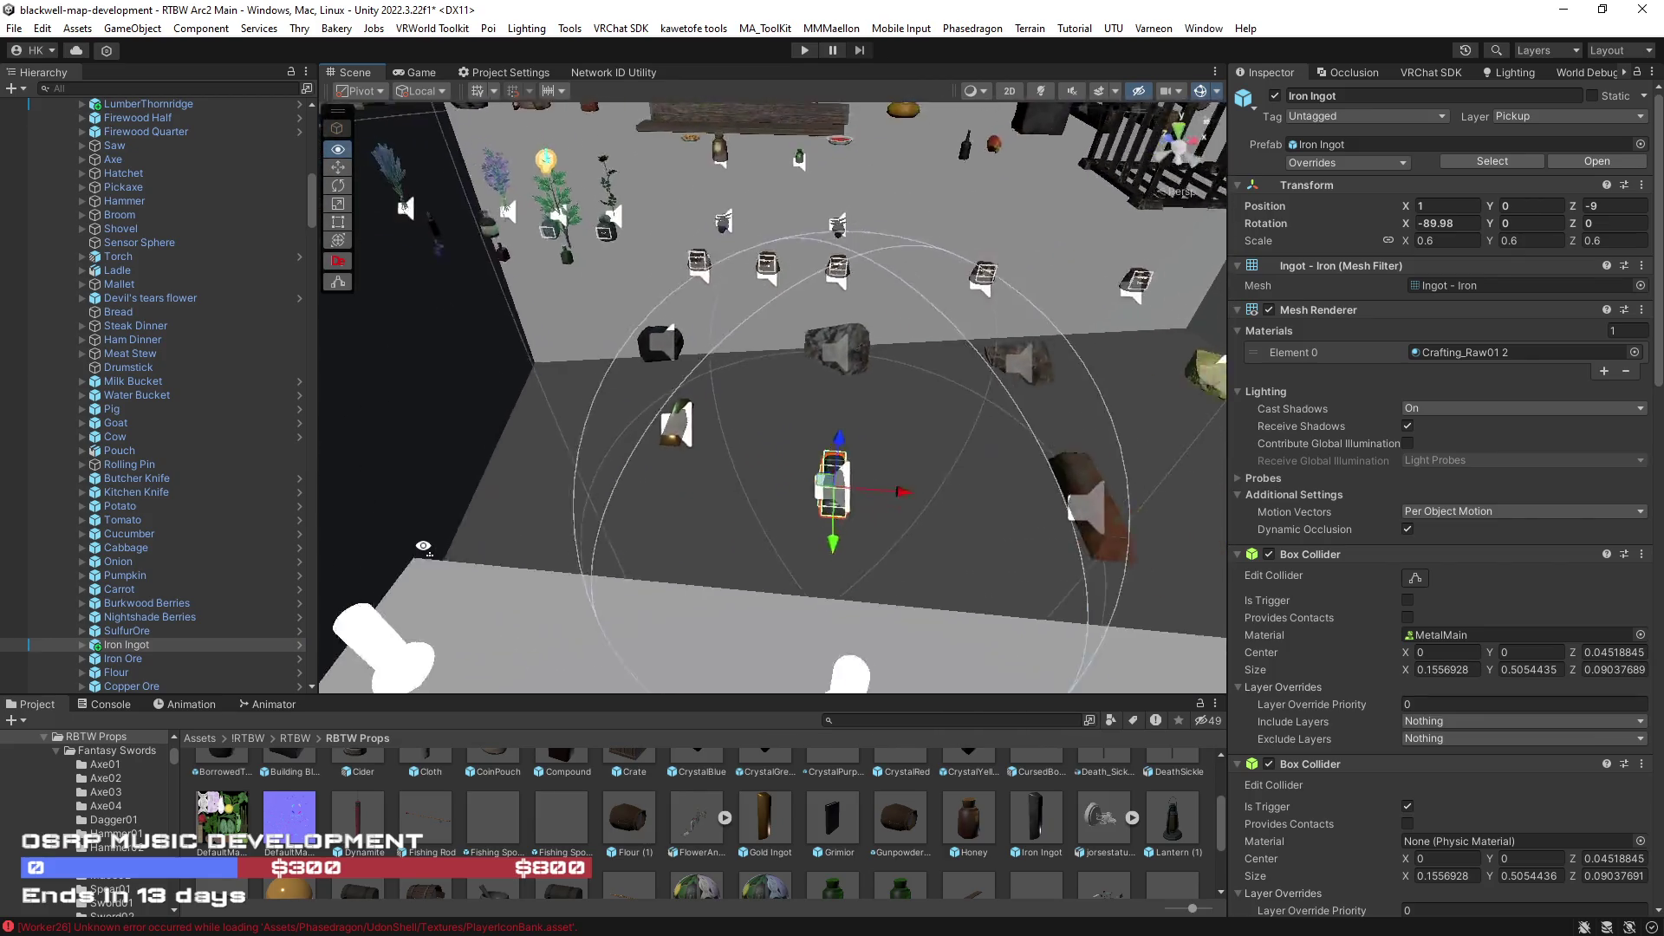
pyautogui.moveTo(713, 493); pyautogui.dragTo(1016, 505)
pyautogui.moveTo(863, 466); pyautogui.dragTo(909, 413)
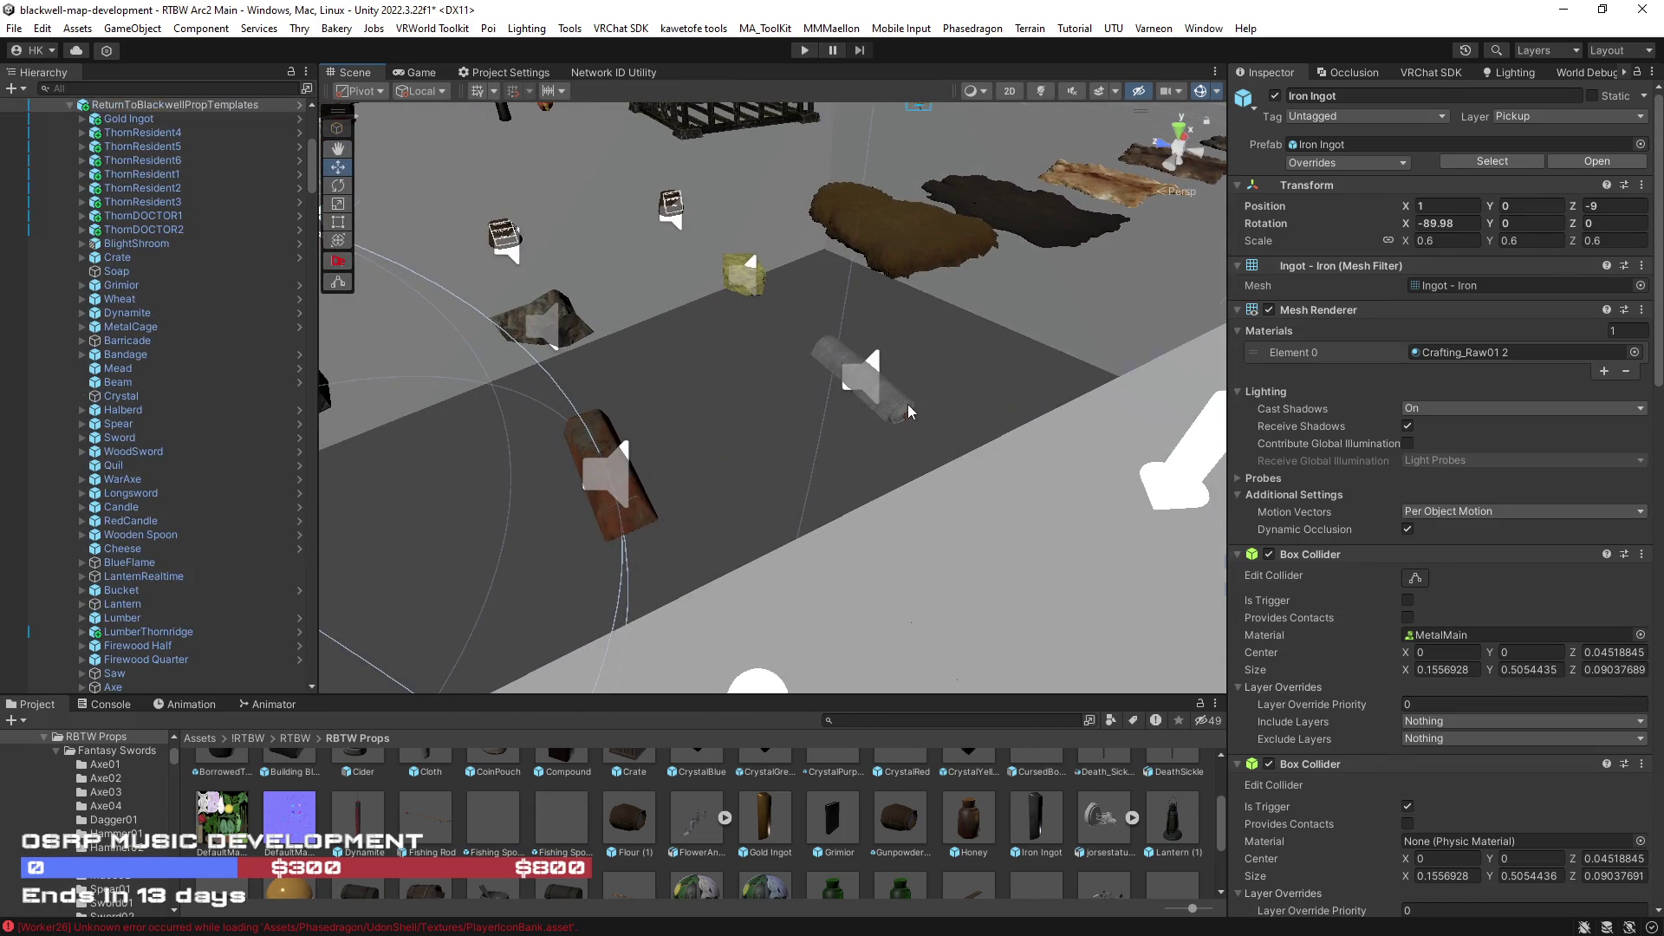
# - Locate the Cloth and Iron Ingot prefab assets from their scene instances, then clear the selection
pyautogui.click(909, 413)
pyautogui.click(1494, 161)
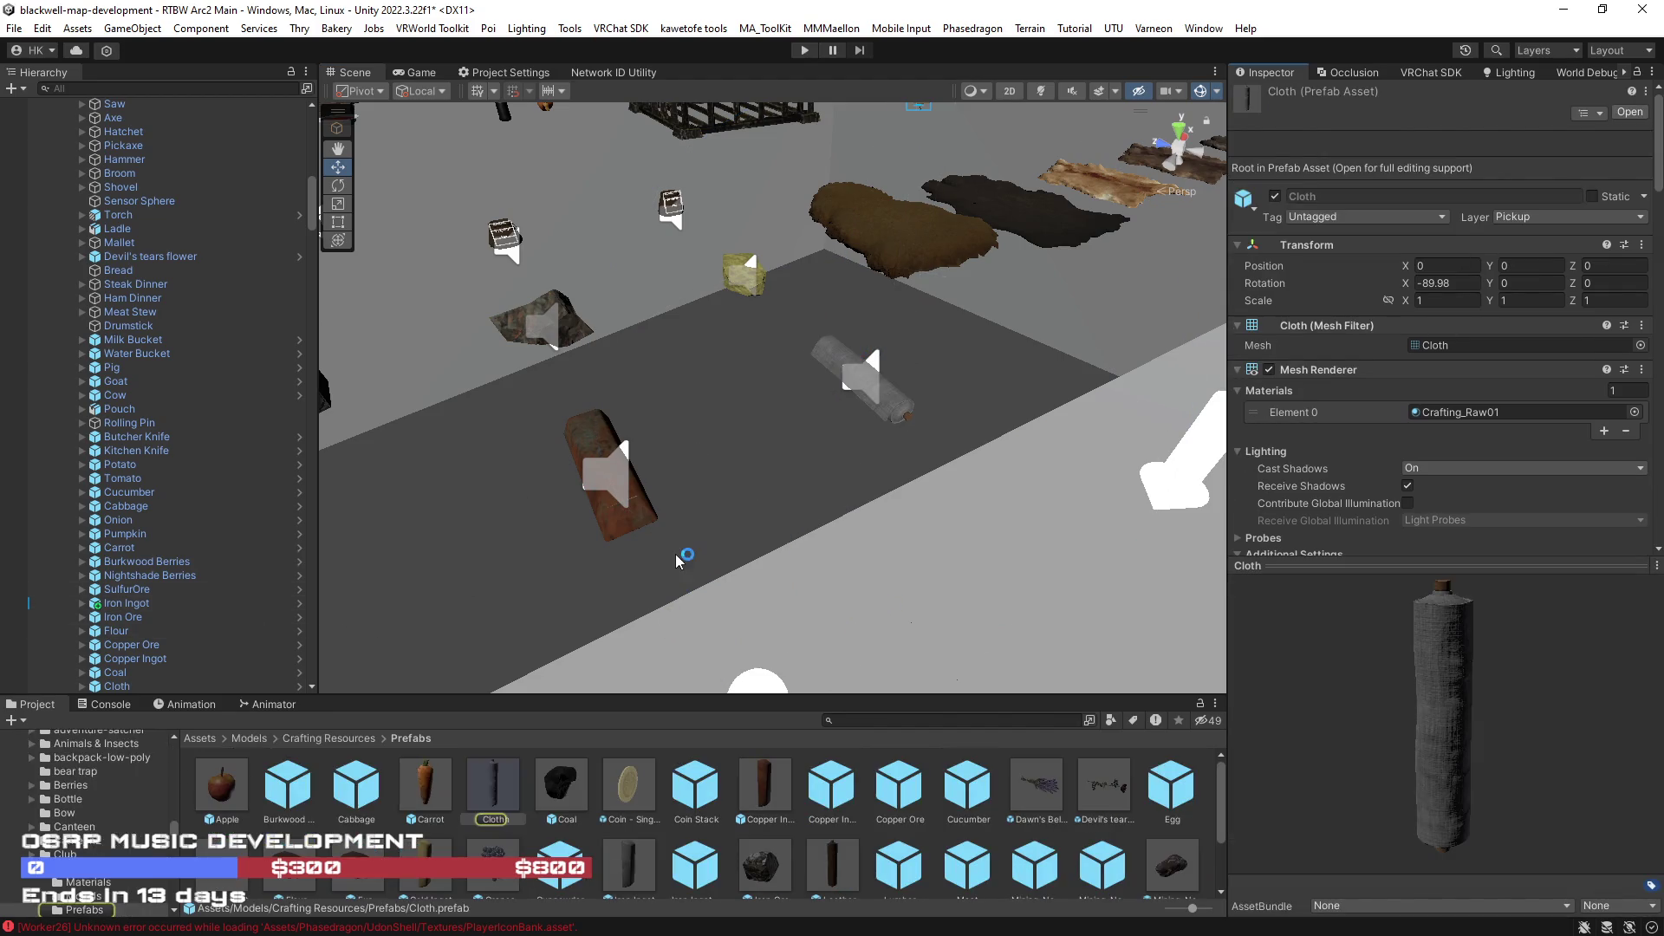
pyautogui.moveTo(677, 560); pyautogui.dragTo(654, 503)
pyautogui.click(649, 490)
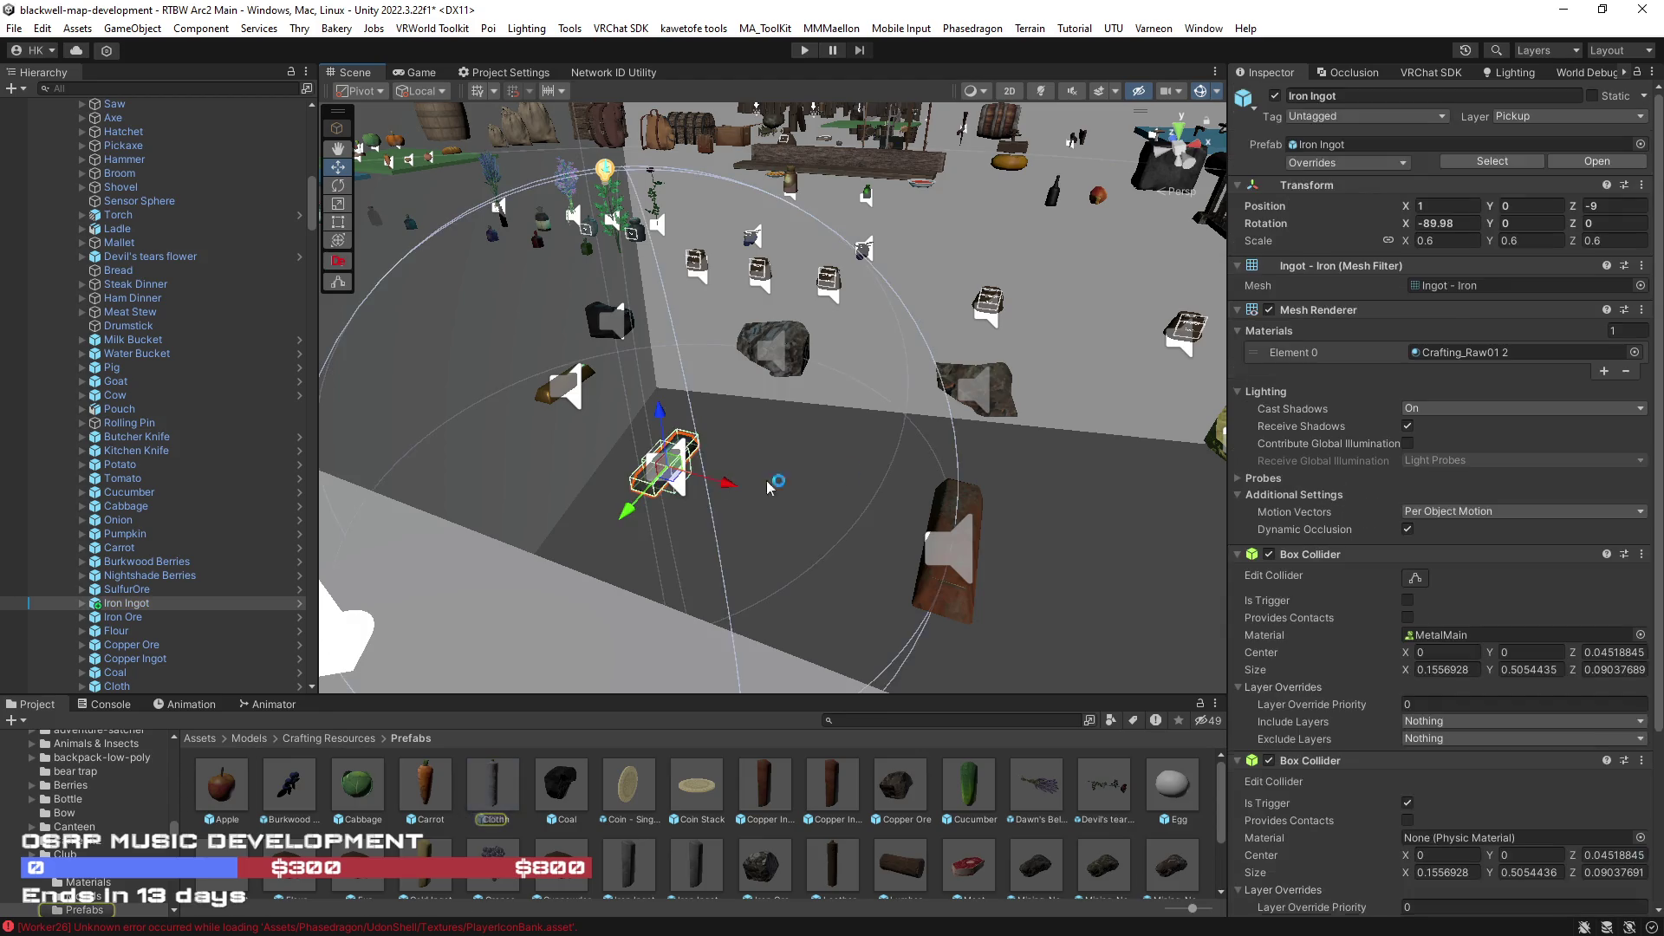
pyautogui.click(1511, 167)
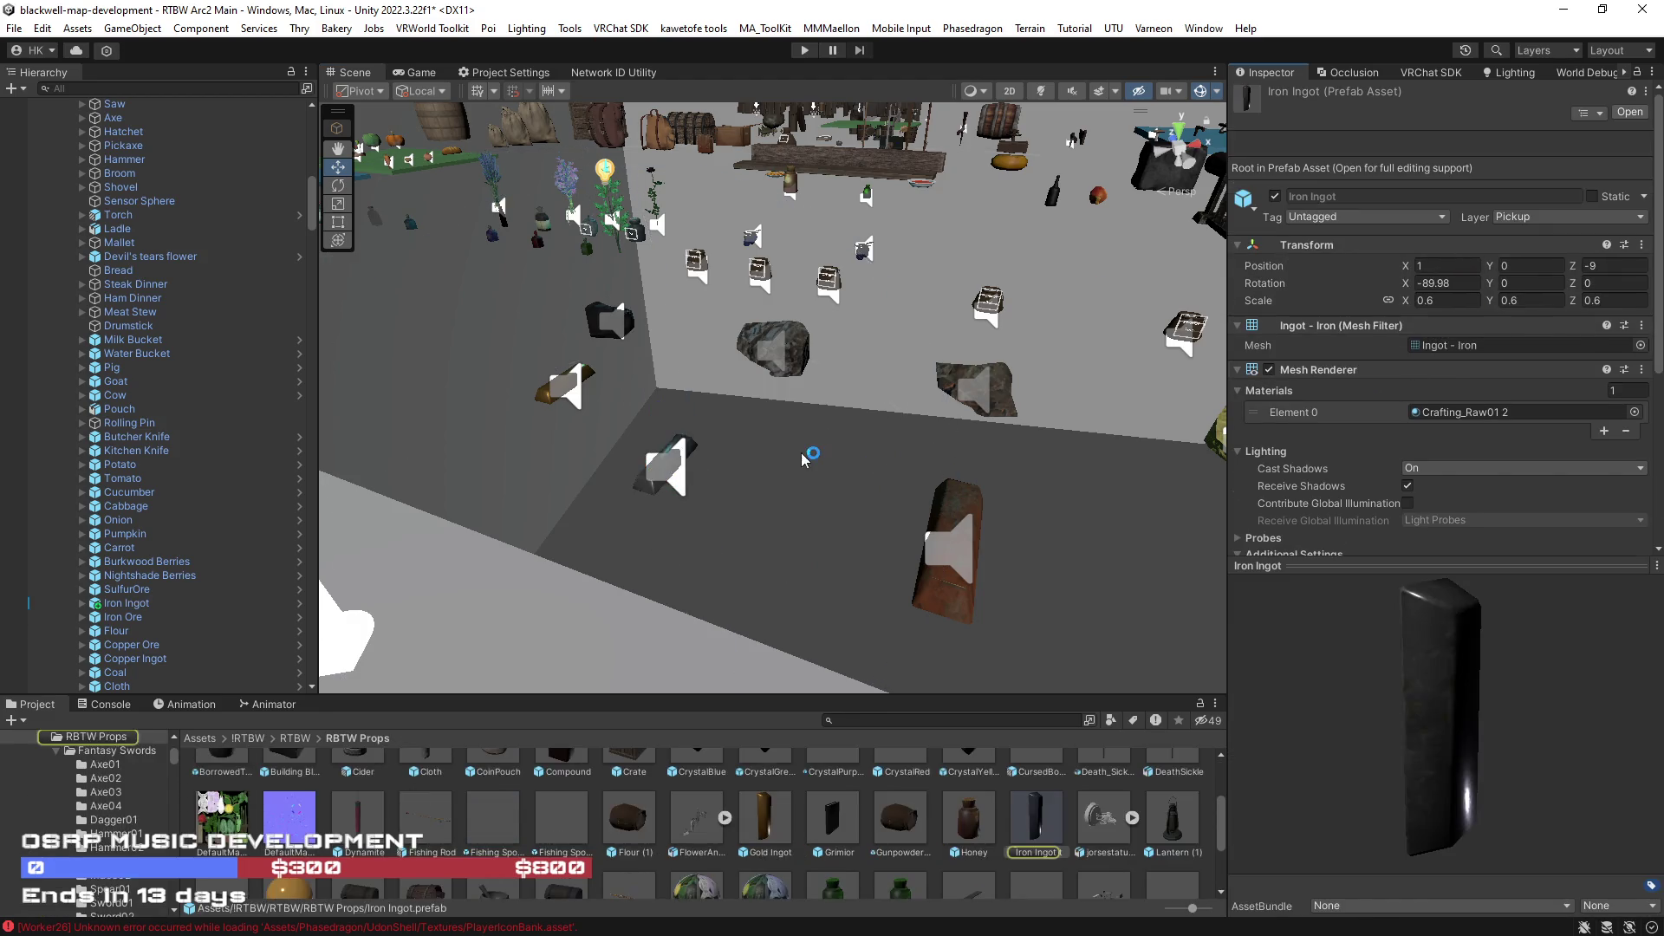
pyautogui.moveTo(703, 468); pyautogui.dragTo(683, 499)
pyautogui.click(717, 493)
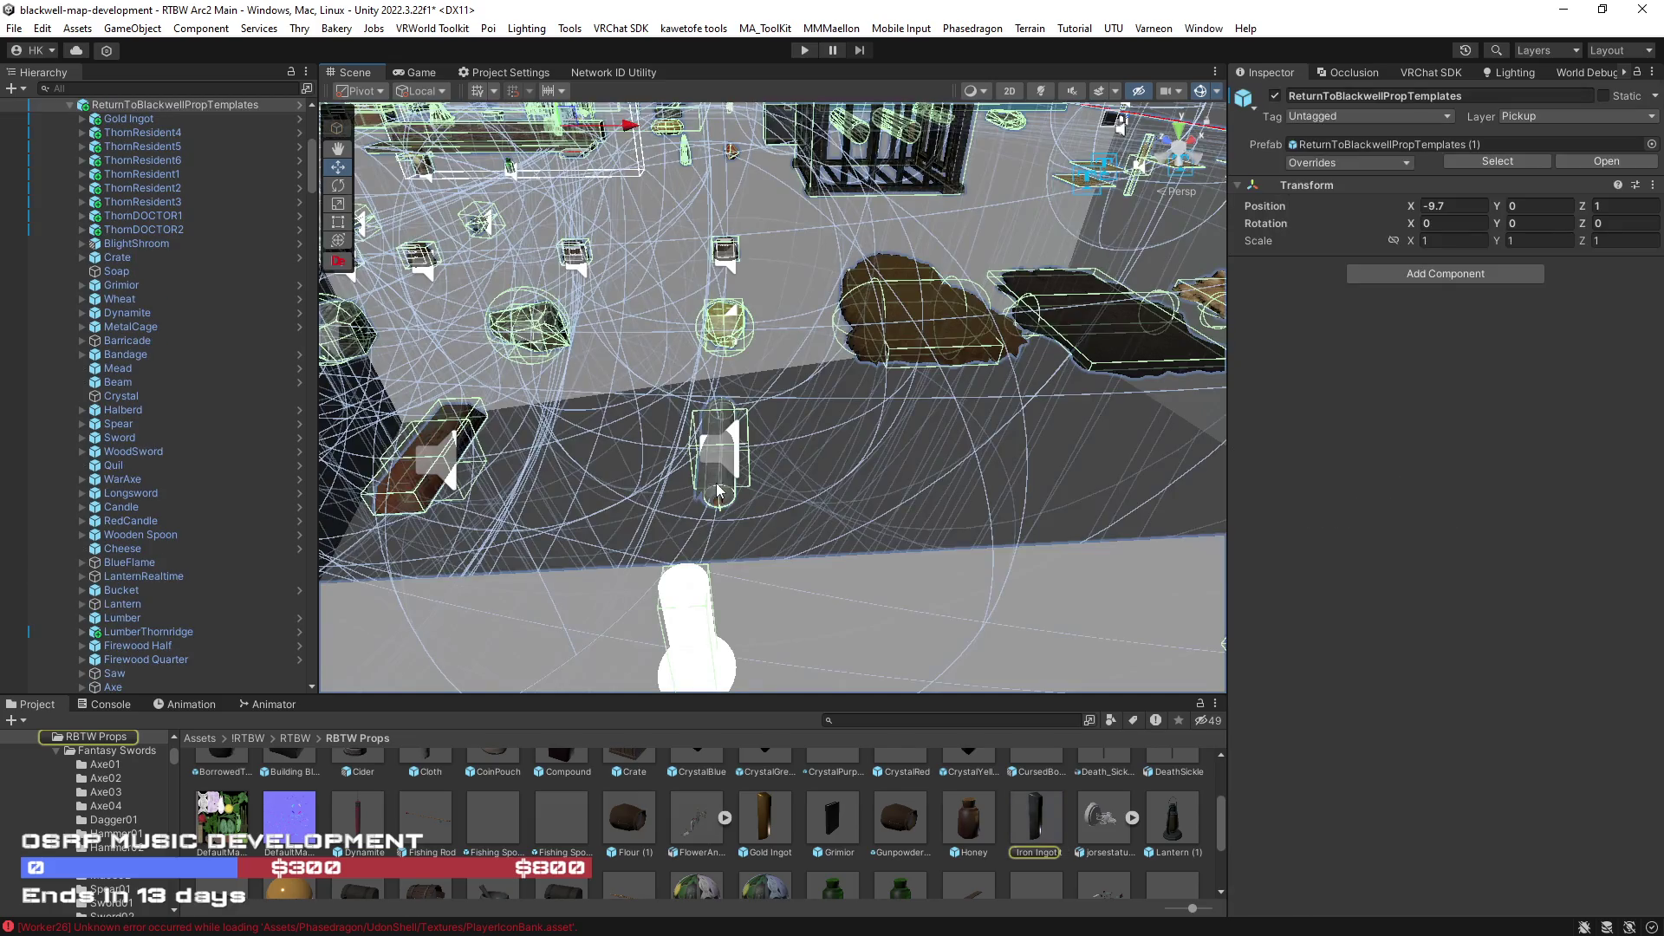
pyautogui.click(716, 492)
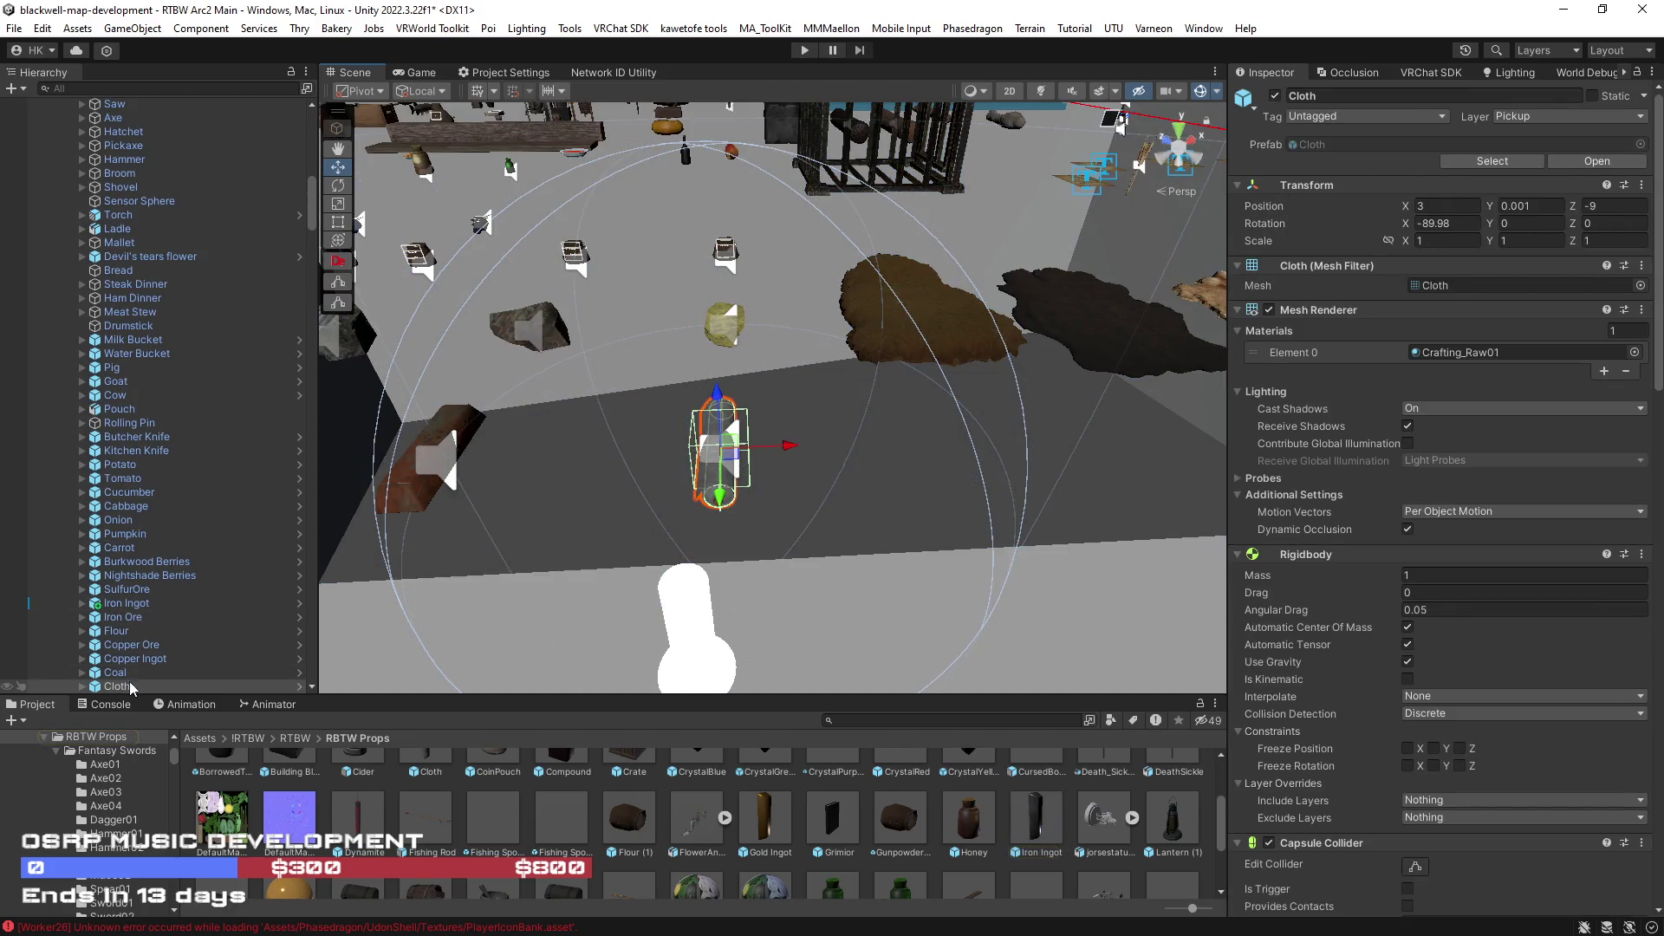
pyautogui.click(709, 839)
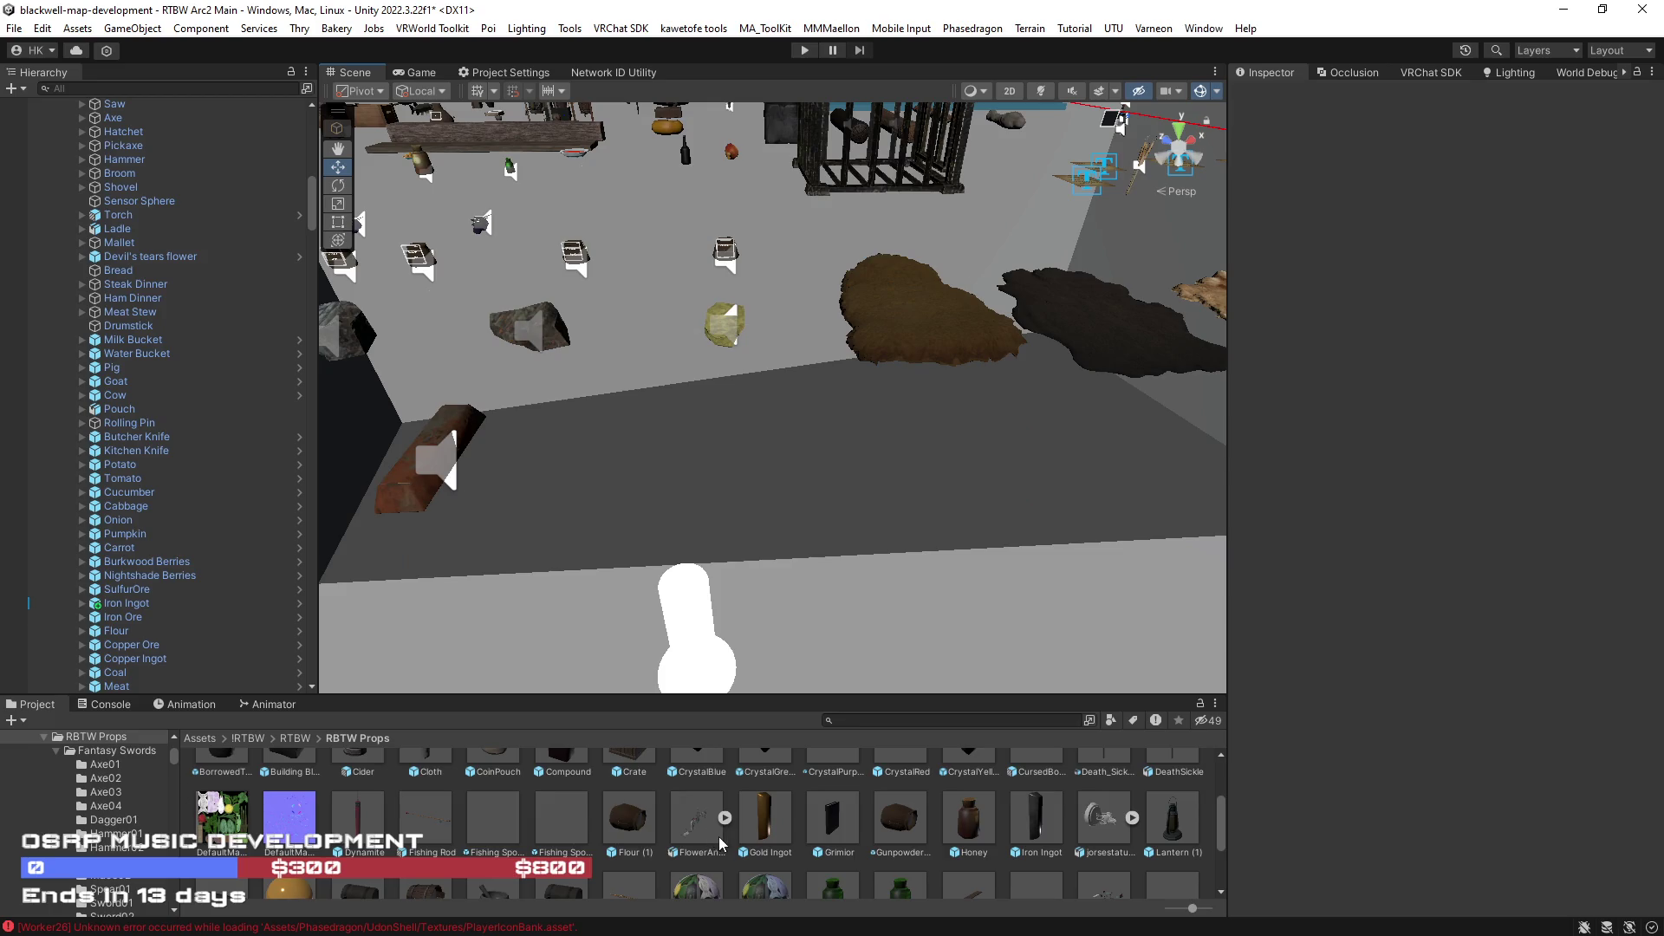
pyautogui.scroll(-2, 704, 843)
pyautogui.scroll(-1, 695, 835)
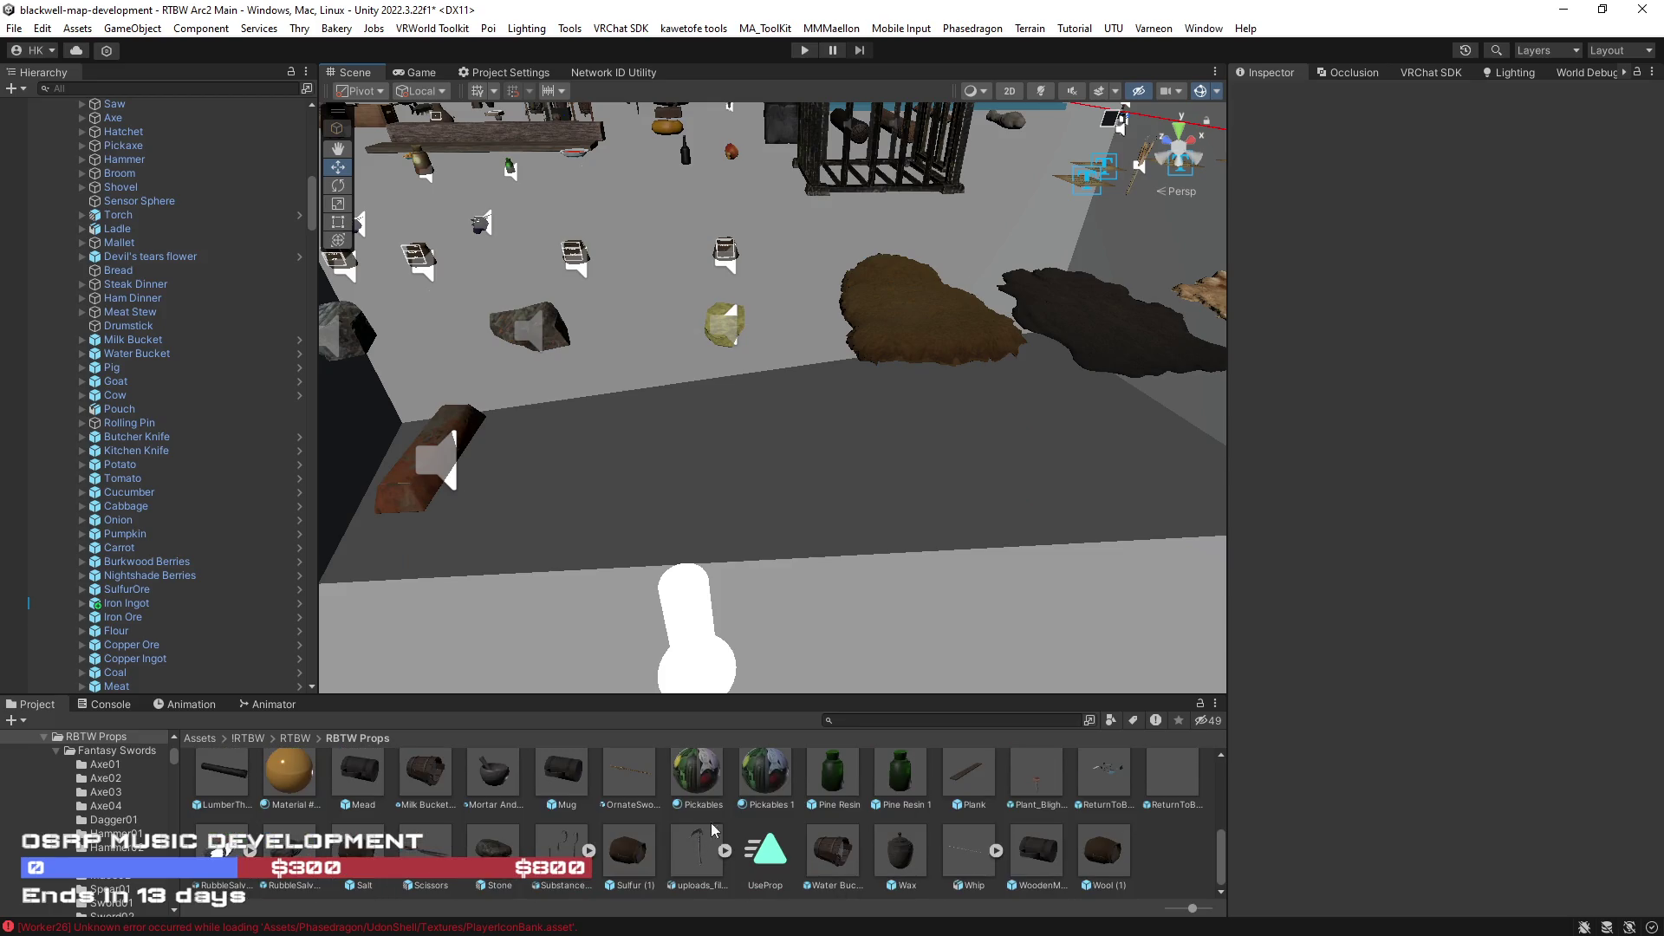
# - Enlarge the asset list and pick the CrystalYellow prop prefab for editing
pyautogui.moveTo(719, 695); pyautogui.dragTo(709, 639)
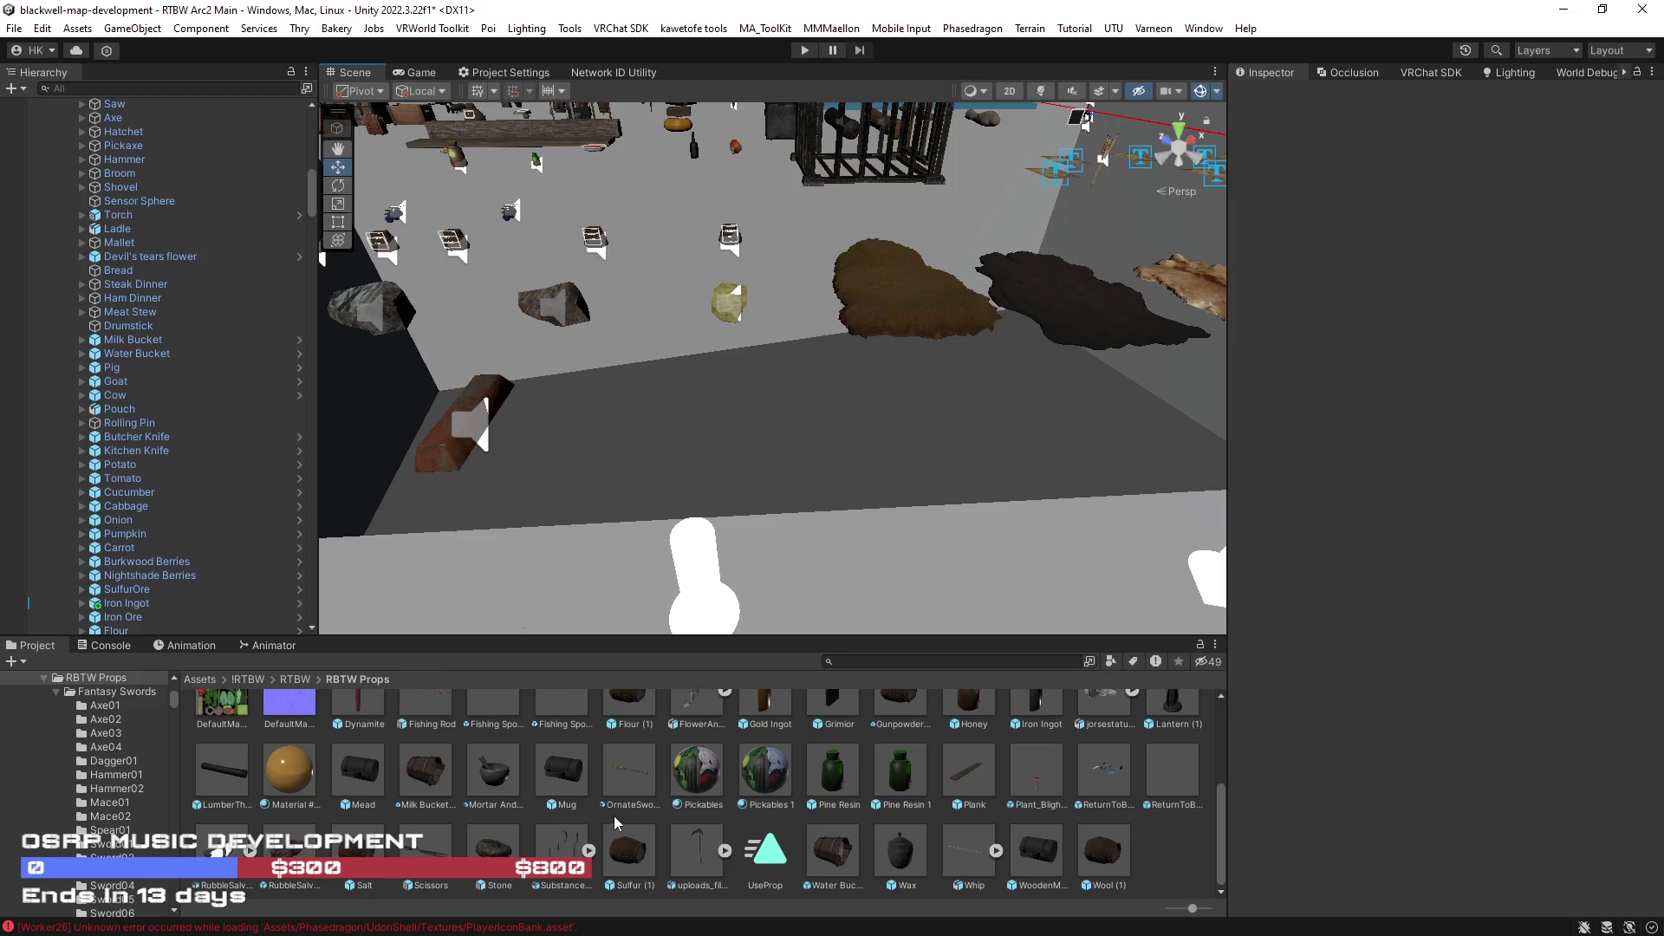
pyautogui.scroll(2, 587, 840)
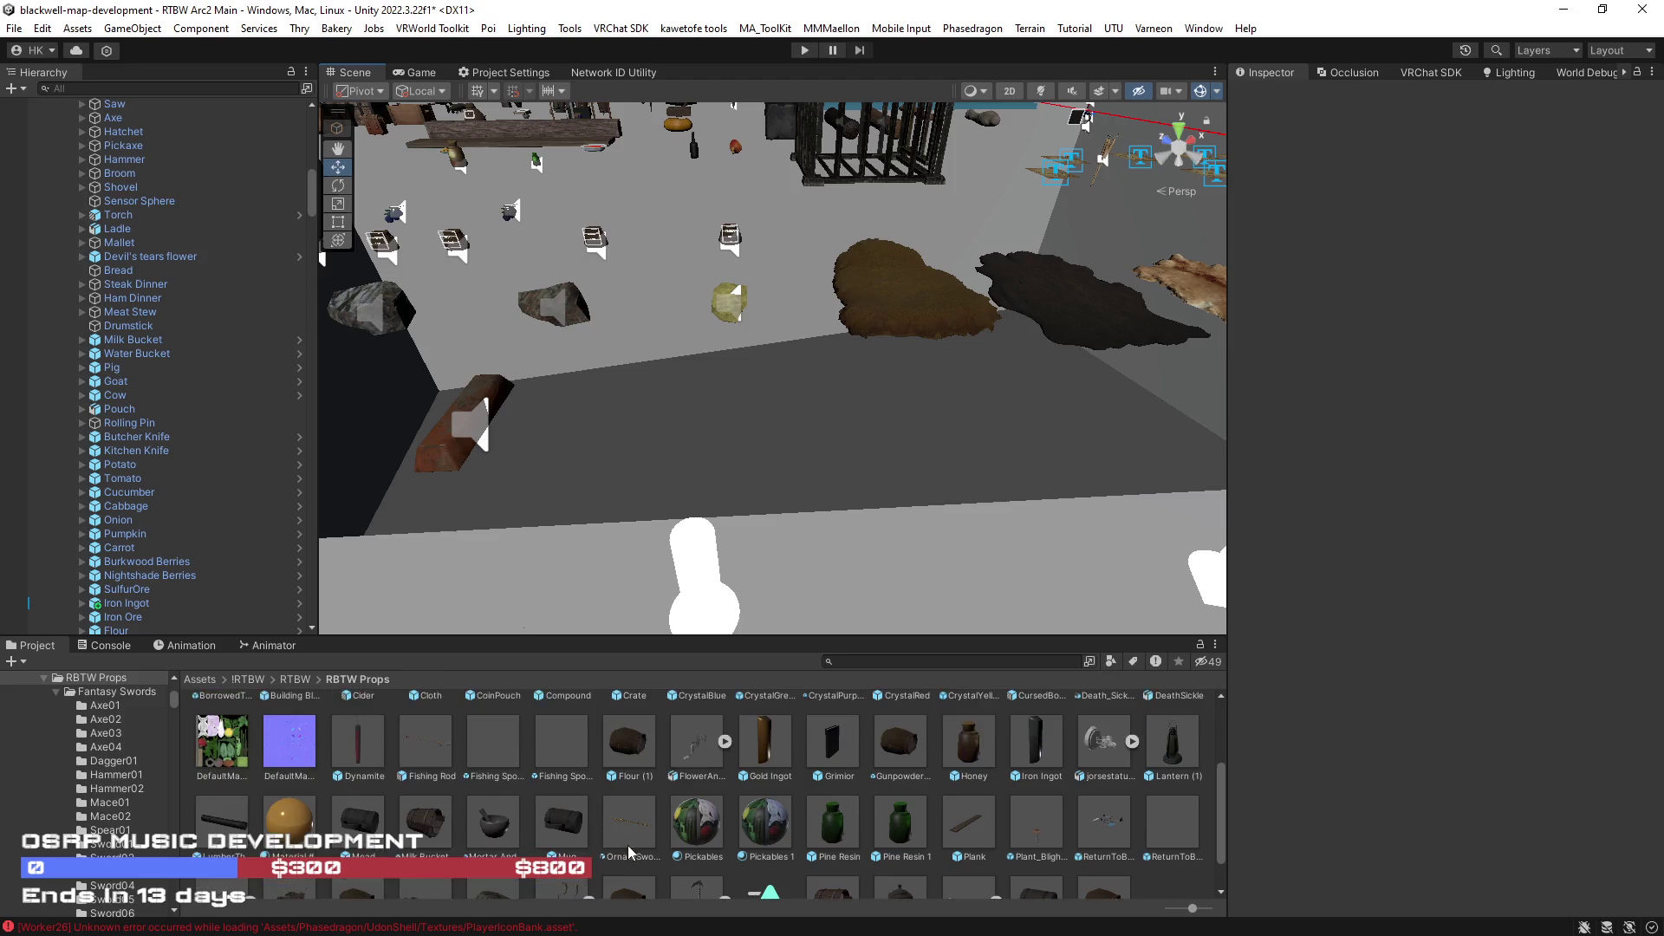
pyautogui.scroll(3, 628, 846)
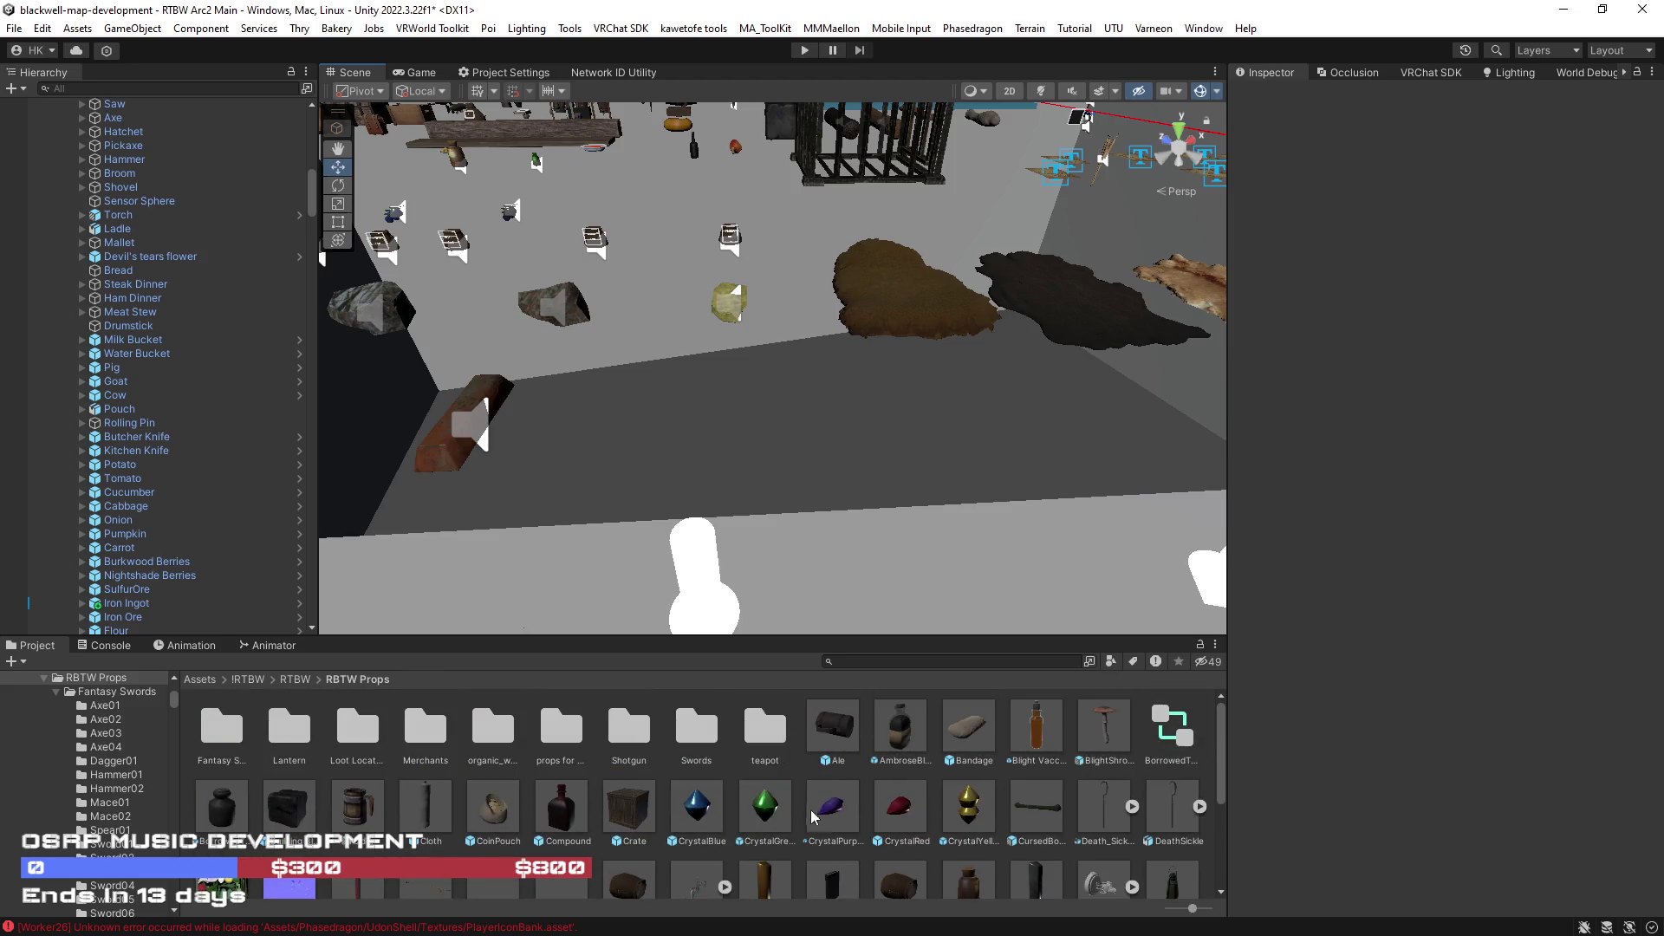
pyautogui.moveTo(433, 816); pyautogui.dragTo(130, 531)
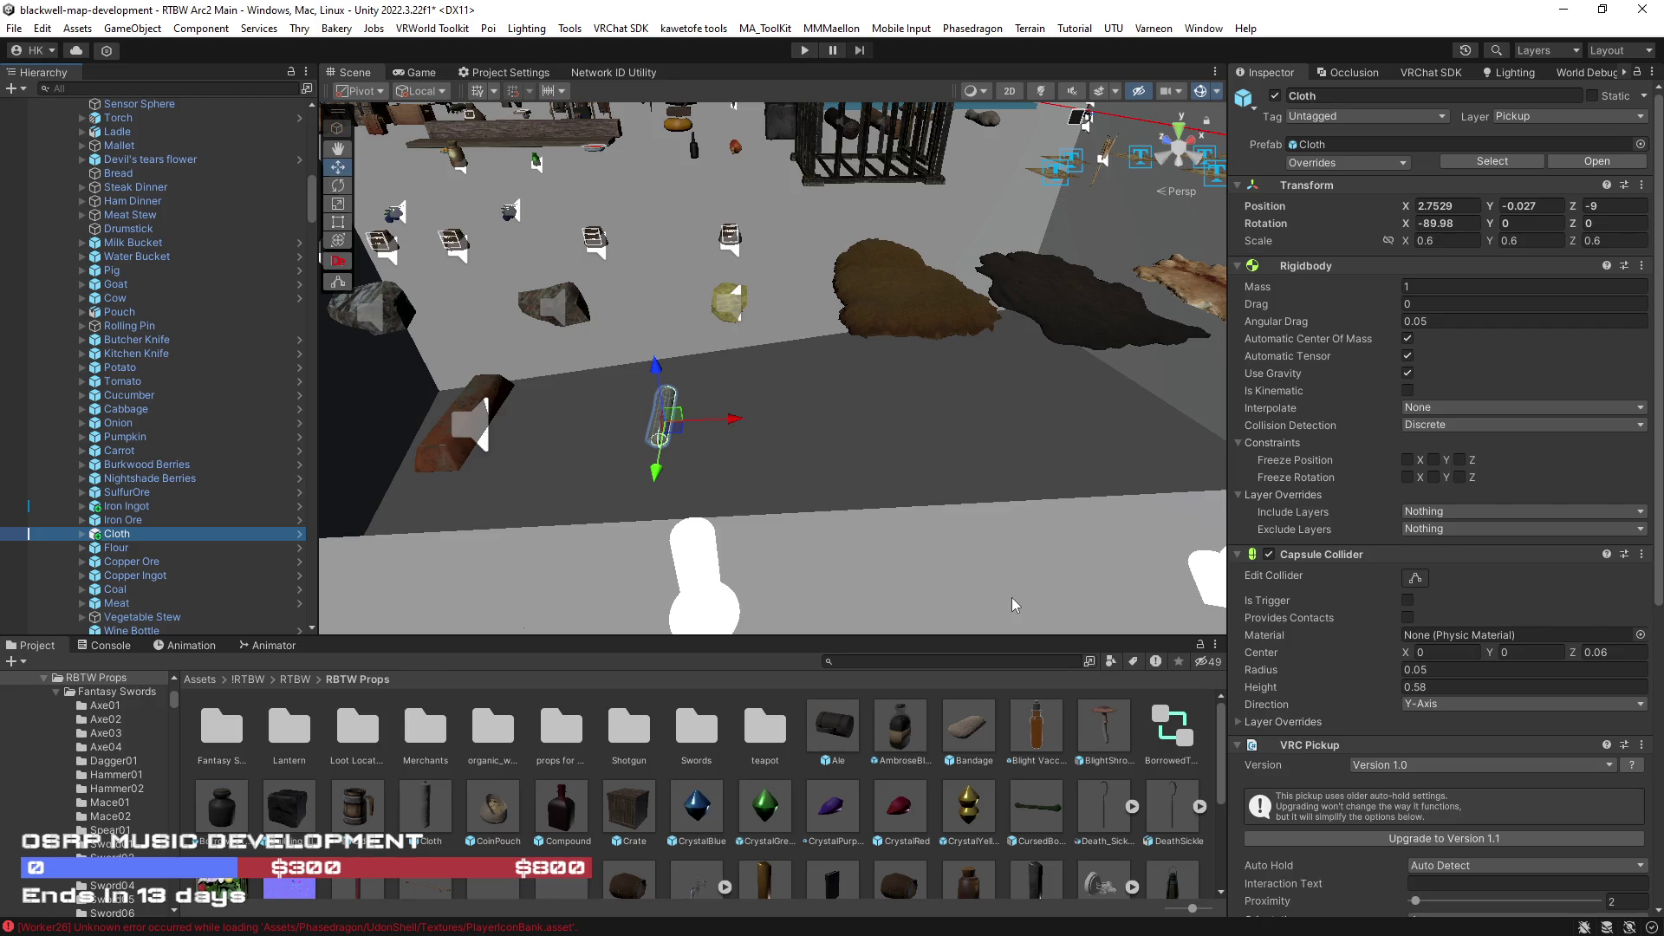
pyautogui.click(986, 812)
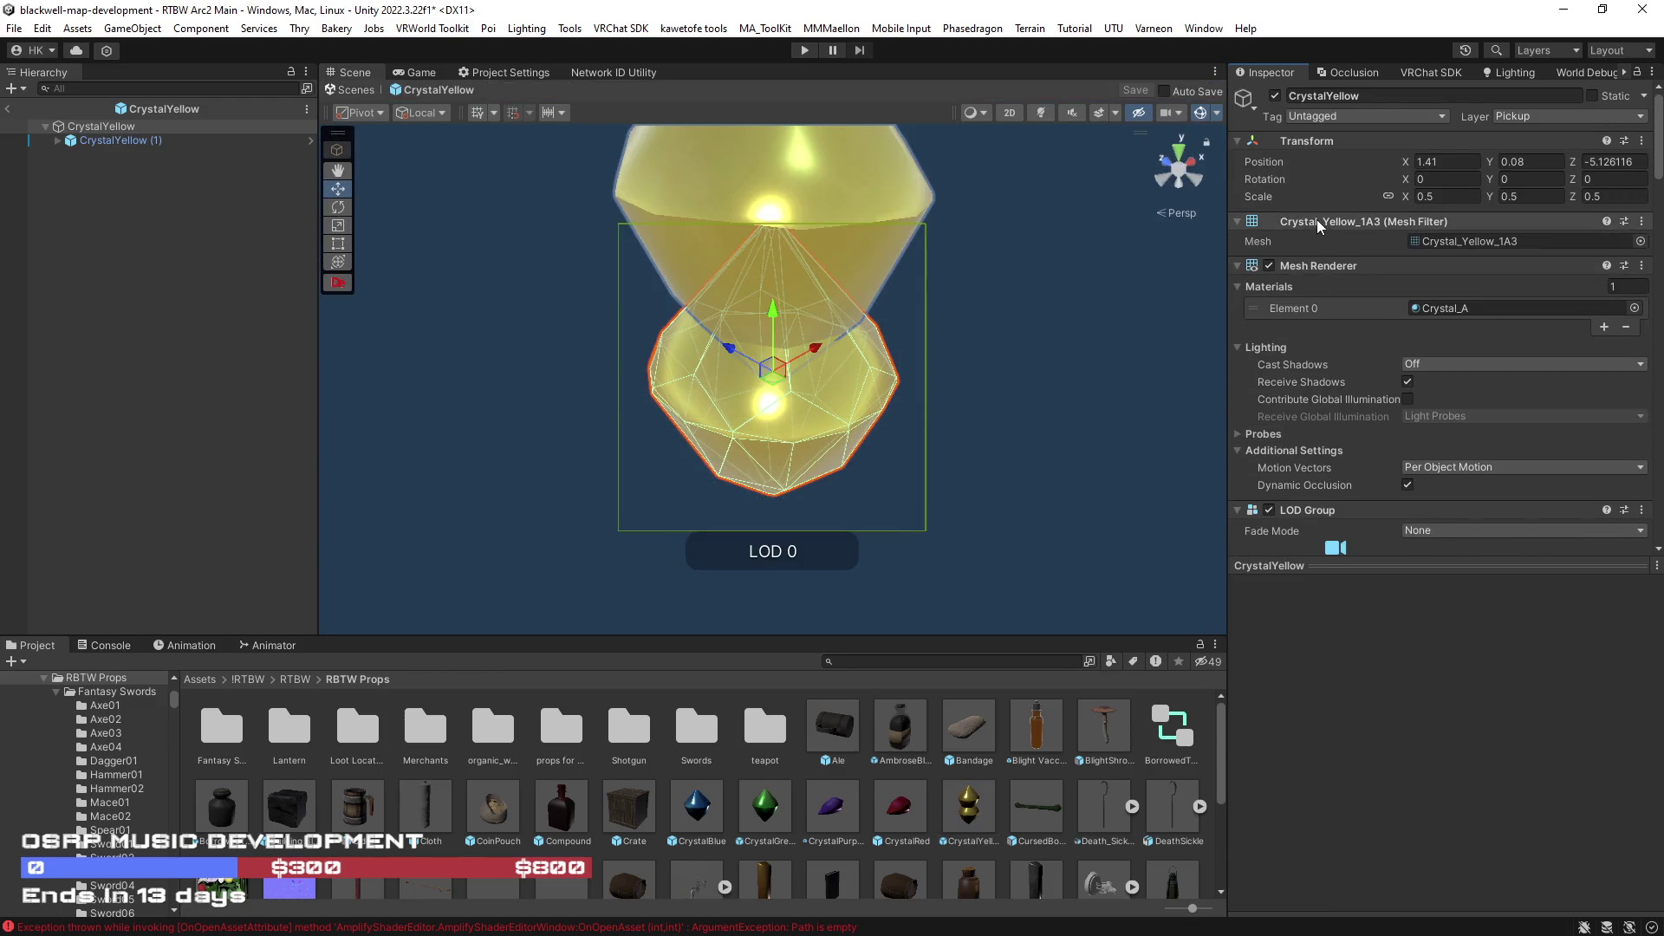
# - Remove the Mesh Filter, Mesh Renderer, Mesh Collider and LOD Group from the CrystalYellow root
pyautogui.rightClick(1317, 220)
pyautogui.click(1368, 257)
pyautogui.rightClick(1316, 221)
pyautogui.click(1373, 255)
pyautogui.scroll(-5, 1005, 349)
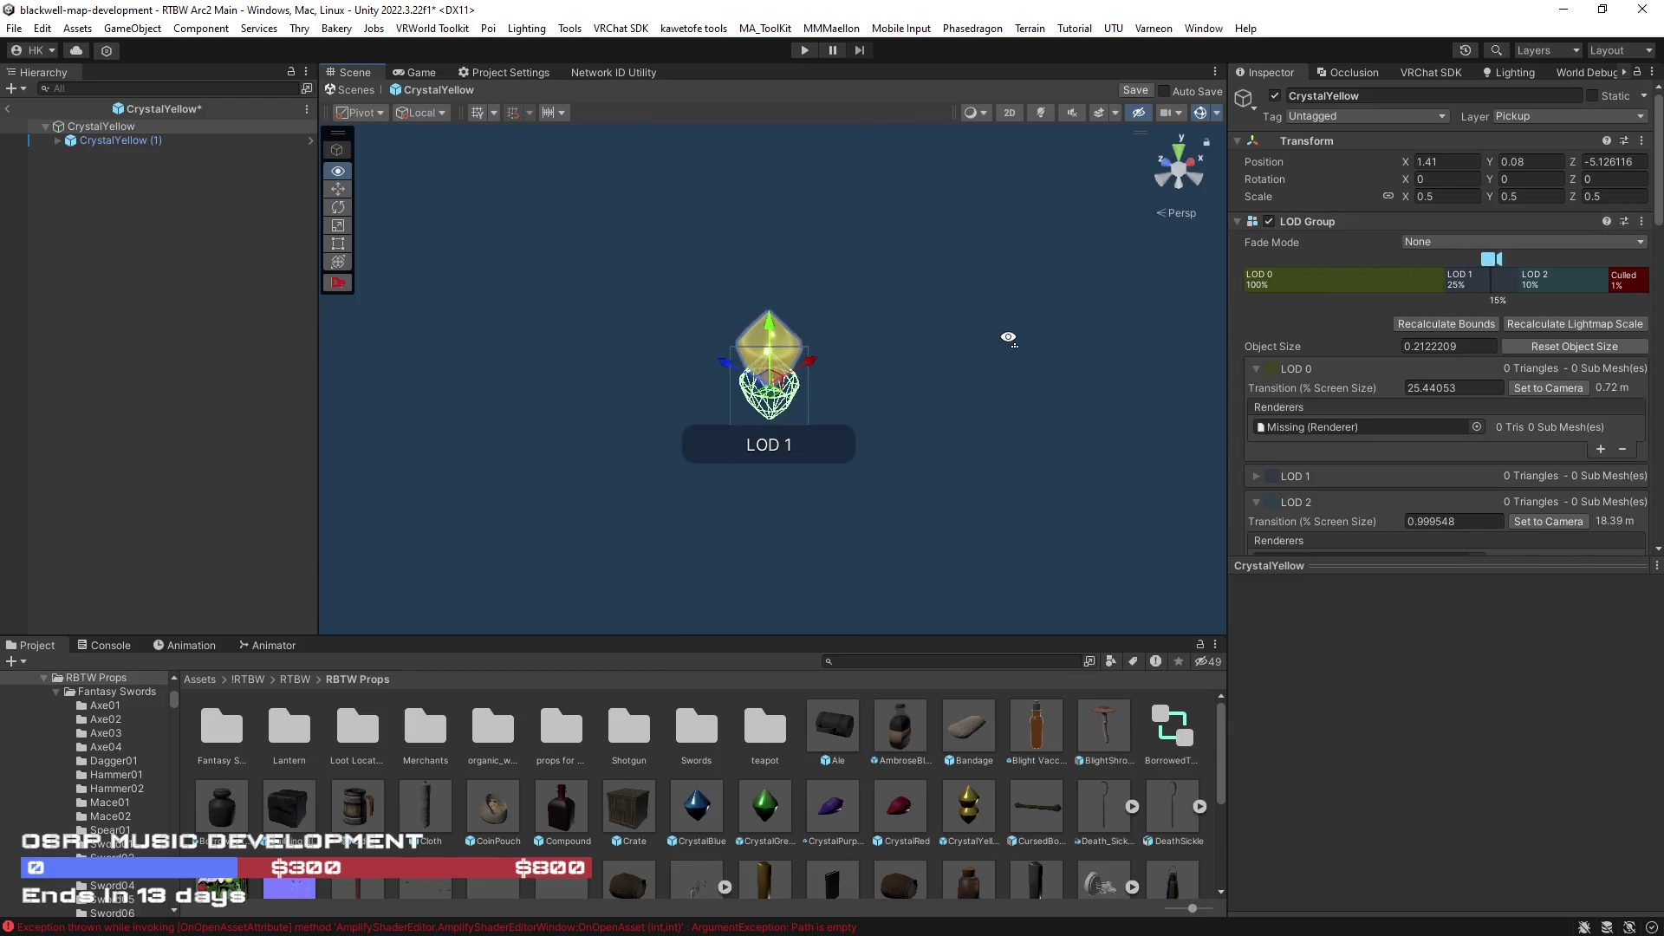
pyautogui.scroll(10, 989, 351)
pyautogui.scroll(-5, 989, 348)
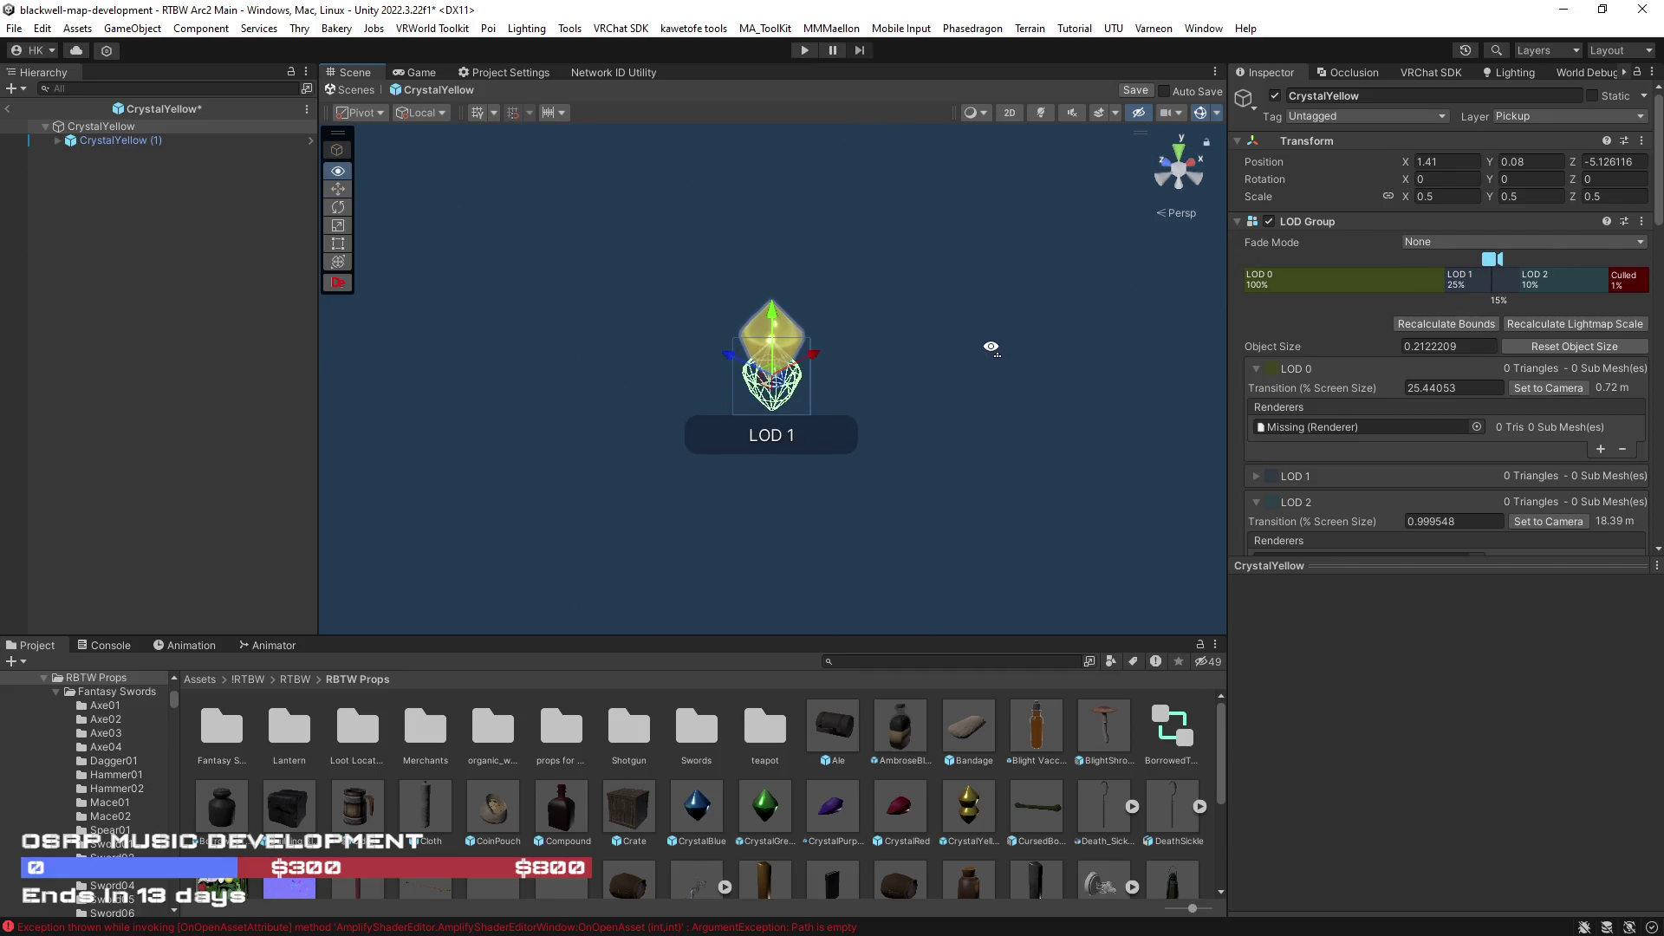
pyautogui.scroll(-5, 1370, 428)
pyautogui.rightClick(1324, 290)
pyautogui.click(1375, 321)
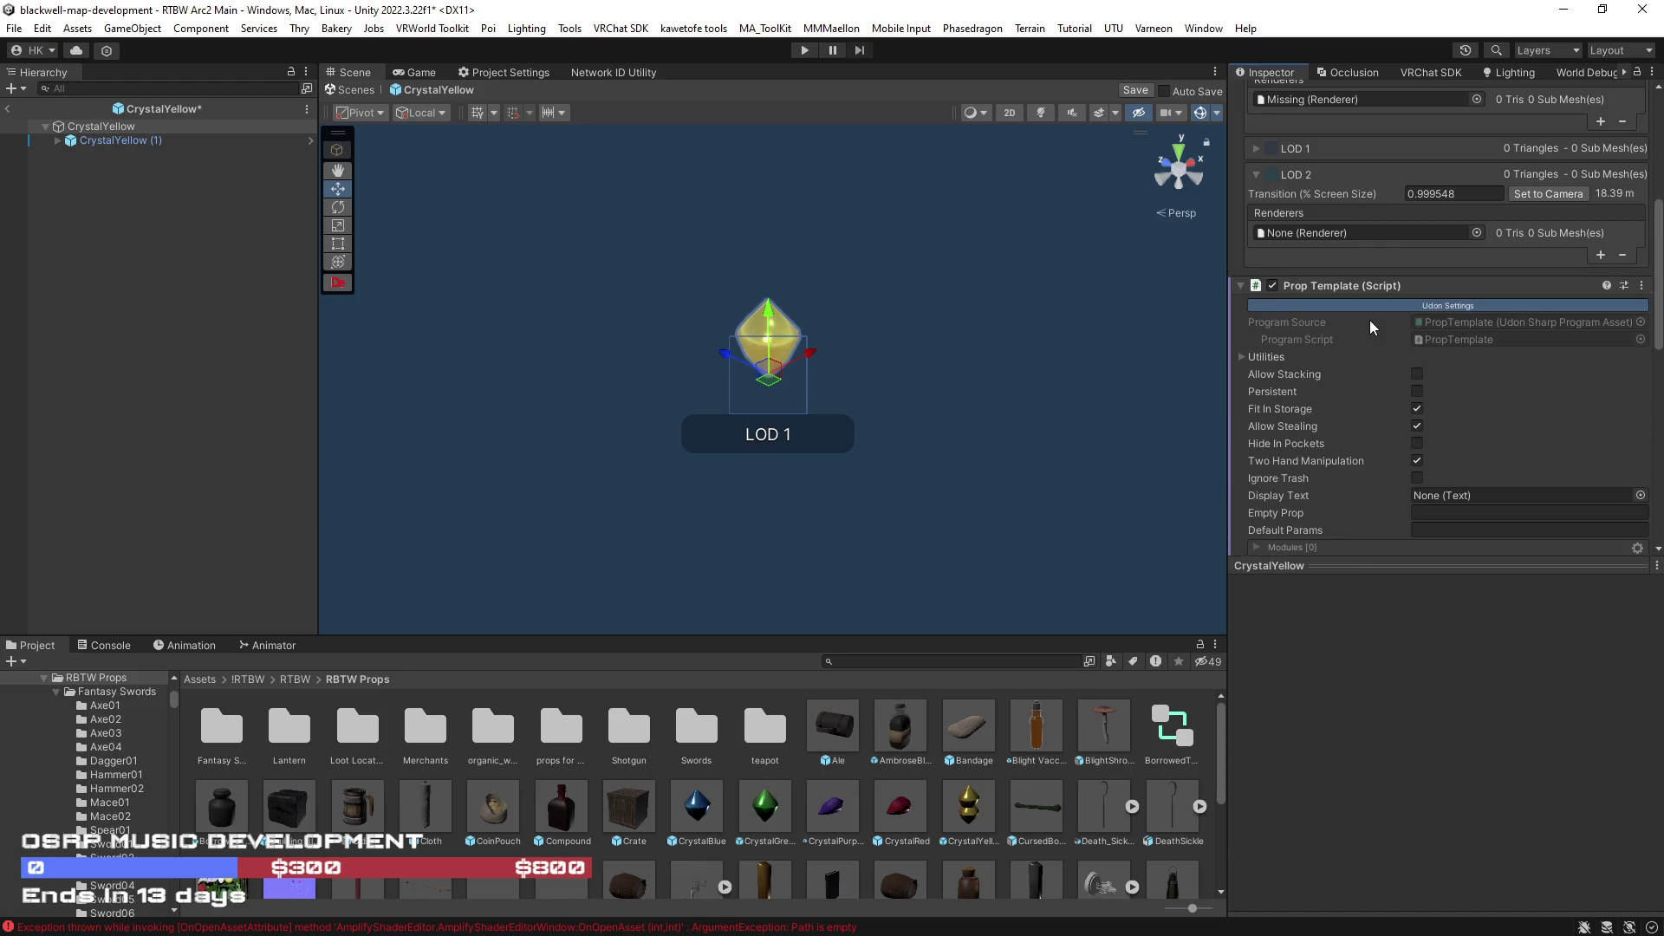
pyautogui.scroll(2, 1370, 321)
pyautogui.scroll(2, 1339, 170)
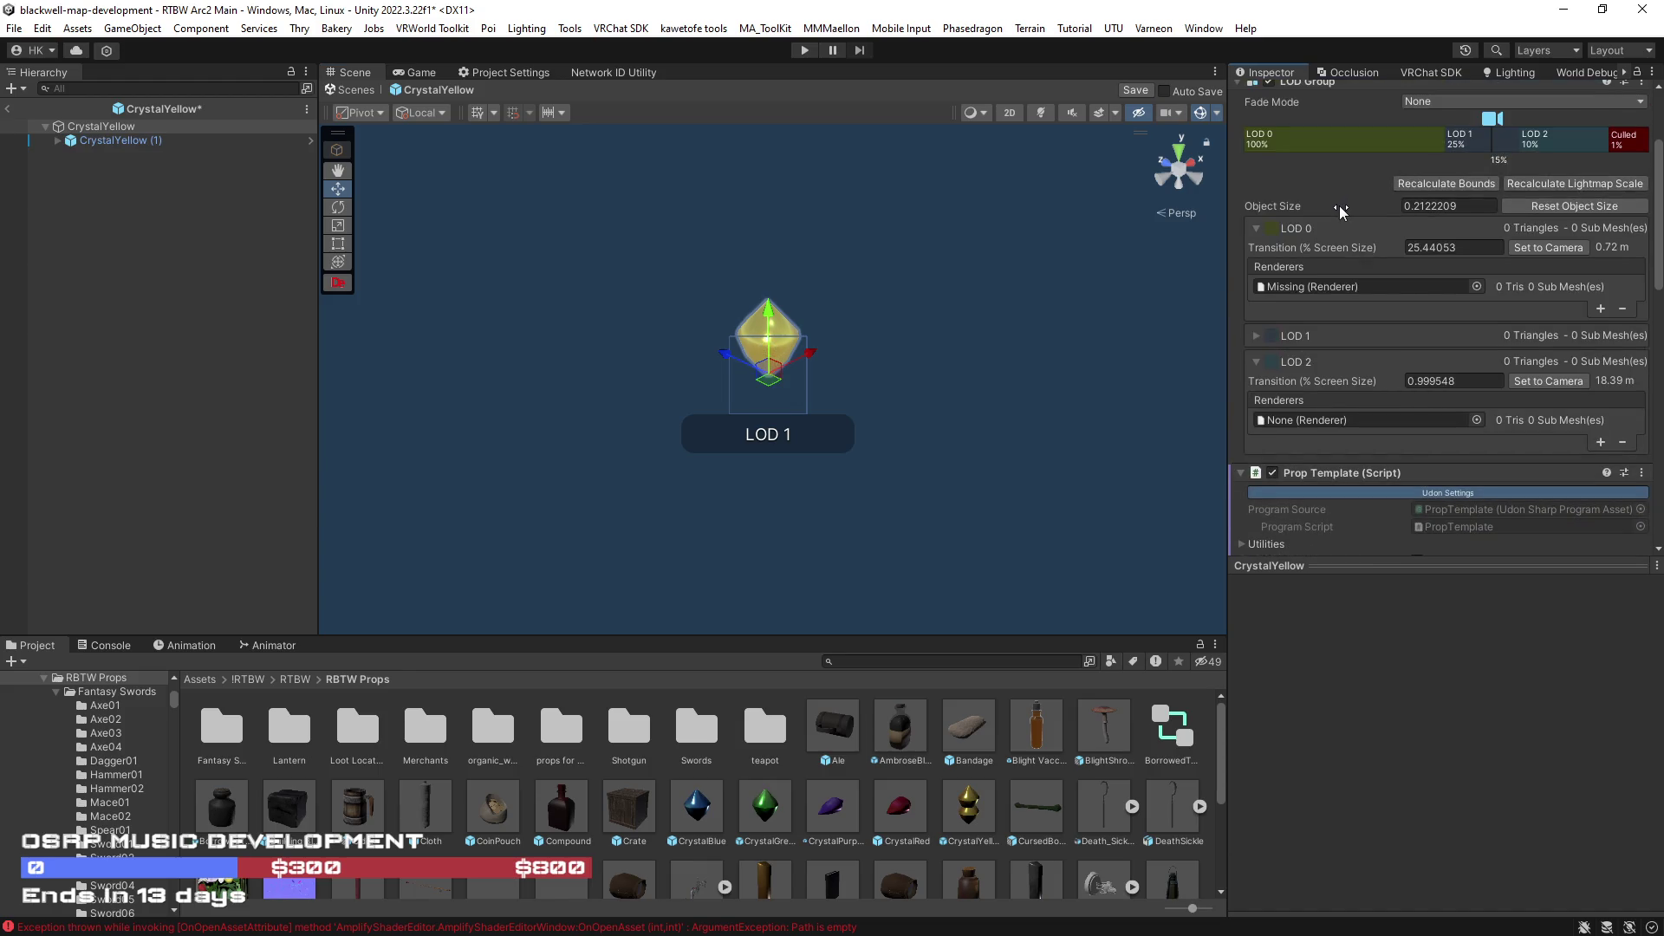
pyautogui.scroll(2, 1337, 205)
pyautogui.rightClick(1307, 178)
pyautogui.click(1384, 203)
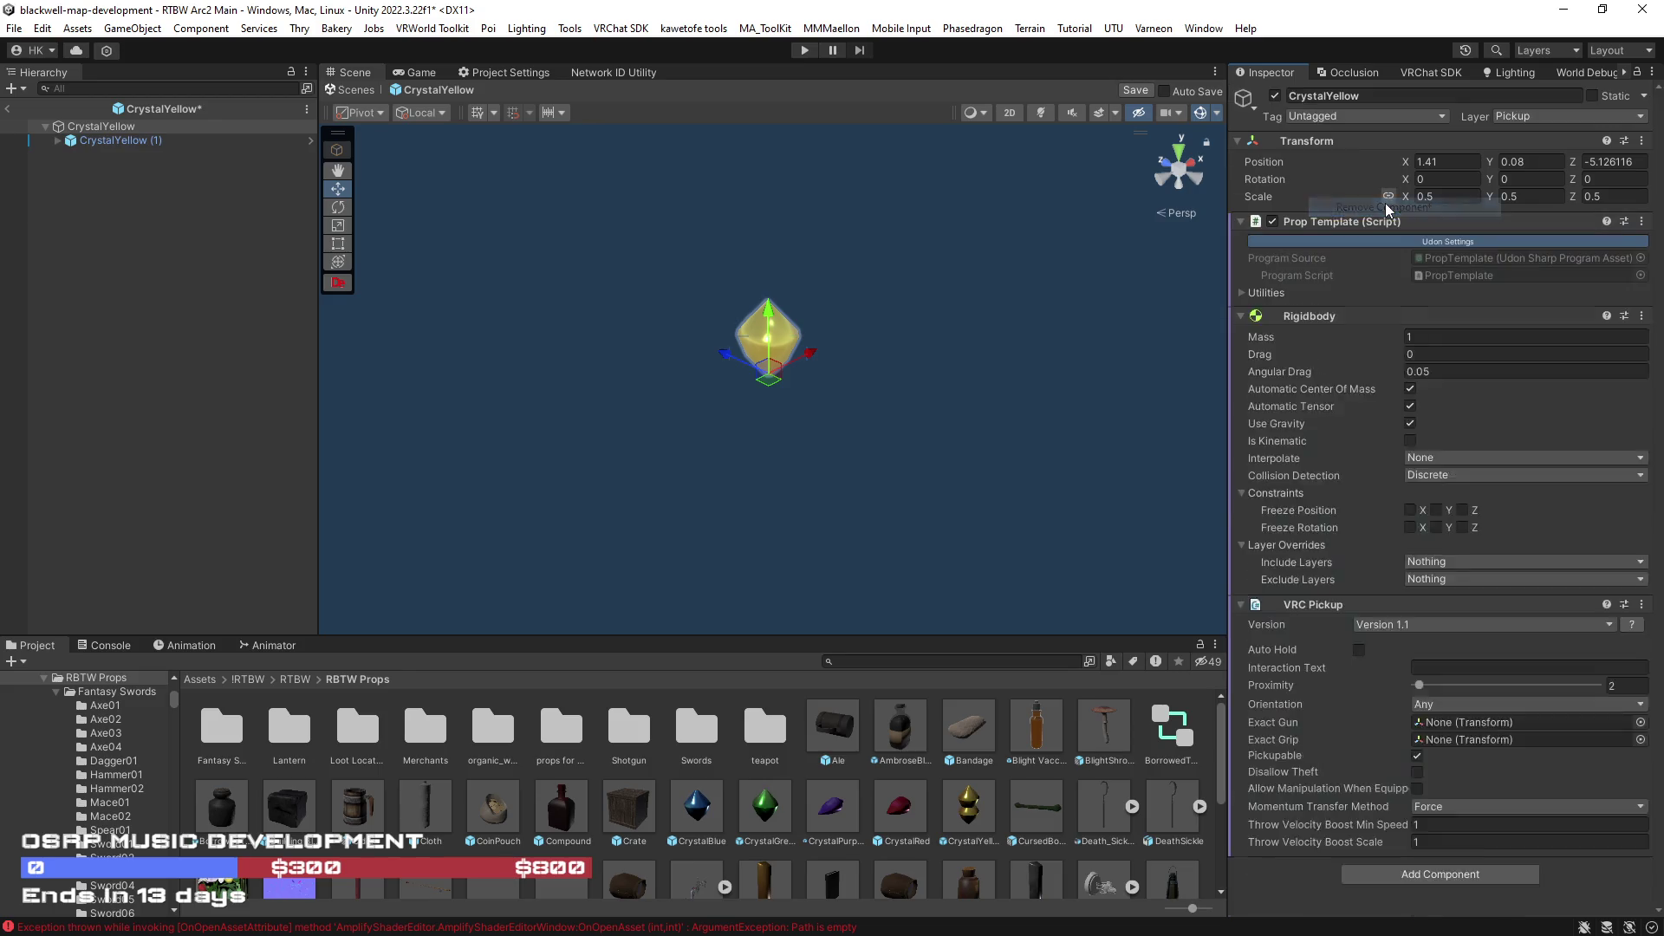
pyautogui.scroll(-1, 1367, 304)
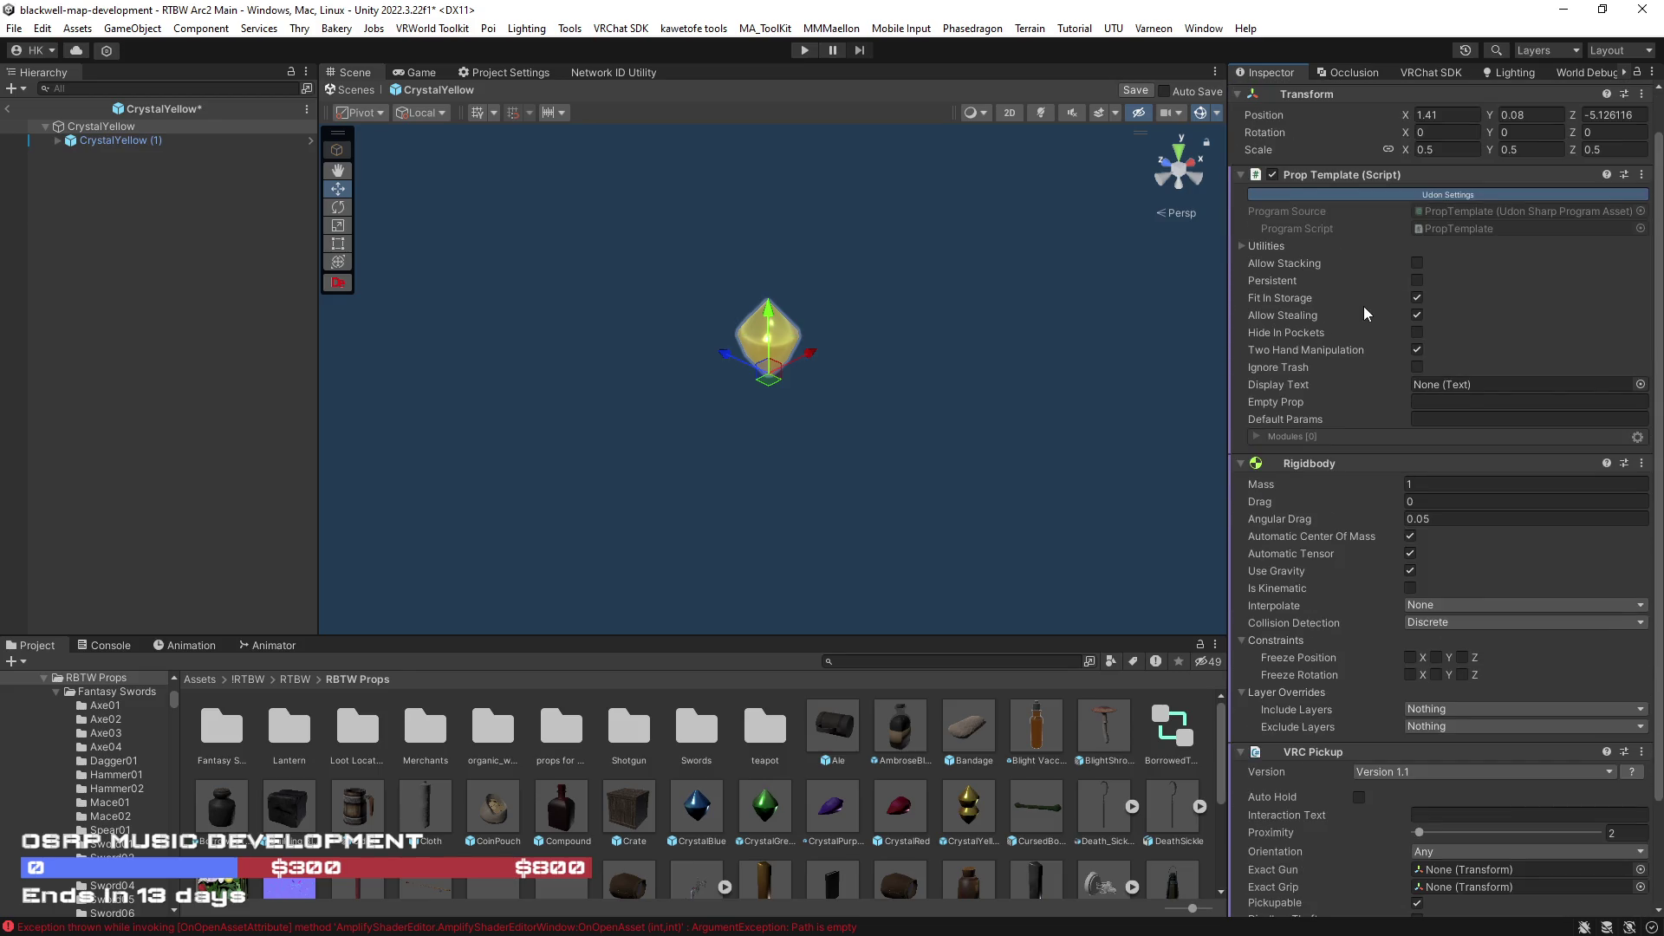
pyautogui.scroll(-3, 1364, 312)
# - Save the CrystalYellow prefab, return to the main scene and pick the CrystalBlue asset
pyautogui.click(1135, 90)
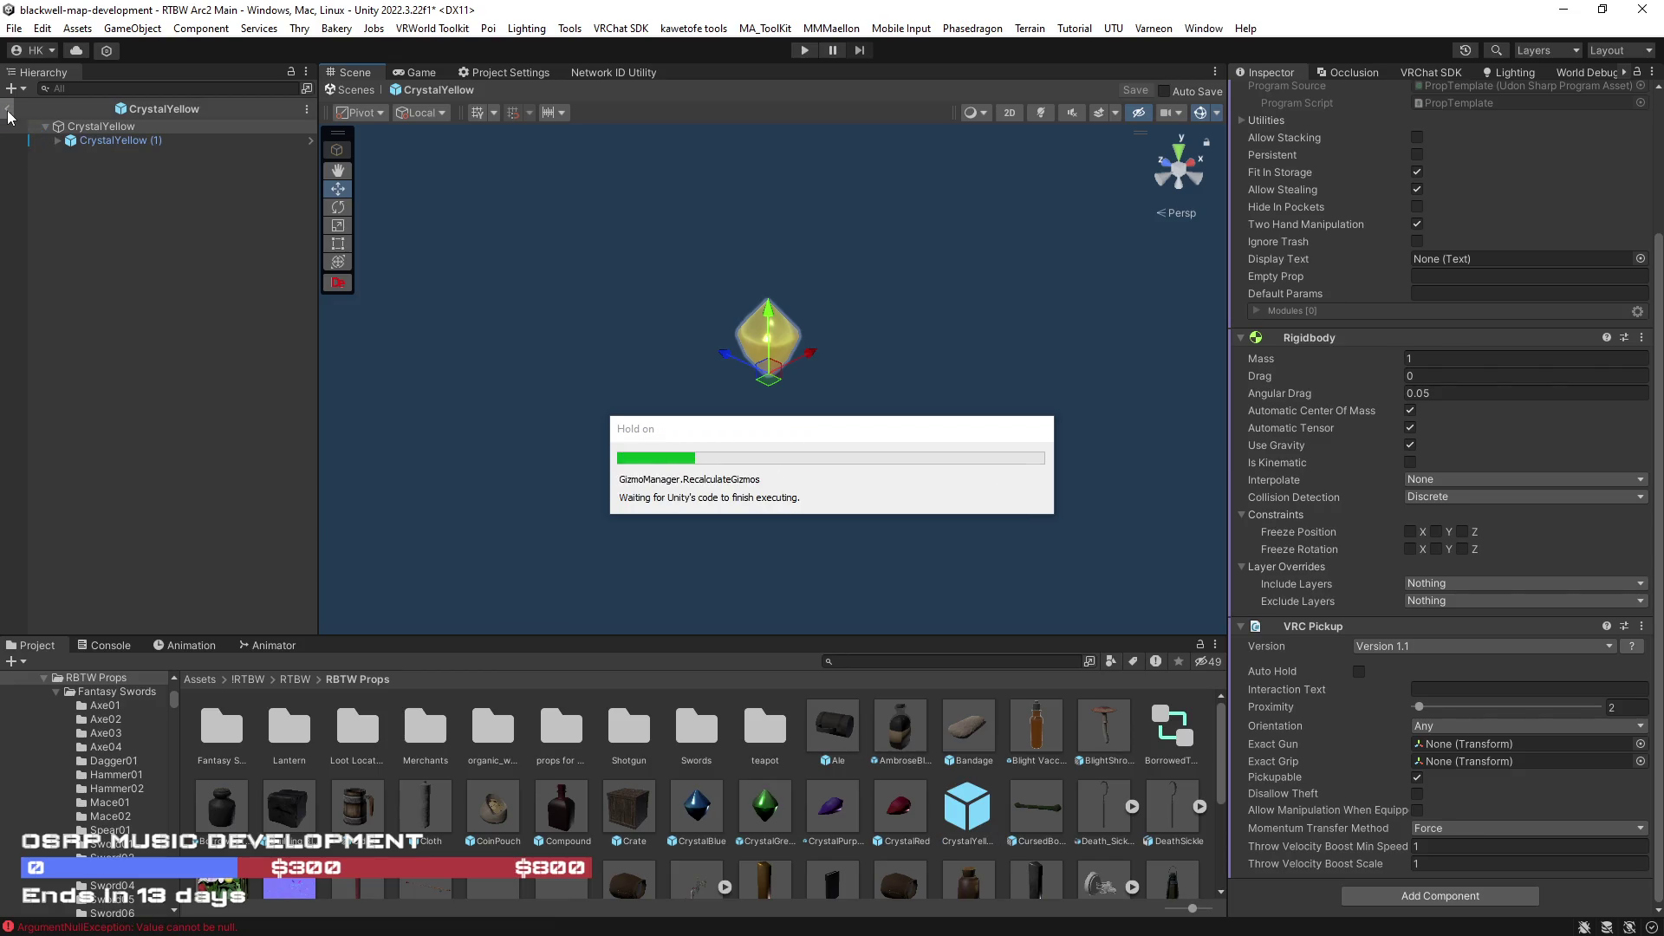
pyautogui.click(9, 110)
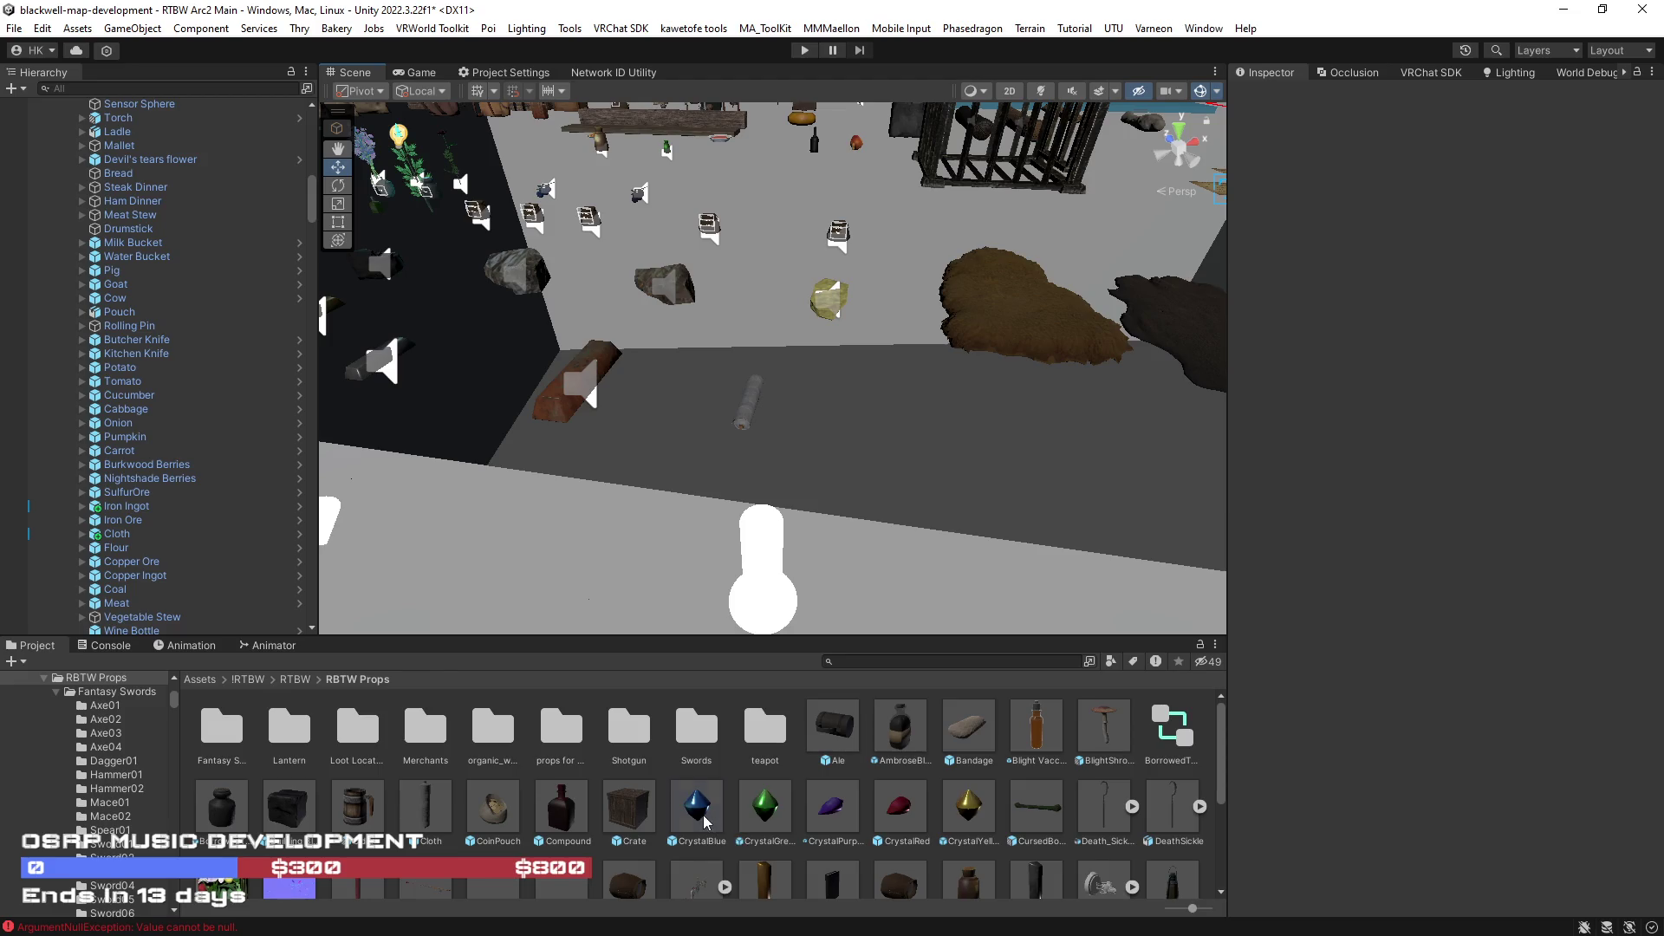
pyautogui.click(703, 818)
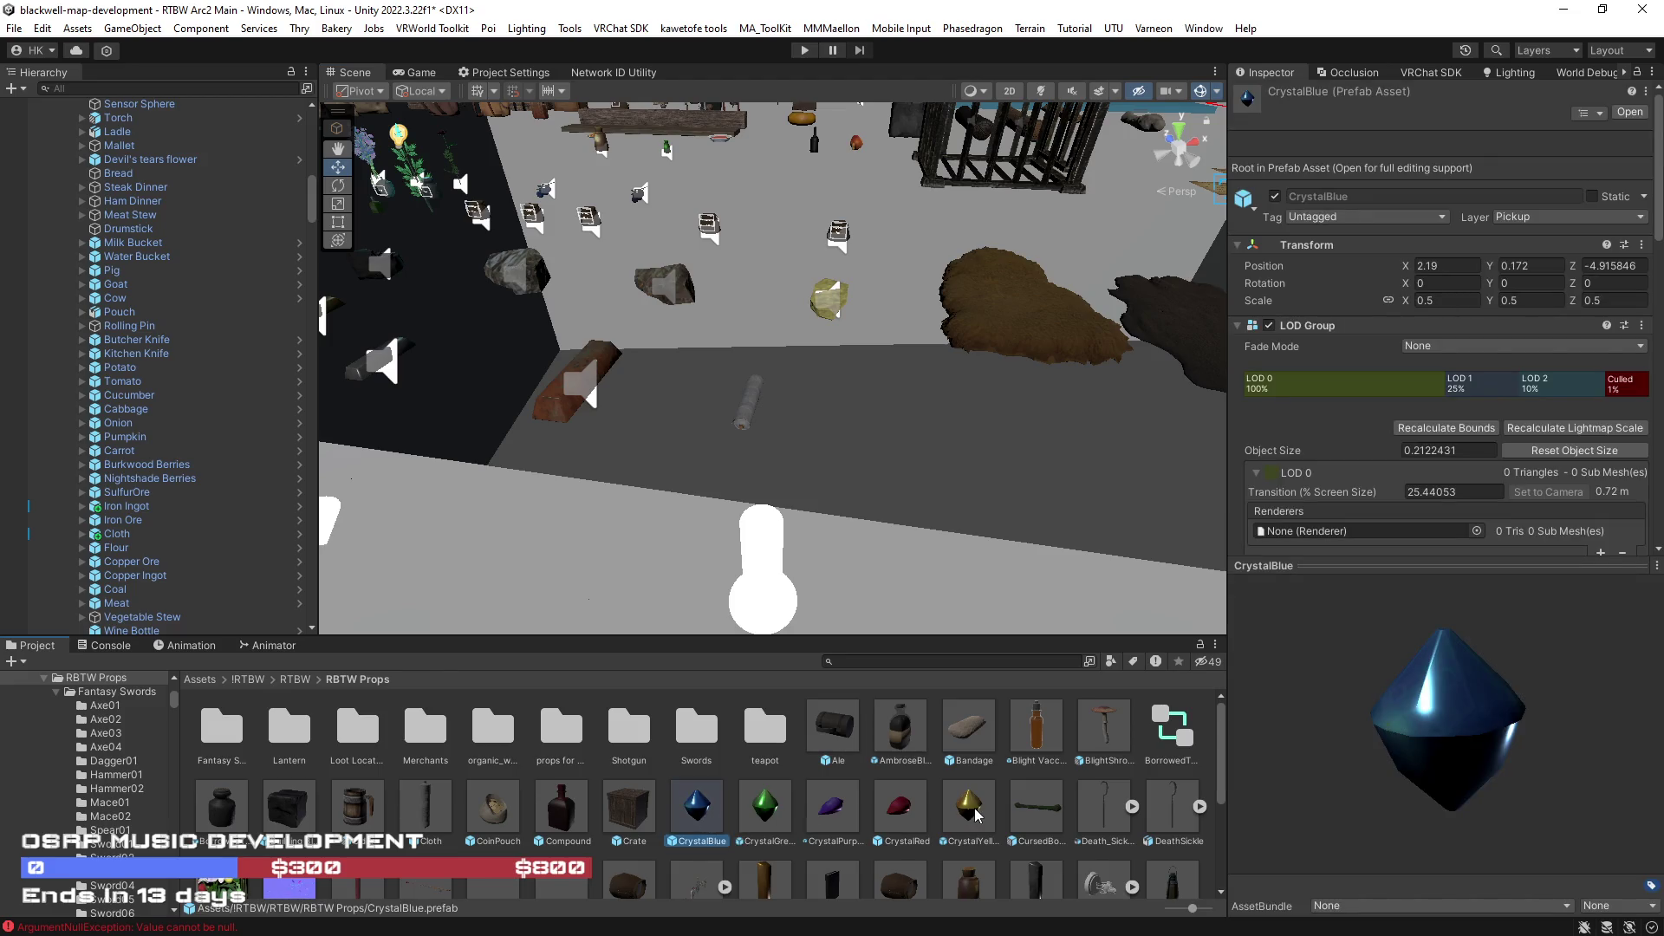
# - Place the CrystalBlue, CrystalGreen, CrystalPurple, CrystalRed and CrystalYellow prefabs into the scene and frame them
pyautogui.keyDown('ctrl'); pyautogui.click(772, 811); pyautogui.keyUp('ctrl')
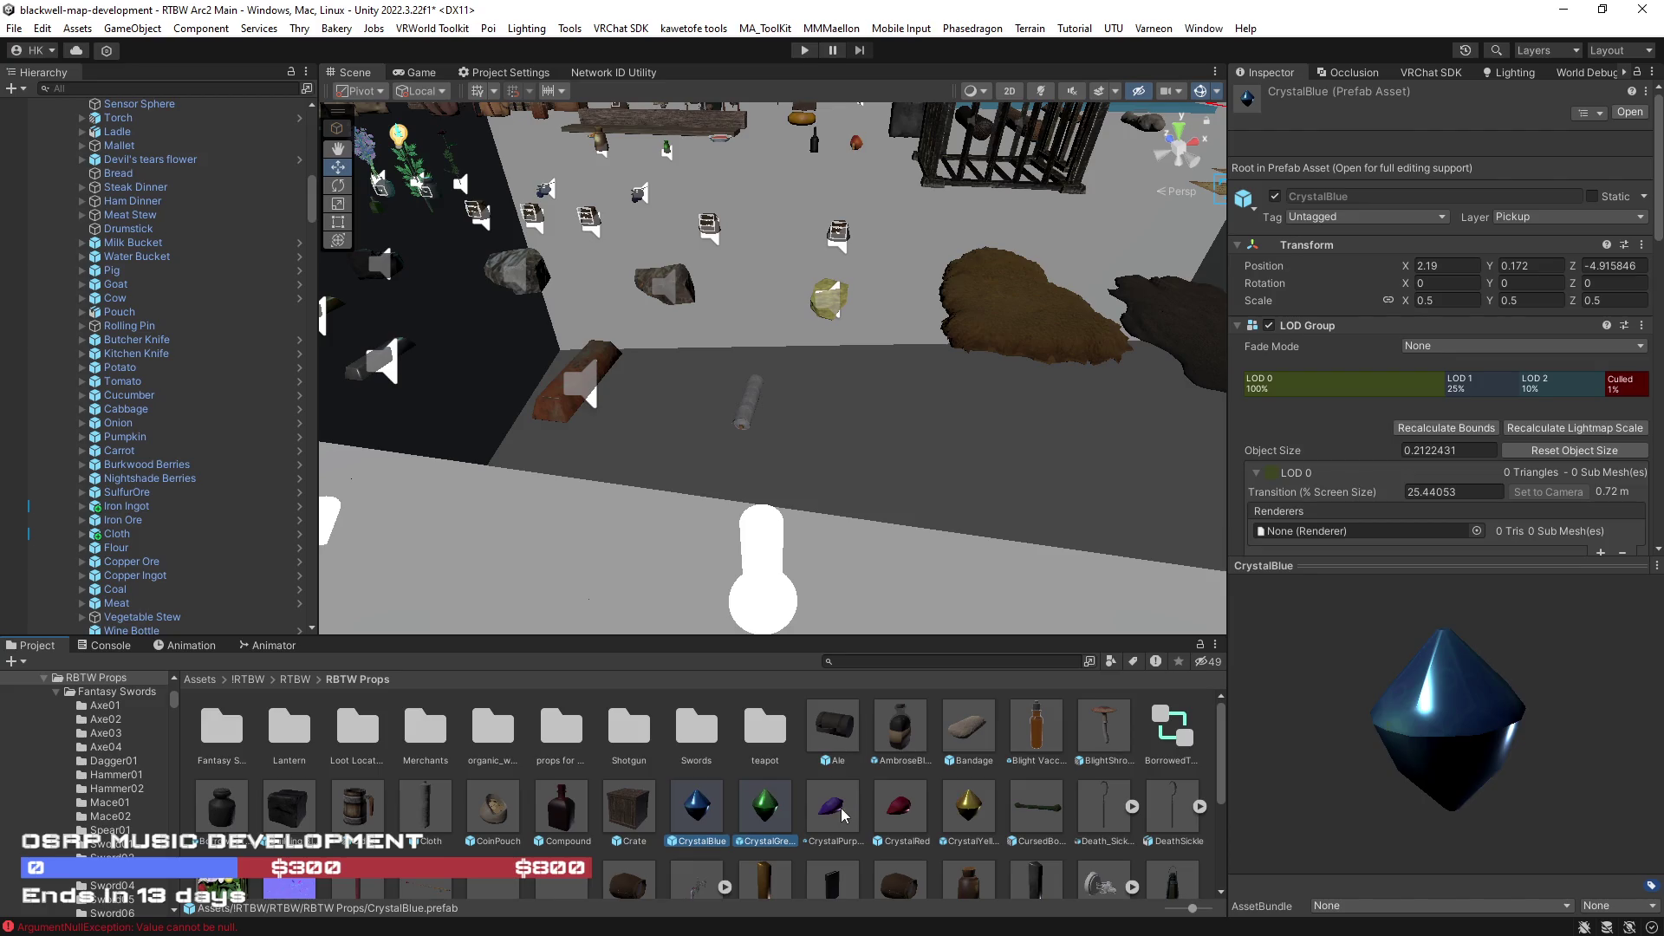
pyautogui.keyDown('ctrl'); pyautogui.click(835, 812); pyautogui.keyUp('ctrl')
pyautogui.keyDown('shift'); pyautogui.click(972, 818); pyautogui.keyUp('shift')
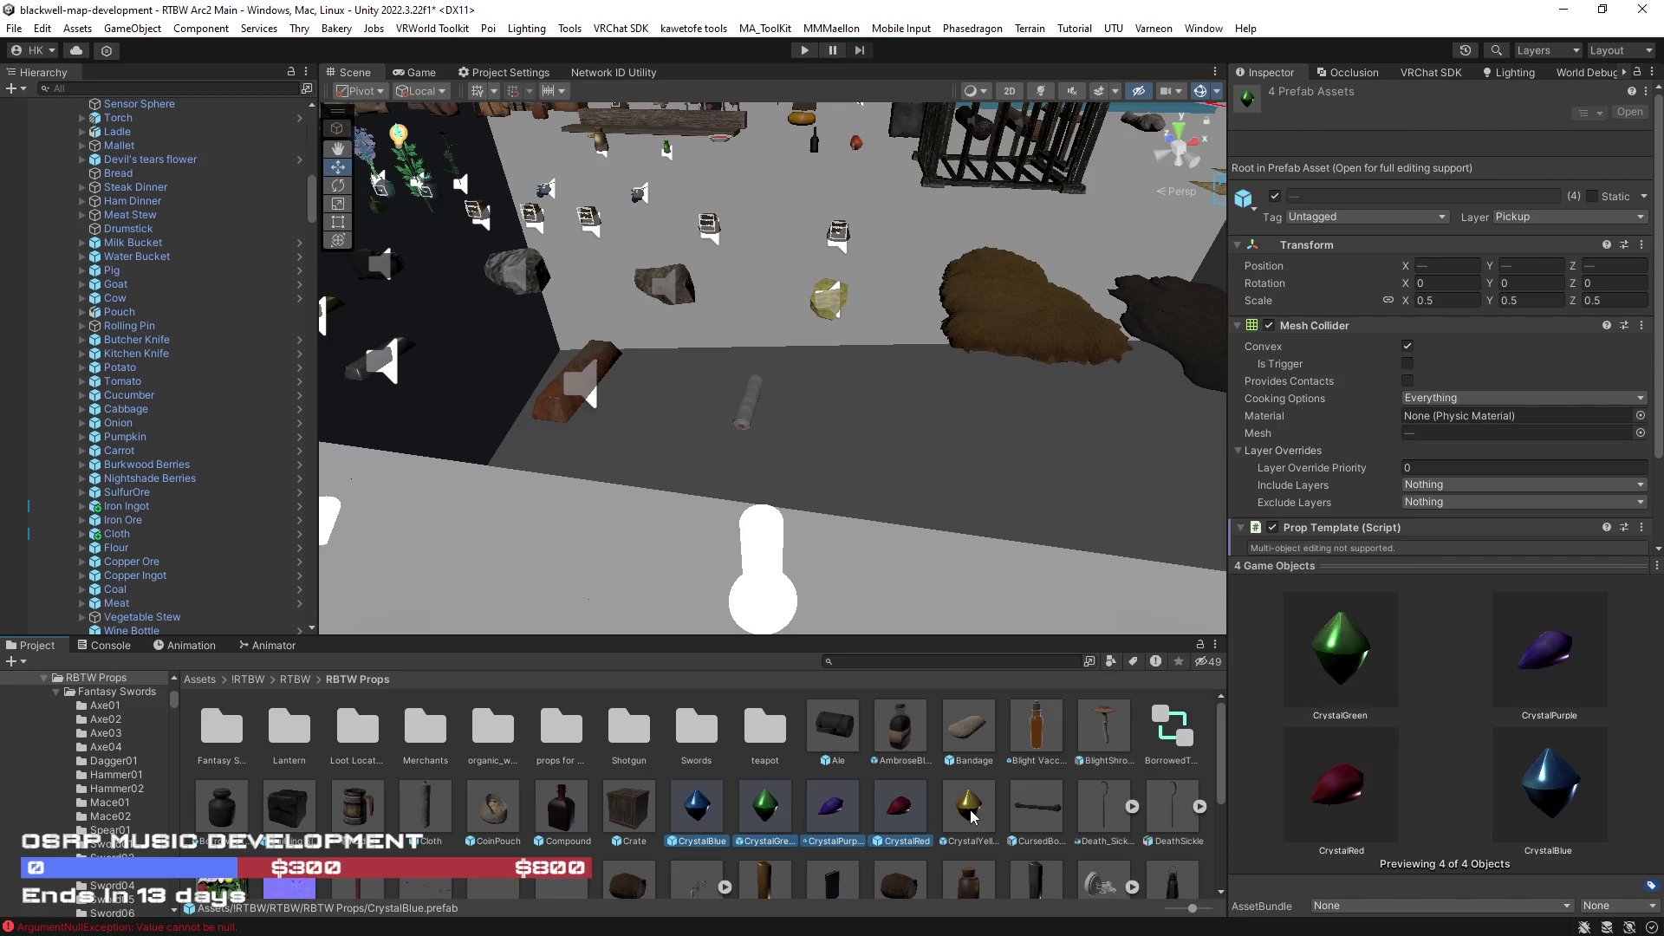
pyautogui.moveTo(615, 755); pyautogui.dragTo(130, 501)
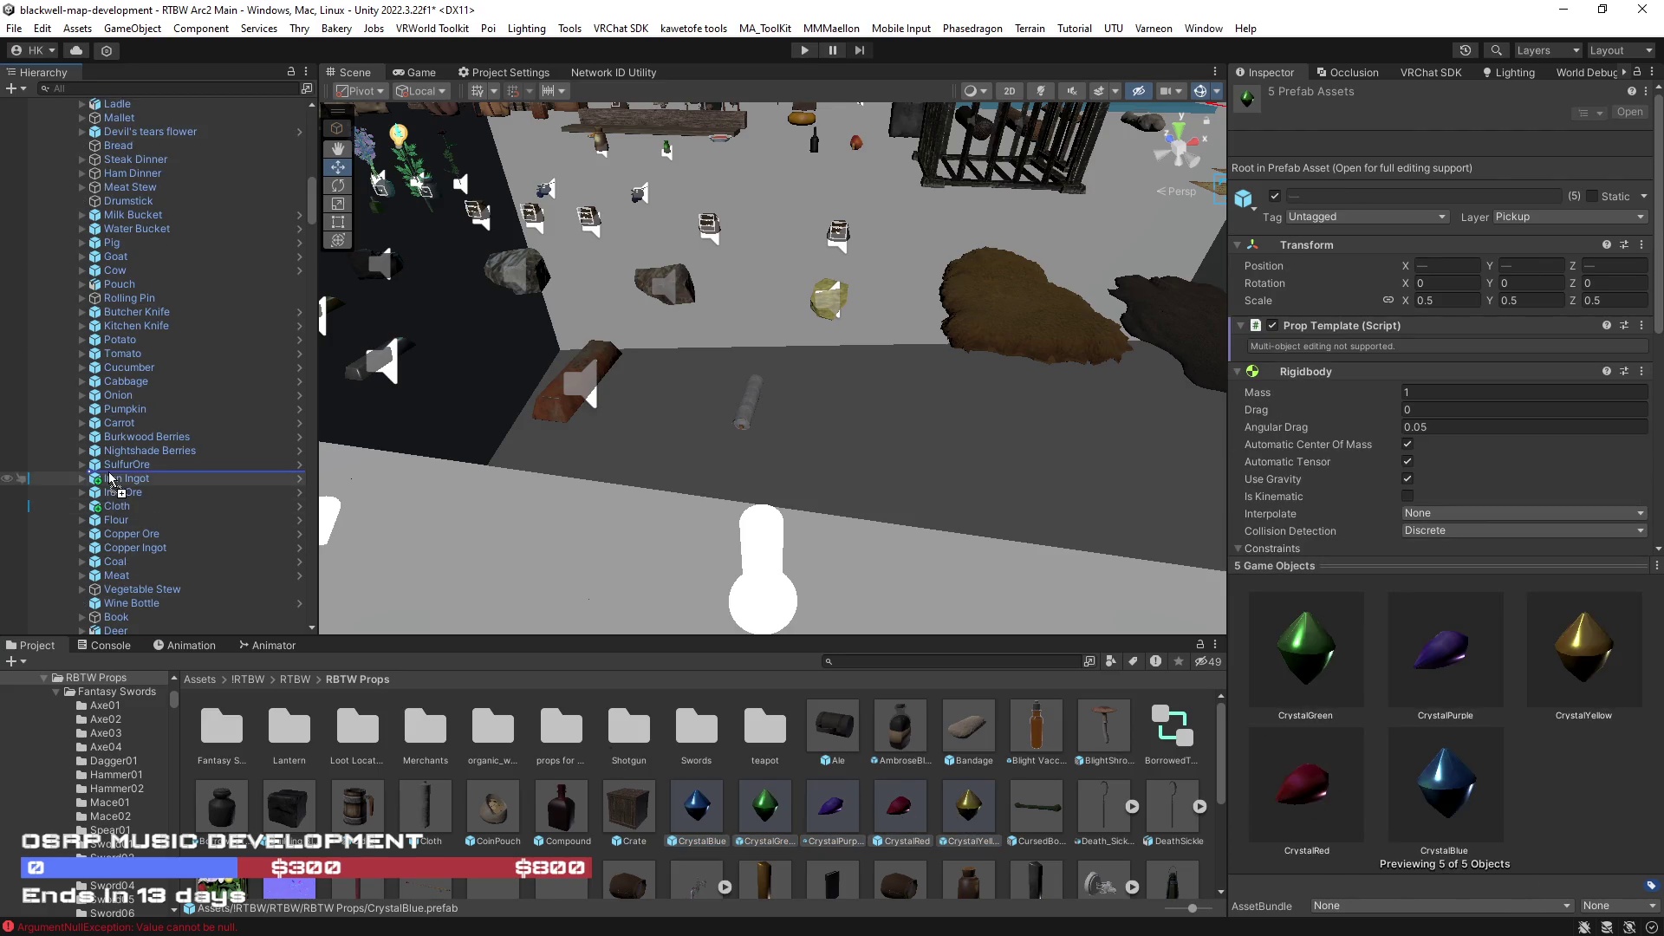
pyautogui.press('f')
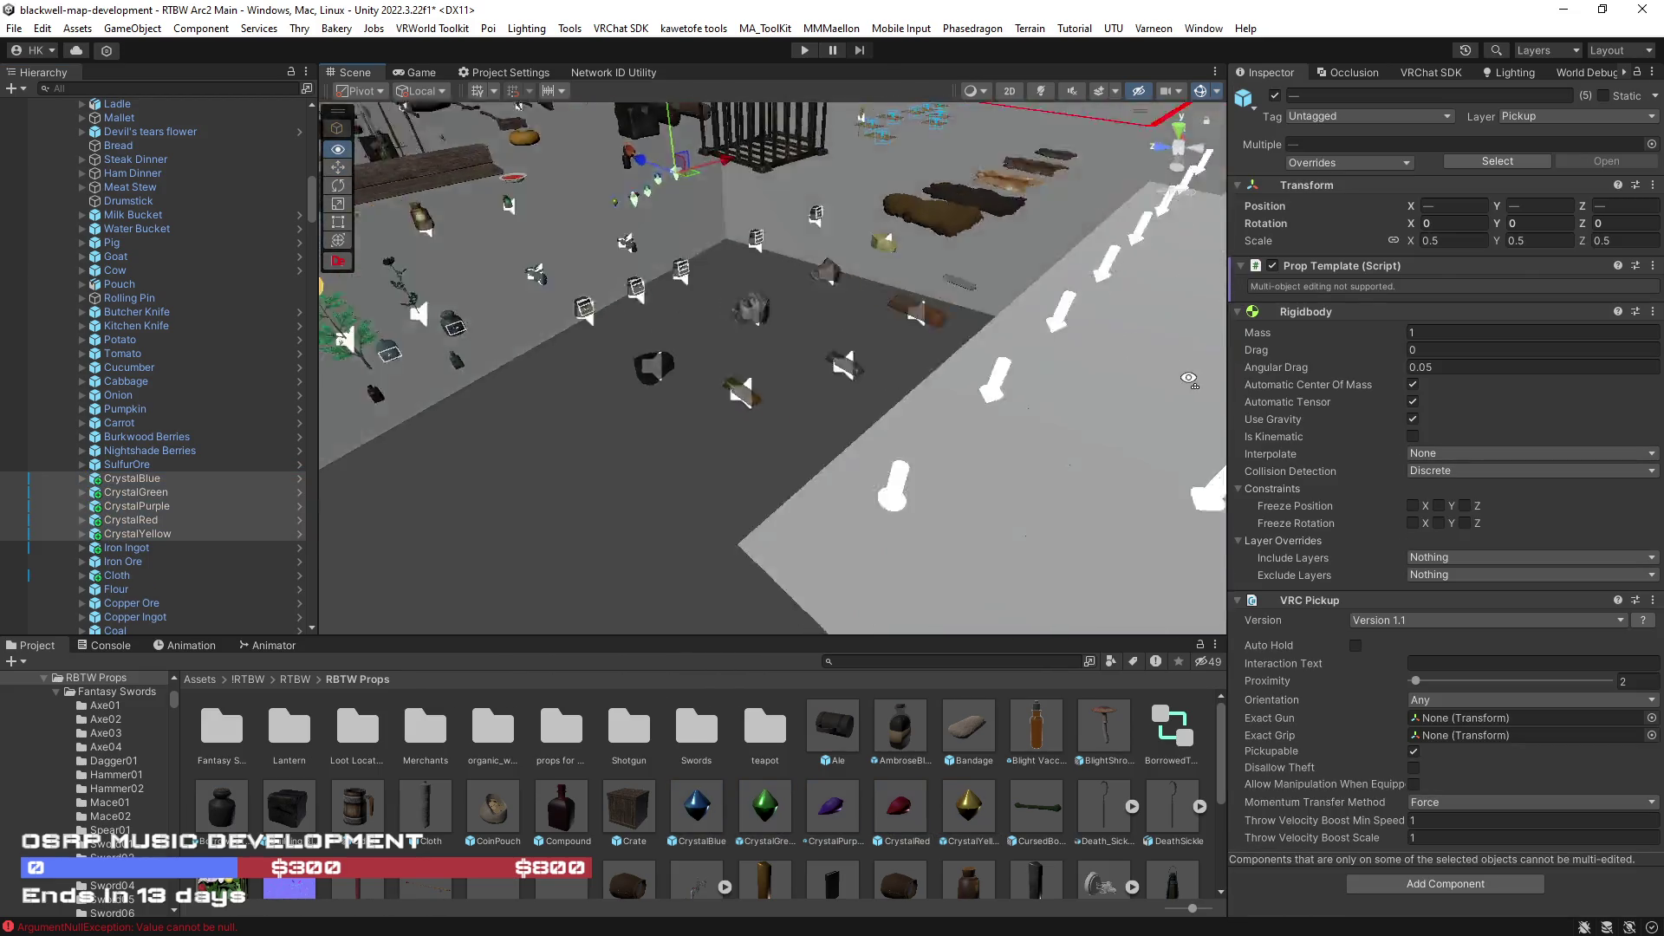
pyautogui.moveTo(685, 314)
pyautogui.mouseDown()
pyautogui.moveTo(1010, 315)
pyautogui.moveTo(460, 283)
pyautogui.mouseUp()
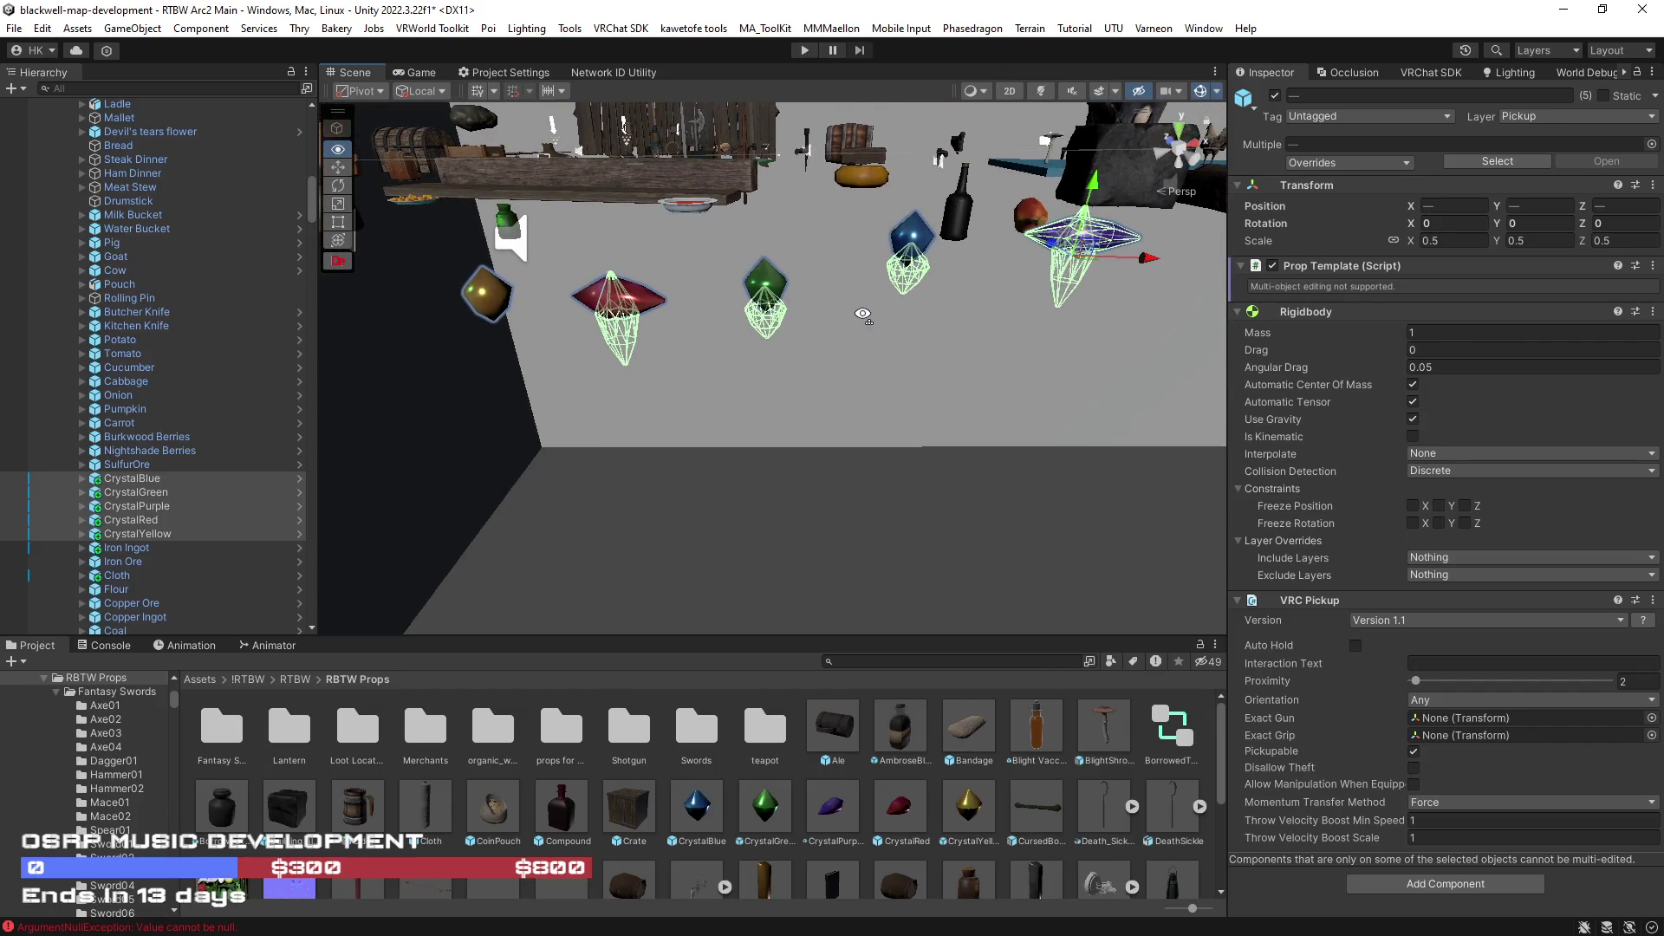
# - Expand the CrystalYellow instance and select its CrystalYellow (1) child
pyautogui.click(491, 307)
pyautogui.click(84, 534)
pyautogui.click(143, 548)
pyautogui.scroll(-5, 1349, 469)
pyautogui.scroll(-5, 1349, 470)
pyautogui.scroll(-5, 1349, 469)
pyautogui.scroll(-3, 1348, 469)
pyautogui.moveTo(892, 444); pyautogui.dragTo(896, 417)
# - Inspect CrystalYellow and its child, then open the child's Crystal_Yellow_1A3 model prefab for editing
pyautogui.click(137, 534)
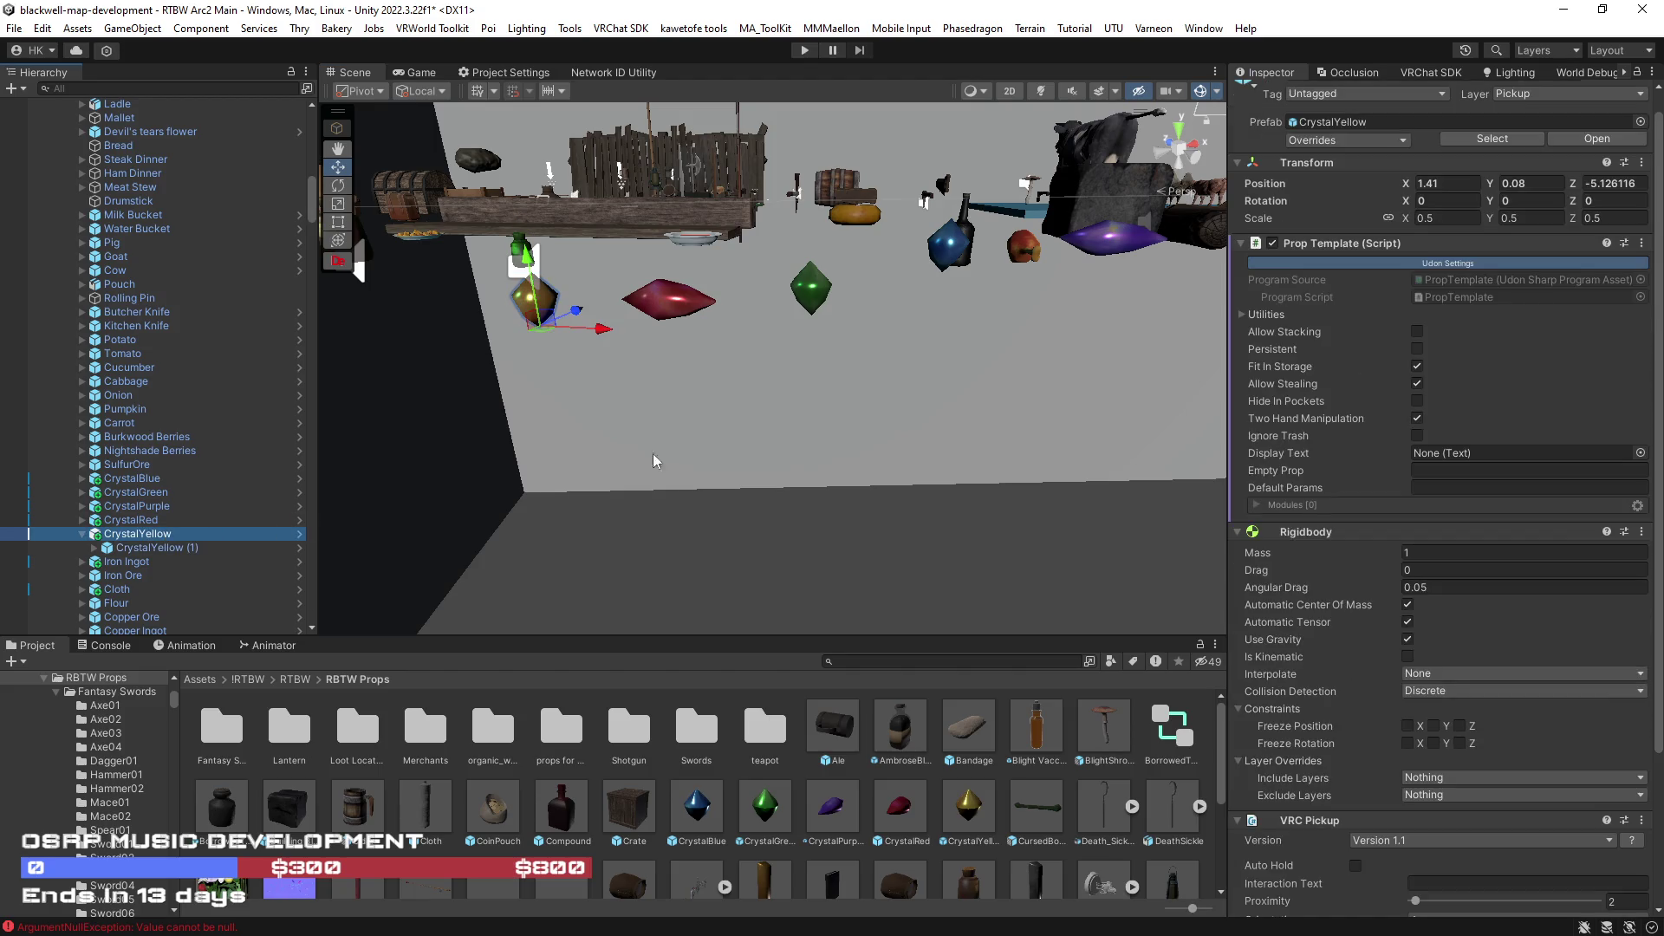
pyautogui.click(150, 547)
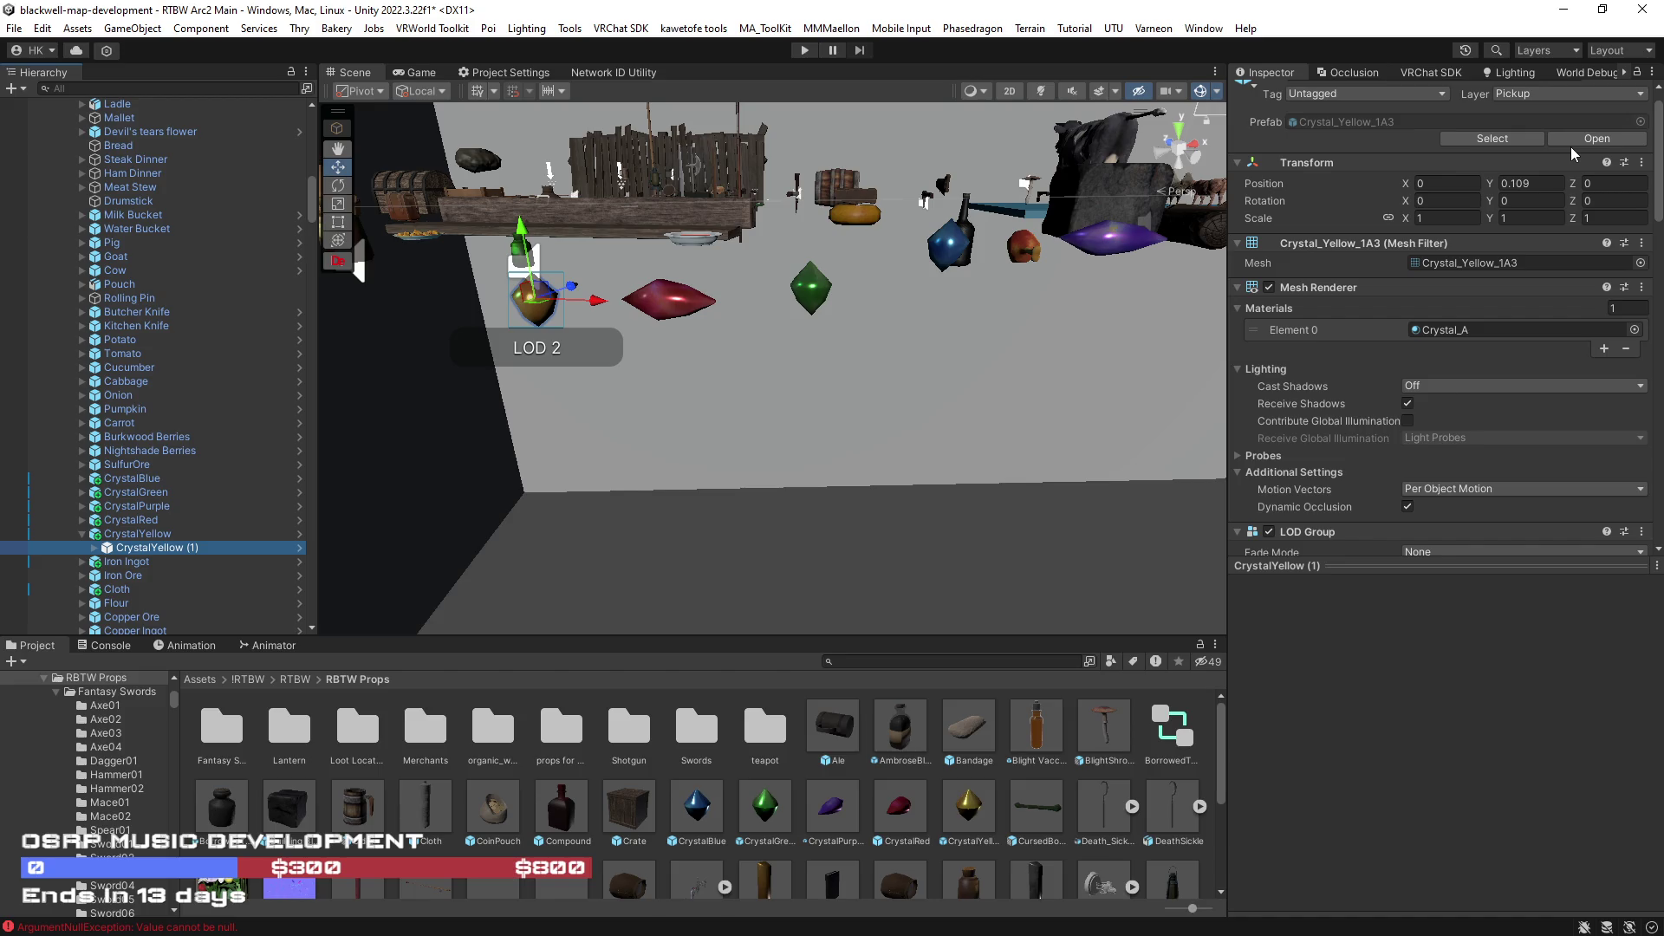
pyautogui.click(1572, 146)
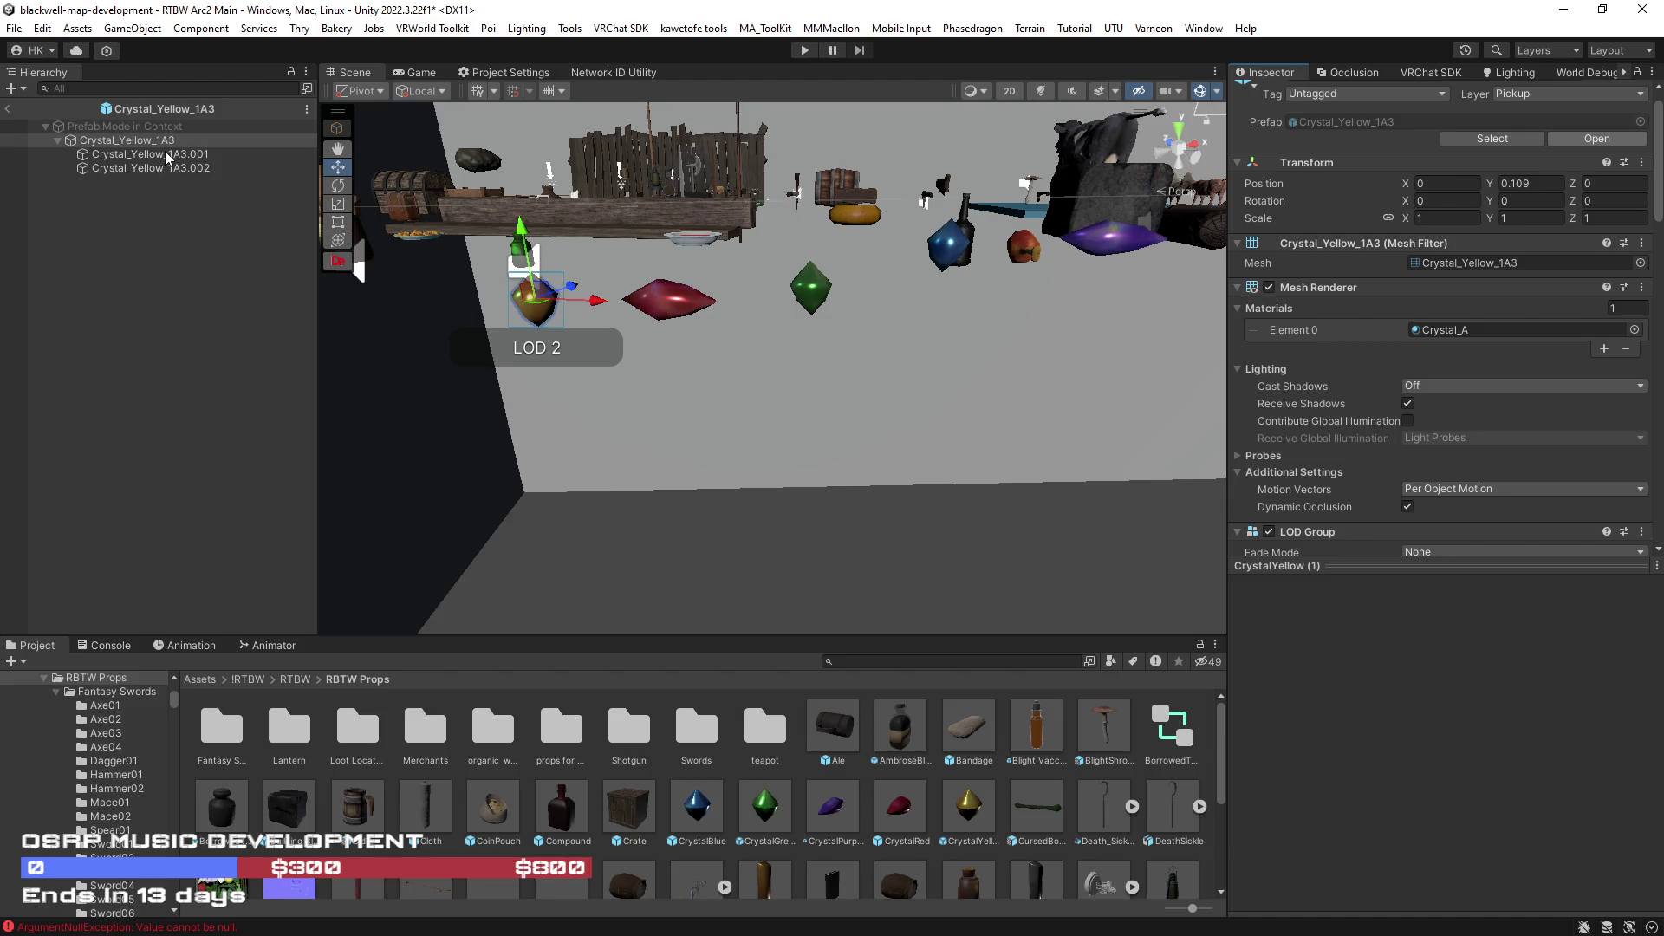
# - Set Cast Shadows to Off on the Crystal_Yellow_1A3.001 and .002 meshes
pyautogui.click(166, 153)
pyautogui.click(167, 152)
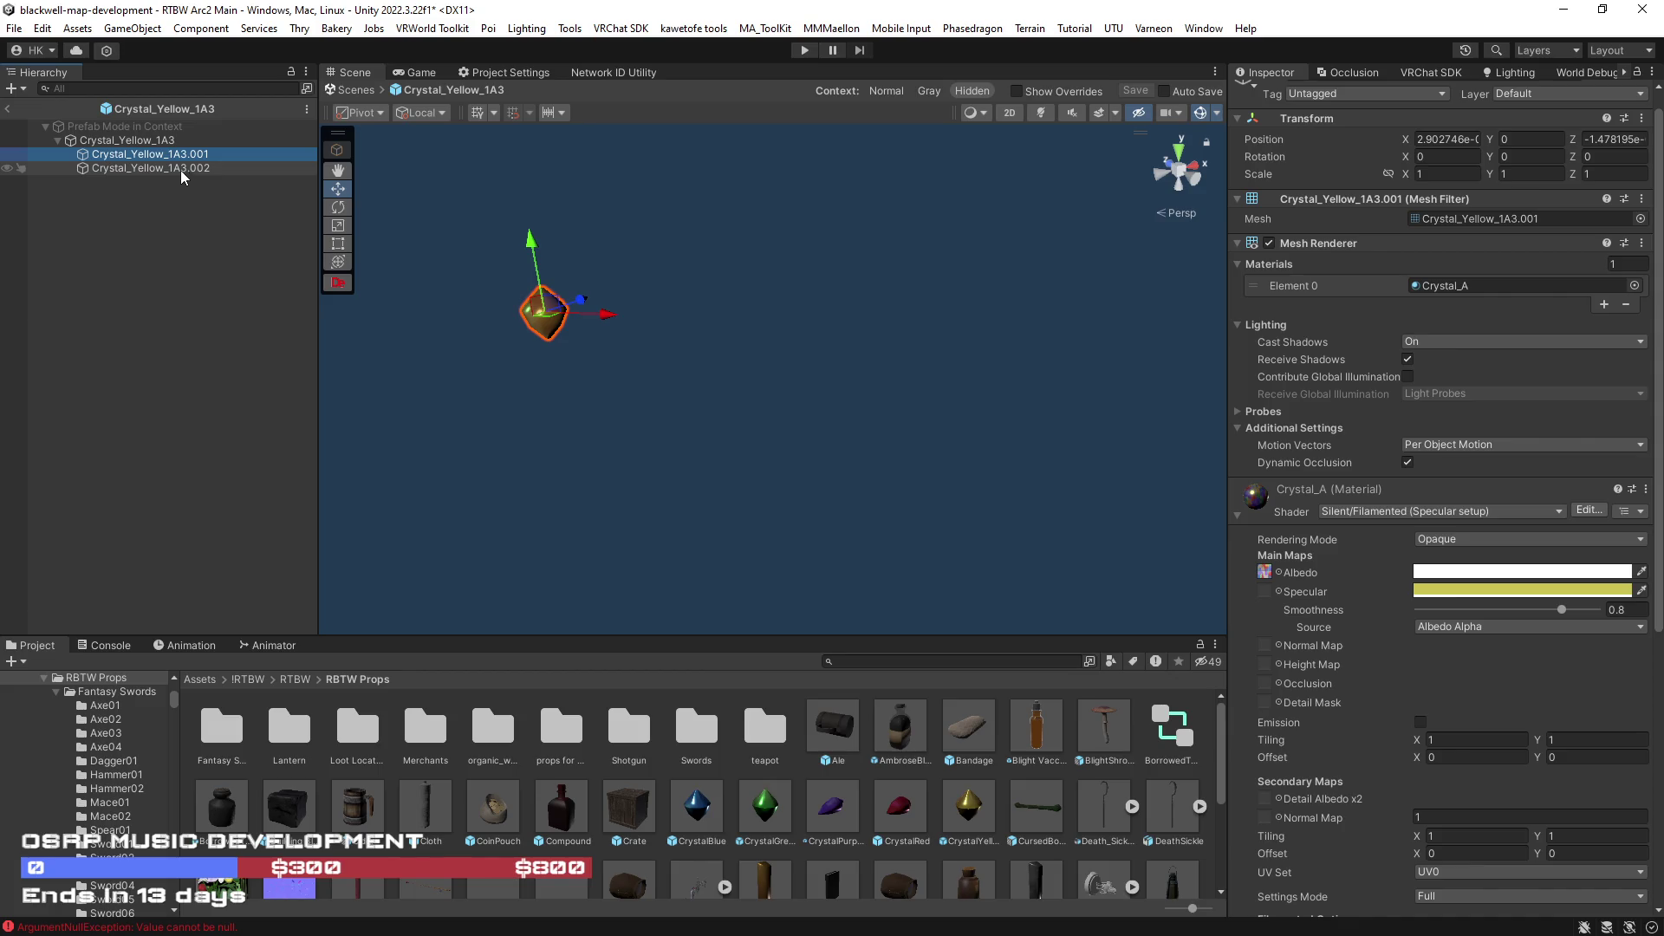
pyautogui.click(181, 171)
pyautogui.click(1434, 344)
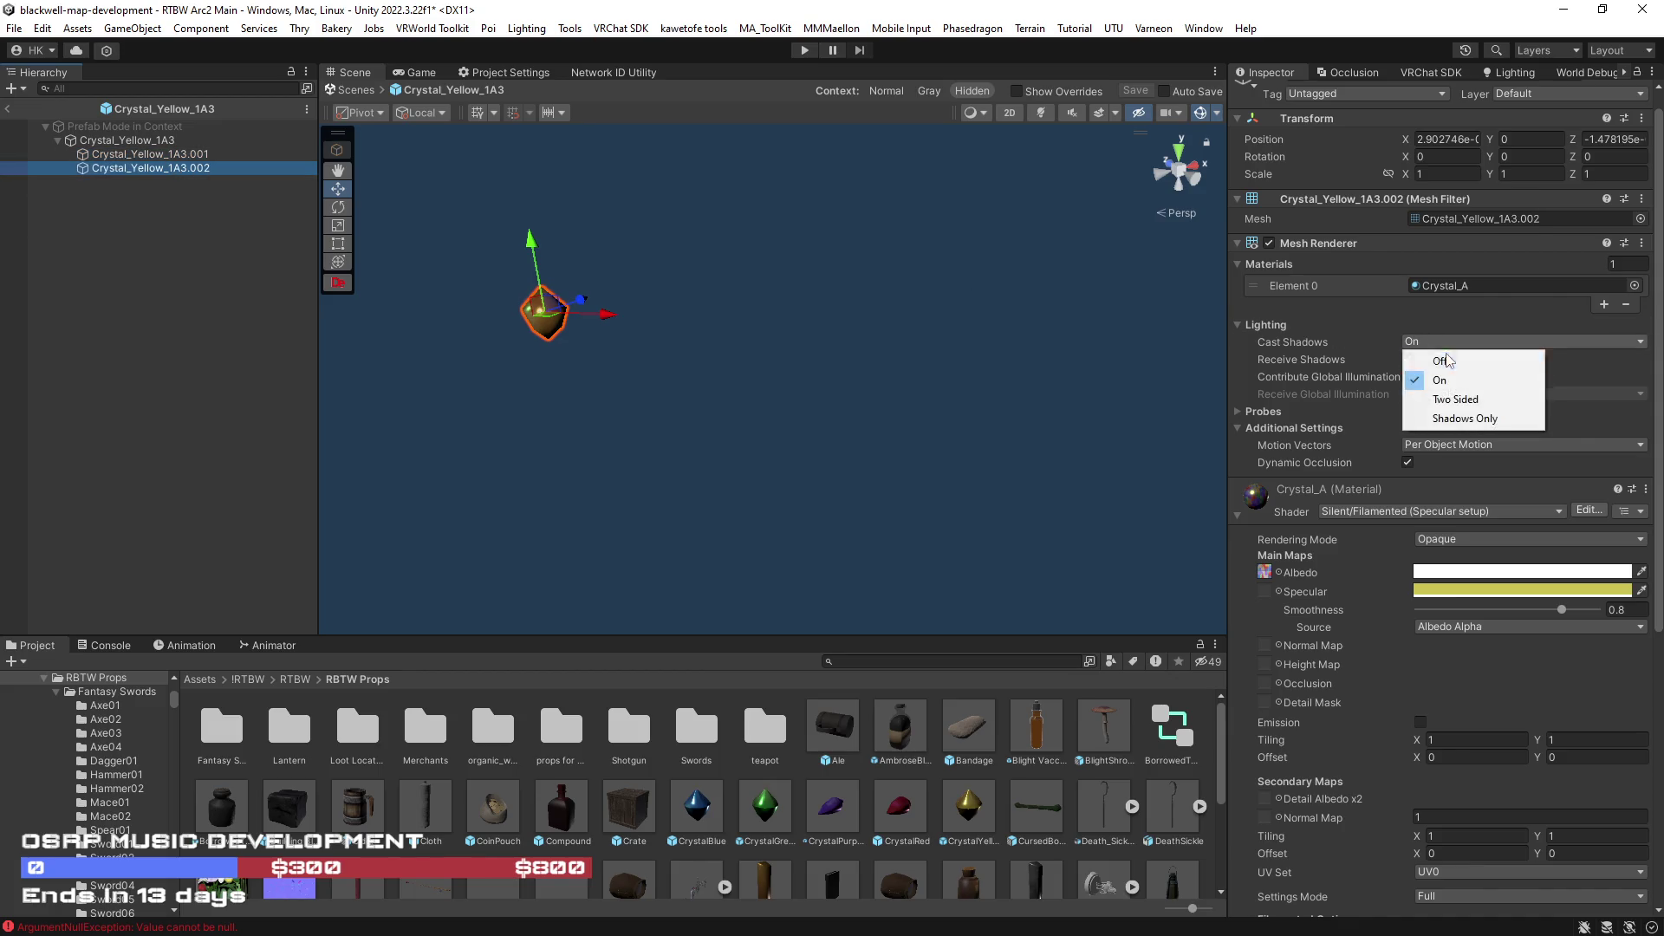
pyautogui.click(171, 151)
pyautogui.click(1444, 342)
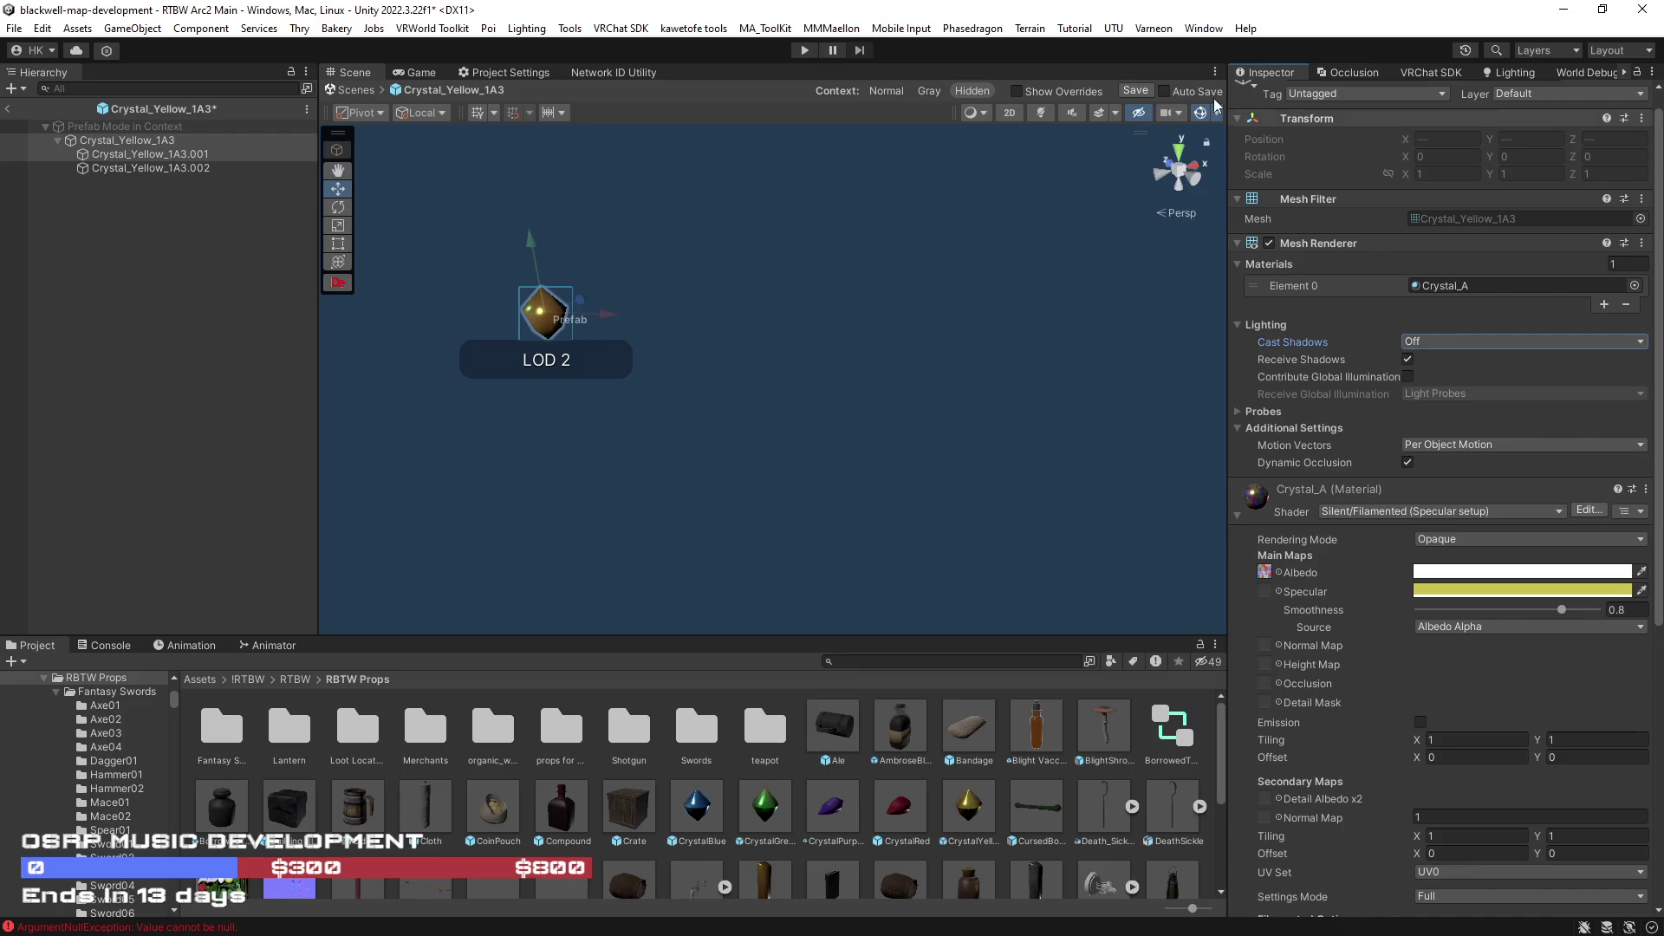
# - Verify both LOD meshes no longer cast shadows and frame the crystal
pyautogui.click(199, 156)
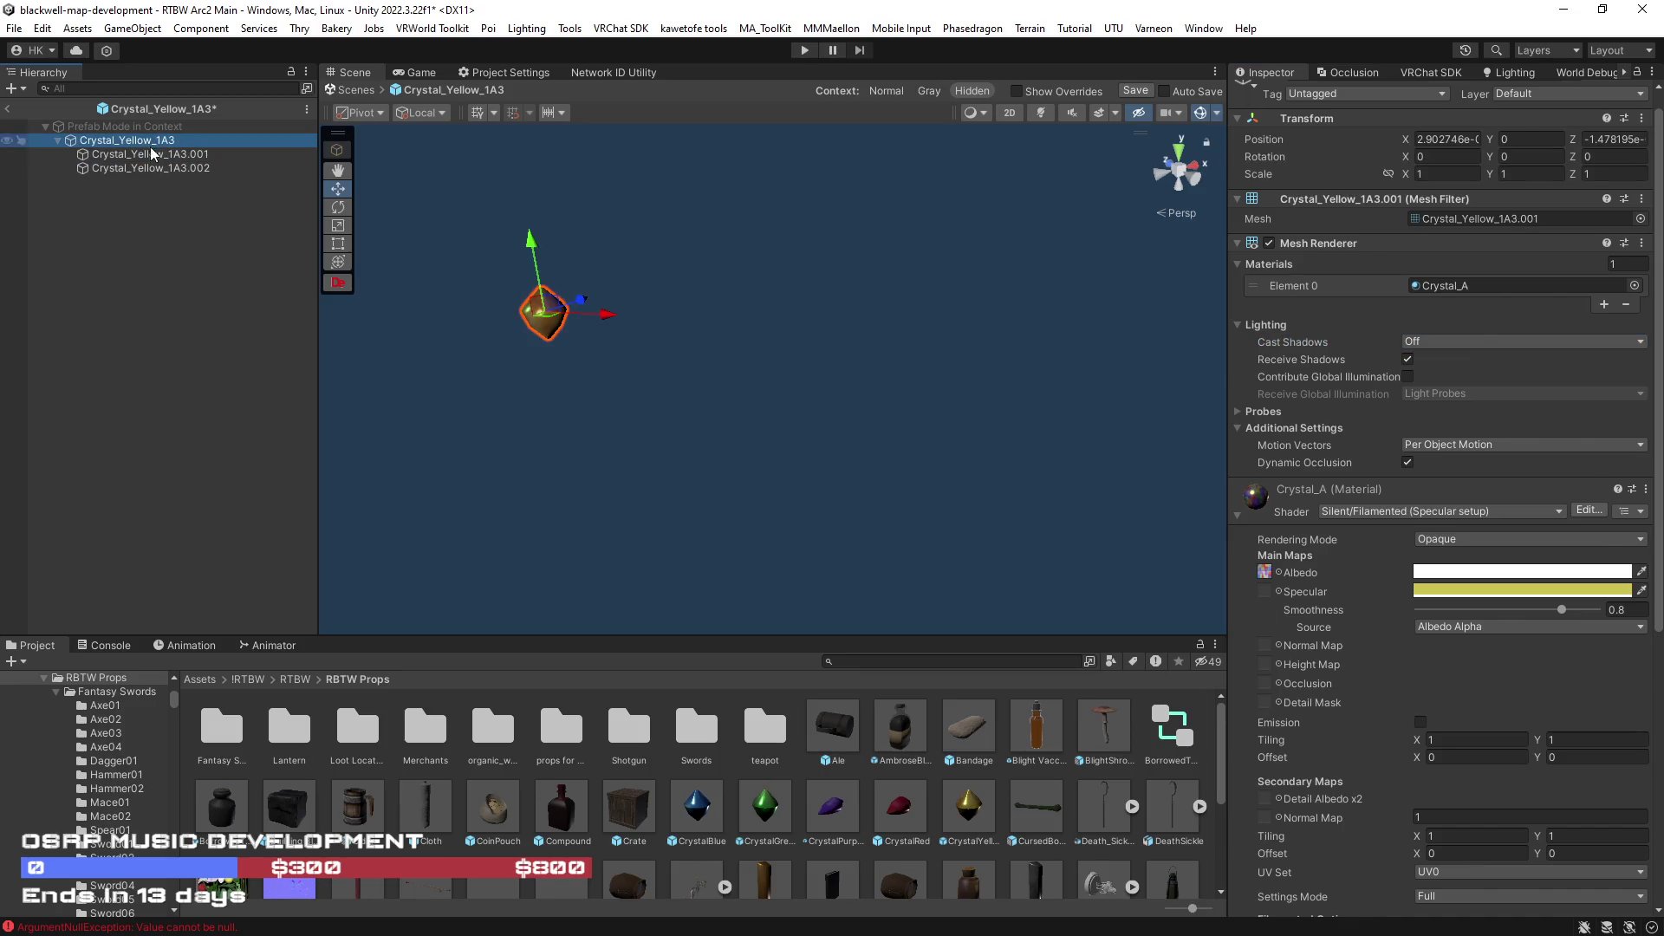
pyautogui.click(149, 168)
pyautogui.press('f')
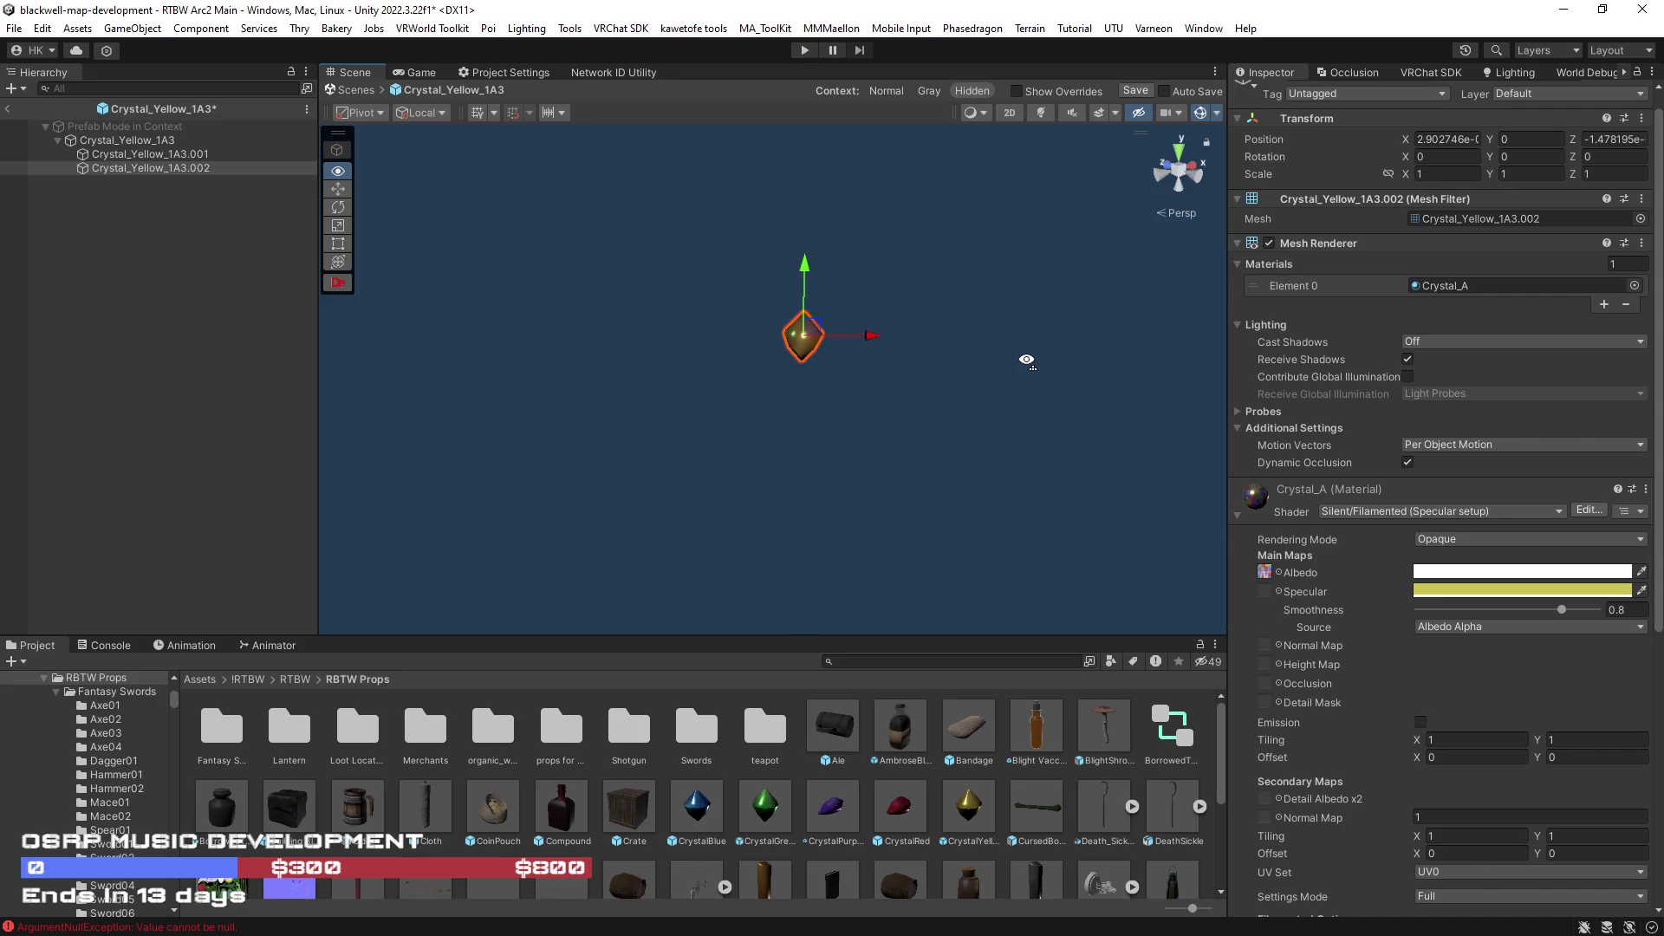
pyautogui.scroll(3, 1039, 345)
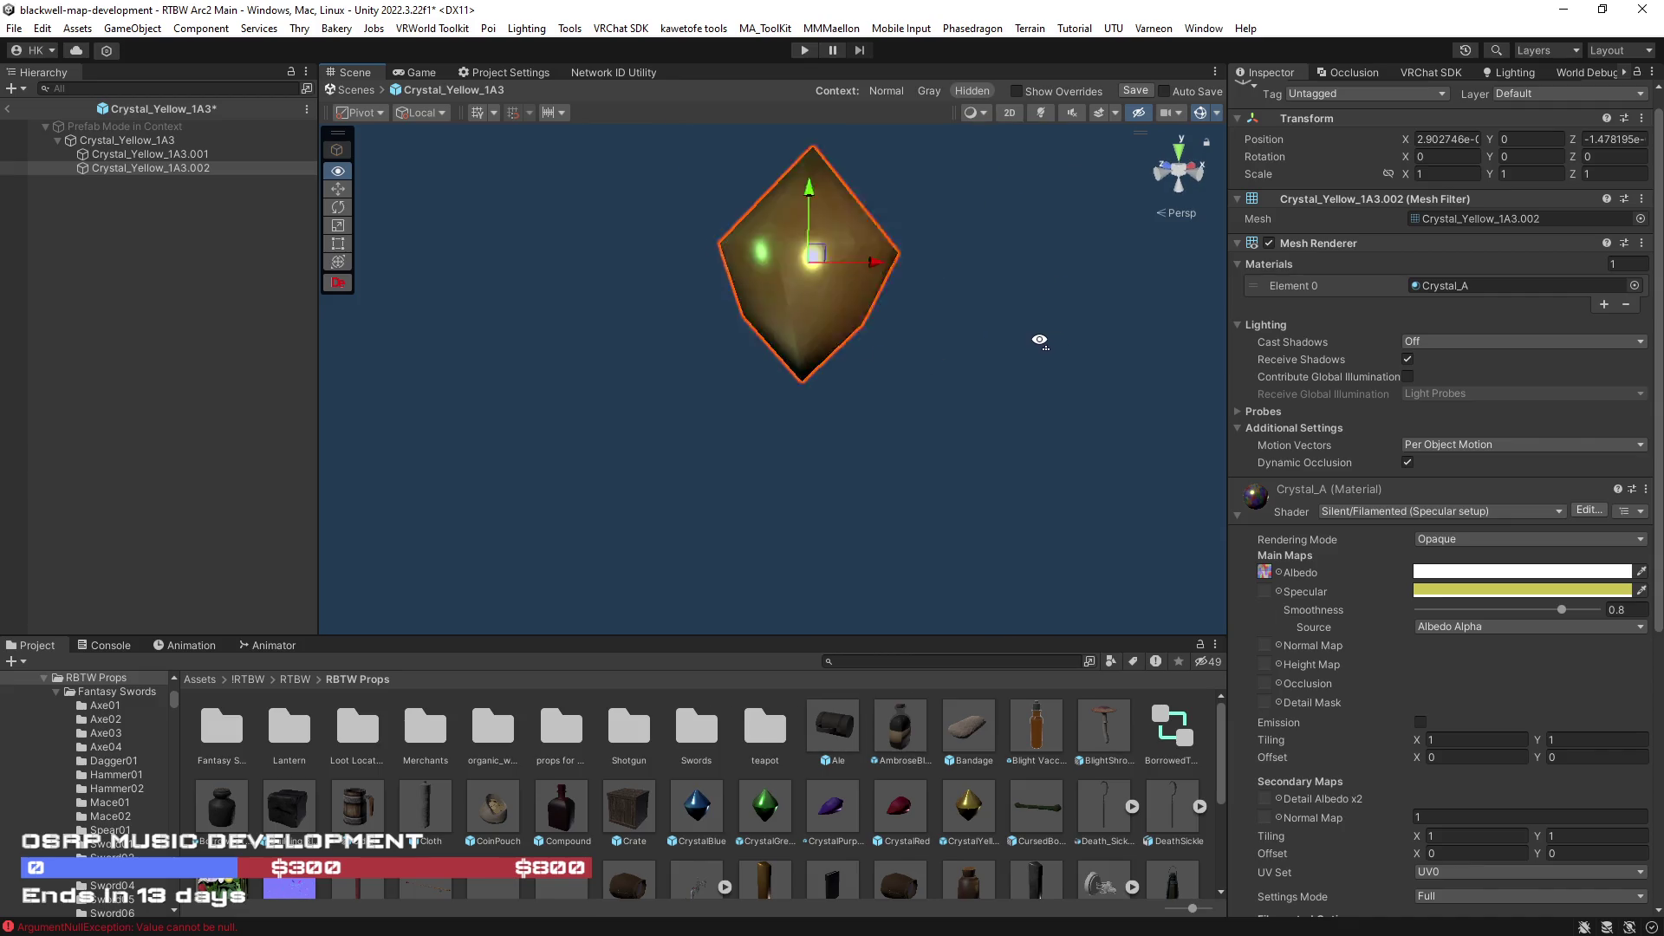
pyautogui.click(150, 155)
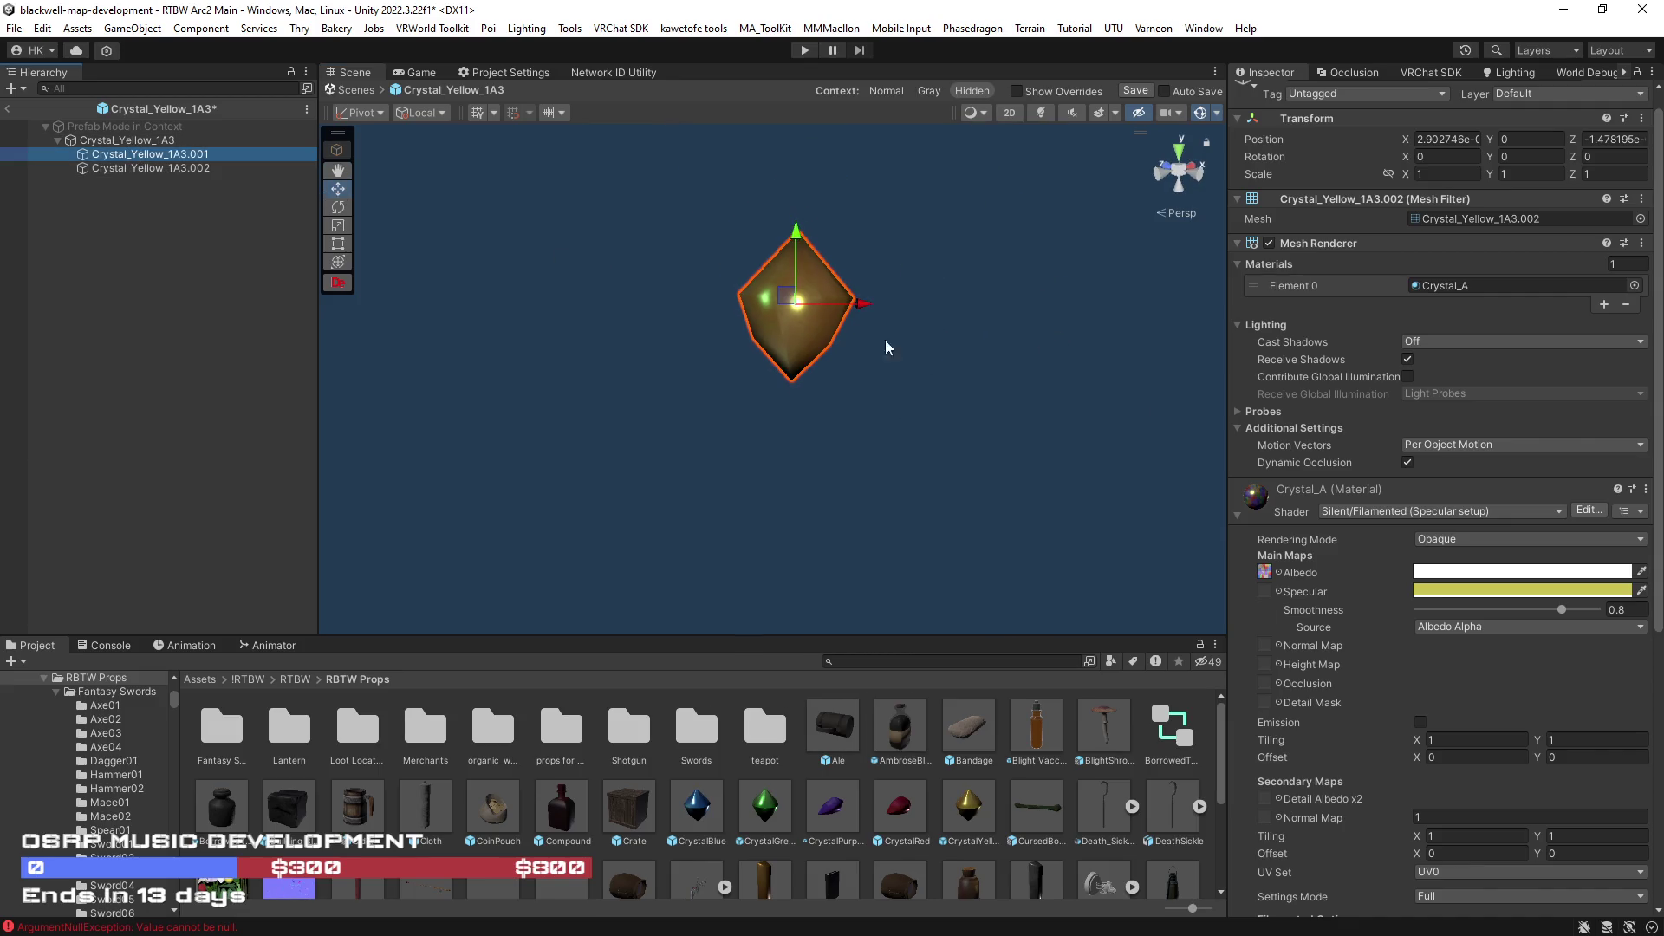
# - Reorder the mesh renderer, then add a convex Mesh Collider to the Crystal_Yellow_1A3.001 child
pyautogui.rightClick(1325, 248)
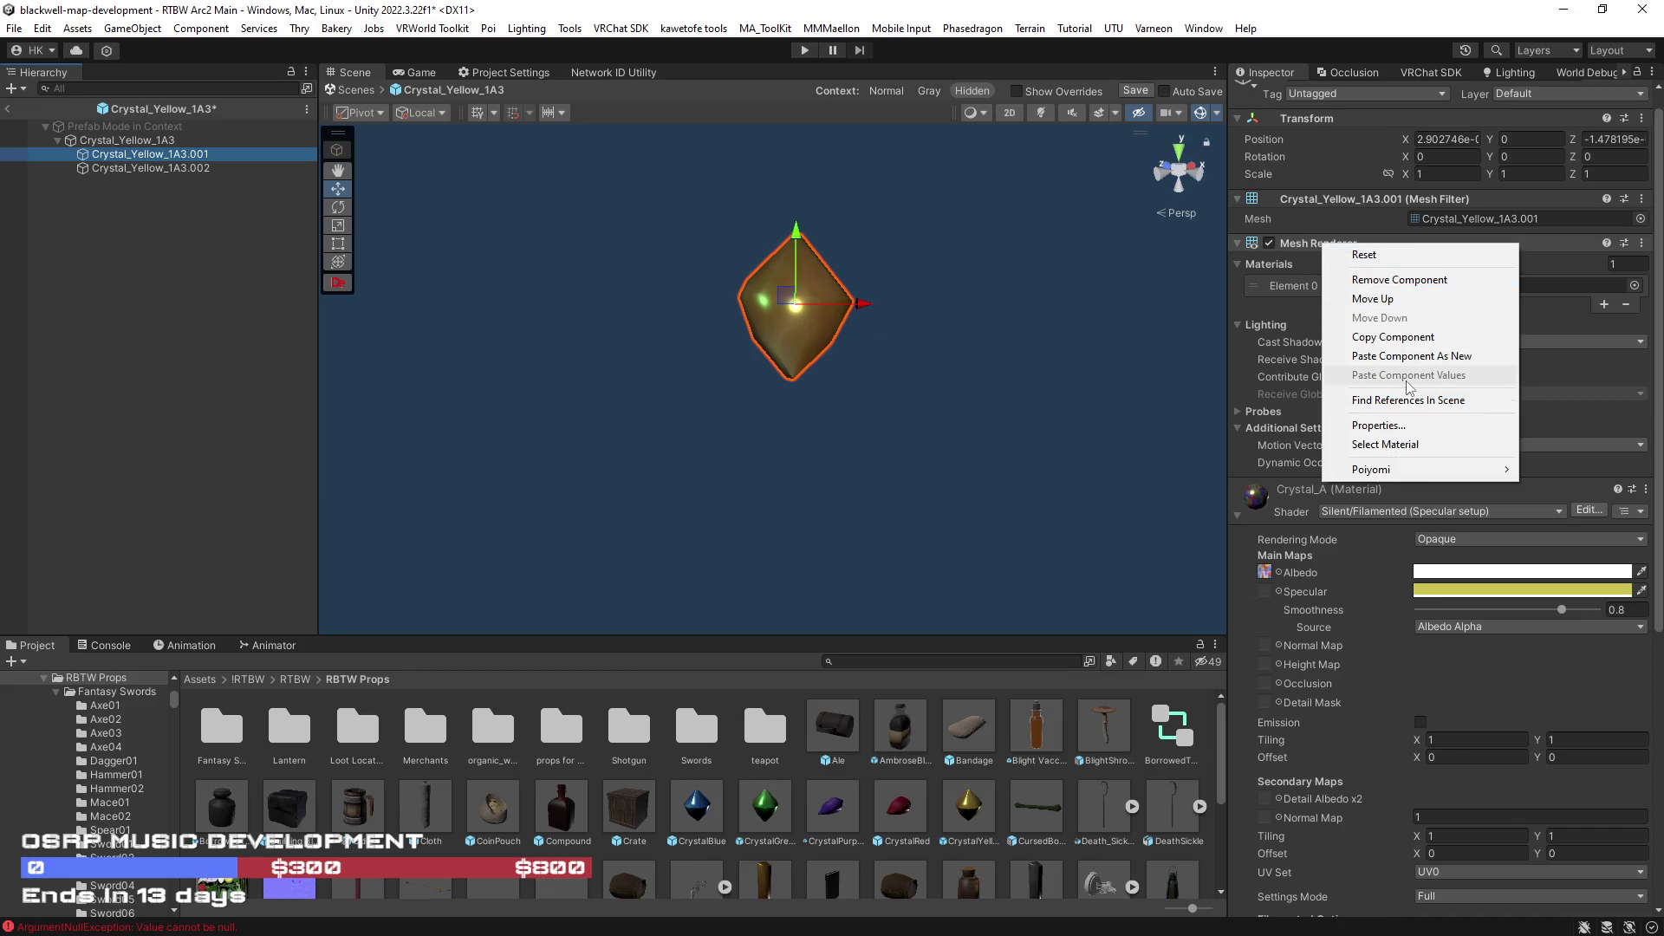
pyautogui.click(1371, 297)
pyautogui.press('e')
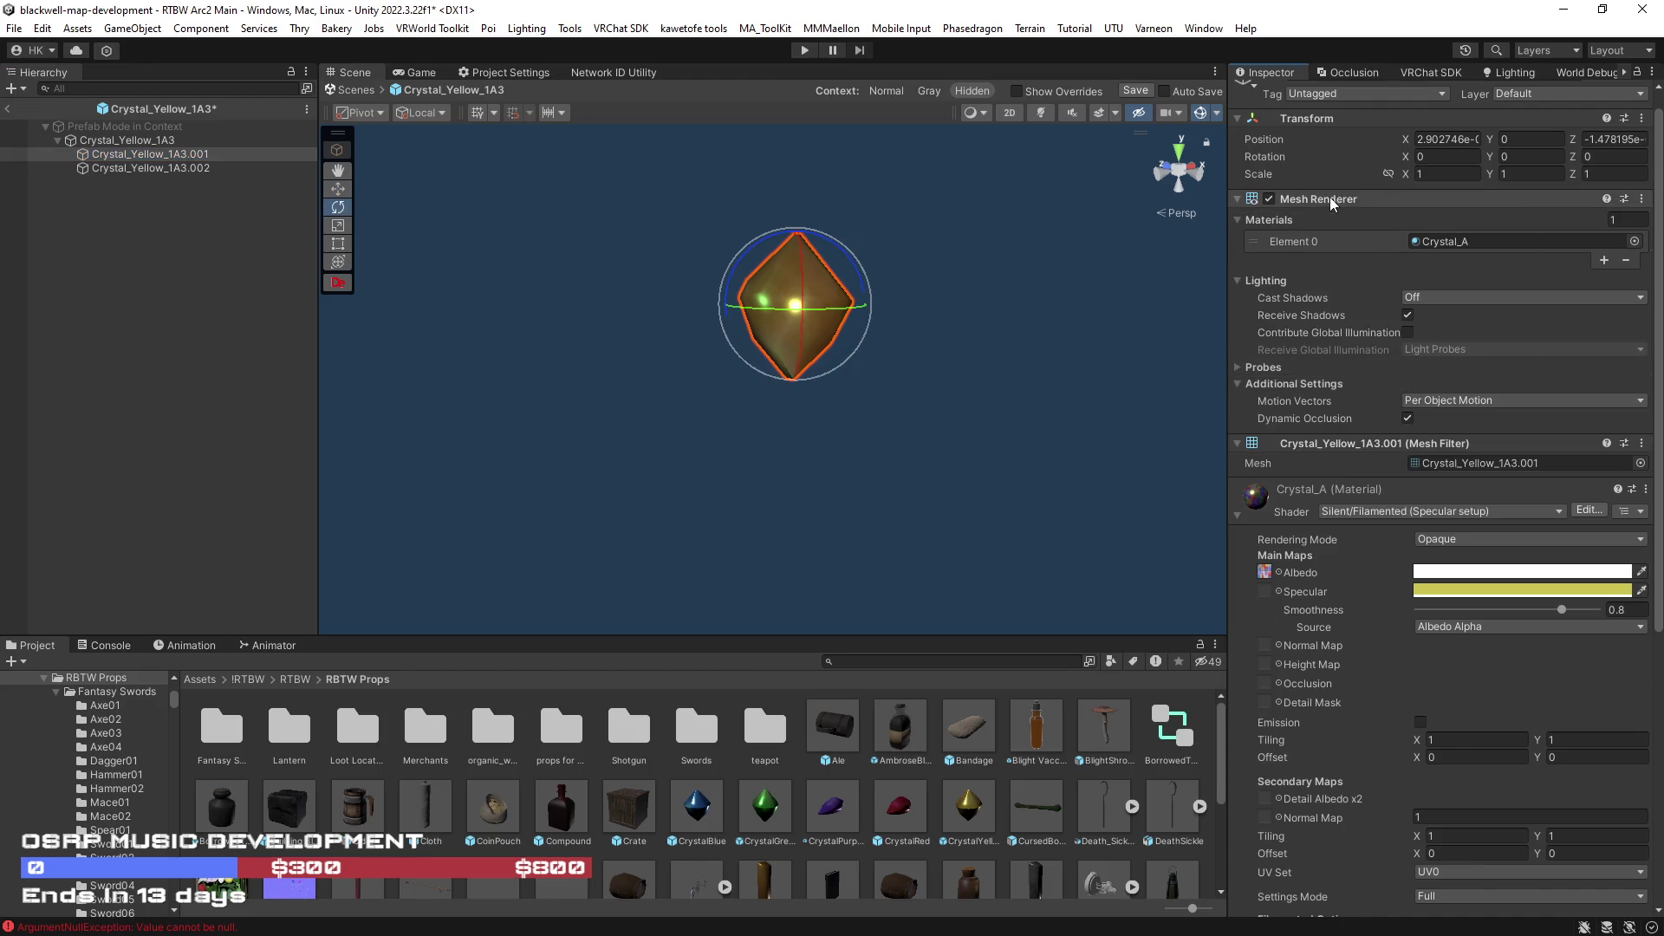
pyautogui.rightClick(1329, 200)
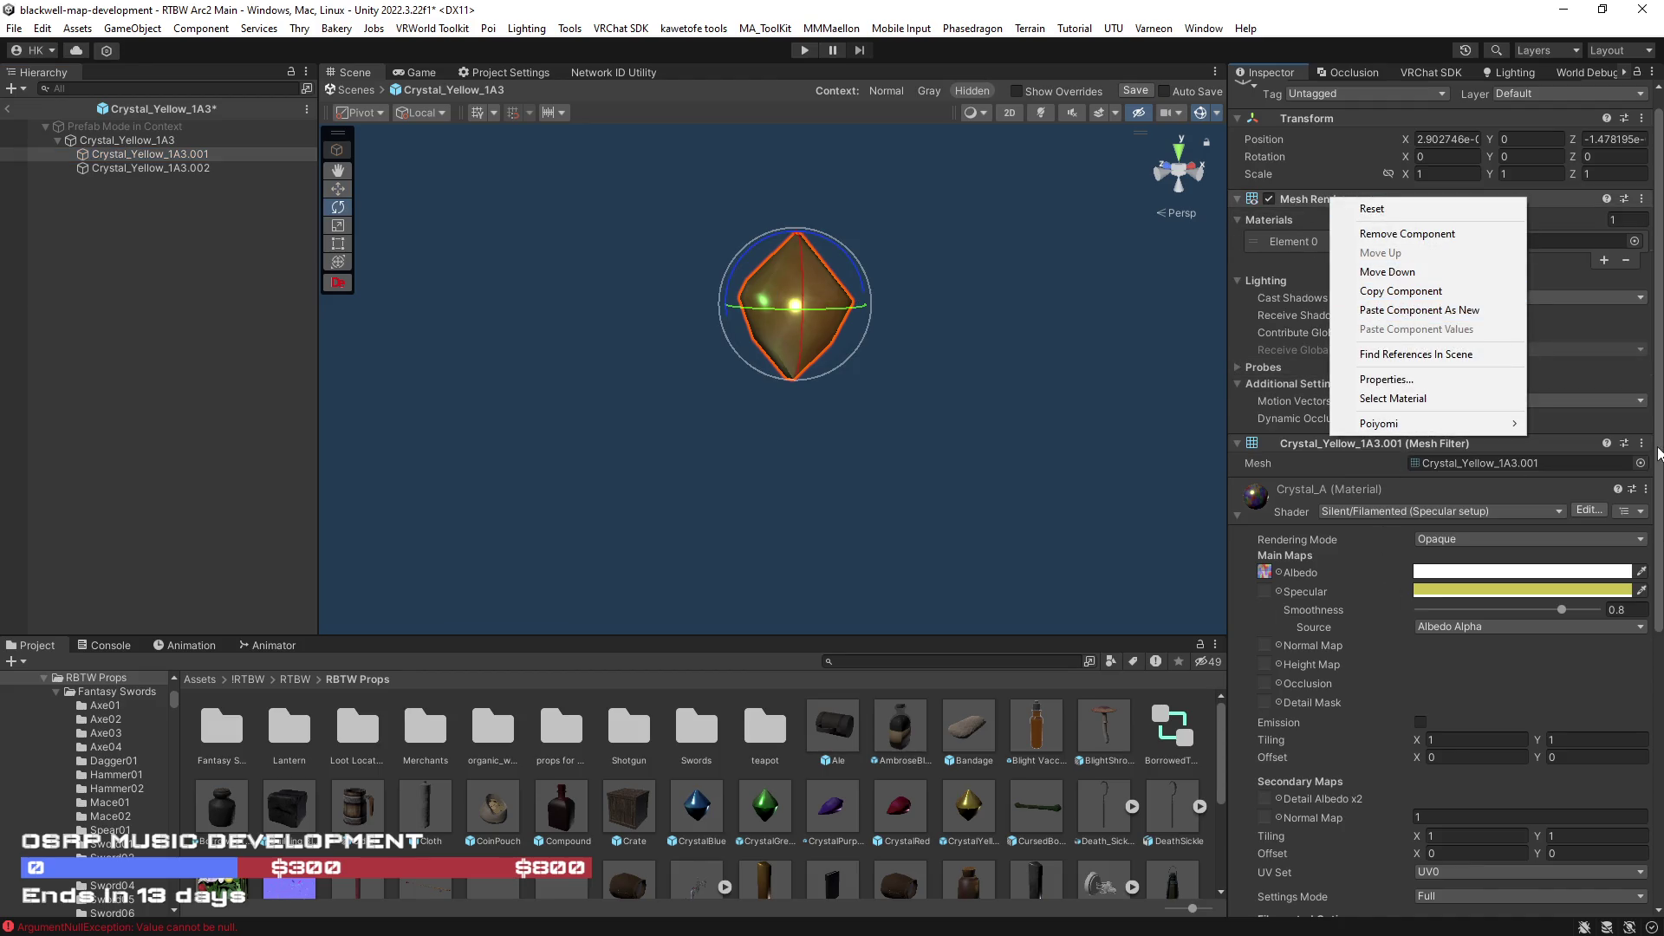
pyautogui.scroll(-10, 1657, 451)
pyautogui.scroll(-5, 1658, 450)
pyautogui.click(1462, 895)
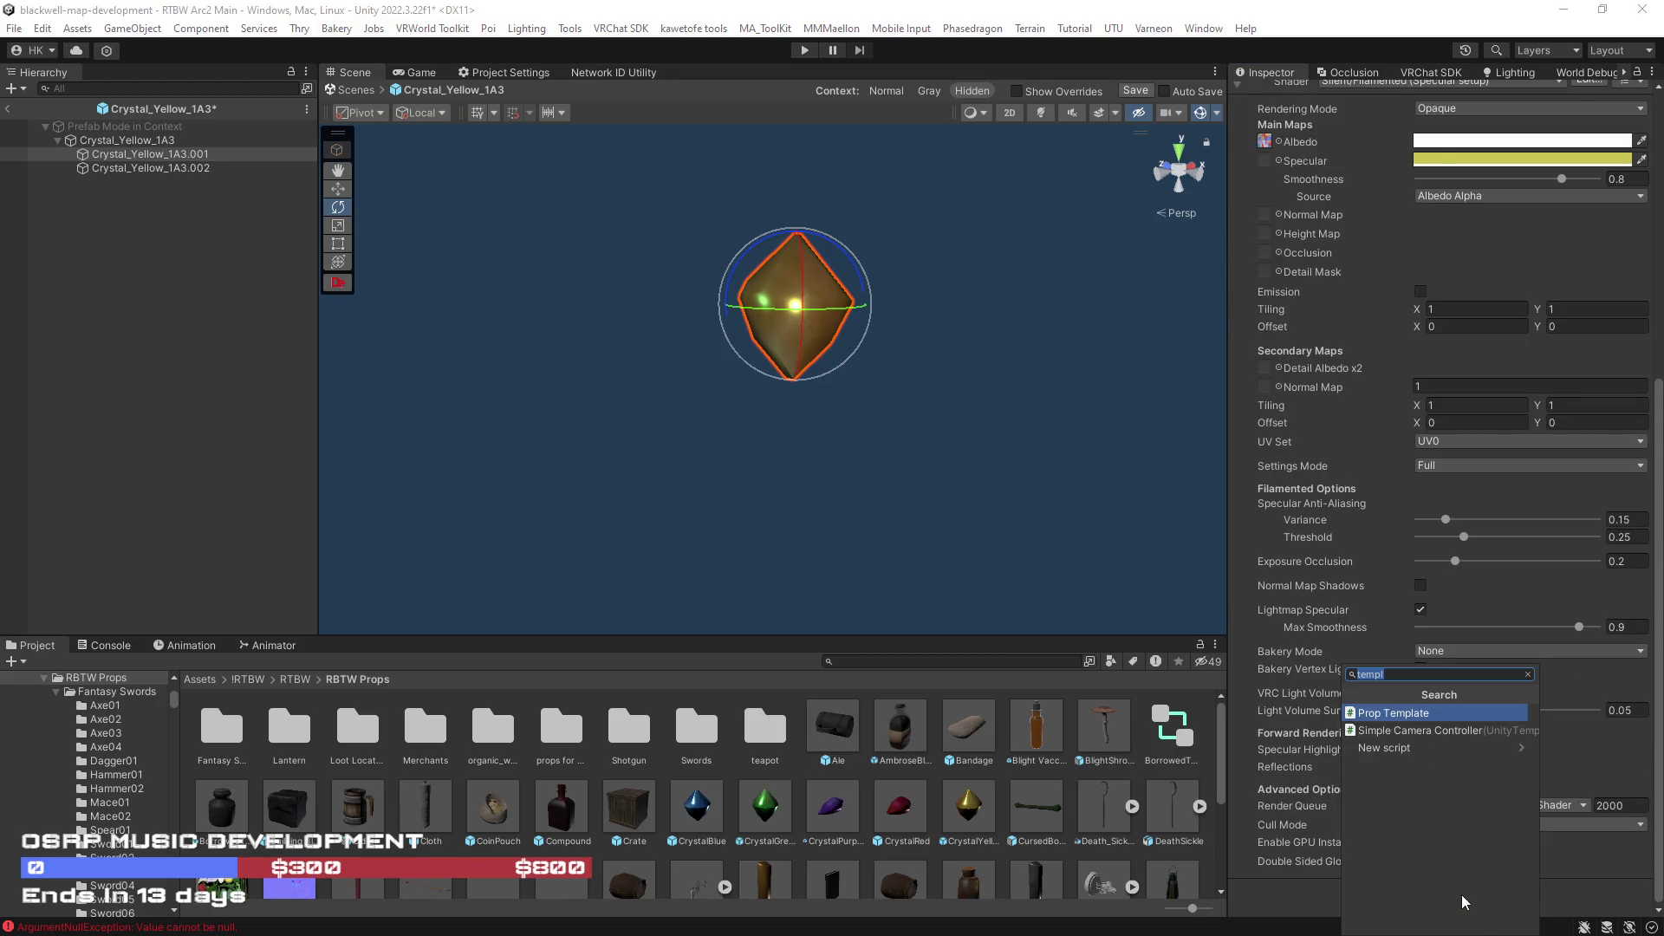
pyautogui.write('mesh')
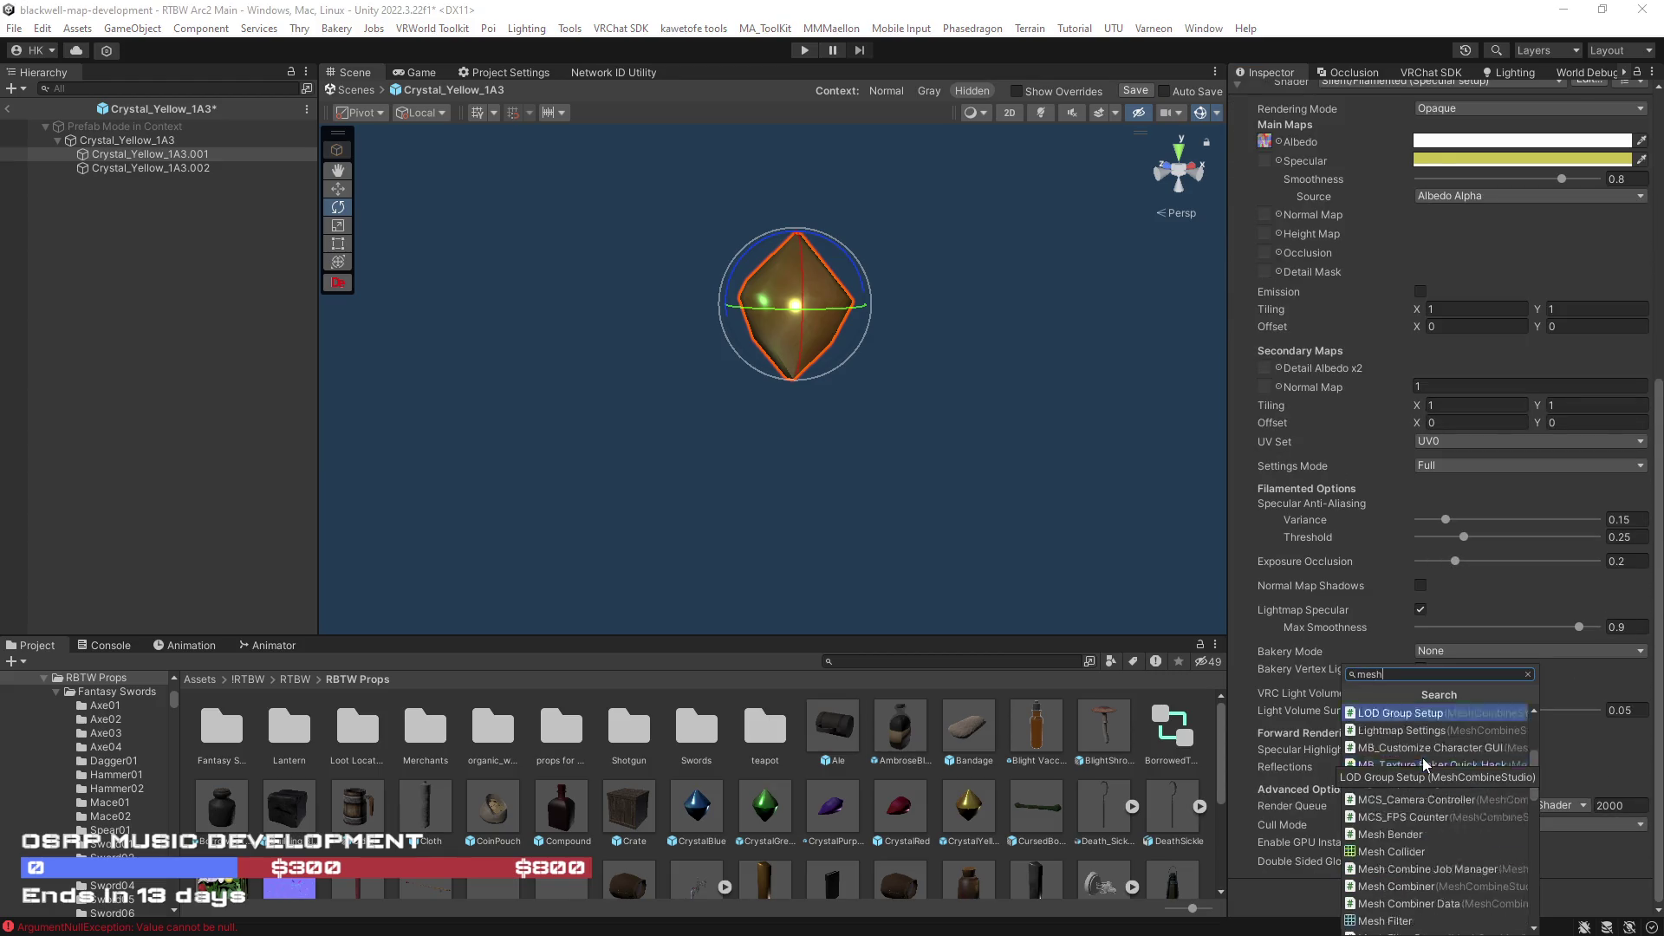
pyautogui.click(1398, 803)
pyautogui.scroll(-2, 1384, 760)
pyautogui.scroll(-2, 1381, 758)
pyautogui.scroll(-2, 1381, 758)
pyautogui.scroll(1, 1383, 754)
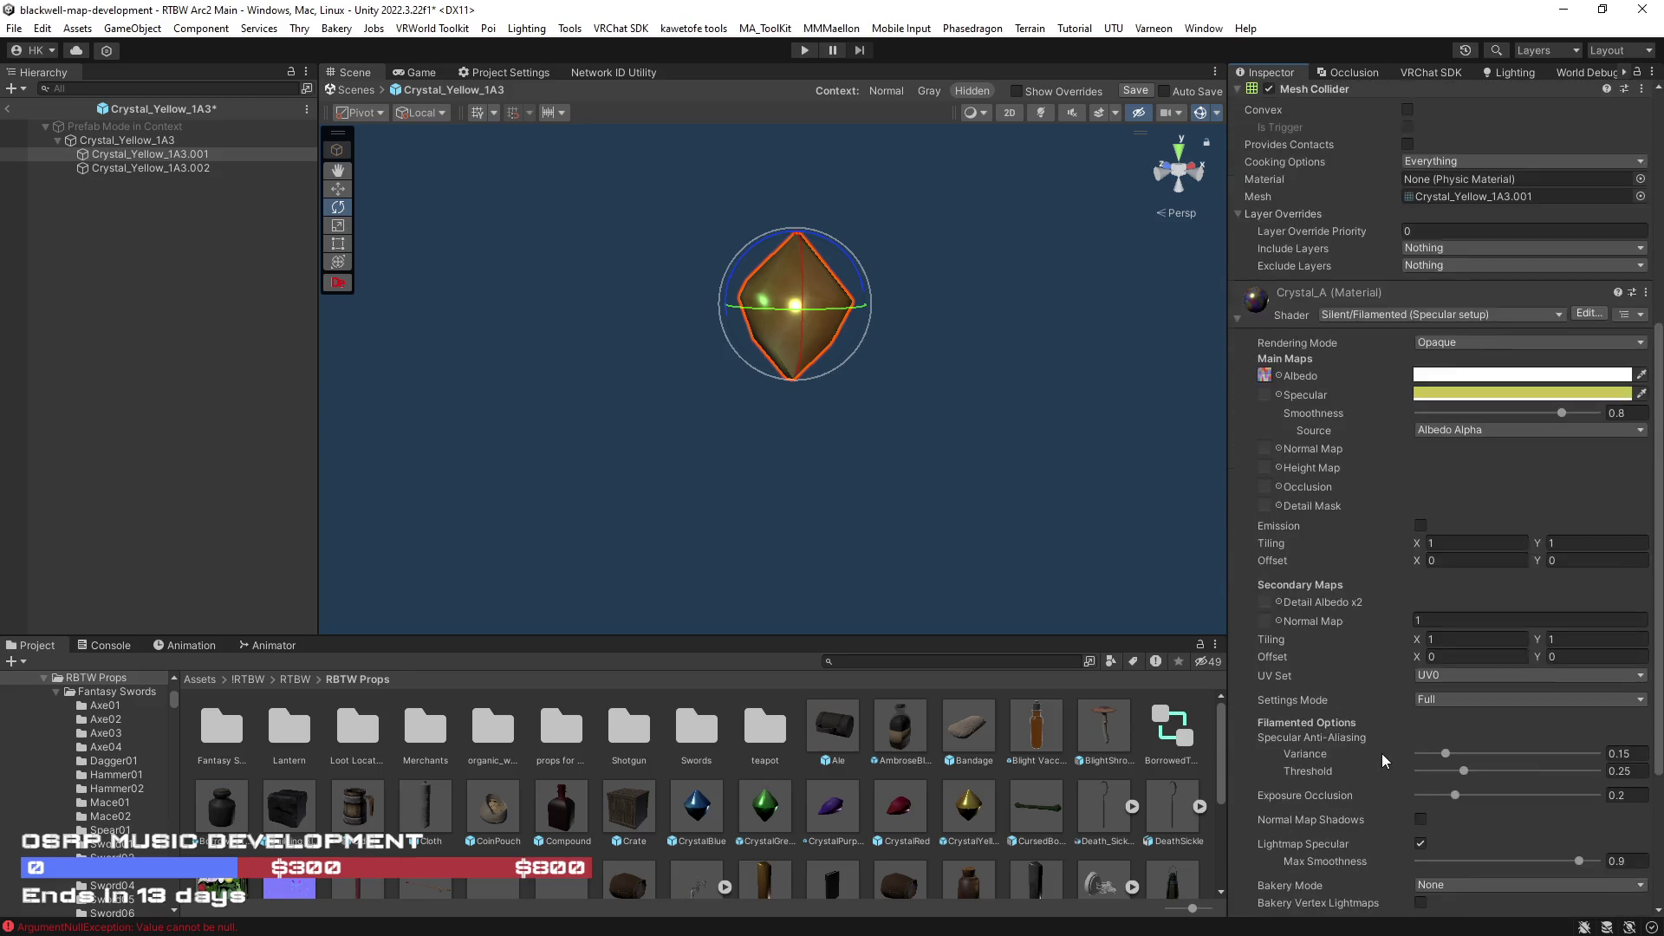
pyautogui.scroll(4, 1382, 753)
pyautogui.click(1407, 531)
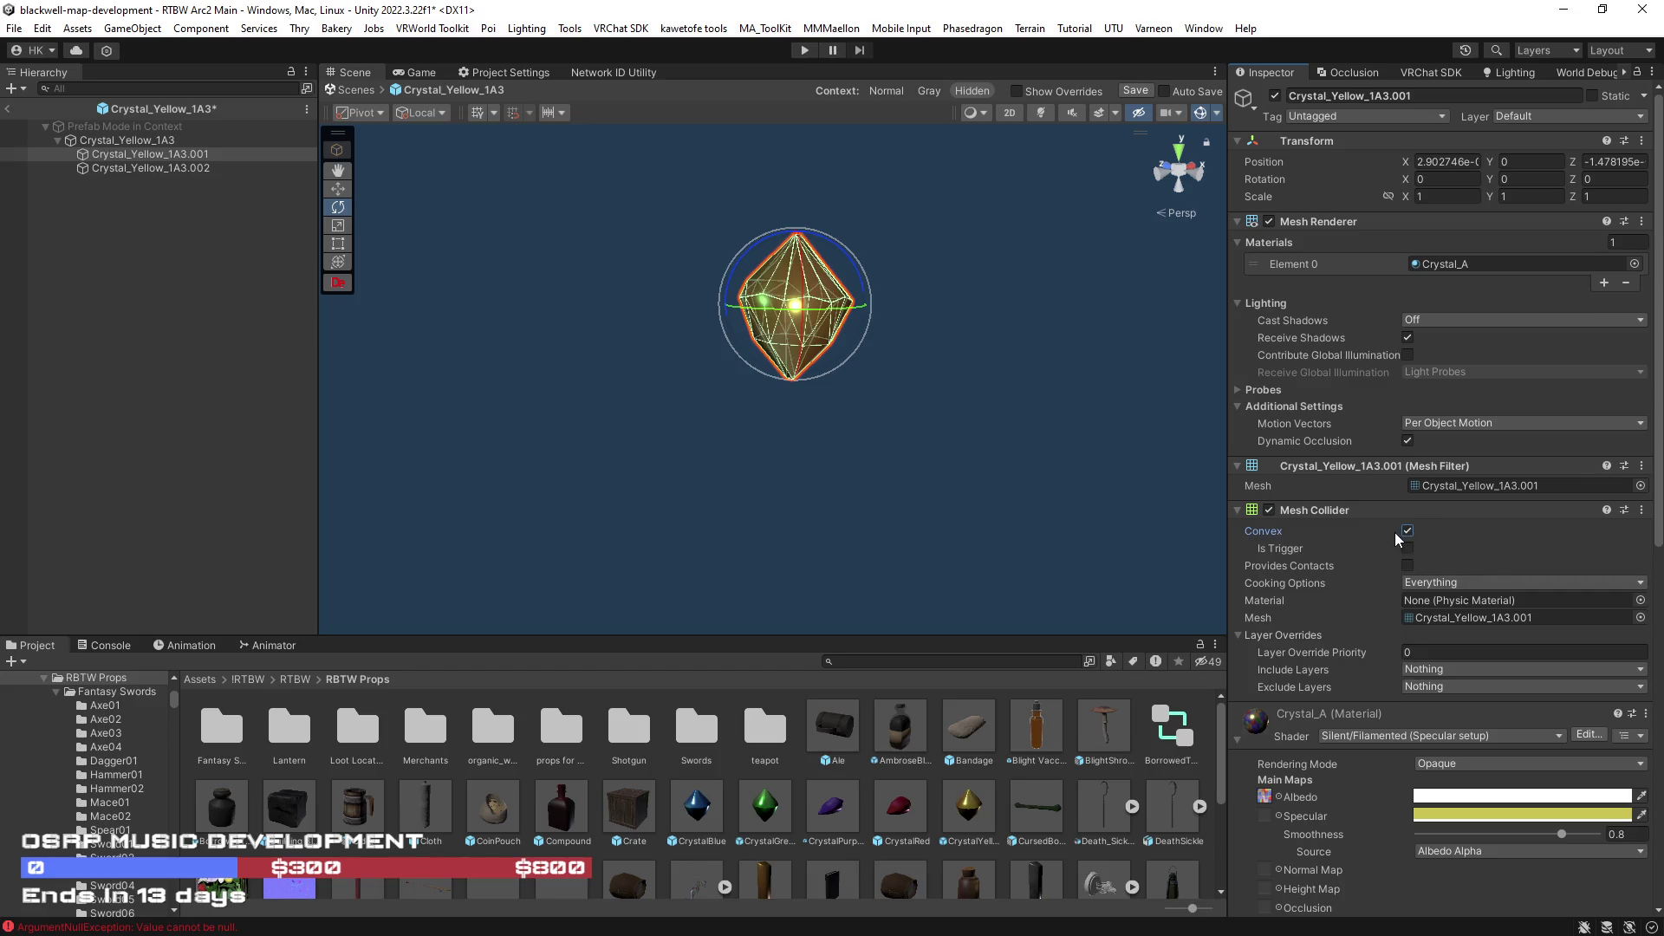
# - Copy the collider, remove it from the child and paste it as new onto the Crystal_Yellow_1A3 root
pyautogui.rightClick(1326, 516)
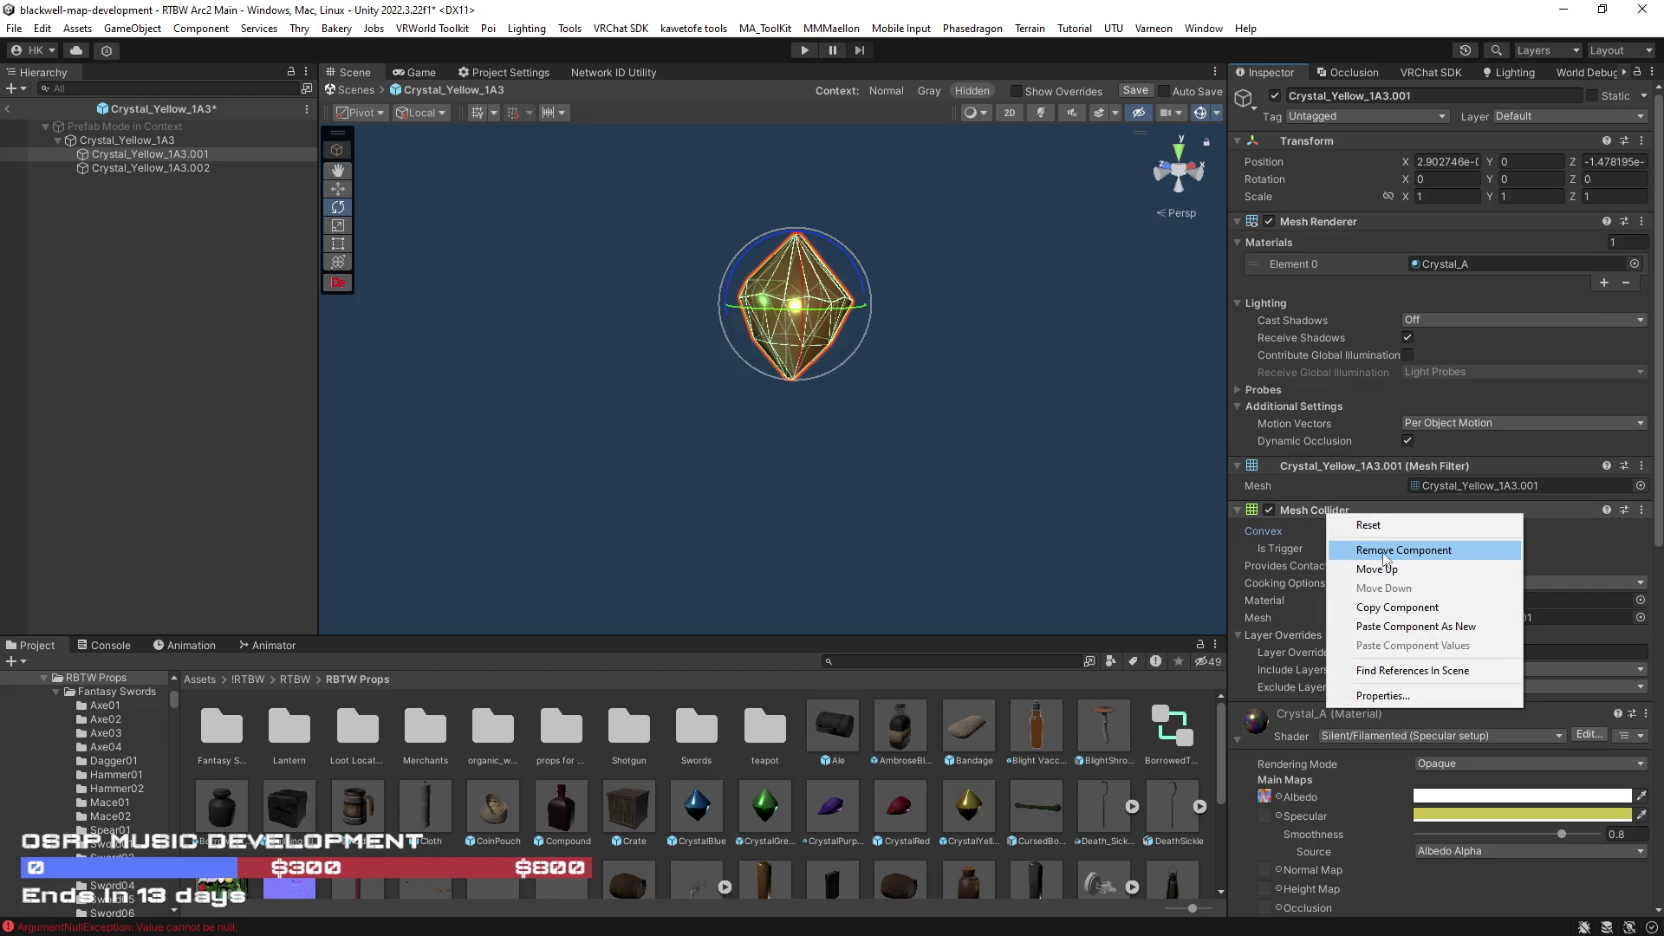
pyautogui.click(1398, 608)
pyautogui.rightClick(1321, 511)
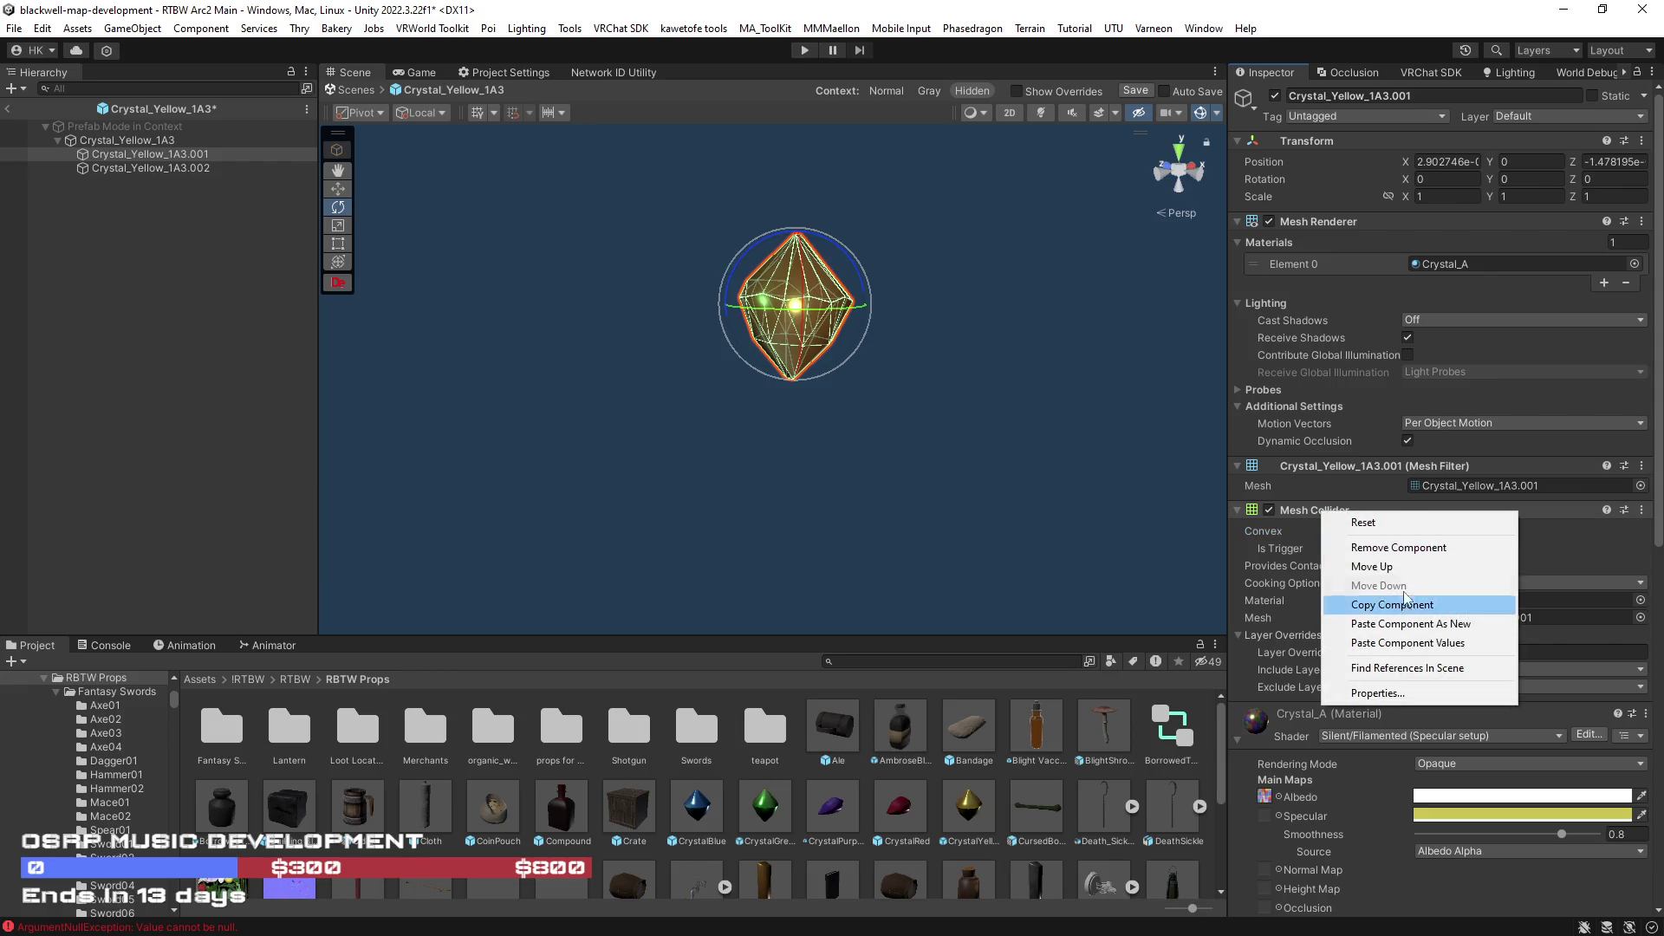
pyautogui.click(1397, 548)
pyautogui.click(126, 139)
pyautogui.rightClick(1311, 223)
pyautogui.click(1410, 335)
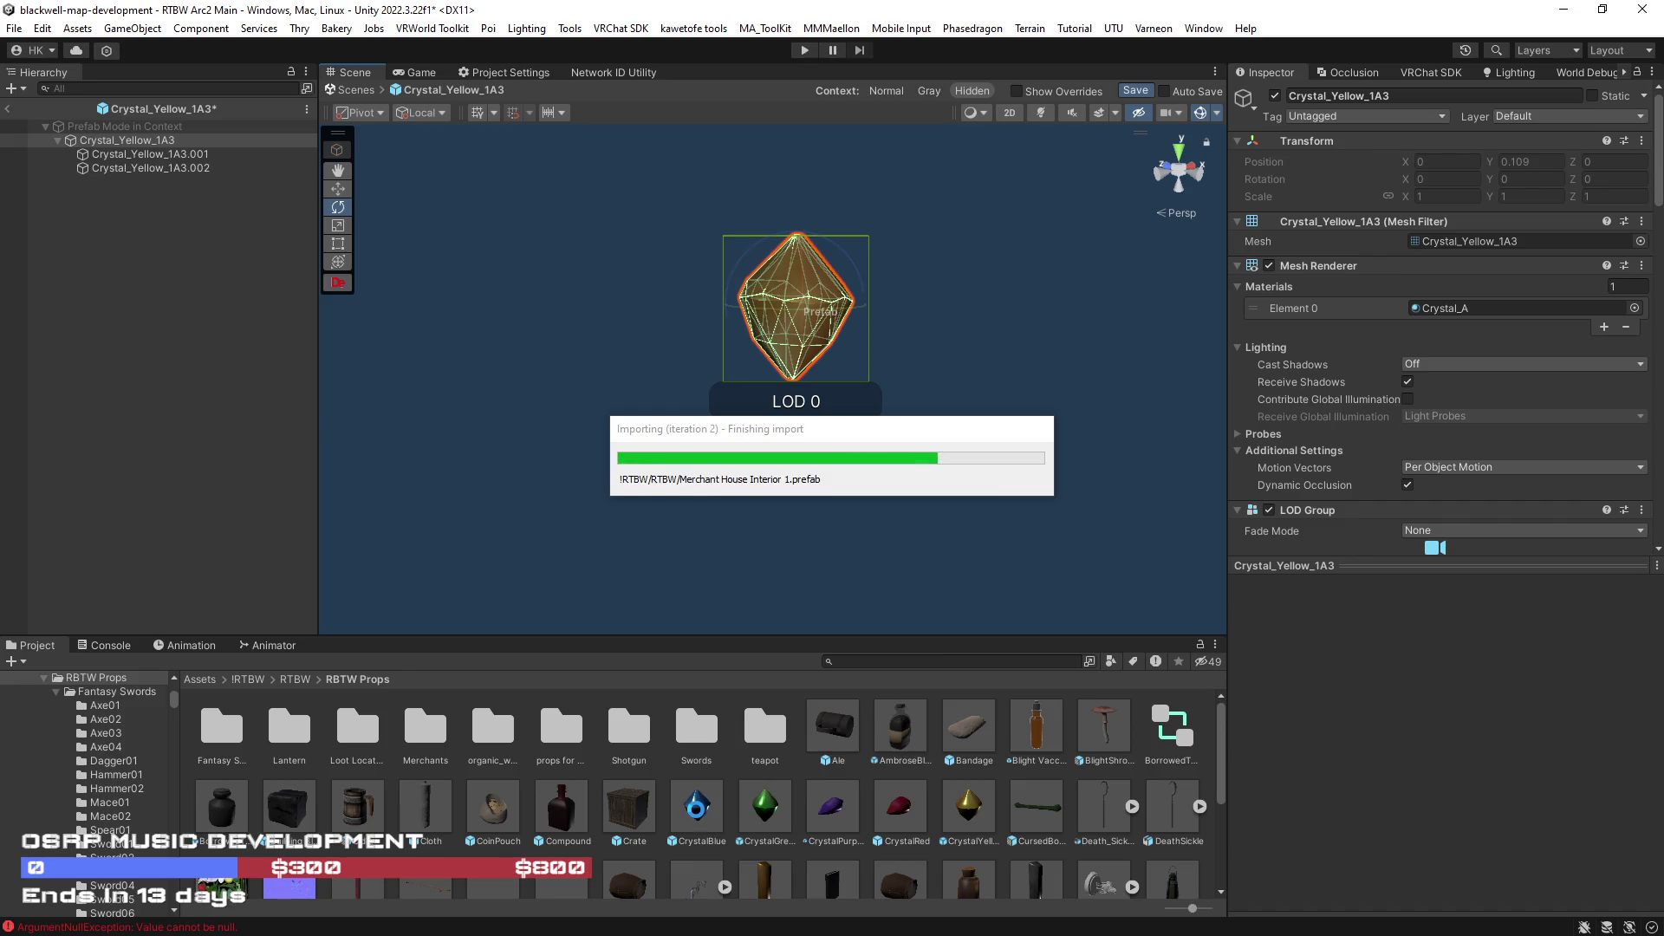
# - Open the CrystalBlue prefab and check Cast Shadows on its Crystal_Blue_1A3.001 and CrystalBlue (1) children
pyautogui.click(696, 815)
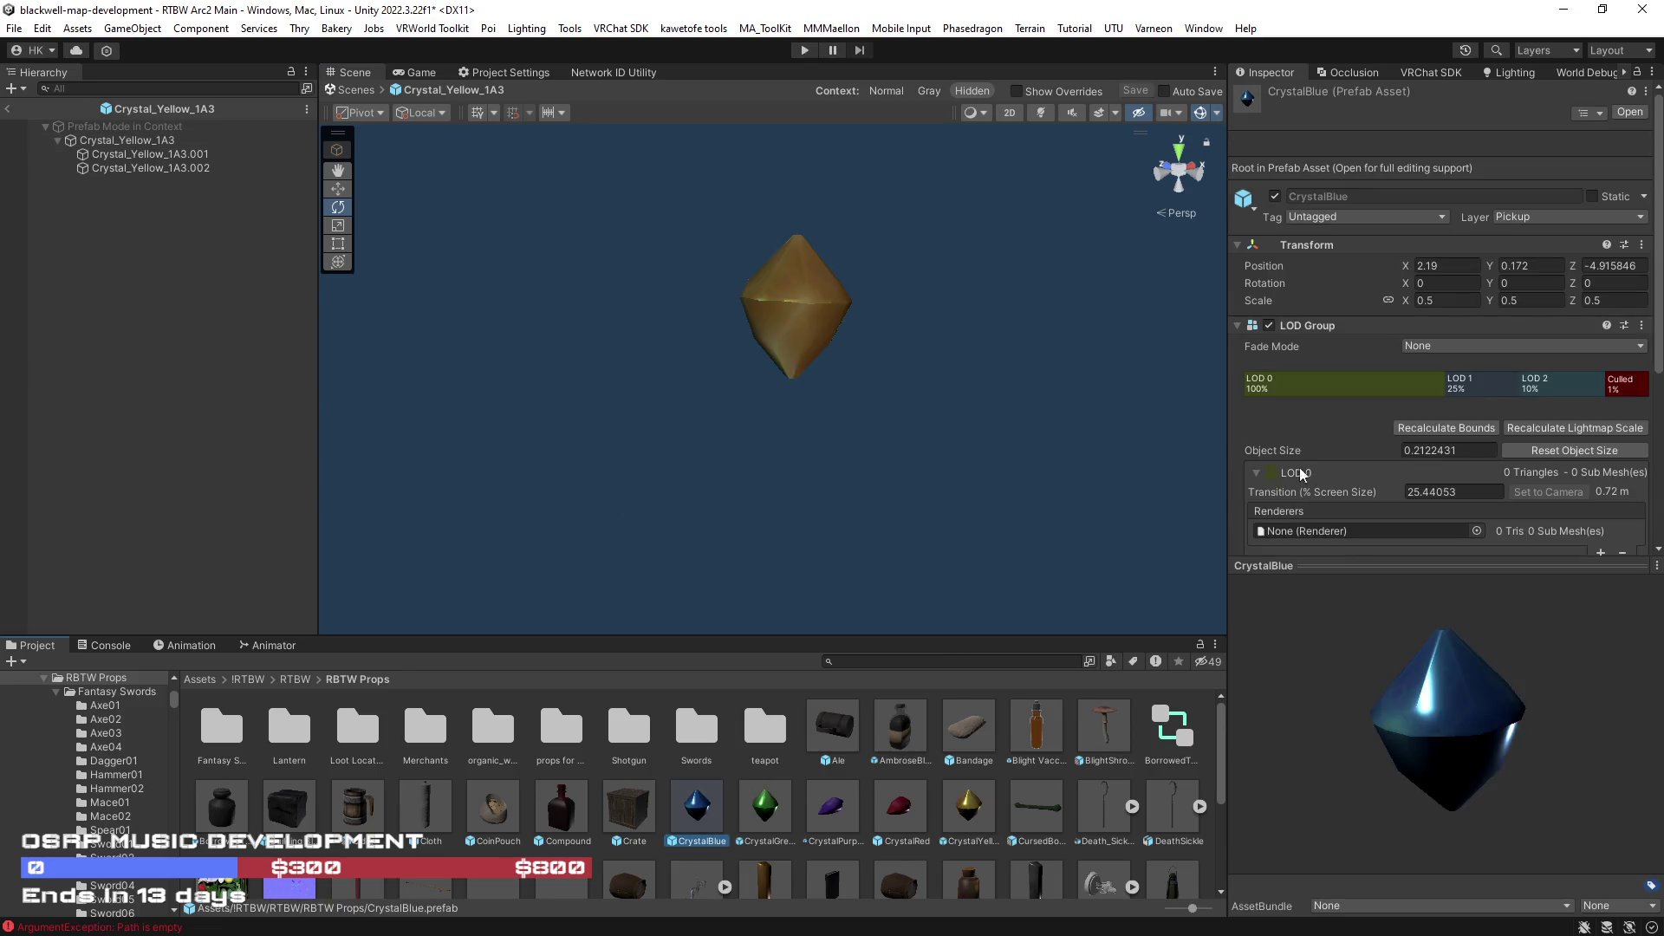
pyautogui.click(1630, 114)
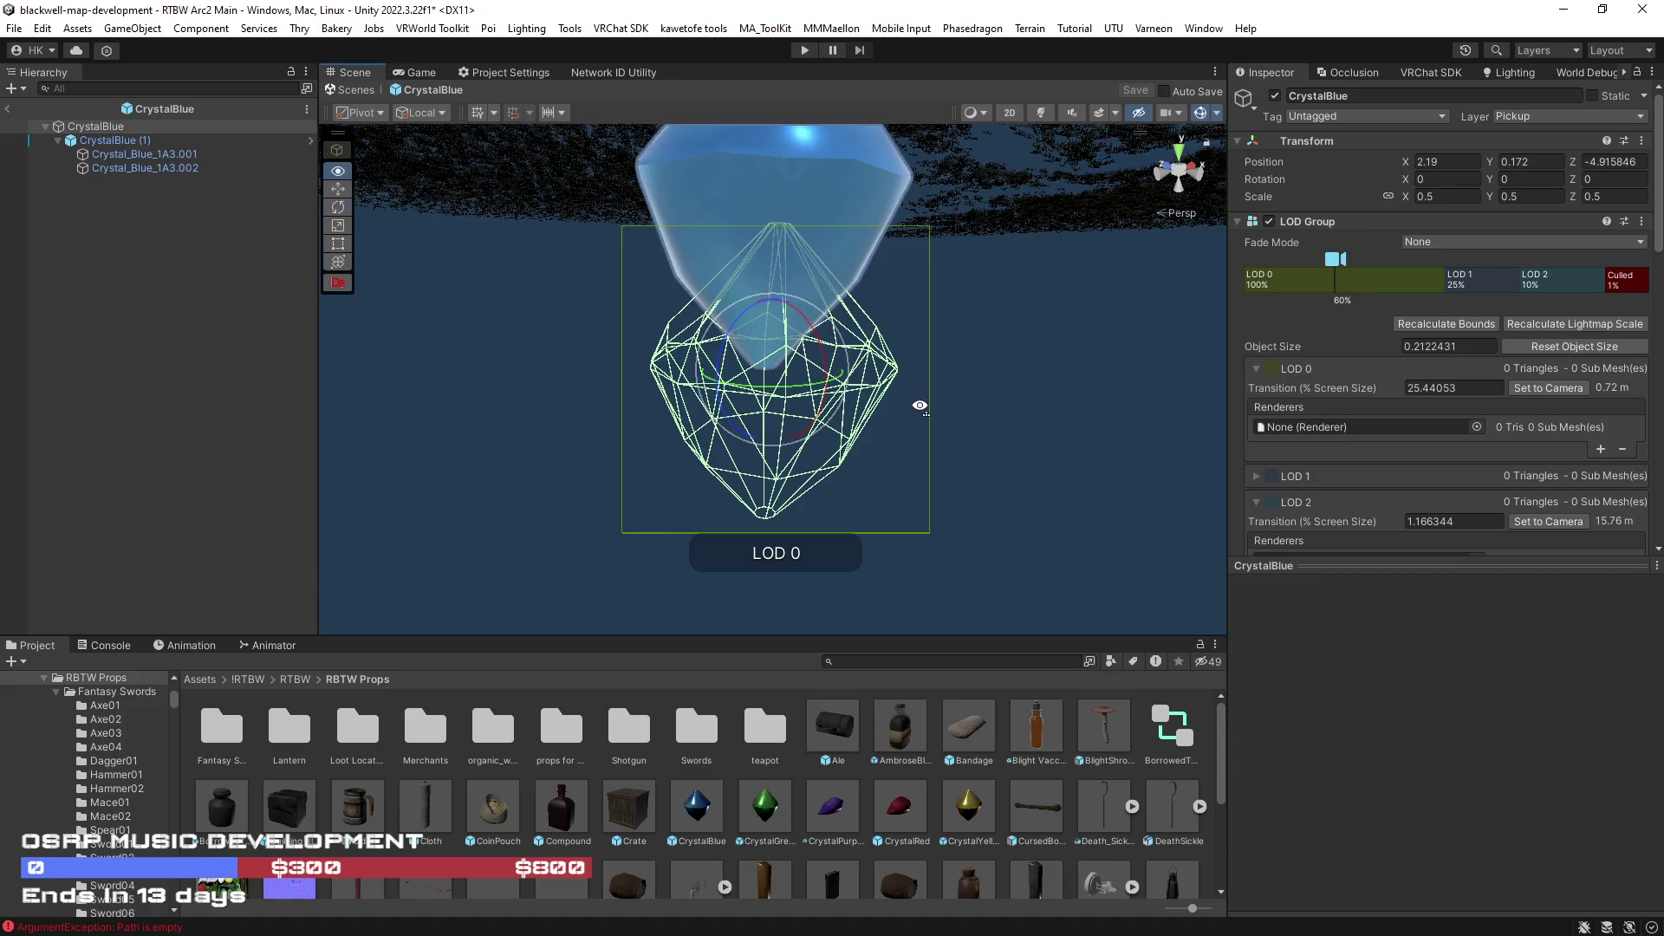
pyautogui.scroll(-3, 918, 409)
pyautogui.click(152, 150)
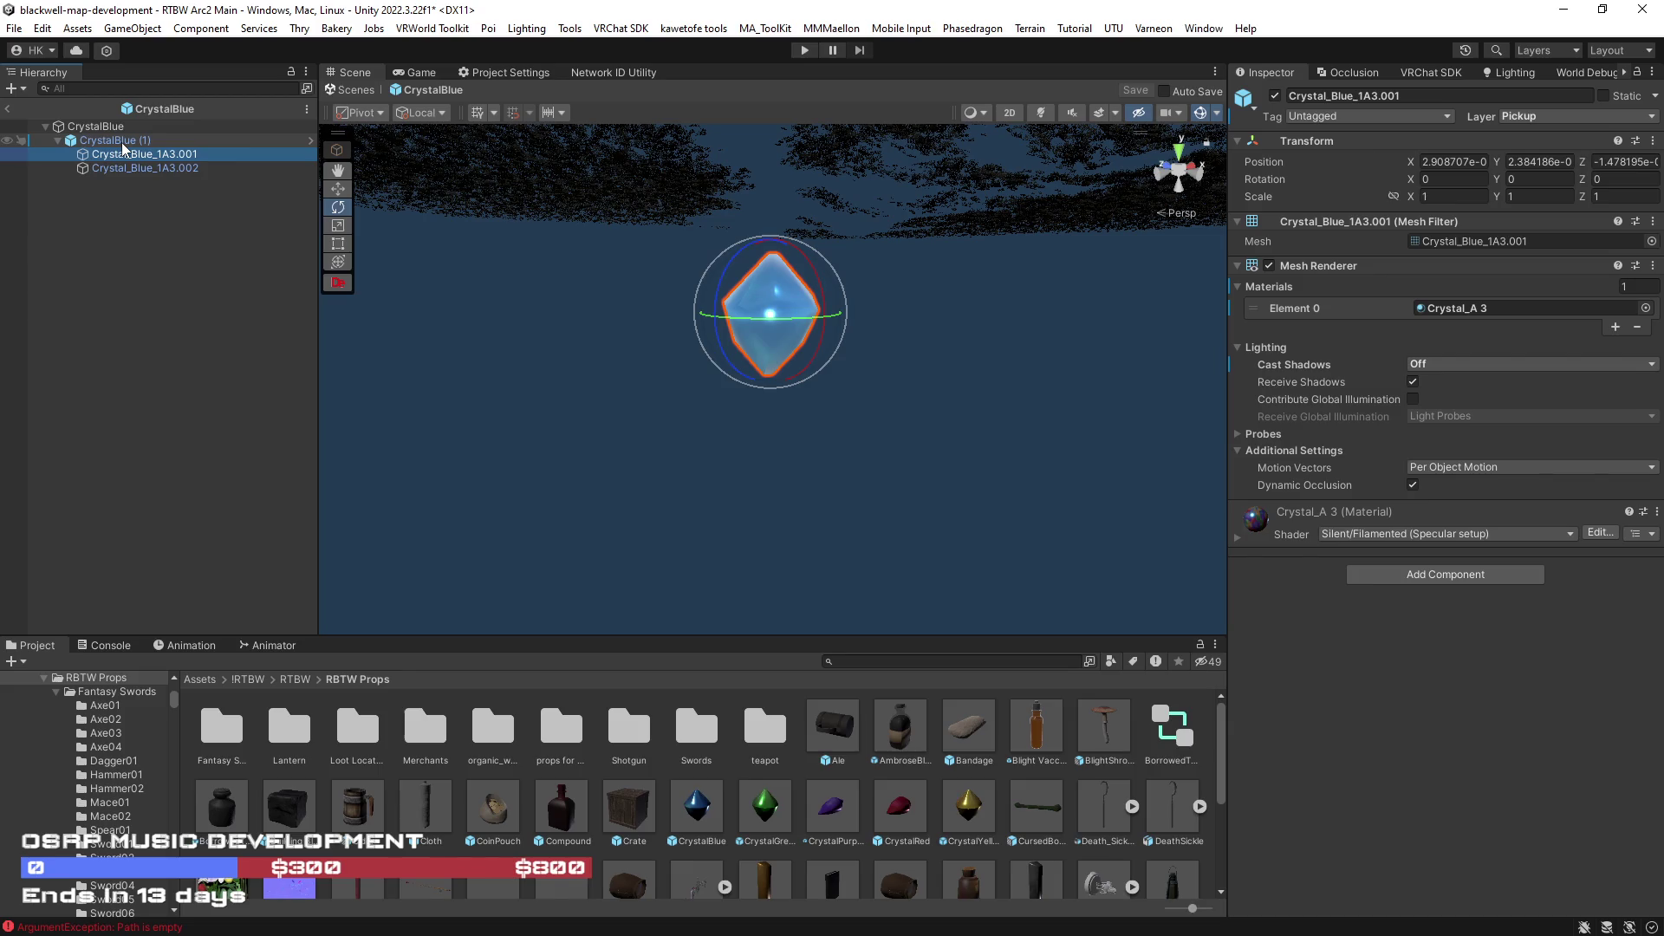
pyautogui.click(121, 142)
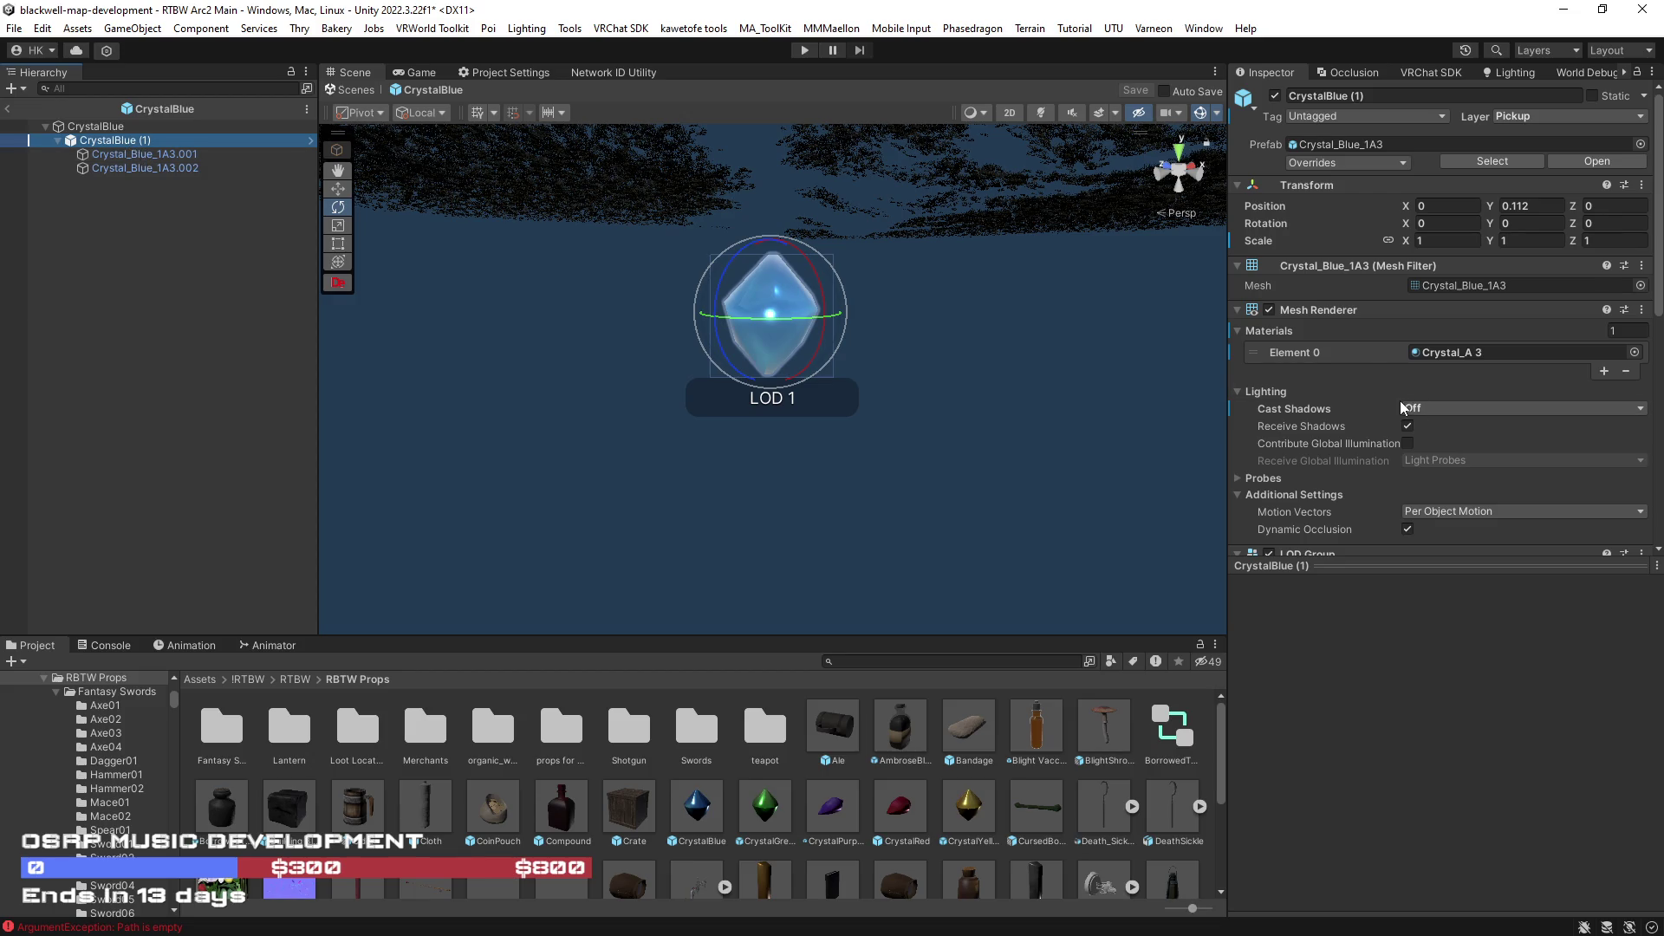
pyautogui.scroll(-3, 1401, 401)
pyautogui.scroll(-1, 1401, 400)
pyautogui.scroll(-2, 1400, 400)
pyautogui.scroll(-3, 1398, 399)
pyautogui.scroll(3, 1397, 400)
pyautogui.scroll(3, 1399, 398)
pyautogui.click(188, 152)
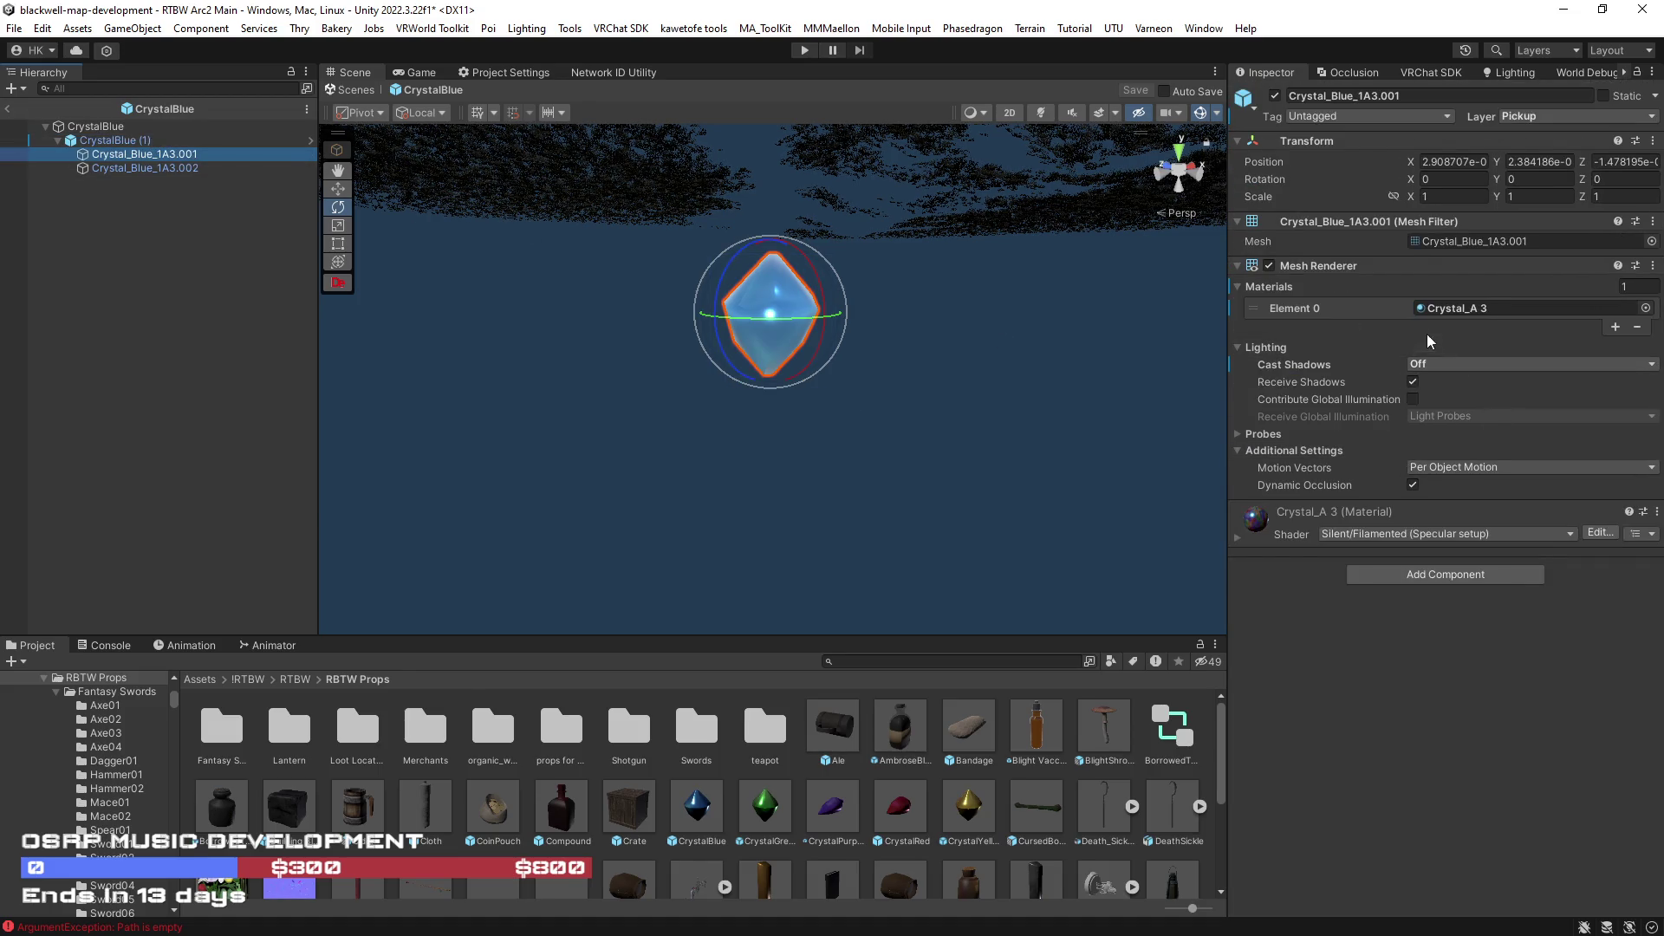
pyautogui.click(93, 128)
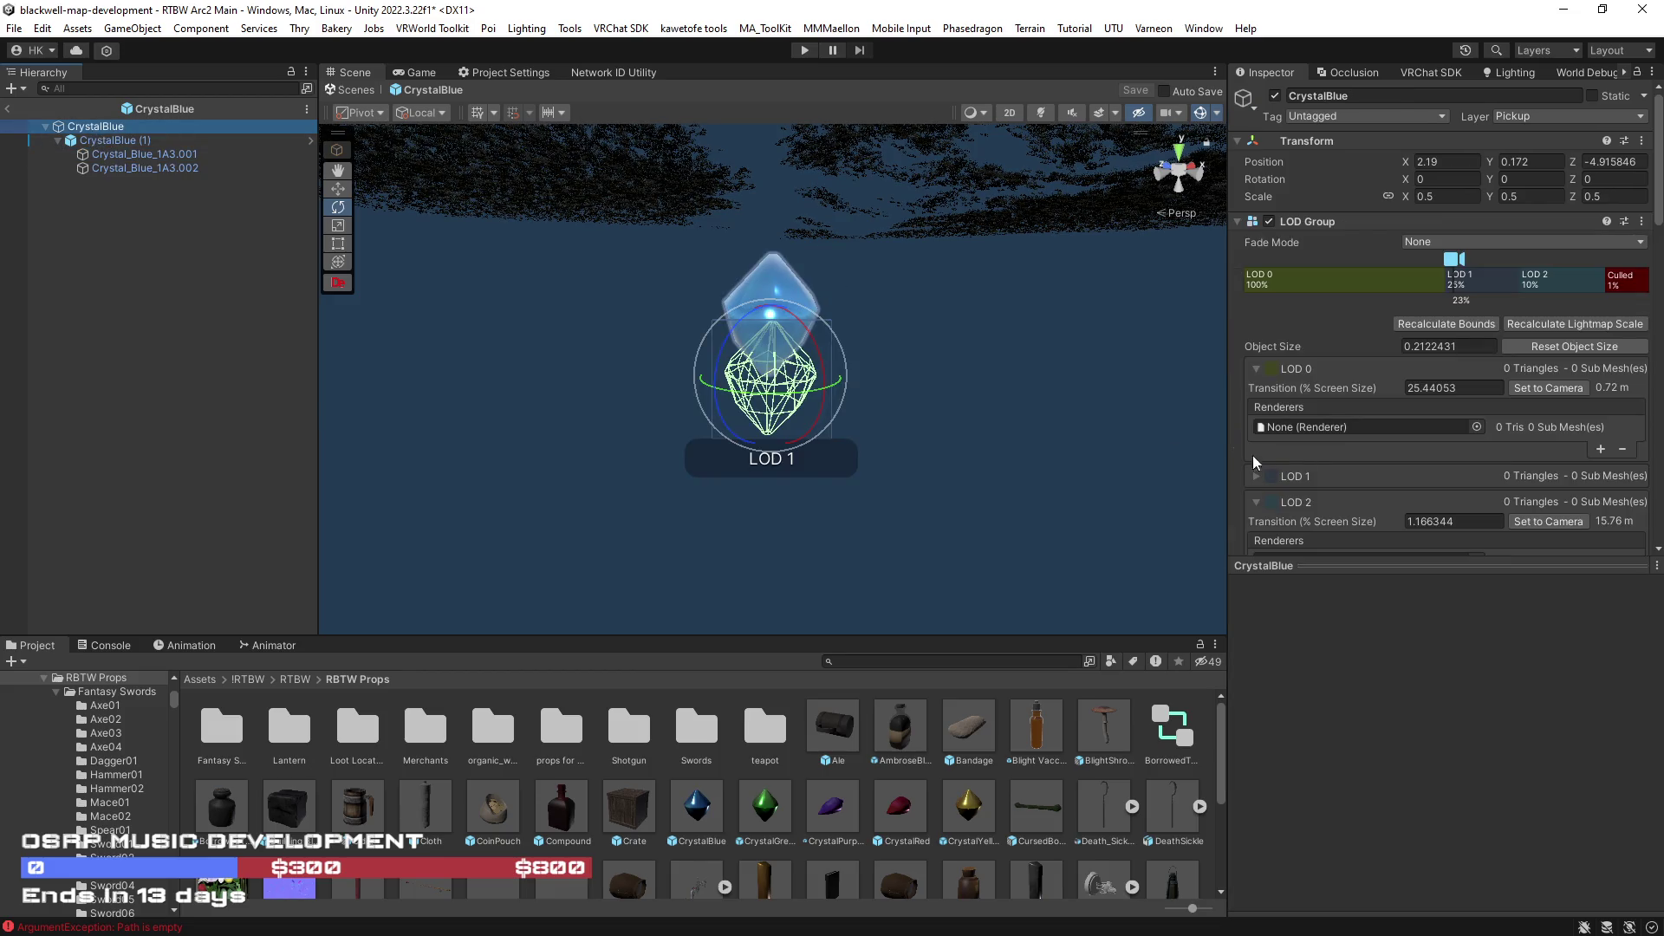
pyautogui.scroll(-2, 1319, 456)
pyautogui.scroll(-3, 1319, 455)
# - Remove the root's Mesh Collider and add a Mesh Collider to the CrystalBlue (1) child
pyautogui.rightClick(1319, 238)
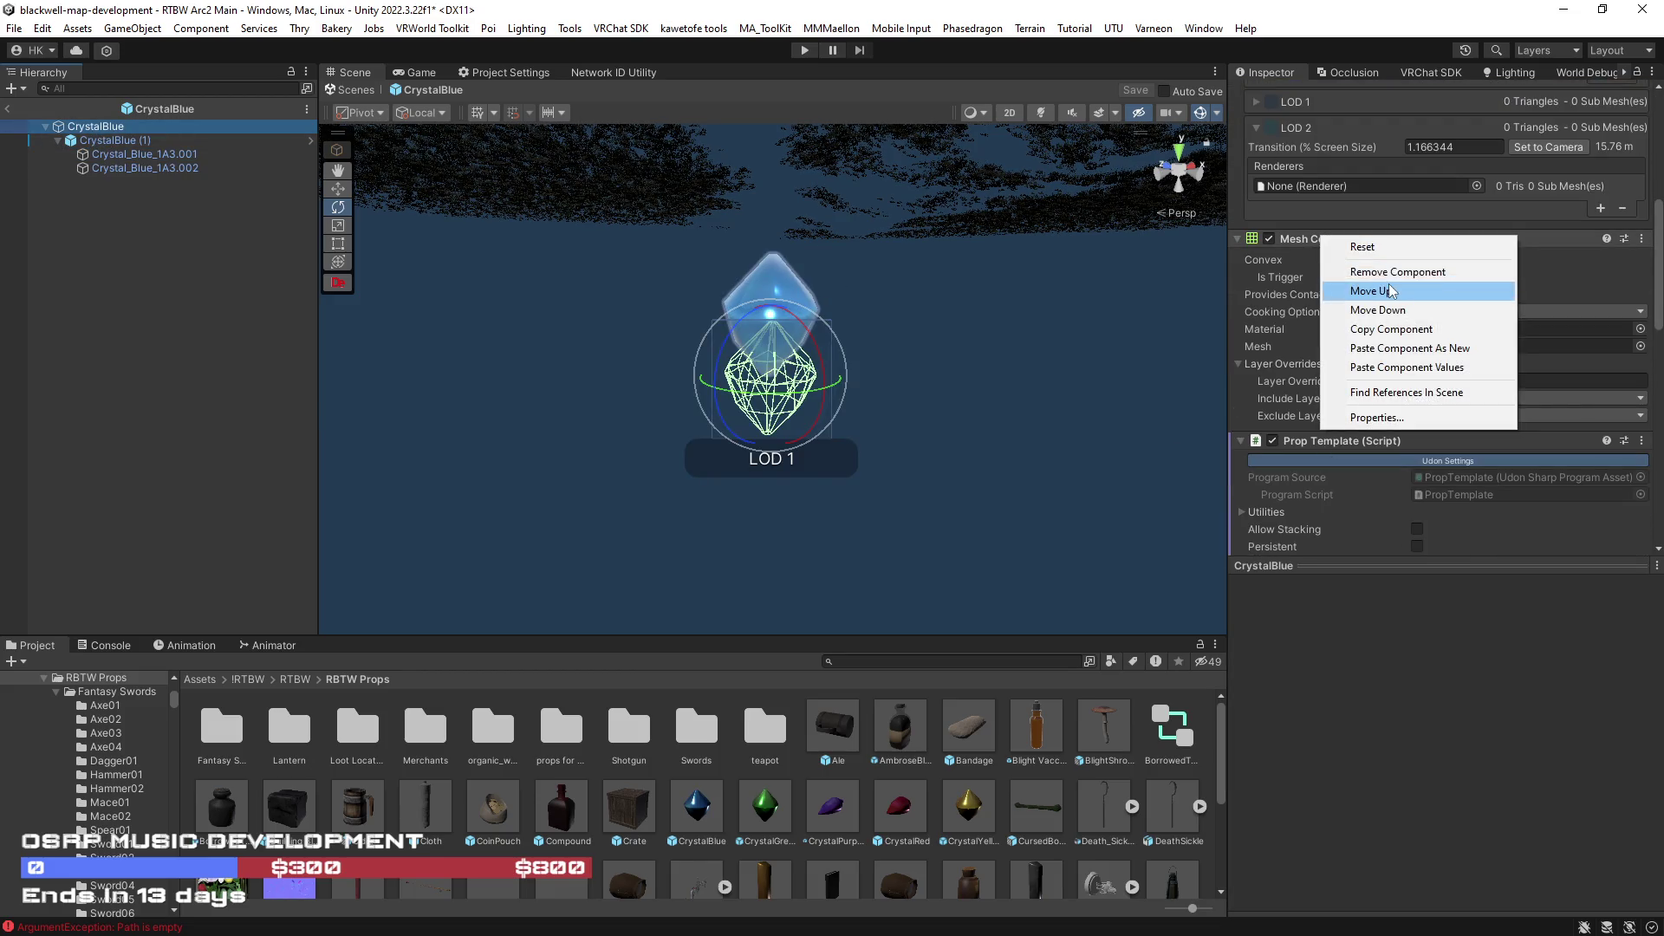
pyautogui.click(1386, 273)
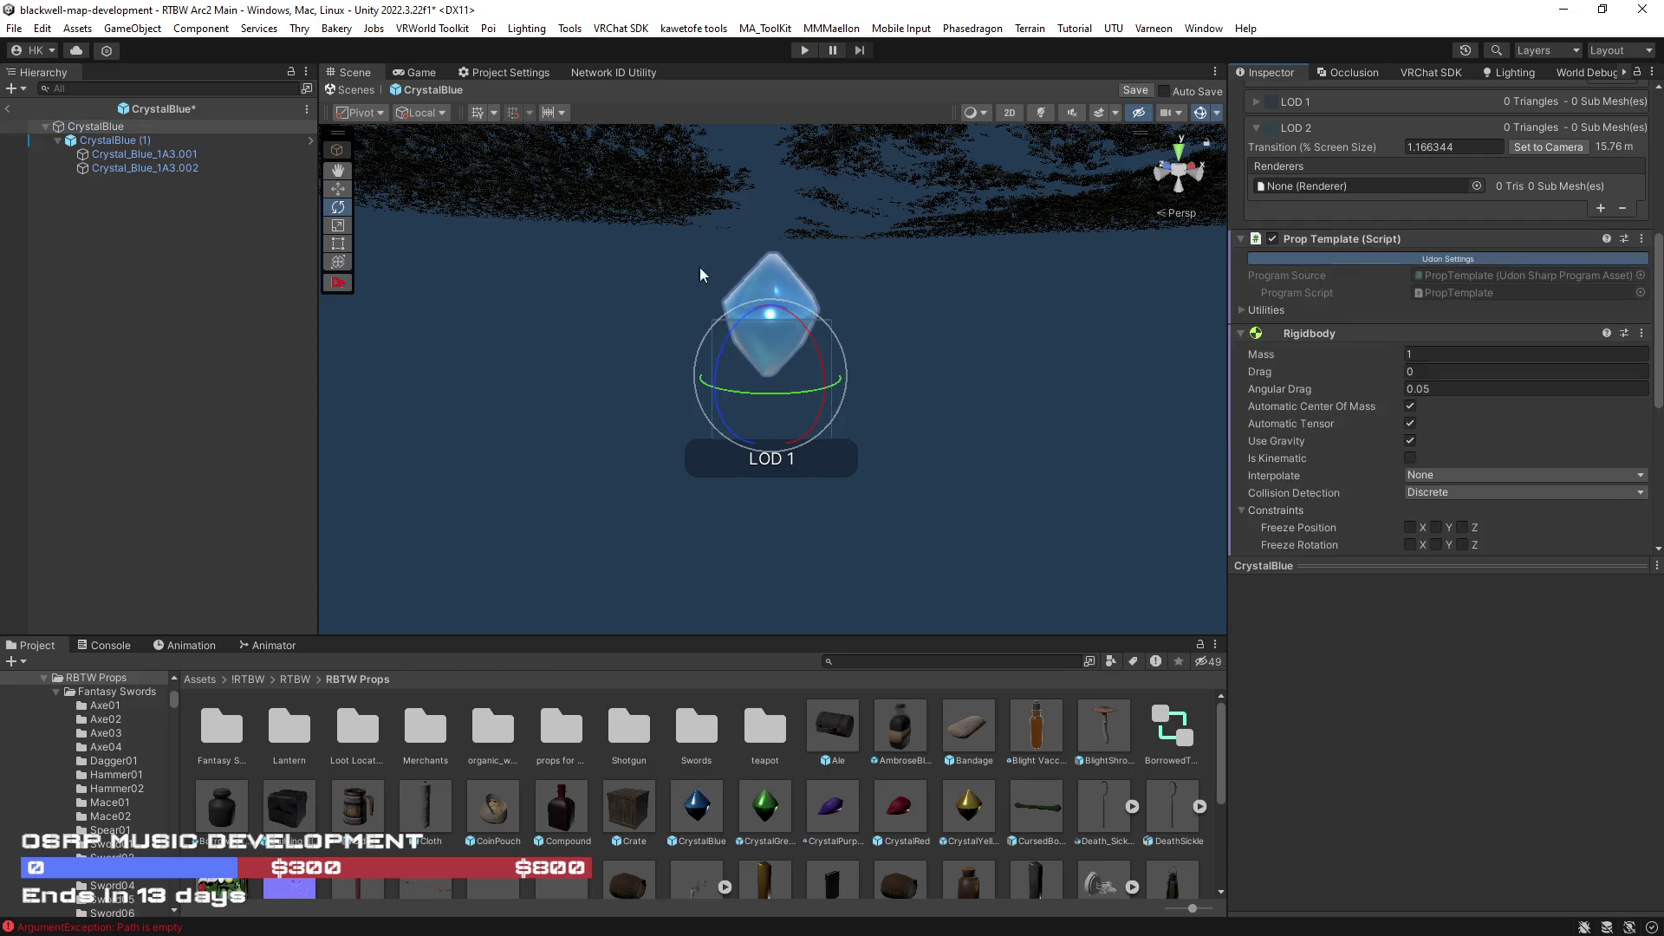
pyautogui.click(117, 140)
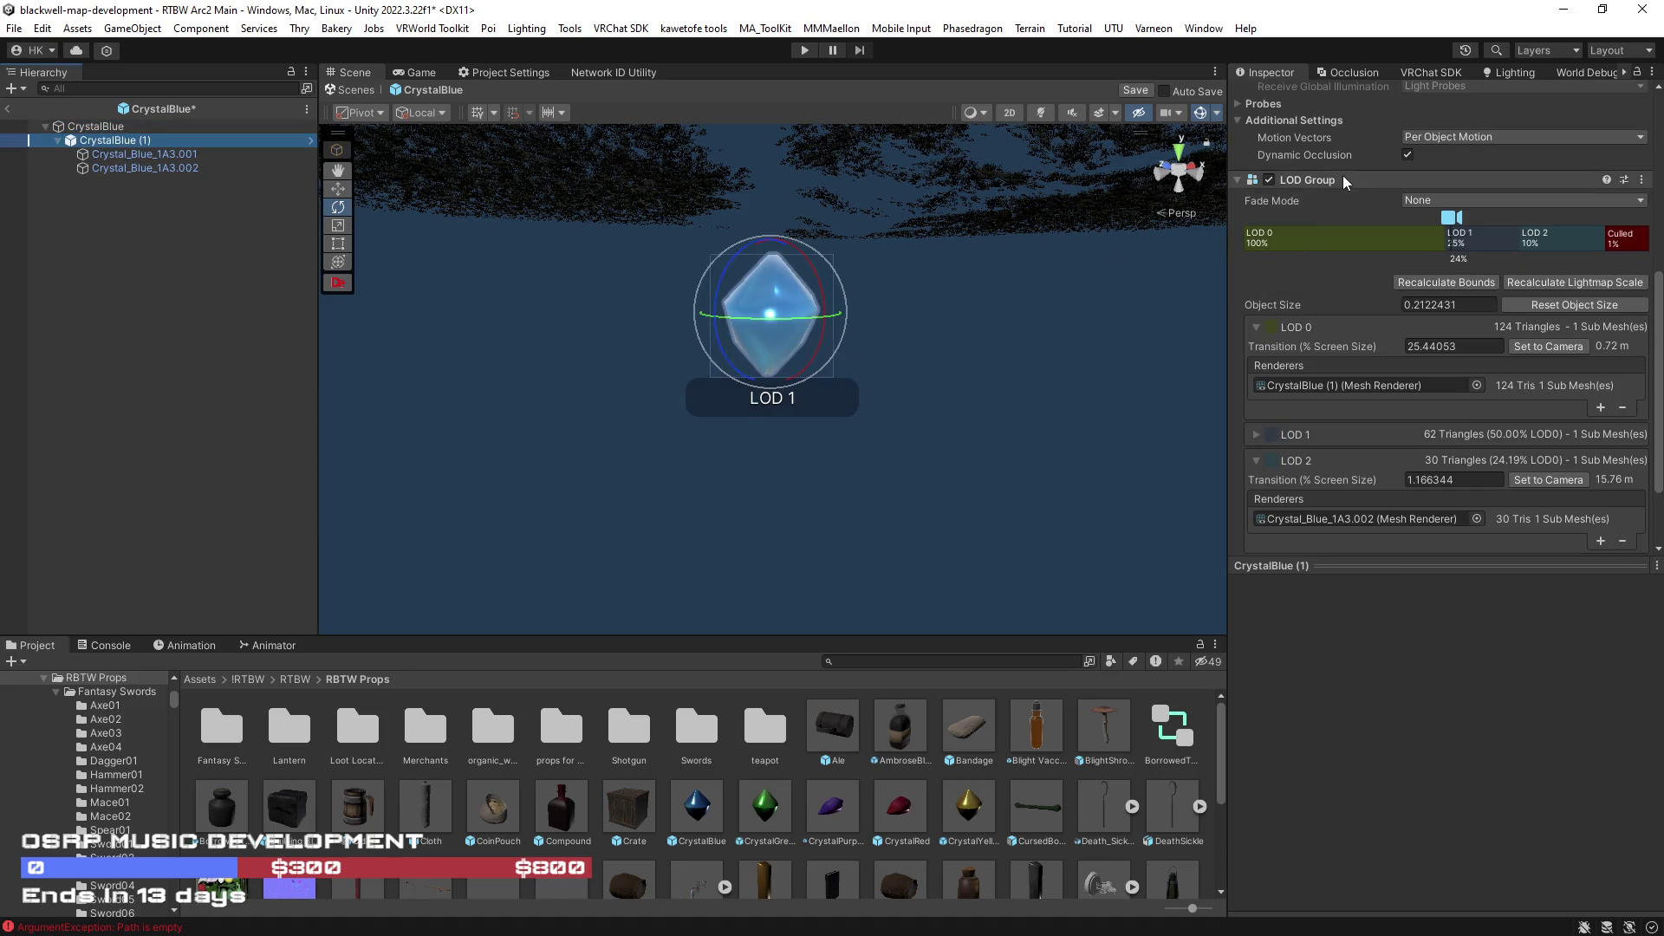
pyautogui.scroll(-2, 1658, 391)
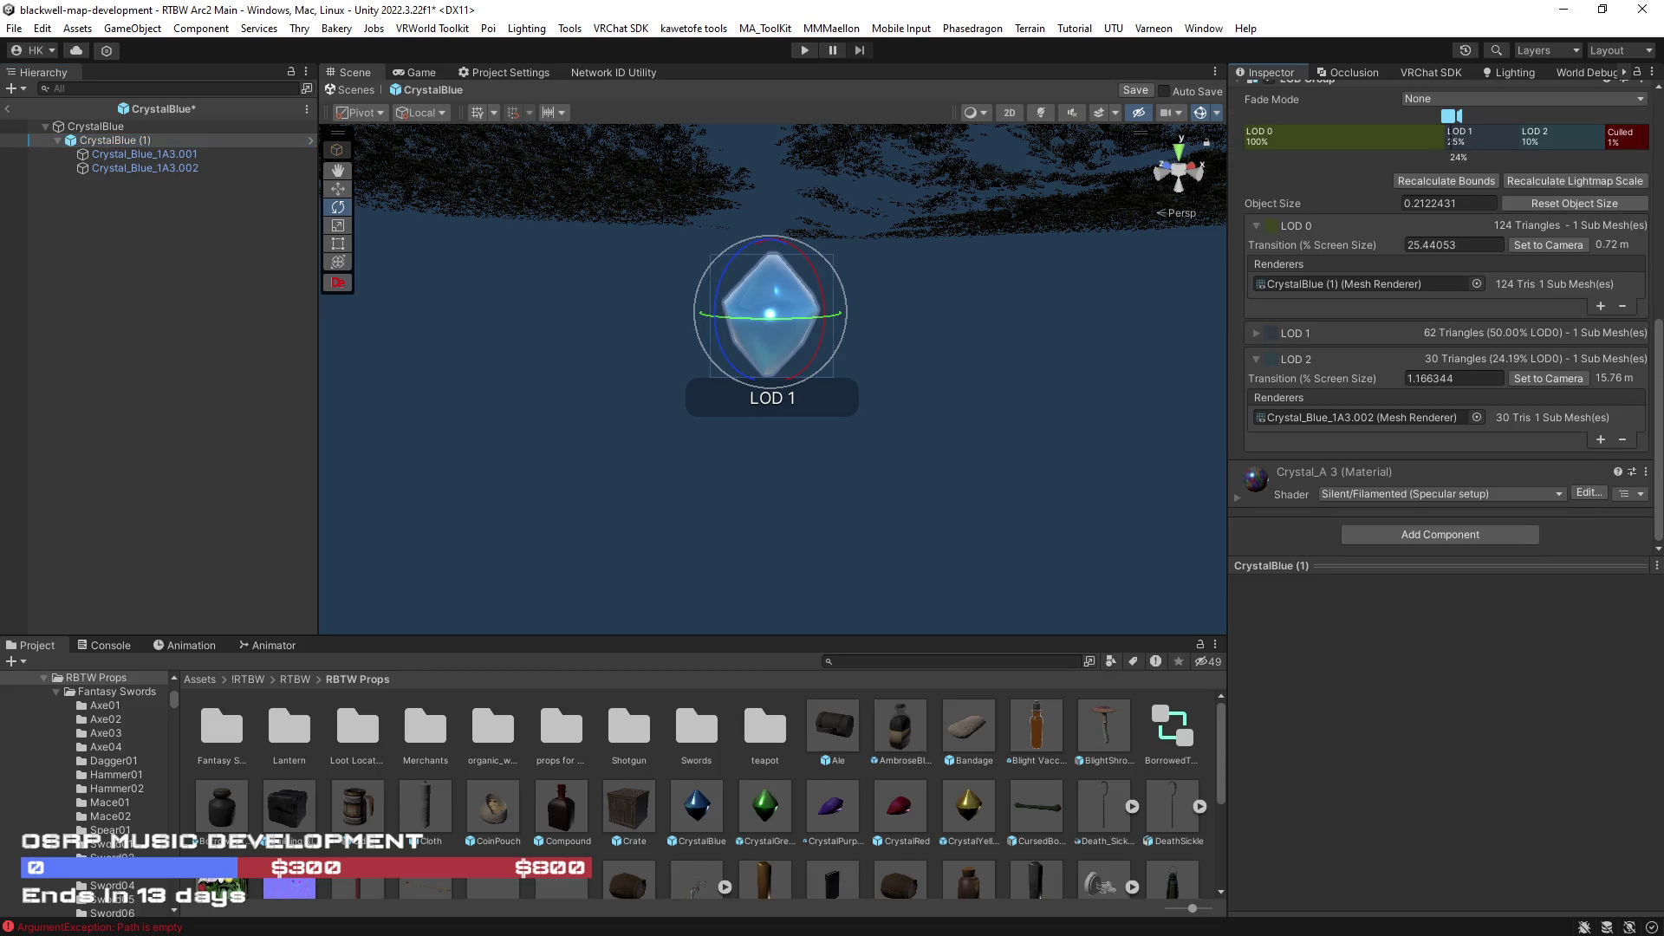
pyautogui.click(1440, 535)
pyautogui.click(1398, 678)
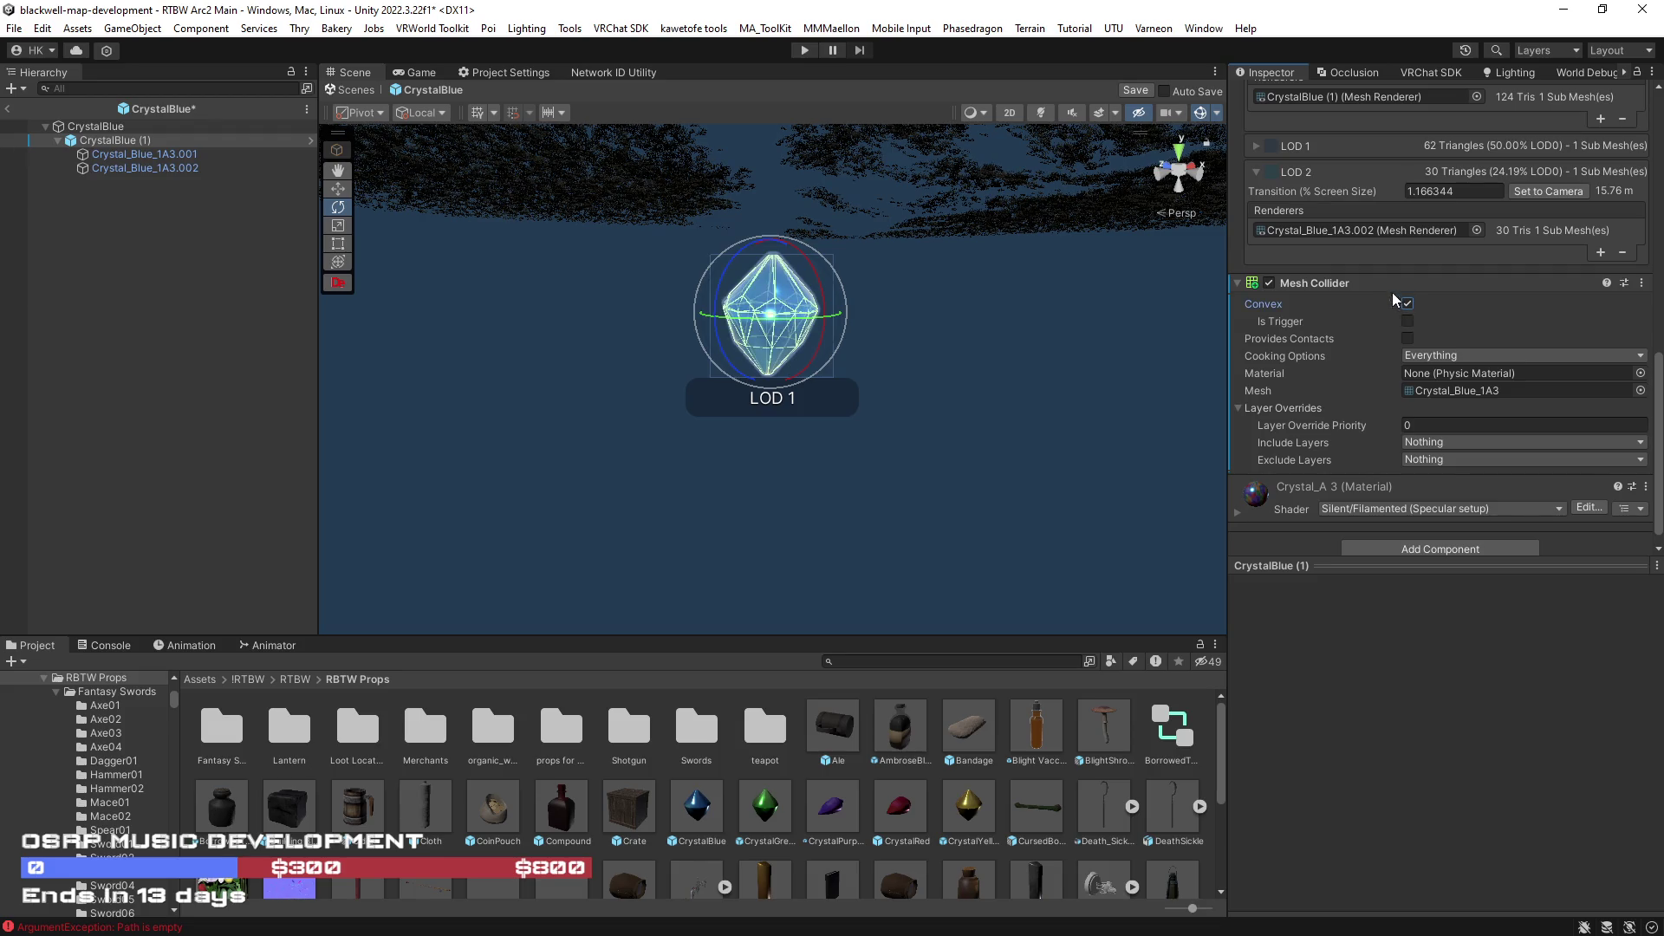
# - Copy the child's mesh collider and remove it from CrystalBlue (1)
pyautogui.rightClick(1363, 283)
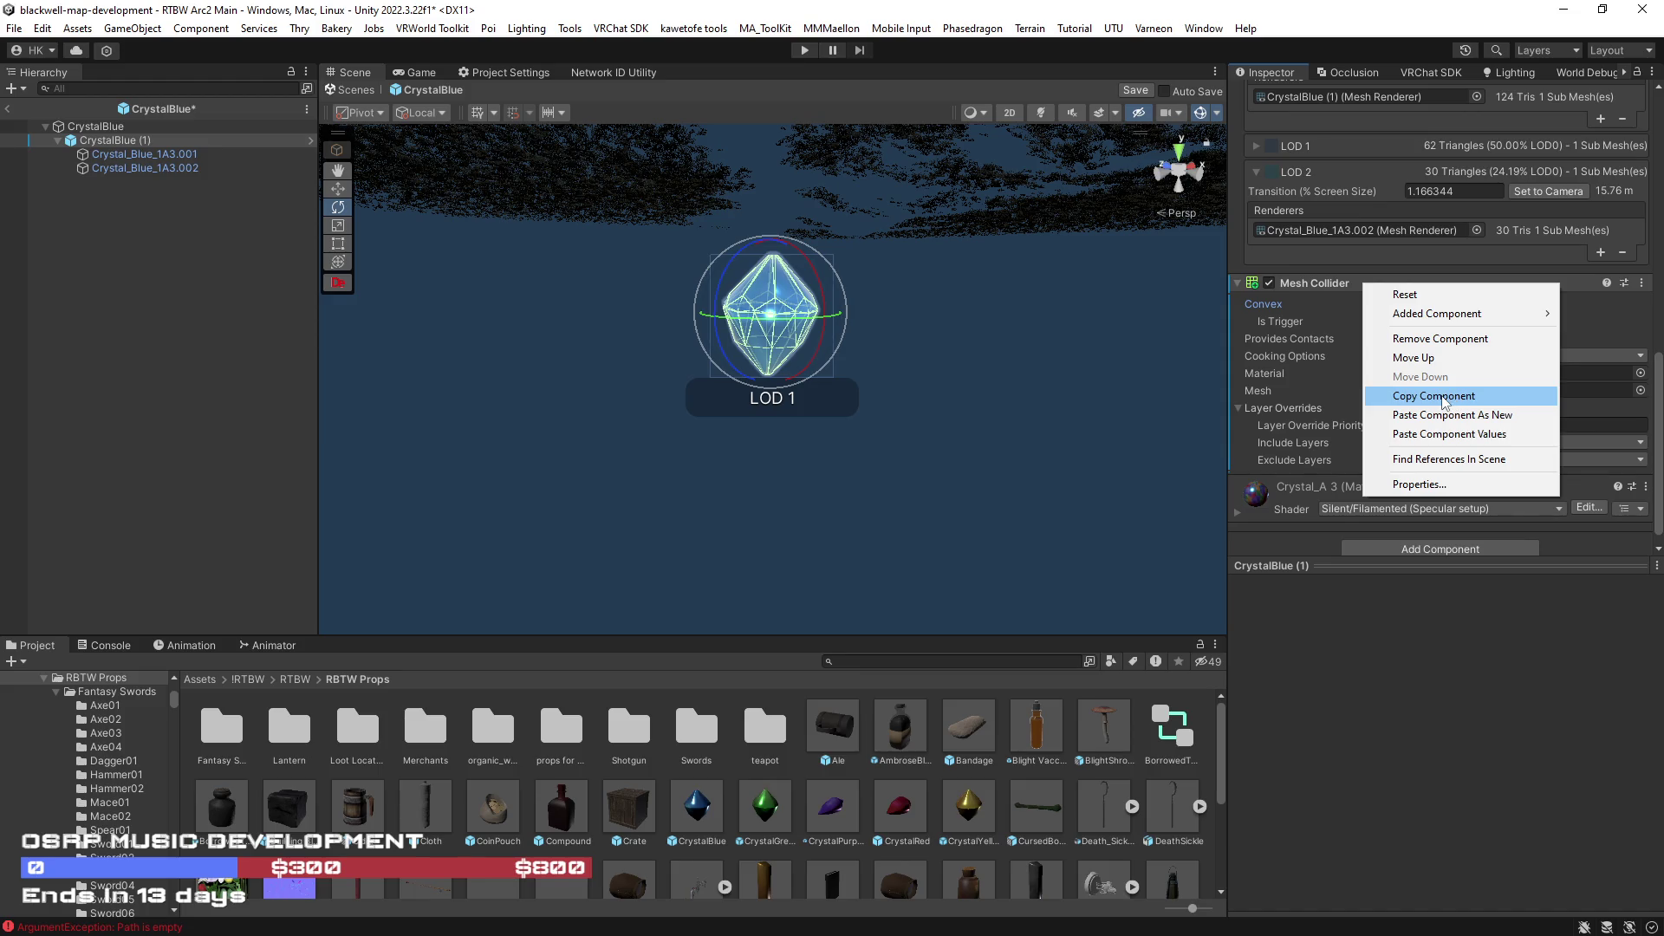
pyautogui.click(1443, 402)
pyautogui.rightClick(1332, 283)
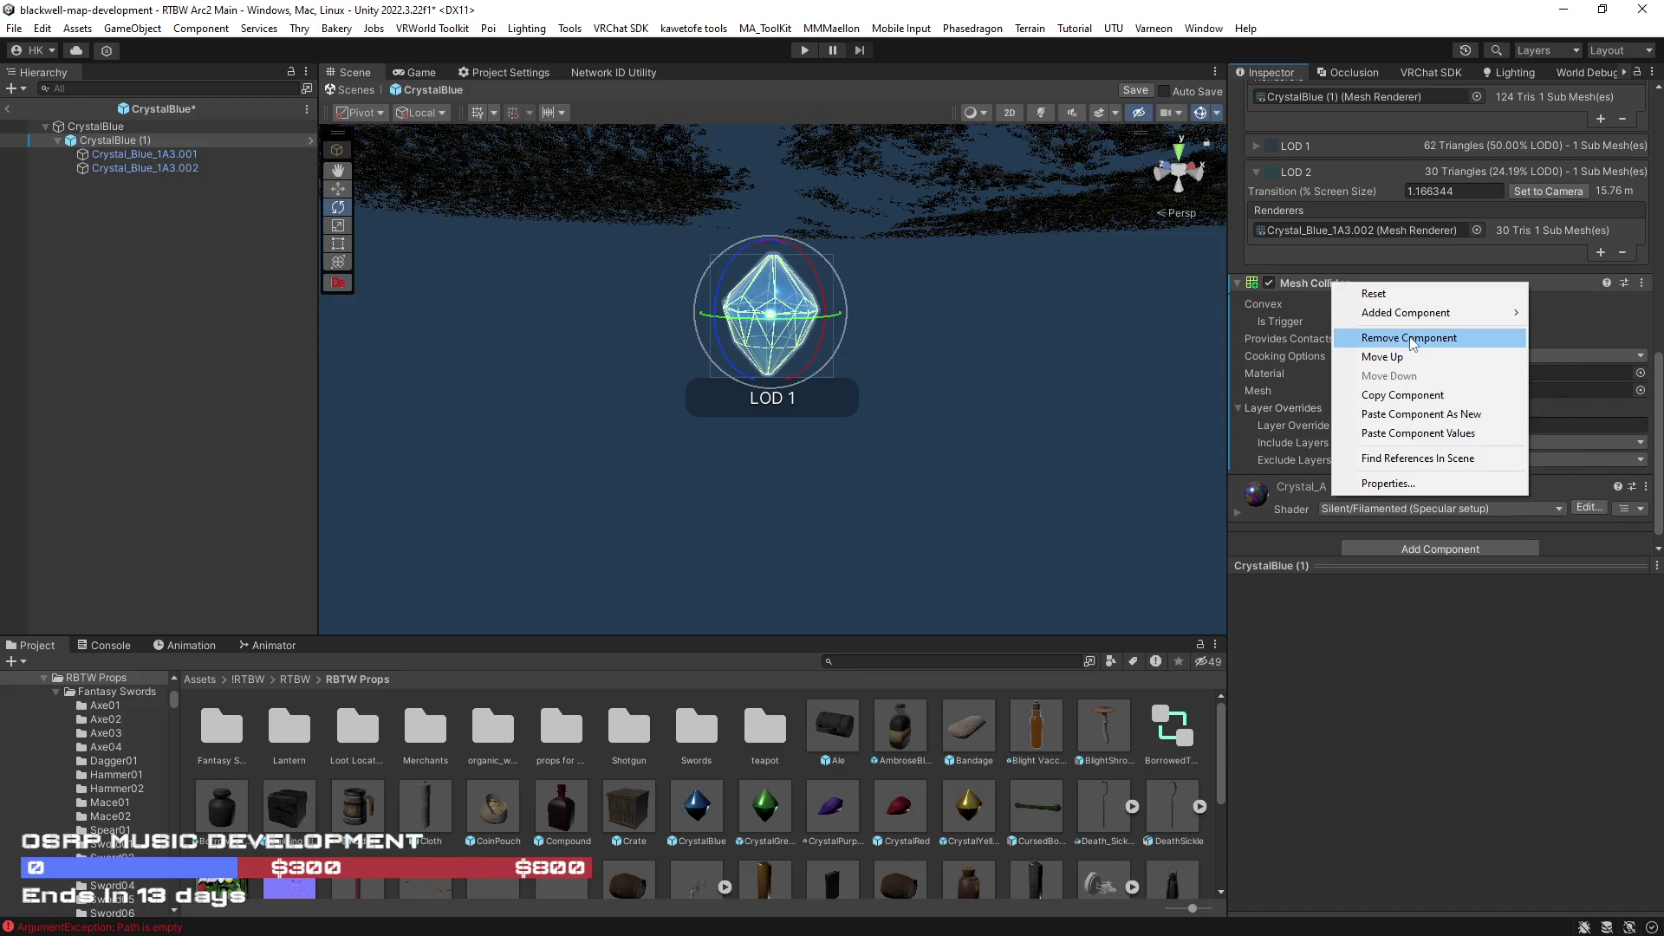
pyautogui.click(1410, 340)
# - Paste the collider as new onto the CrystalBlue root beneath its Prop Template component
pyautogui.click(92, 128)
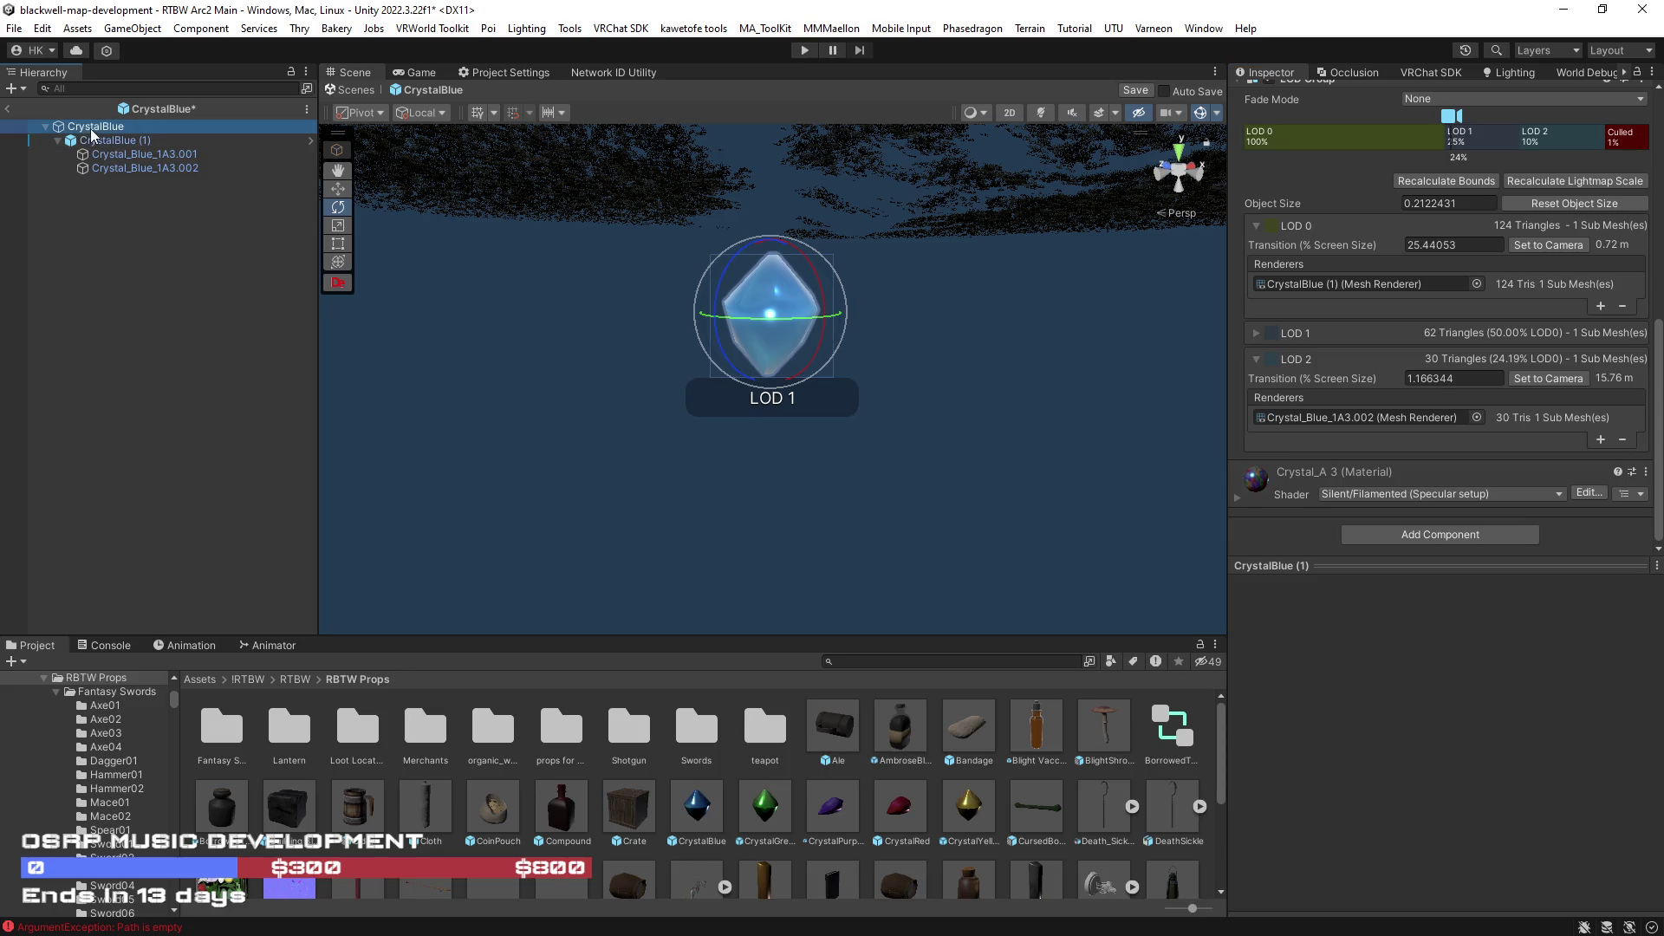
pyautogui.rightClick(1341, 135)
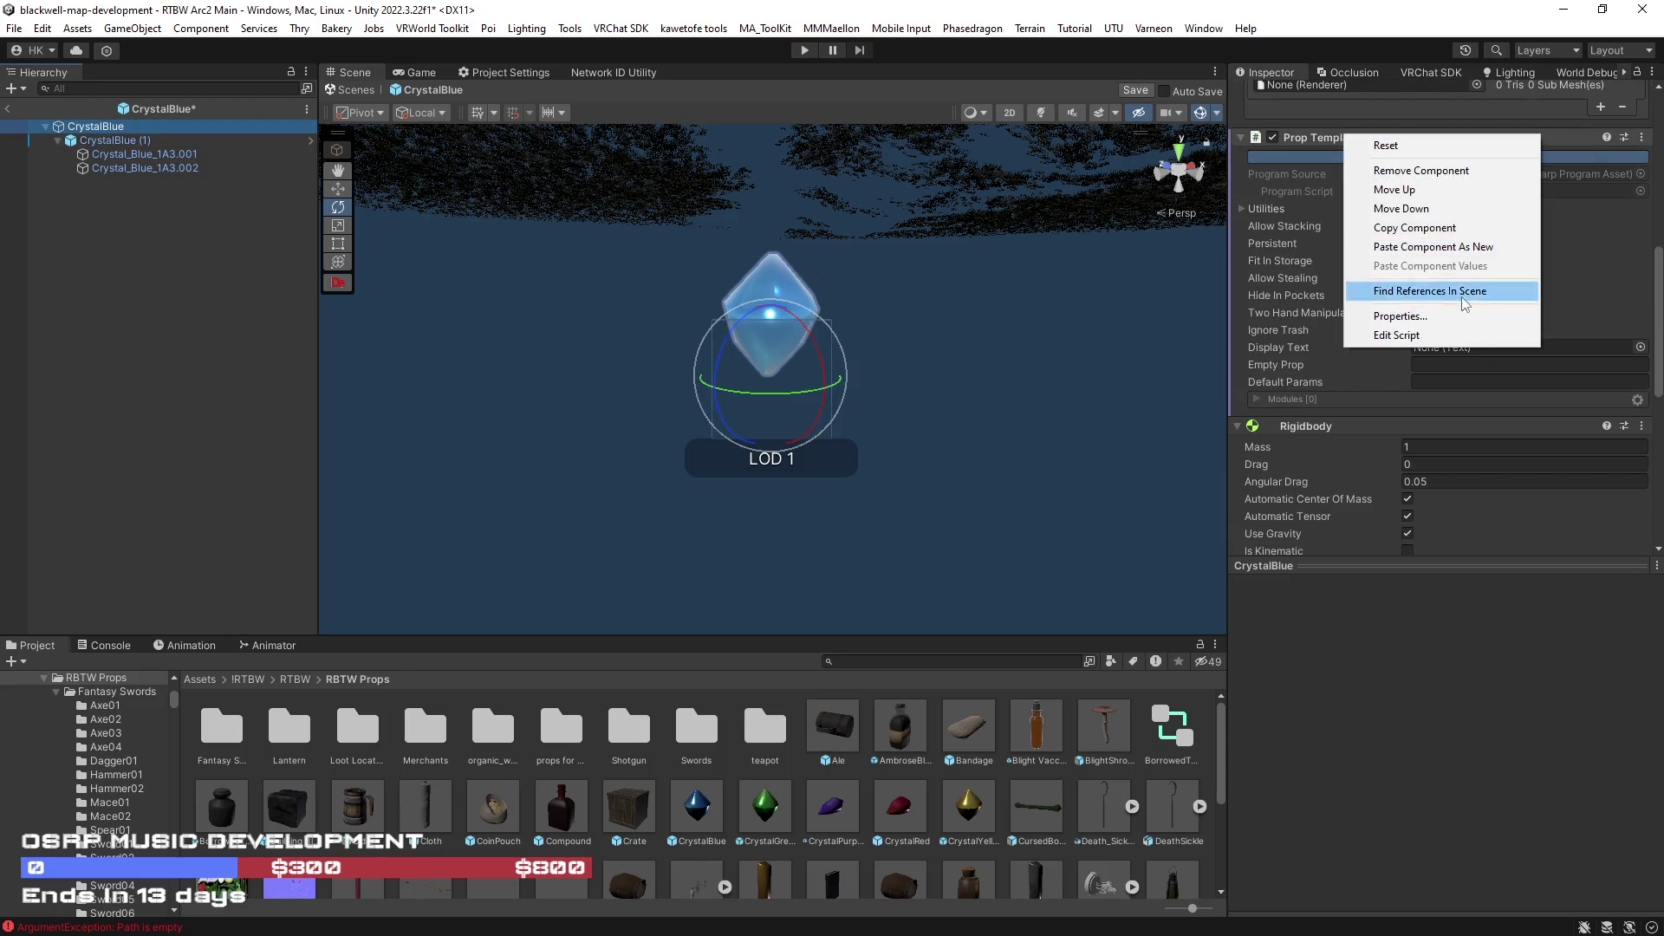
pyautogui.click(1442, 250)
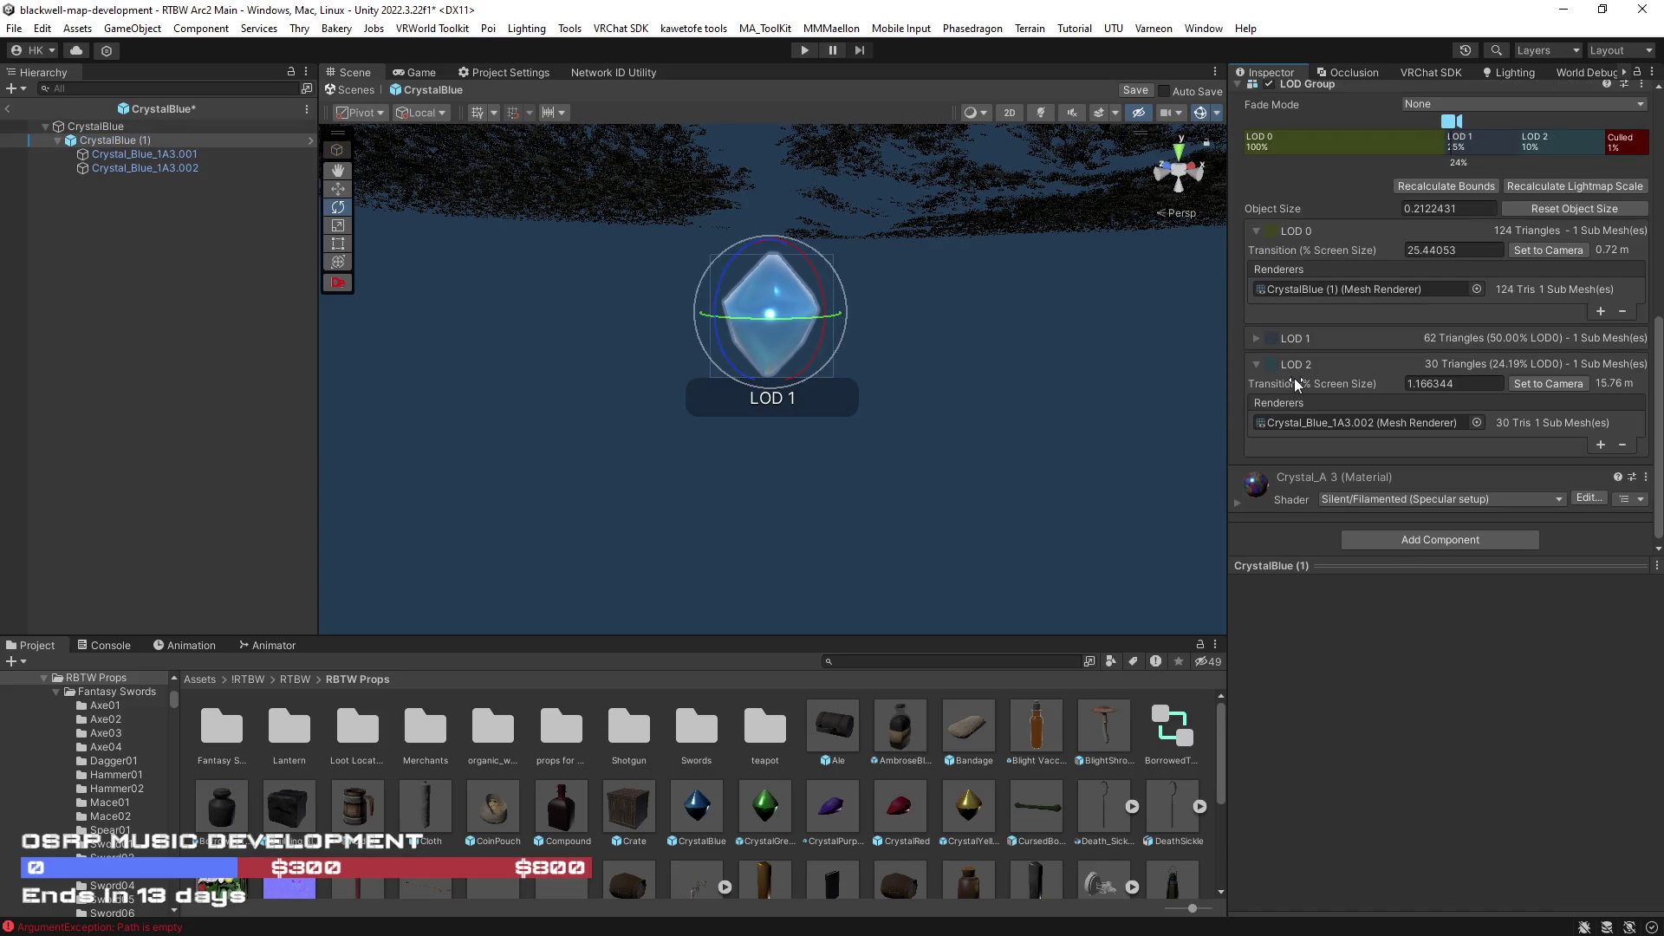
pyautogui.click(94, 125)
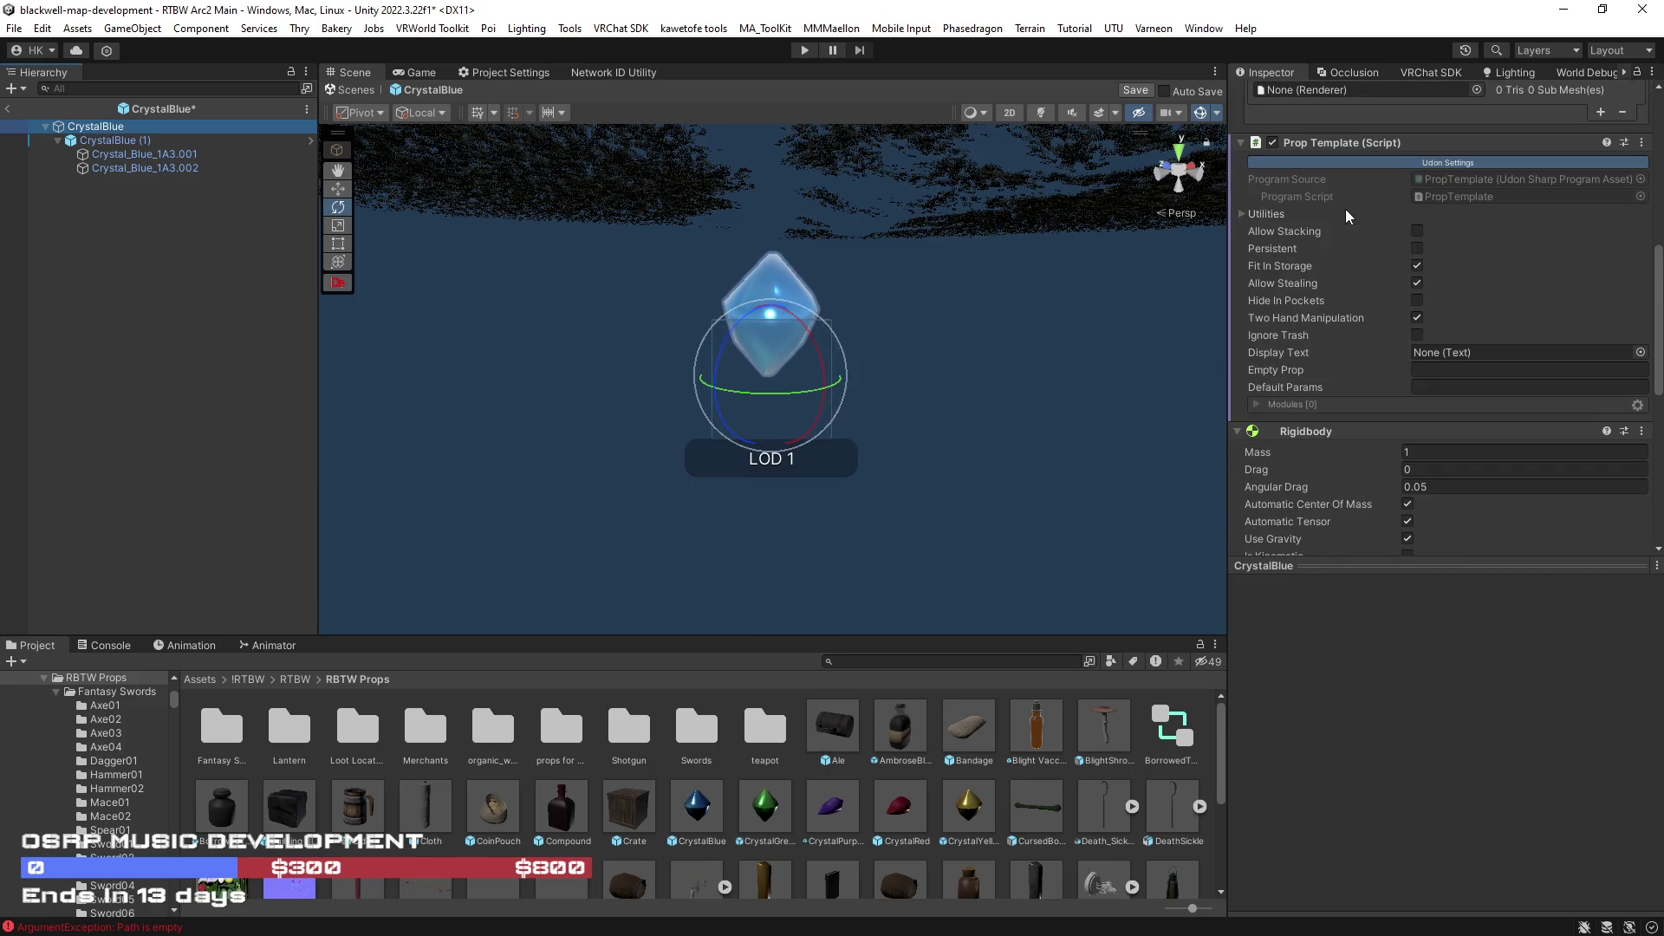
pyautogui.rightClick(1323, 146)
pyautogui.click(1405, 262)
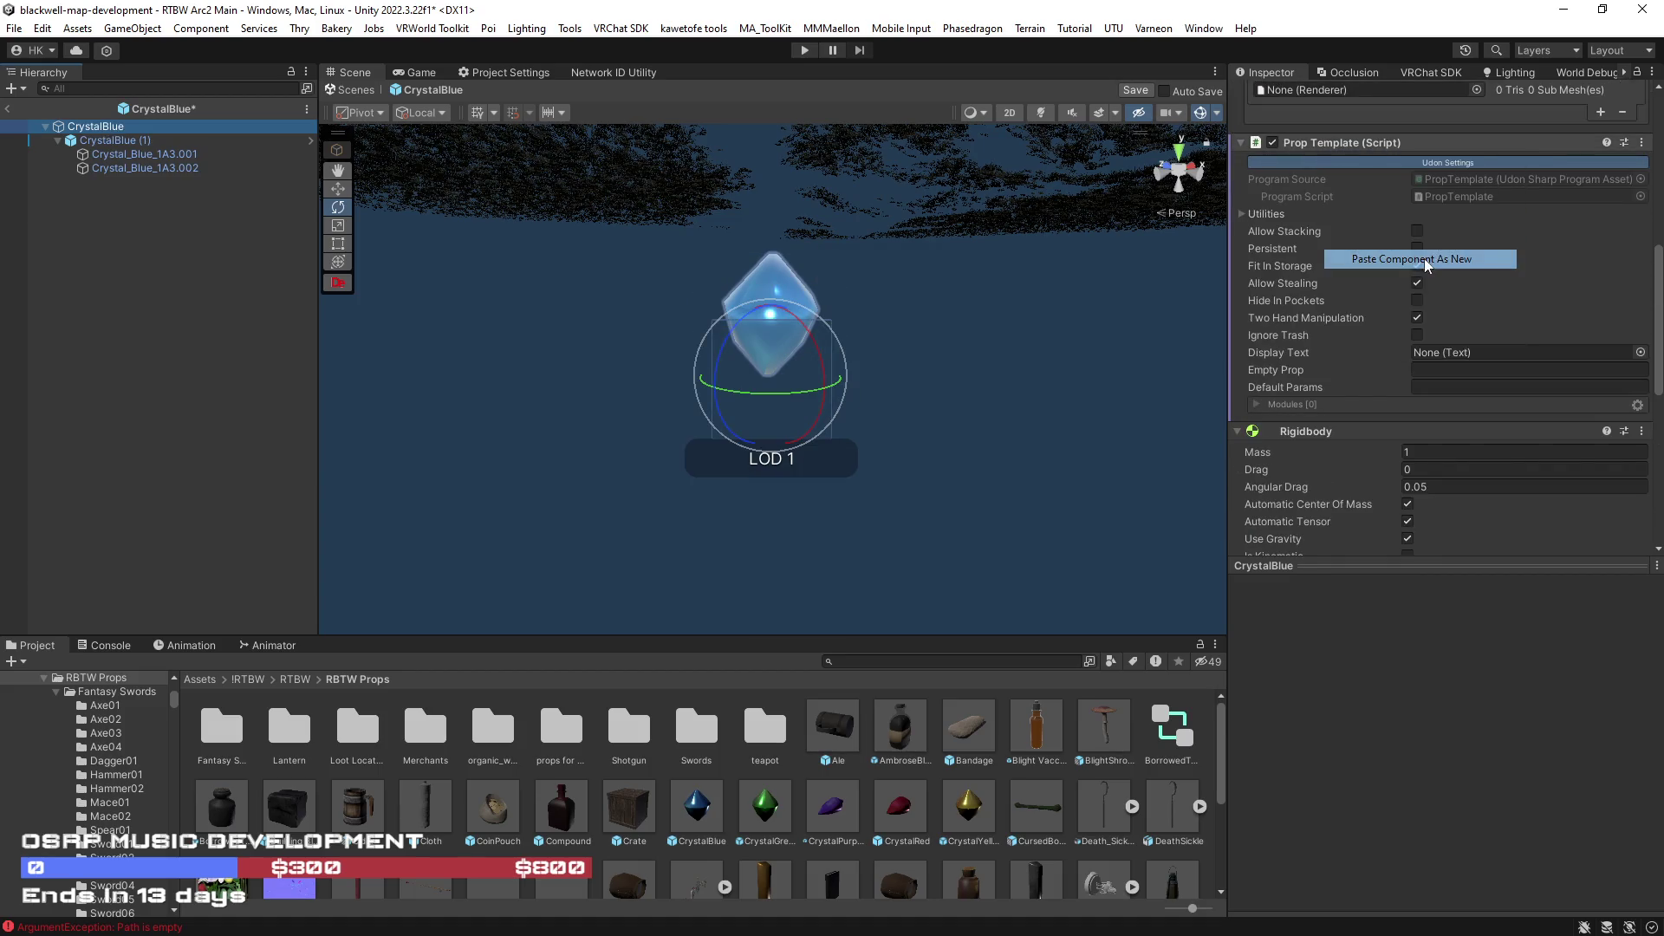
pyautogui.scroll(-5, 1432, 358)
pyautogui.scroll(-3, 1433, 357)
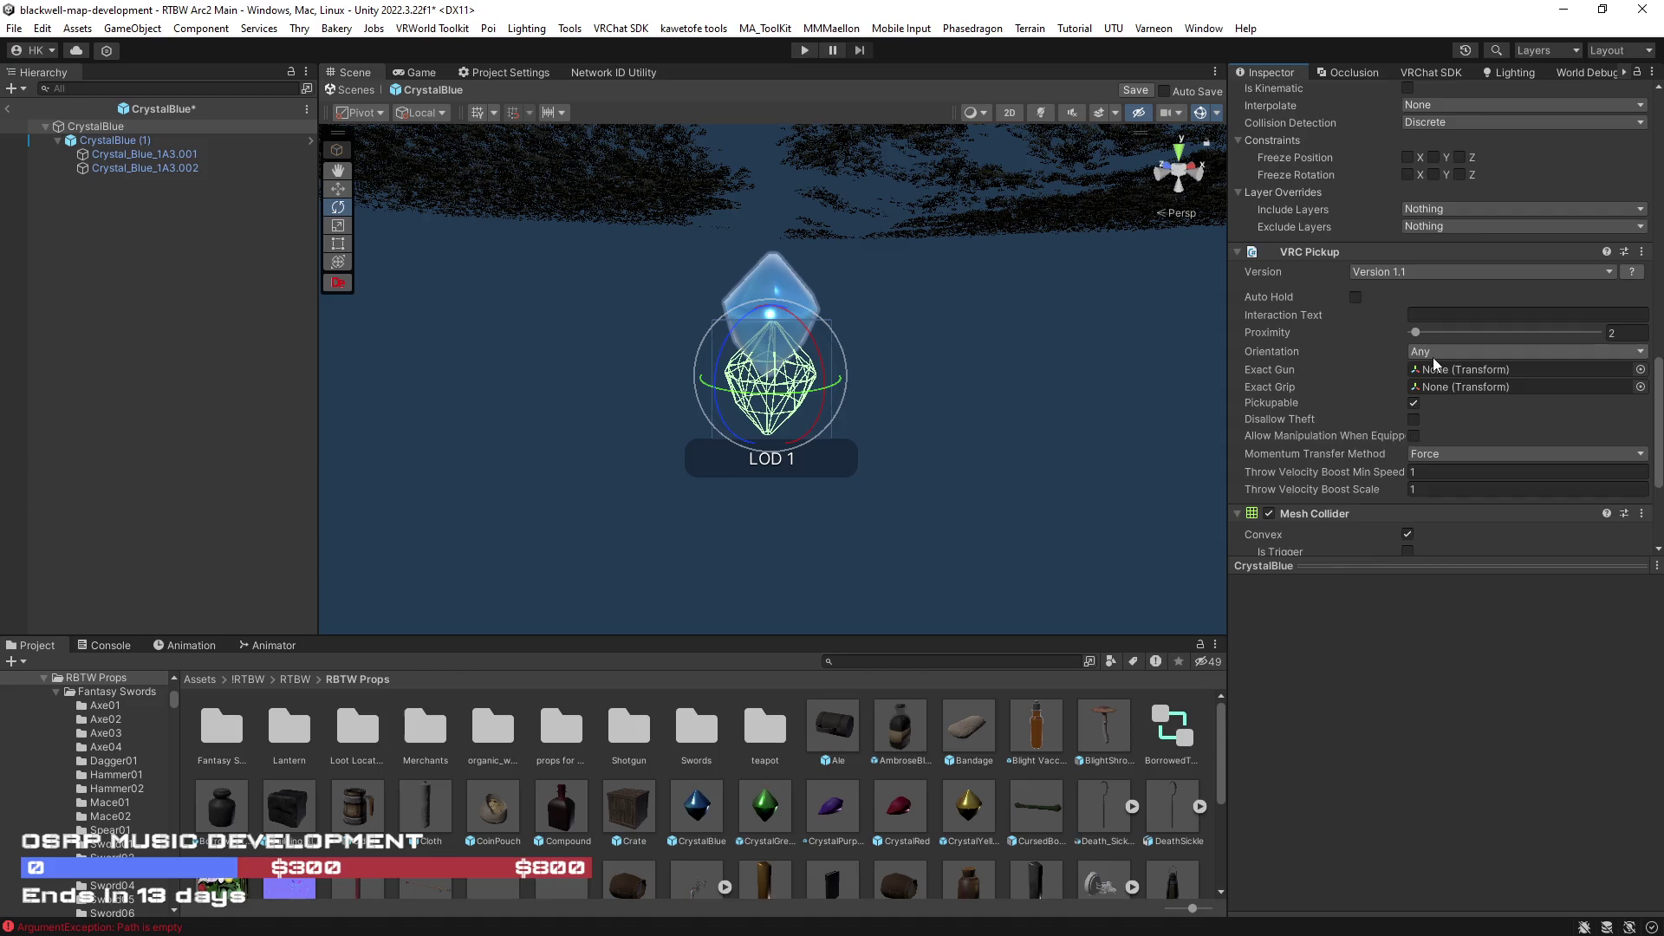
pyautogui.scroll(-3, 1434, 358)
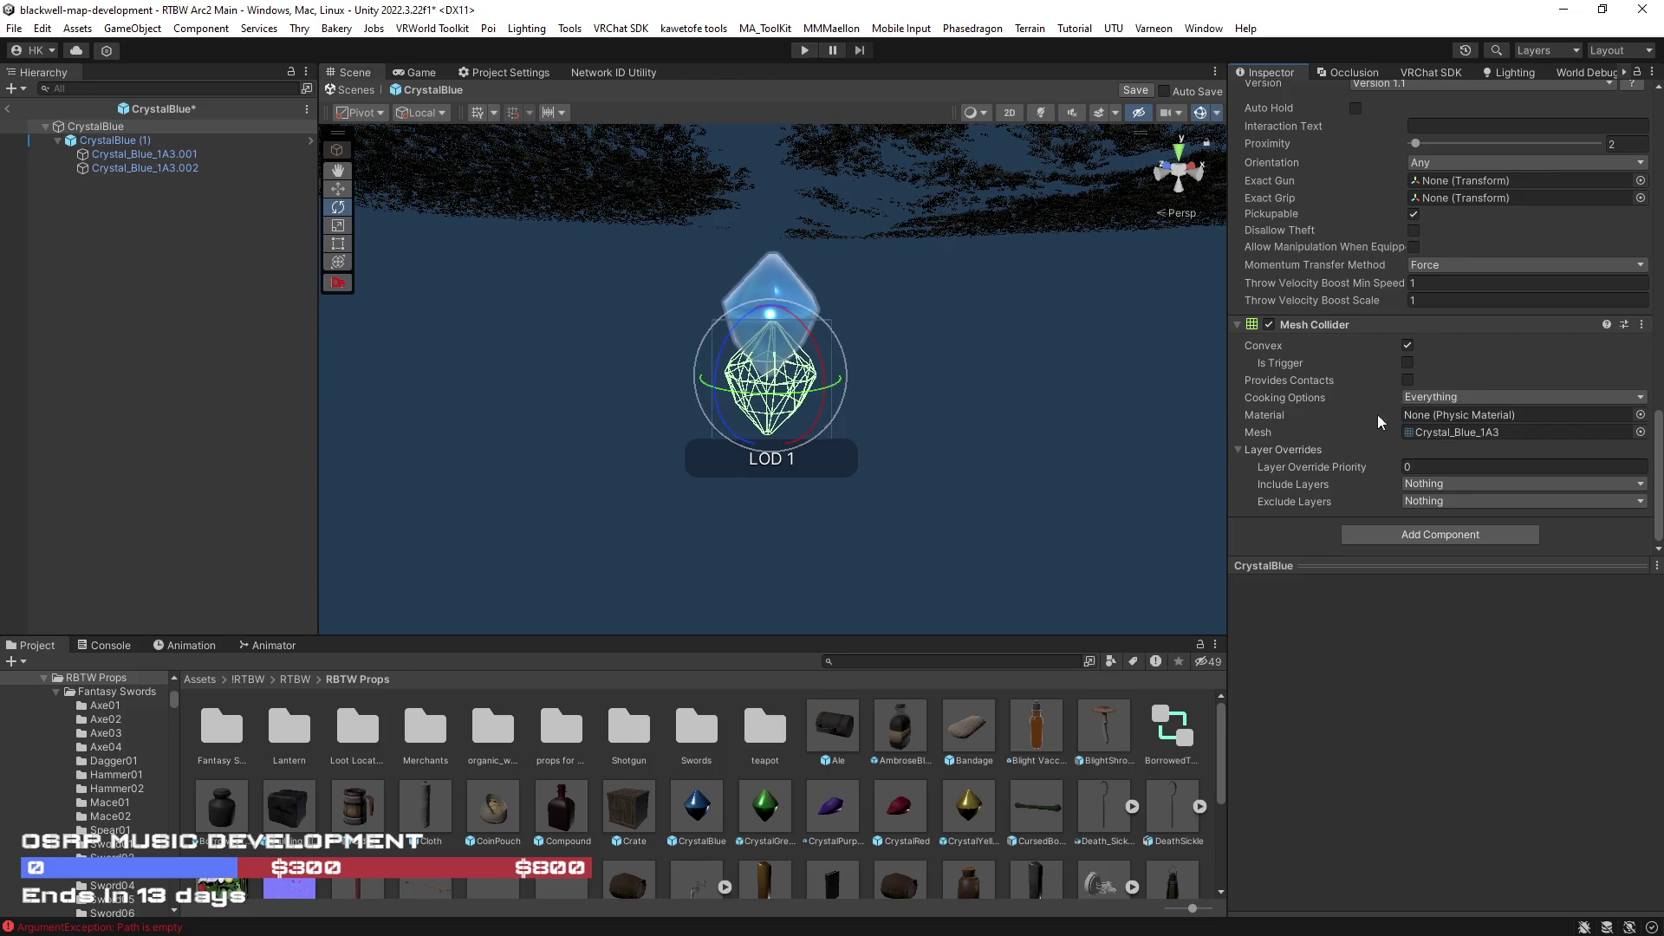
# - Remove the root's mesh collider, then try and undo adding a box collider there
pyautogui.rightClick(1314, 324)
pyautogui.click(1353, 360)
pyautogui.scroll(-1, 1401, 506)
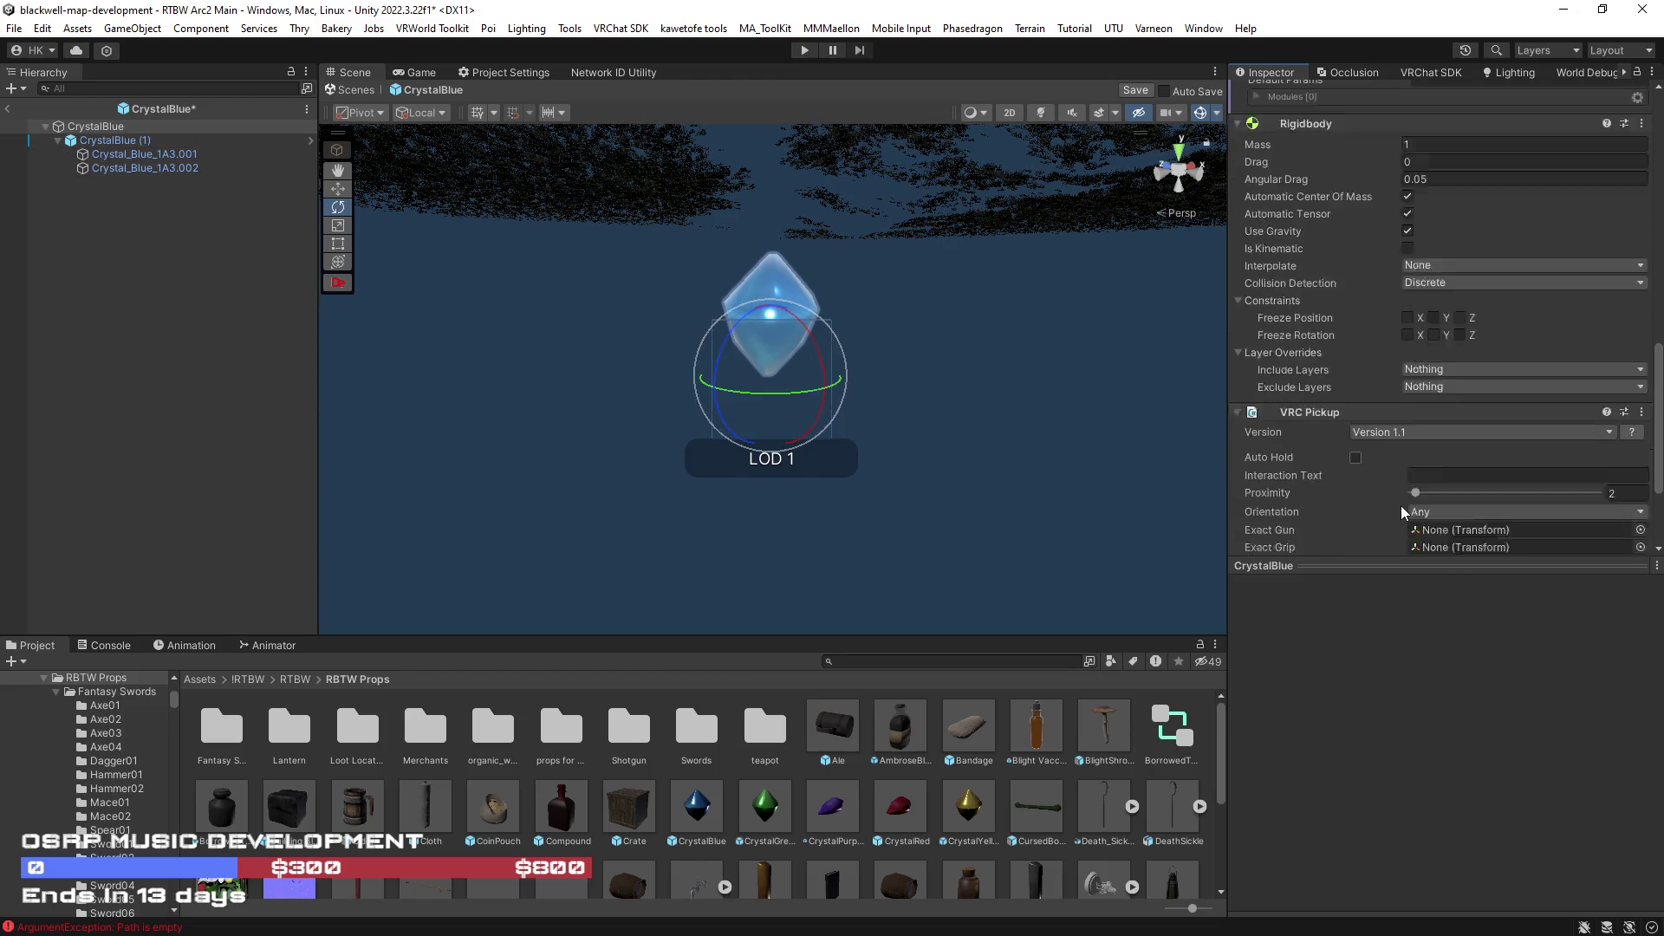
pyautogui.scroll(-2, 1401, 510)
pyautogui.click(1420, 534)
pyautogui.write('b')
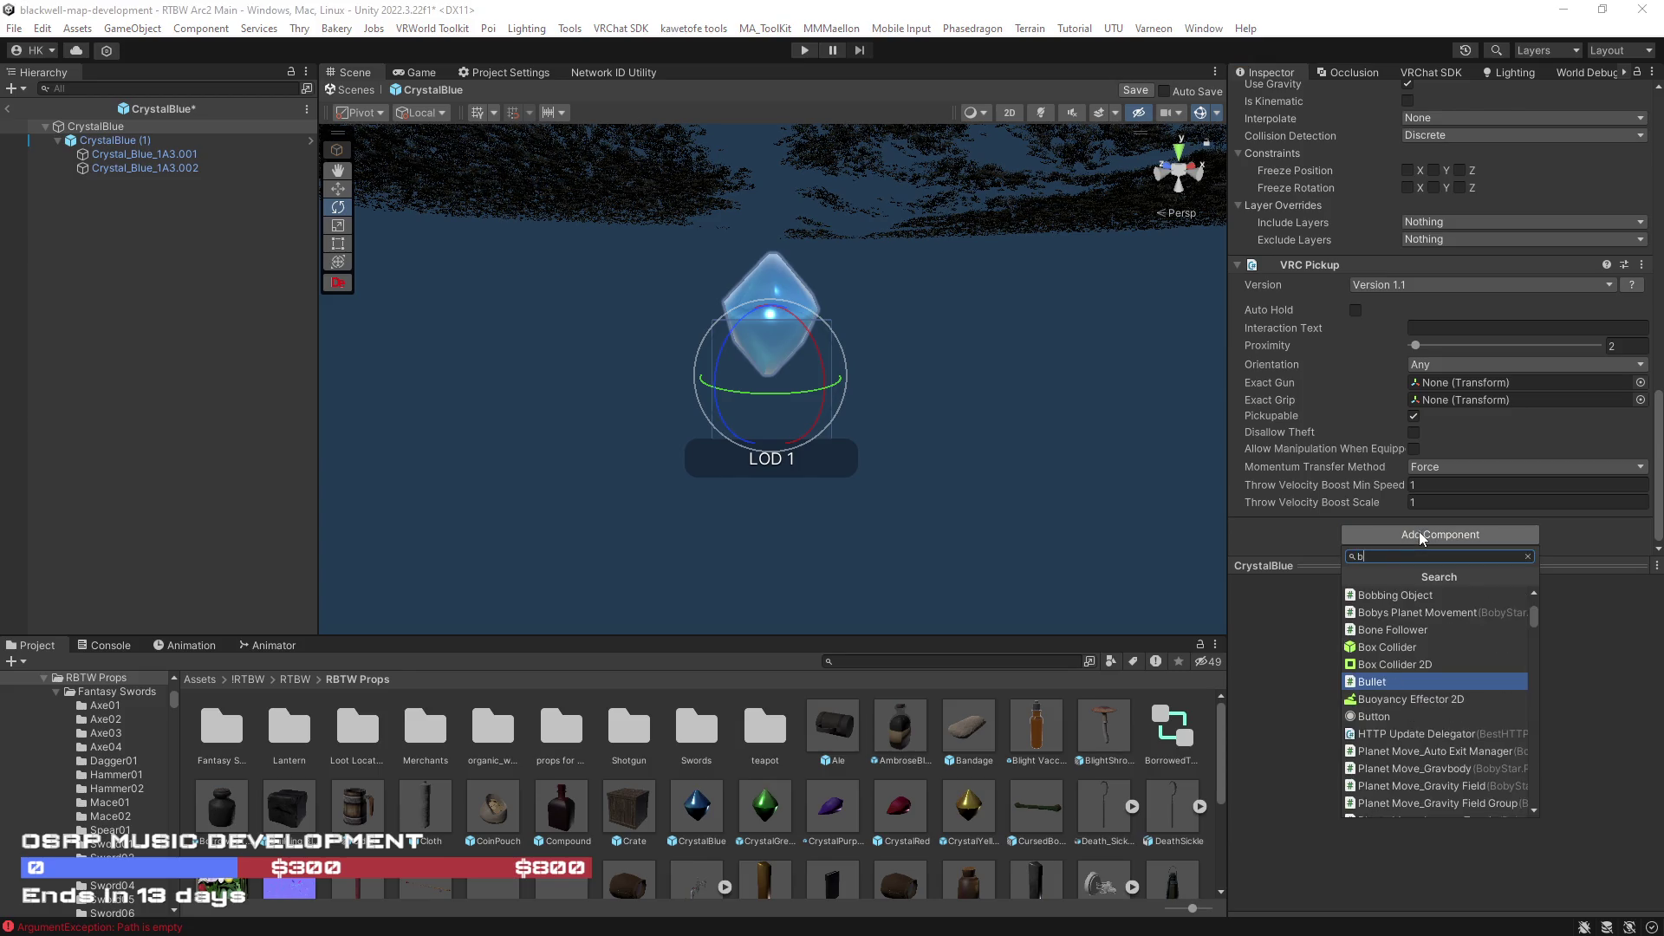
pyautogui.write('ox c')
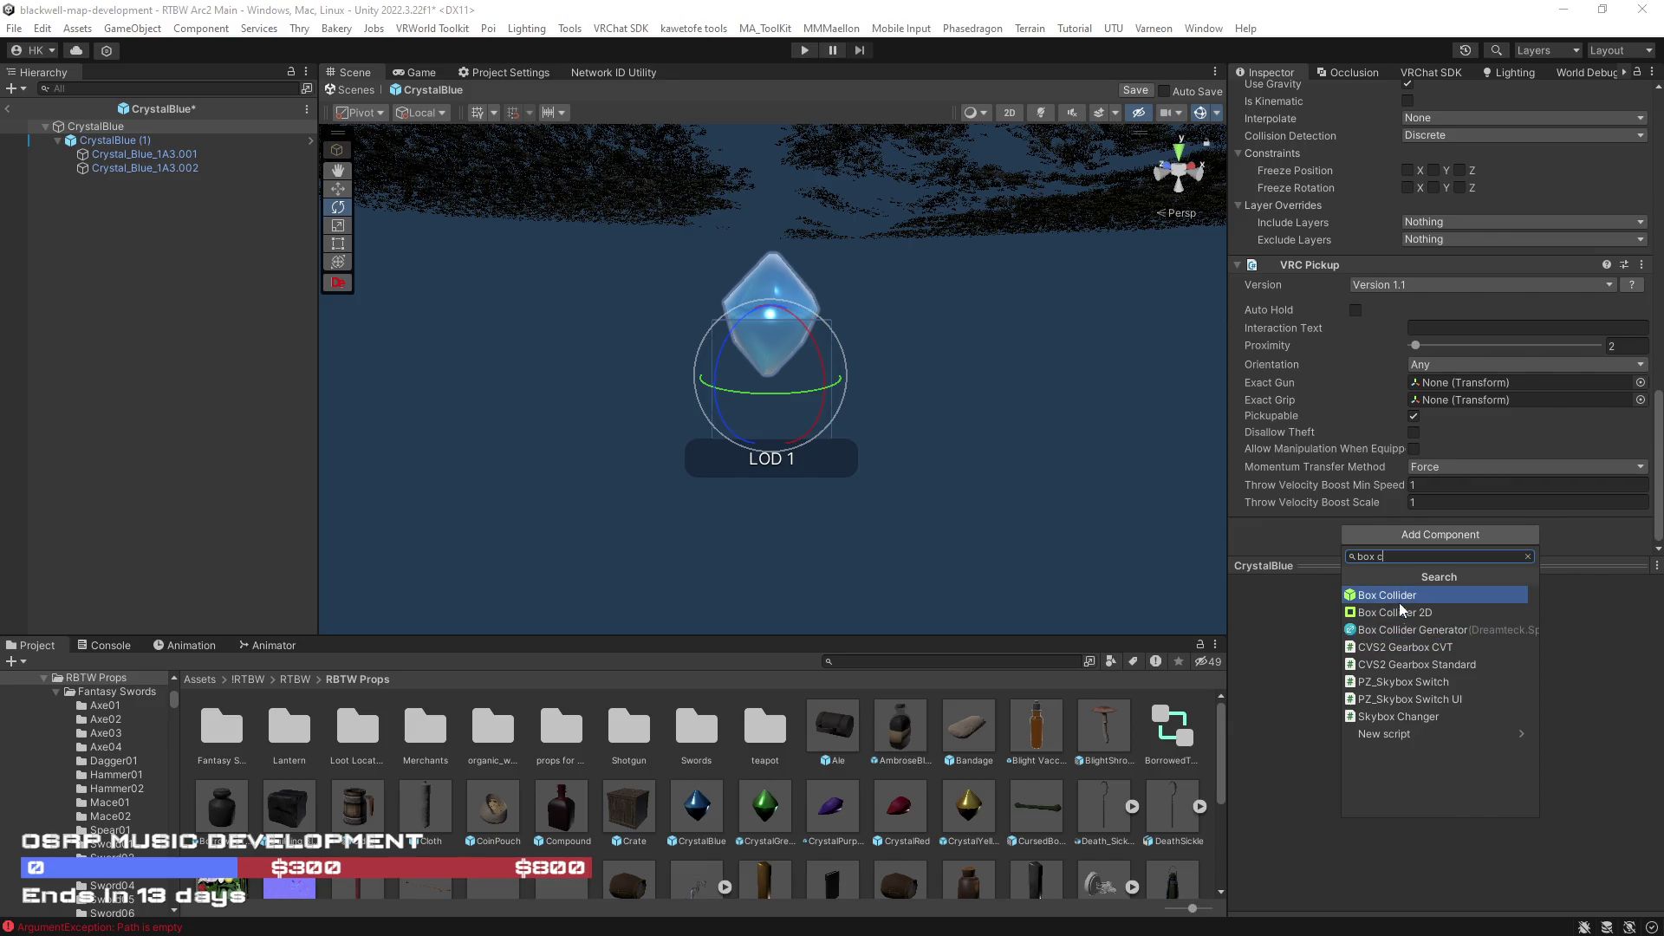
pyautogui.click(1394, 597)
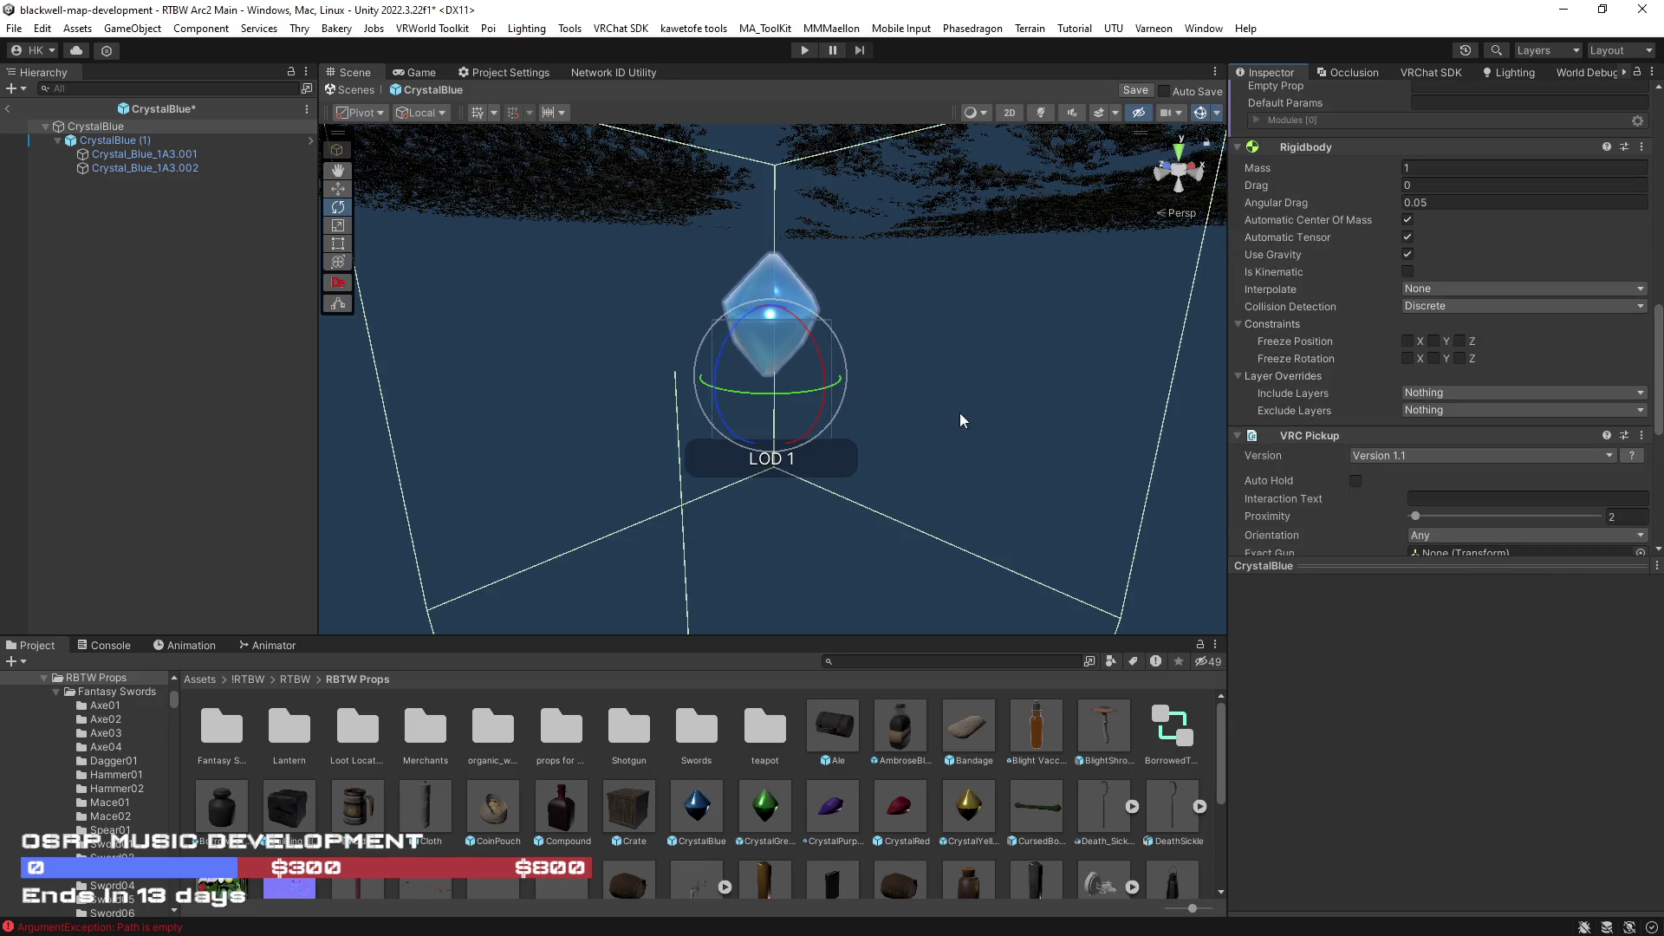
pyautogui.scroll(-3, 961, 420)
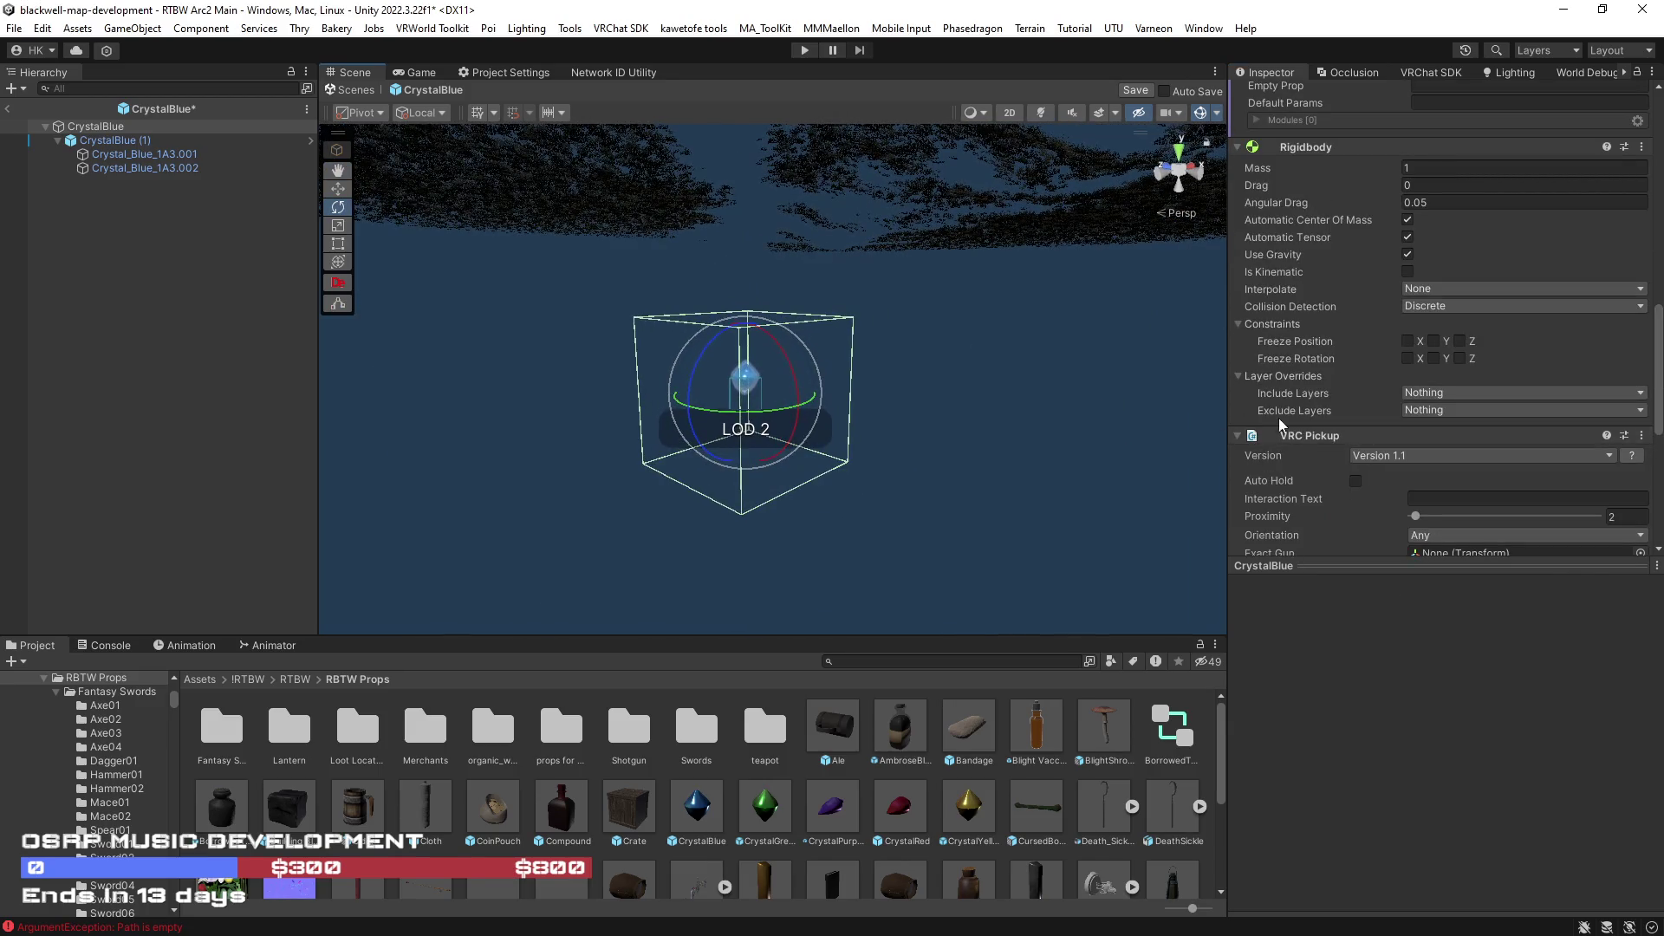
pyautogui.hotkey('ctrl', 'z')
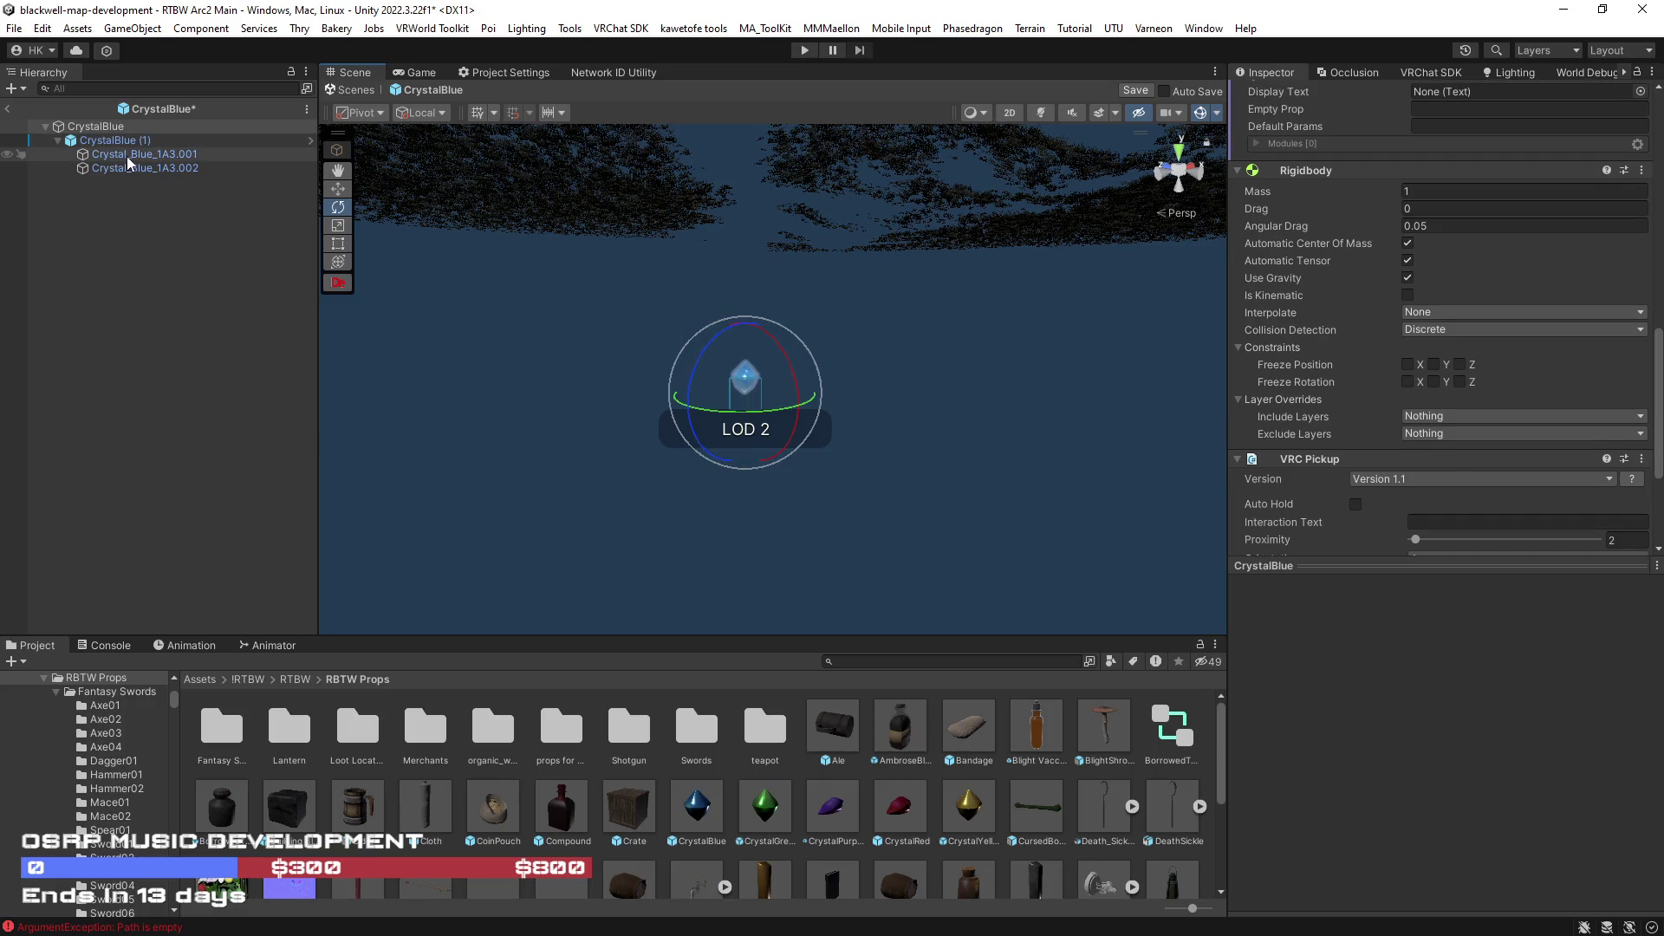
# - Add a box collider to the Crystal_Blue_1A3.001 child mesh so it fits the crystal
pyautogui.click(129, 157)
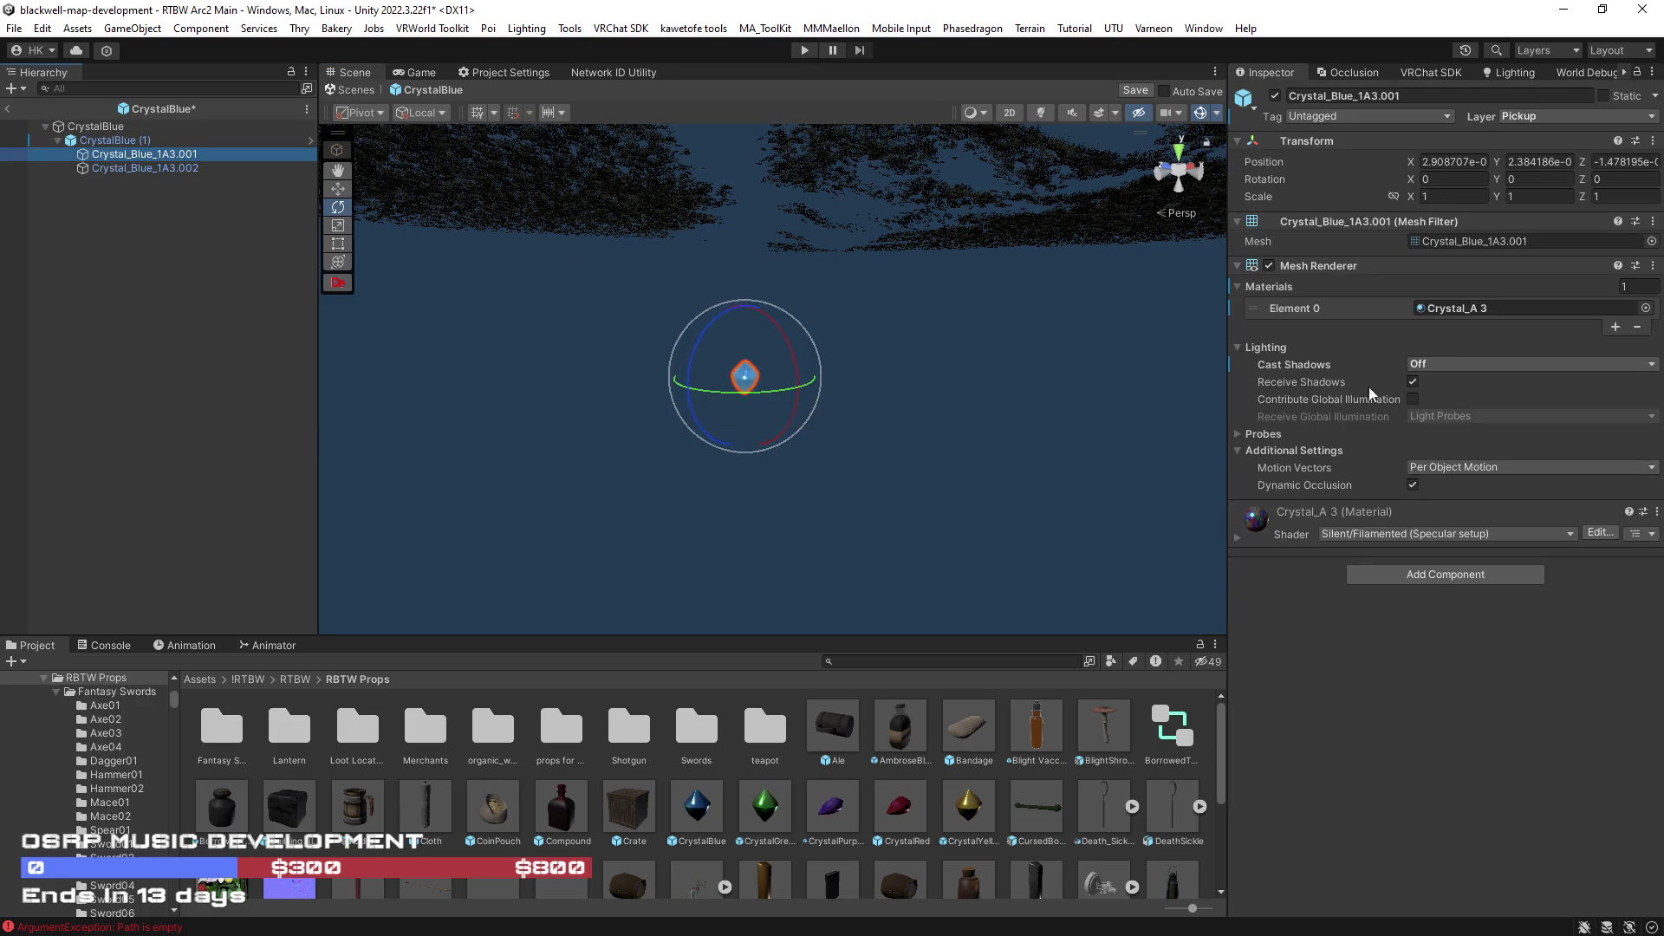
pyautogui.rightClick(1350, 263)
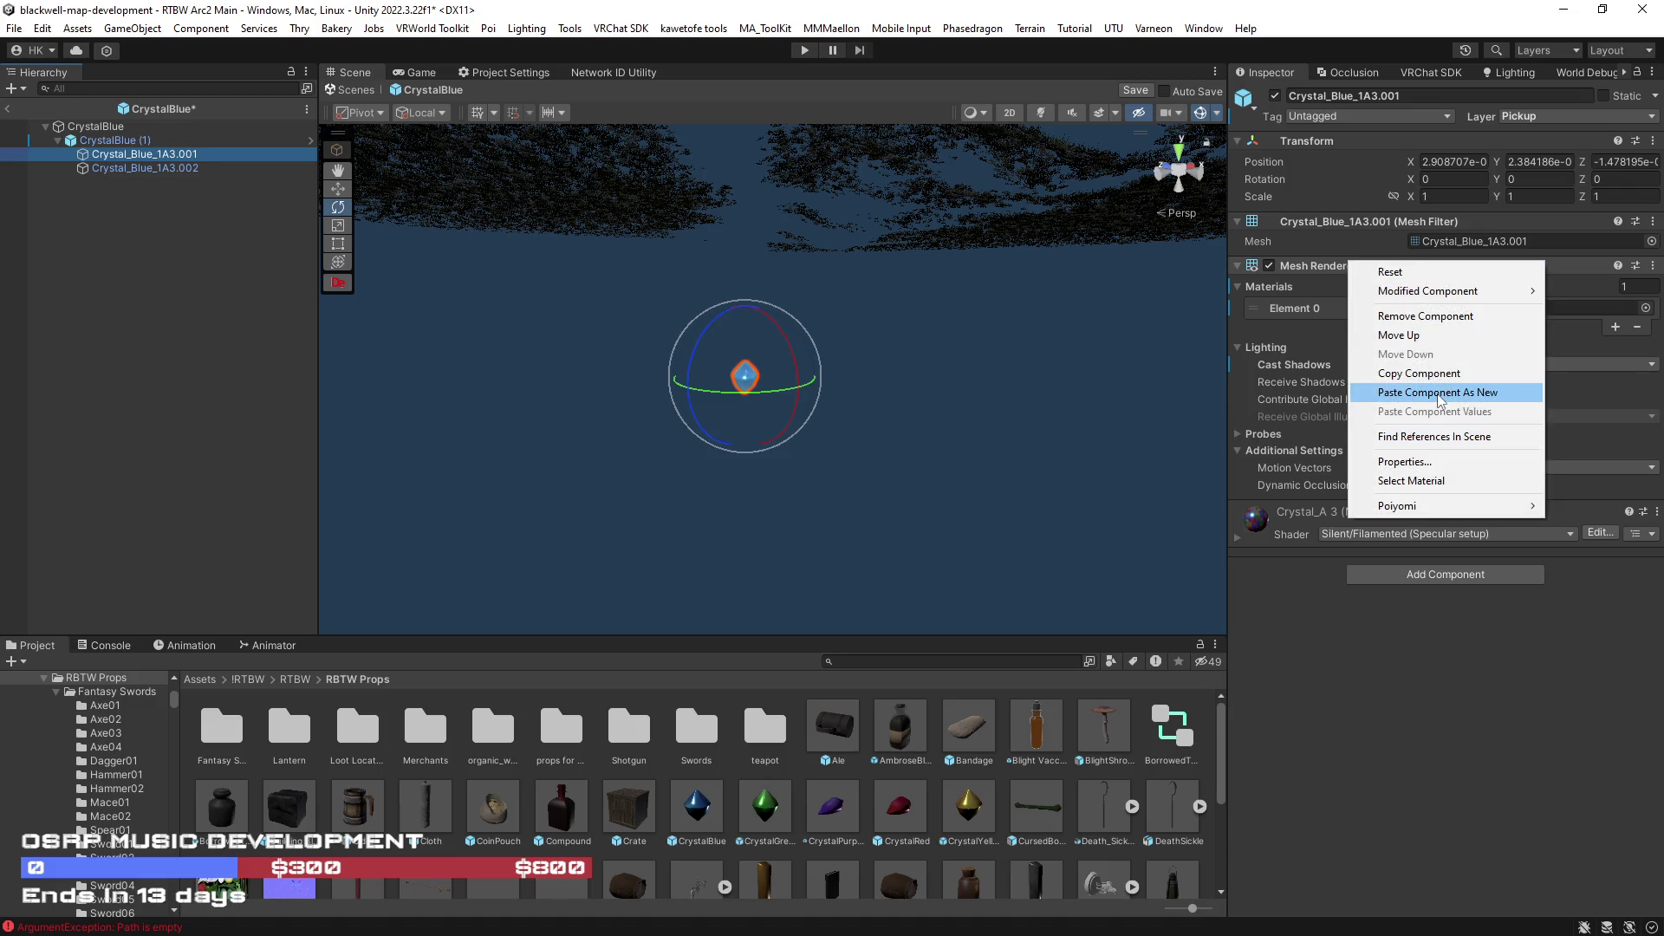
pyautogui.click(1432, 576)
pyautogui.click(1406, 635)
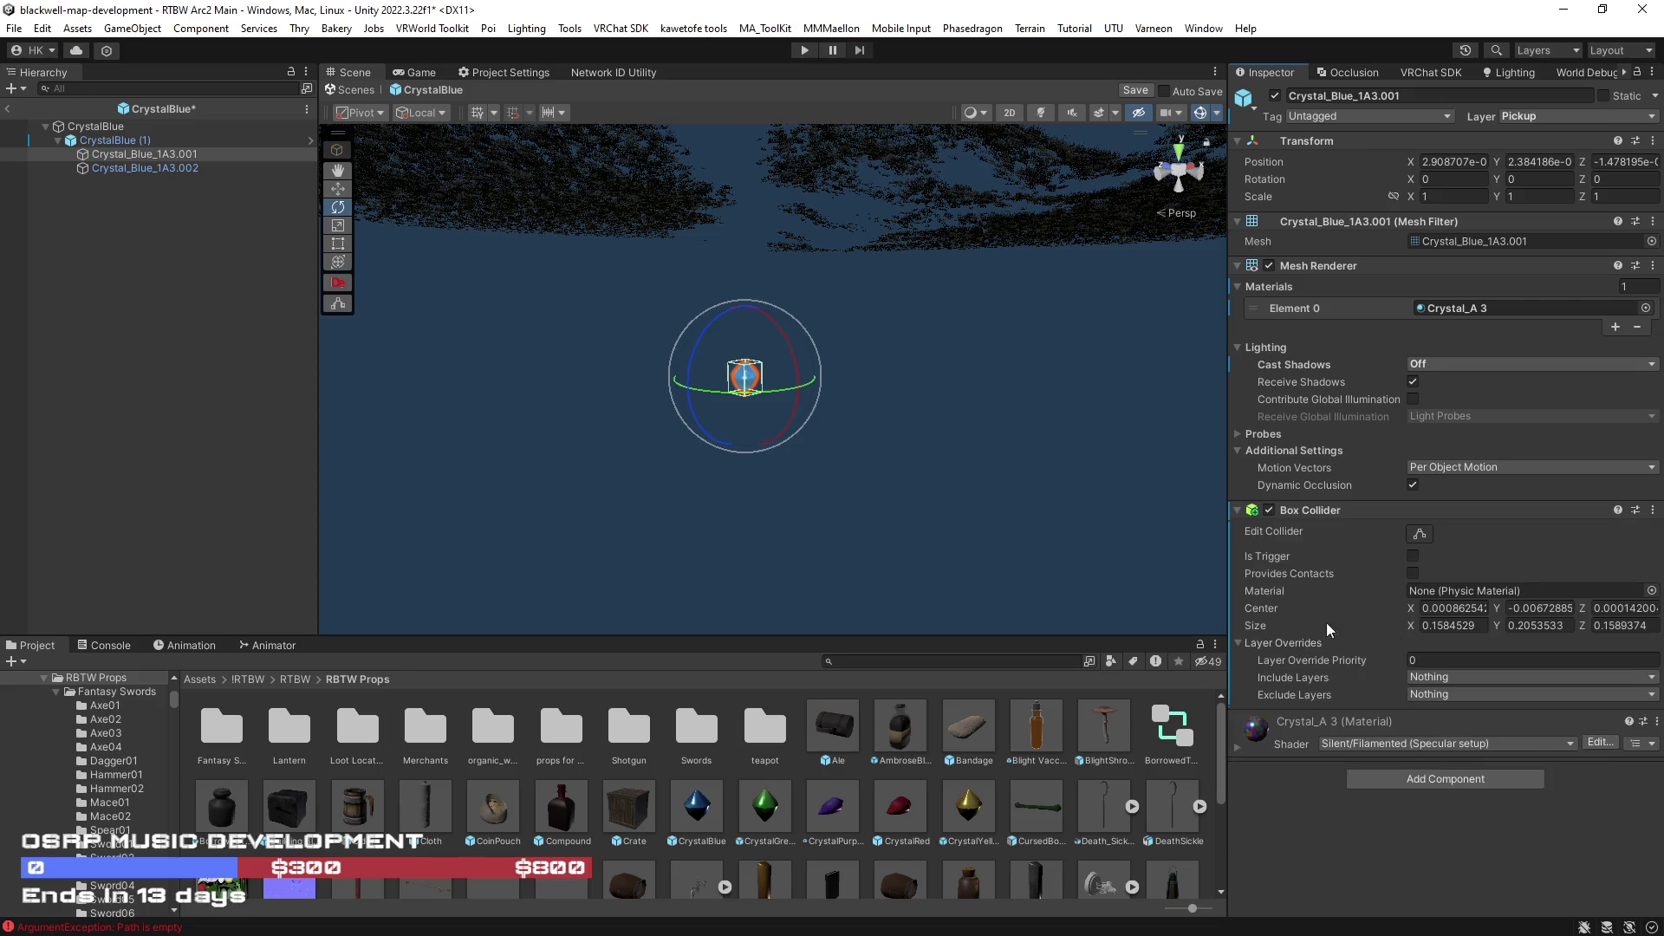
pyautogui.scroll(5, 883, 434)
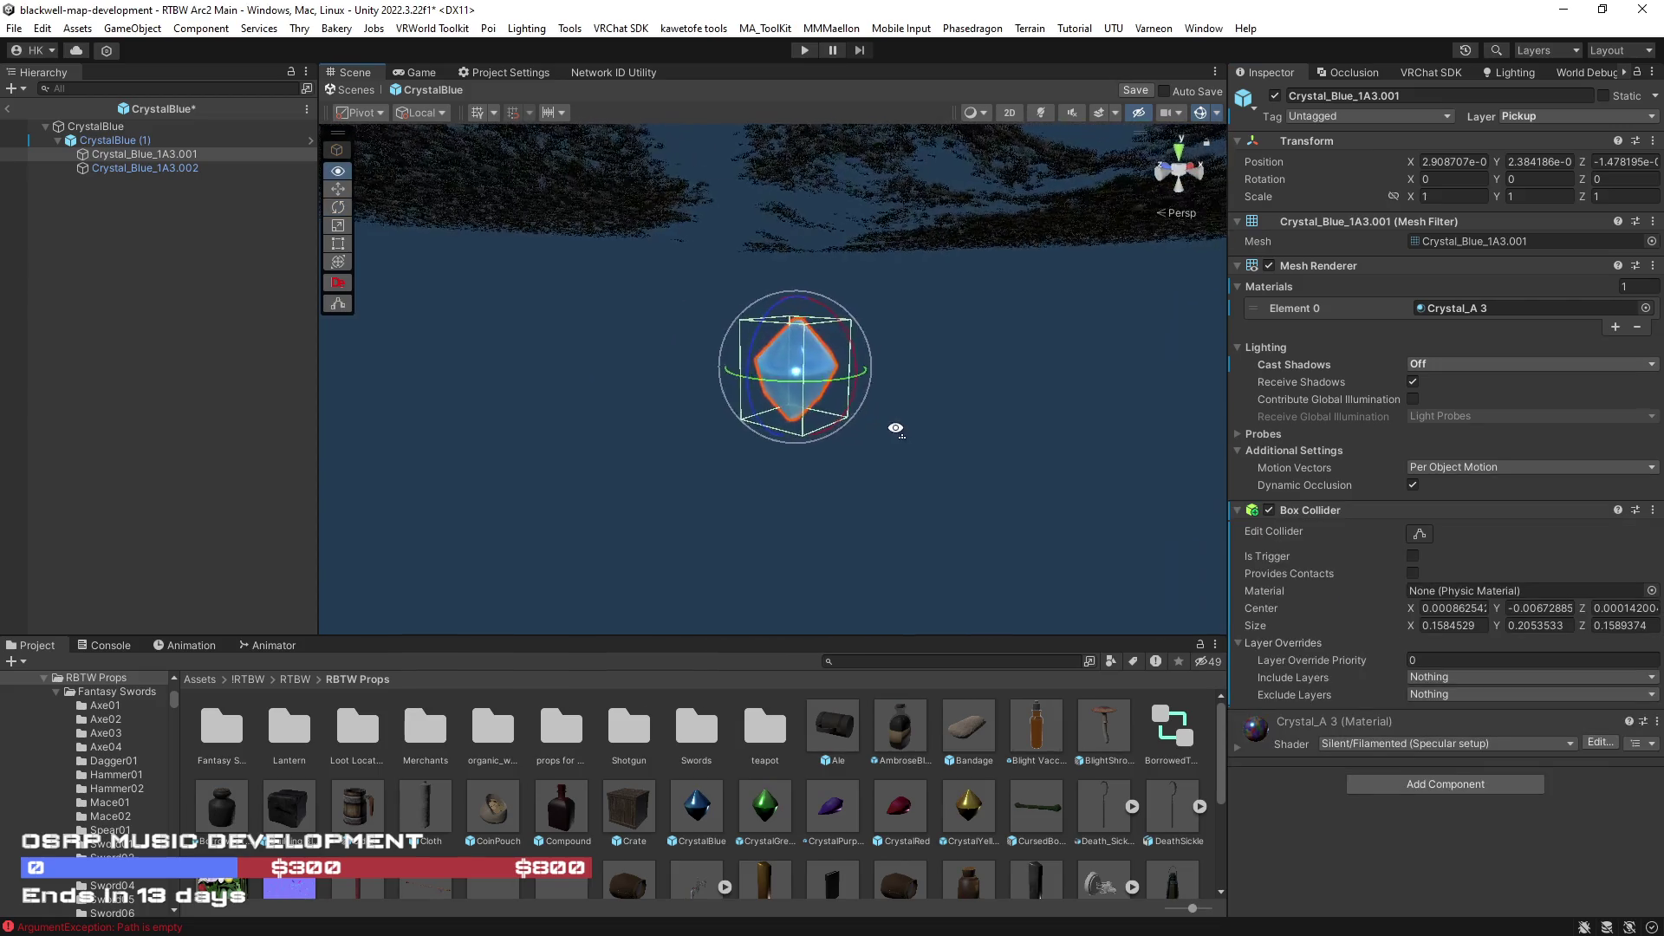
pyautogui.scroll(5, 902, 434)
pyautogui.scroll(-5, 903, 426)
pyautogui.scroll(5, 899, 421)
pyautogui.scroll(-5, 903, 402)
pyautogui.scroll(4, 906, 402)
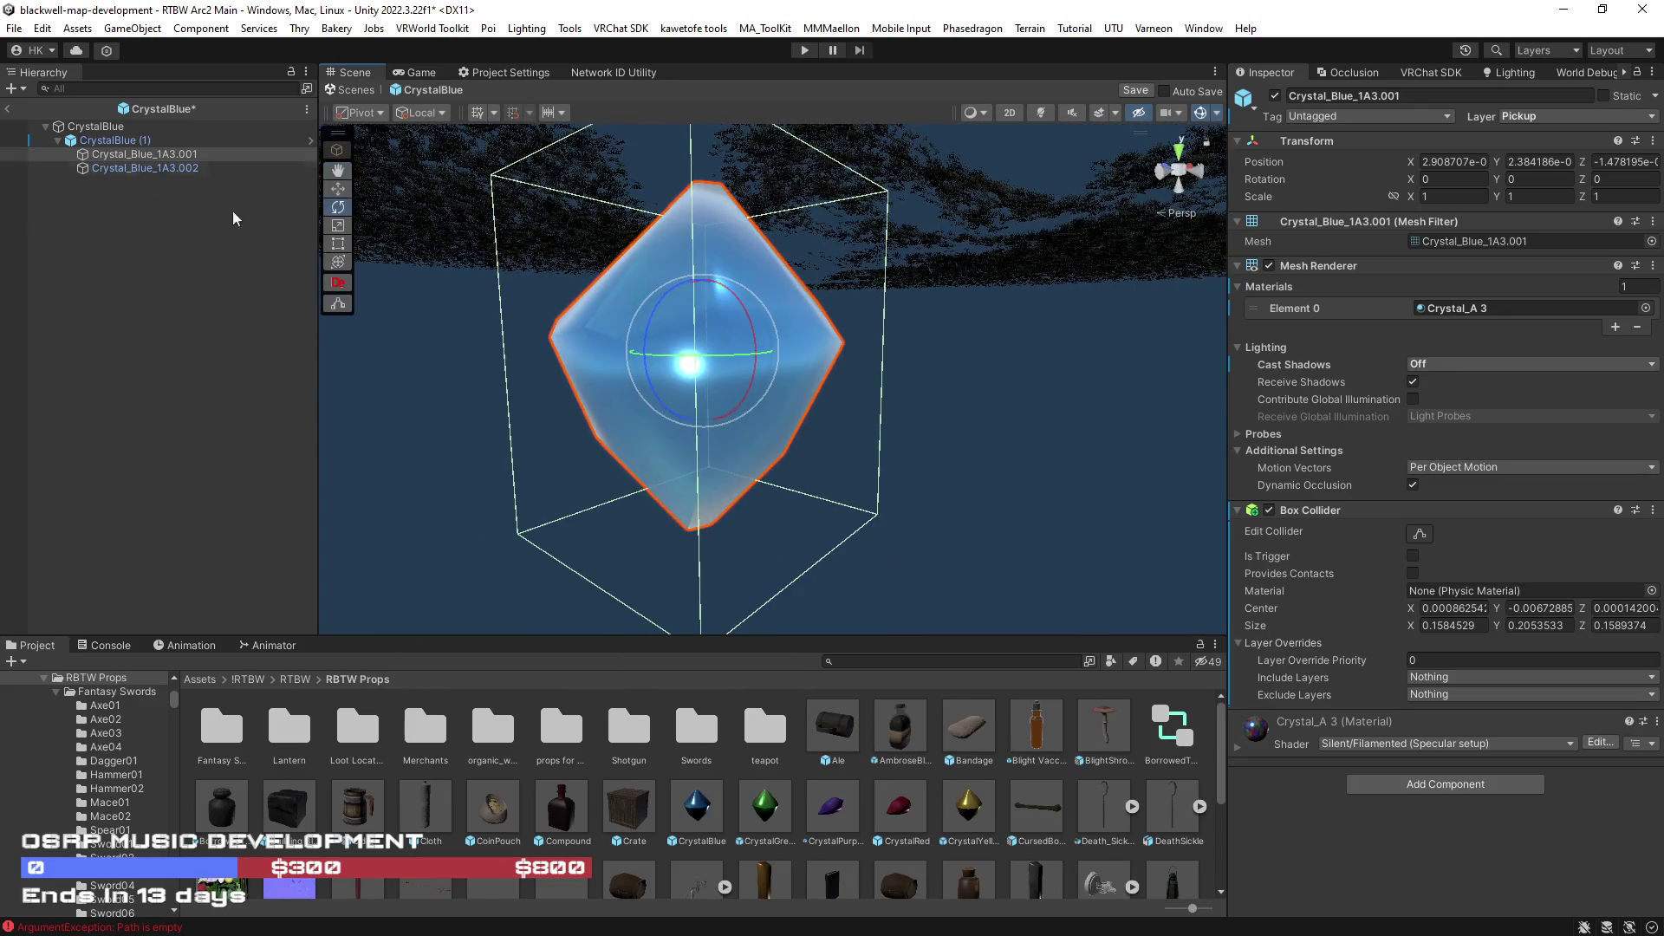
pyautogui.scroll(-5, 682, 406)
pyautogui.scroll(5, 681, 406)
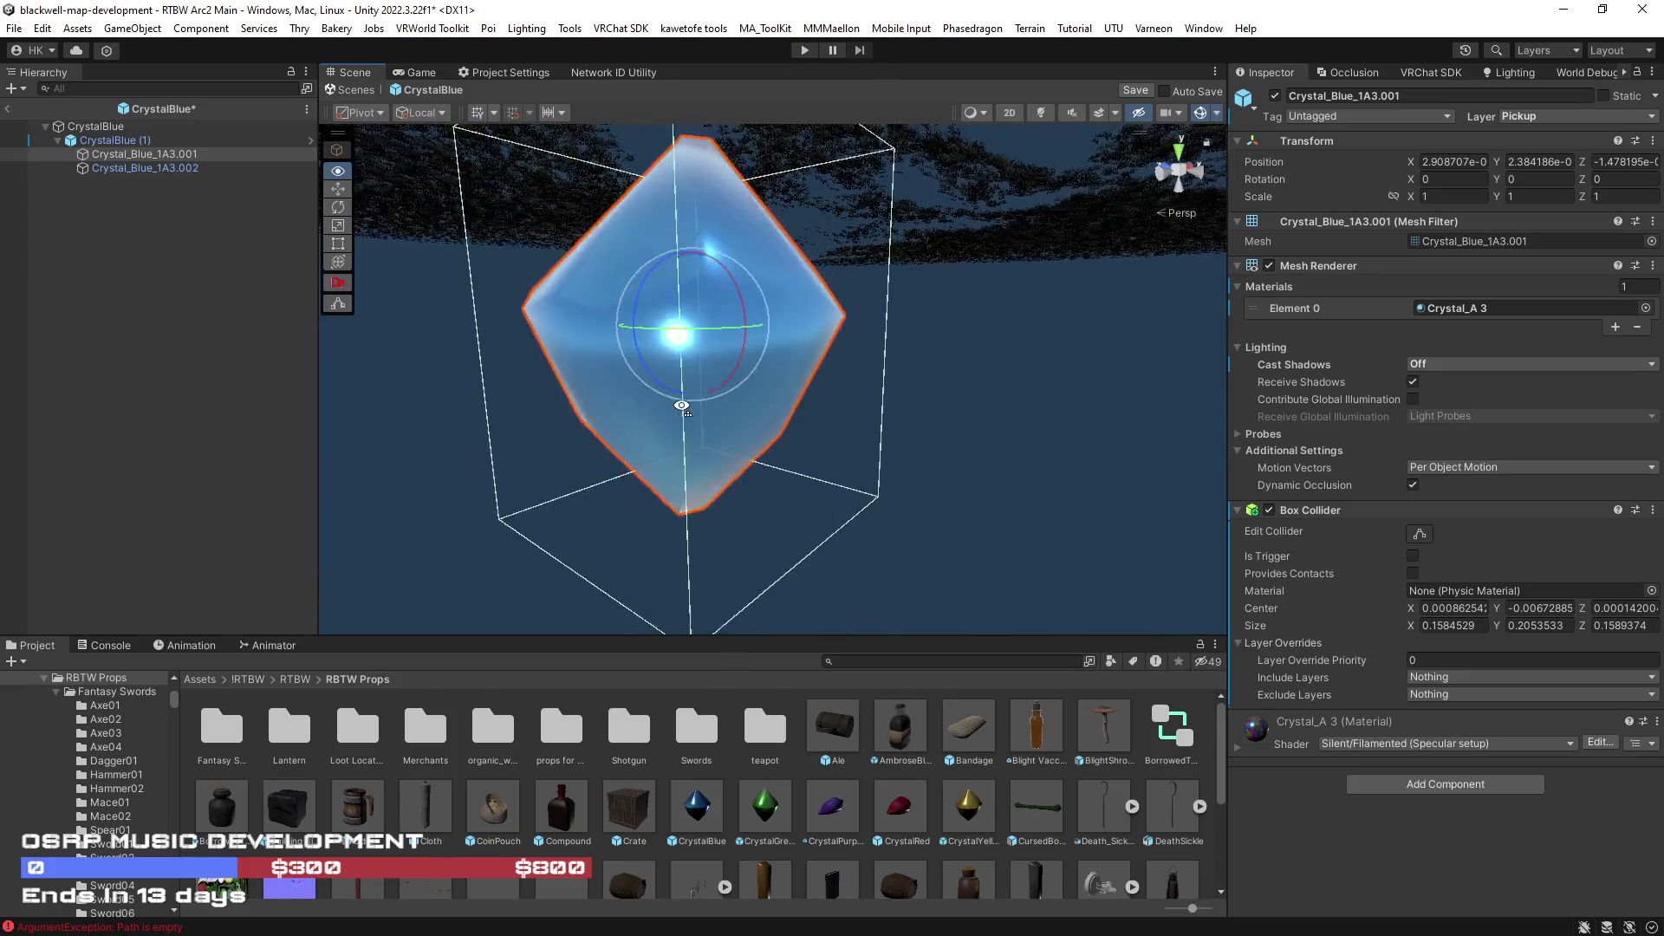
# - Copy the fitted box collider, remove it from the child and select the CrystalBlue root
pyautogui.rightClick(1344, 512)
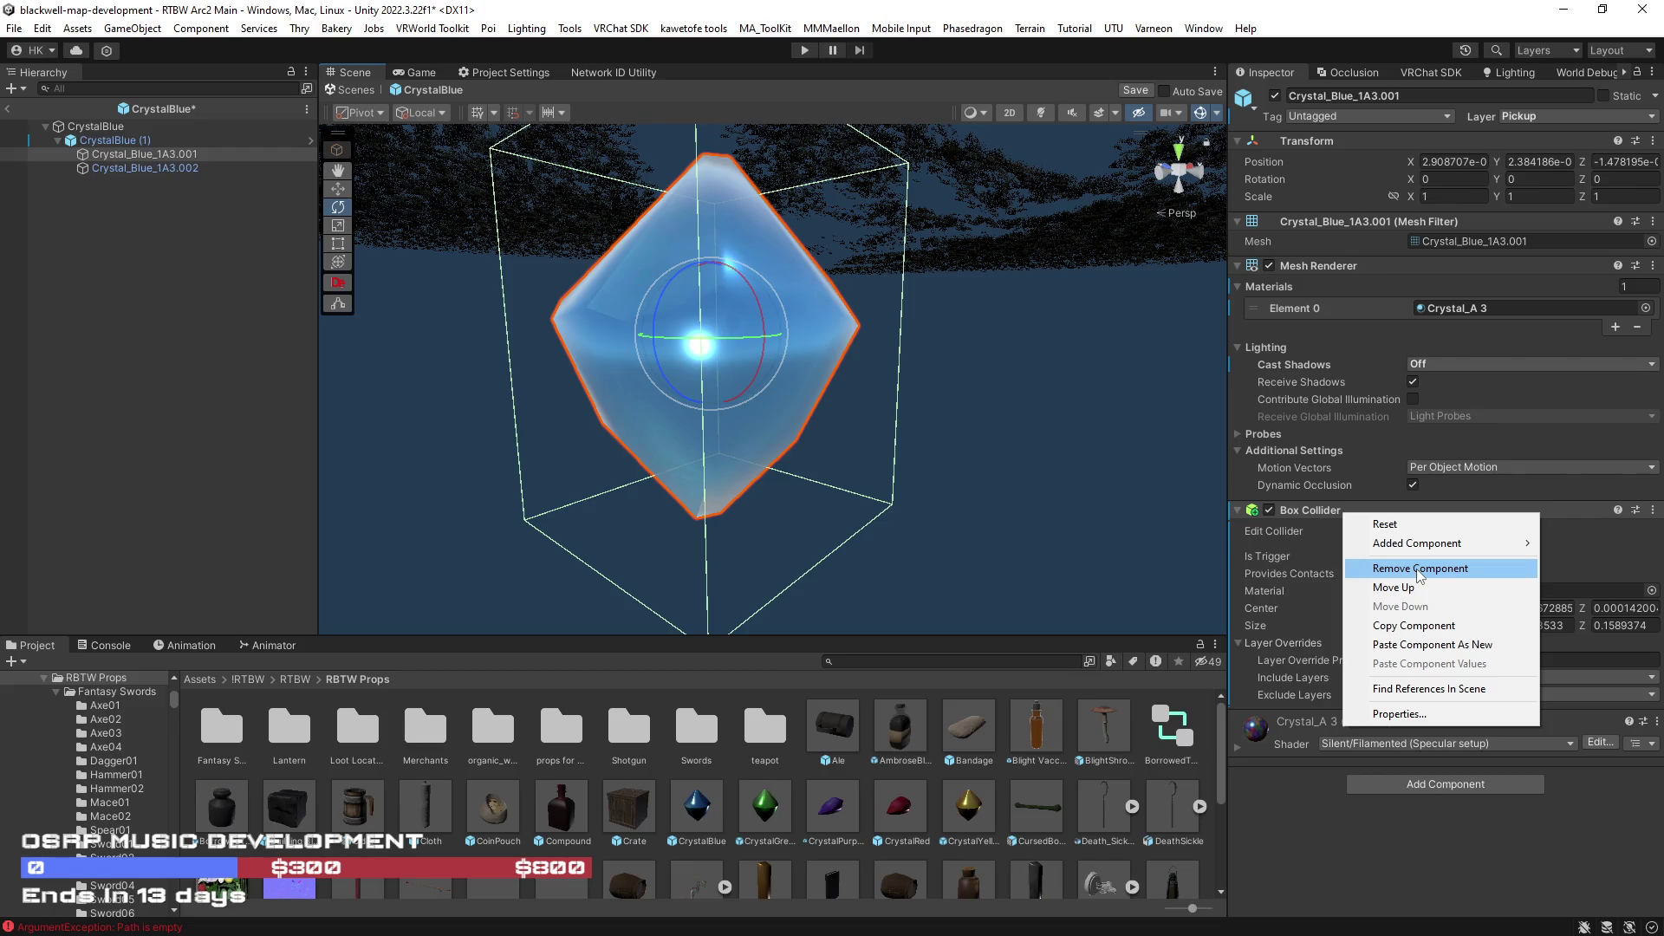
pyautogui.click(1411, 626)
pyautogui.rightClick(1315, 509)
pyautogui.click(1386, 568)
pyautogui.click(104, 126)
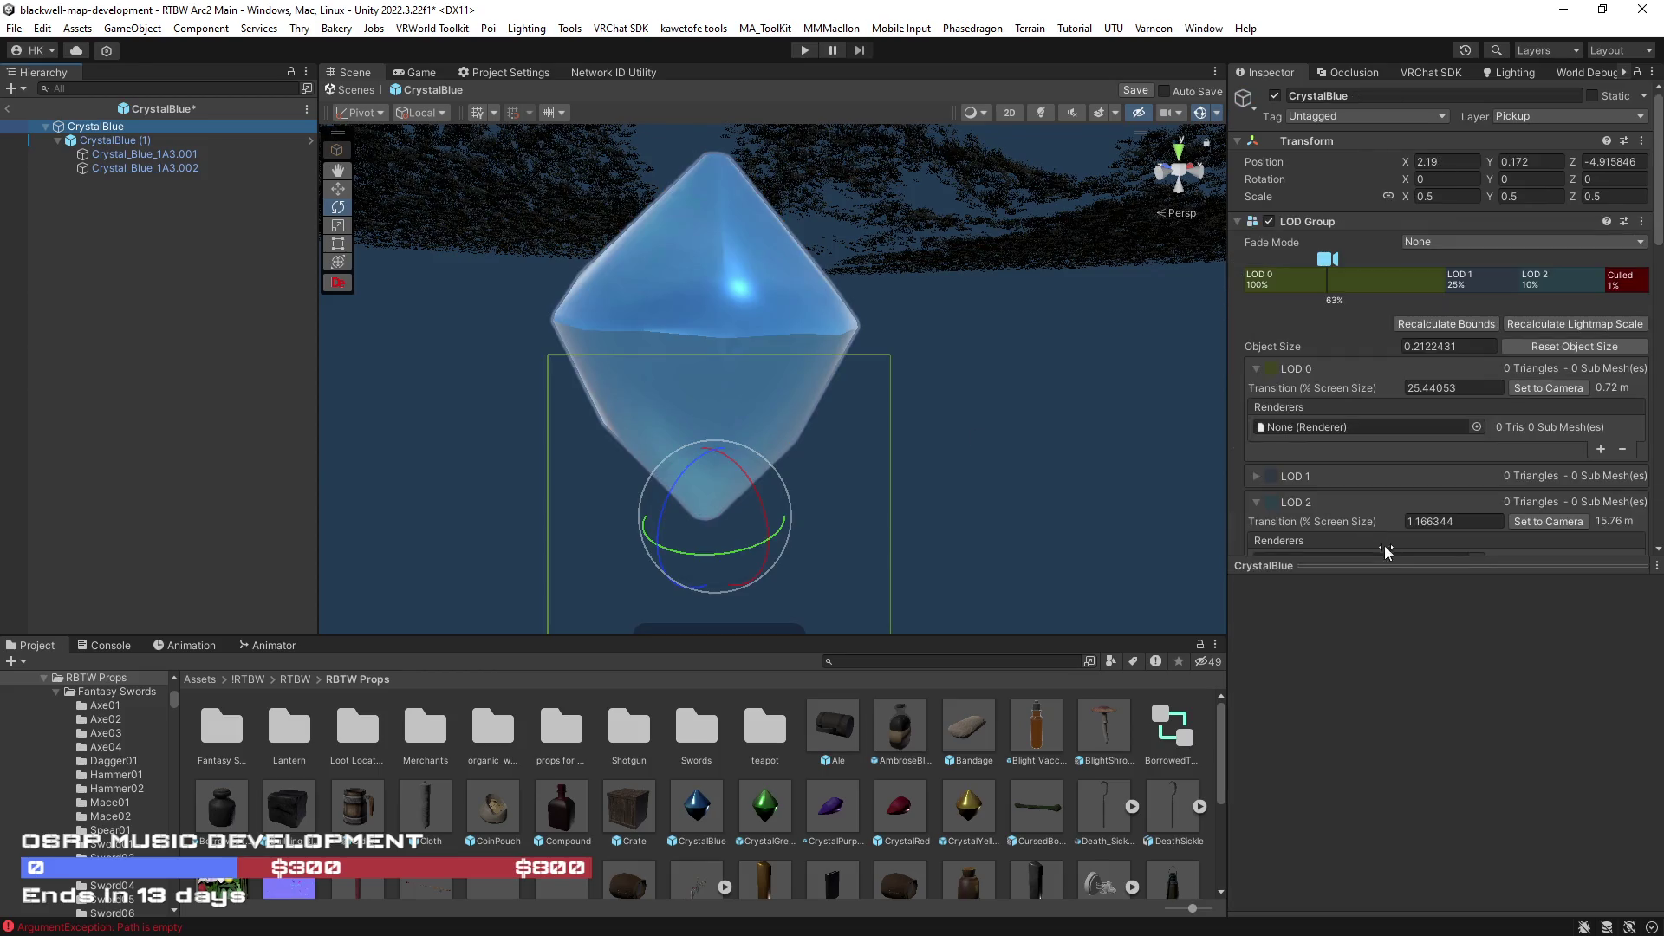
# - Remove CrystalBlue's LOD Group and paste the copied box collider onto the root
pyautogui.rightClick(1320, 222)
pyautogui.click(1399, 258)
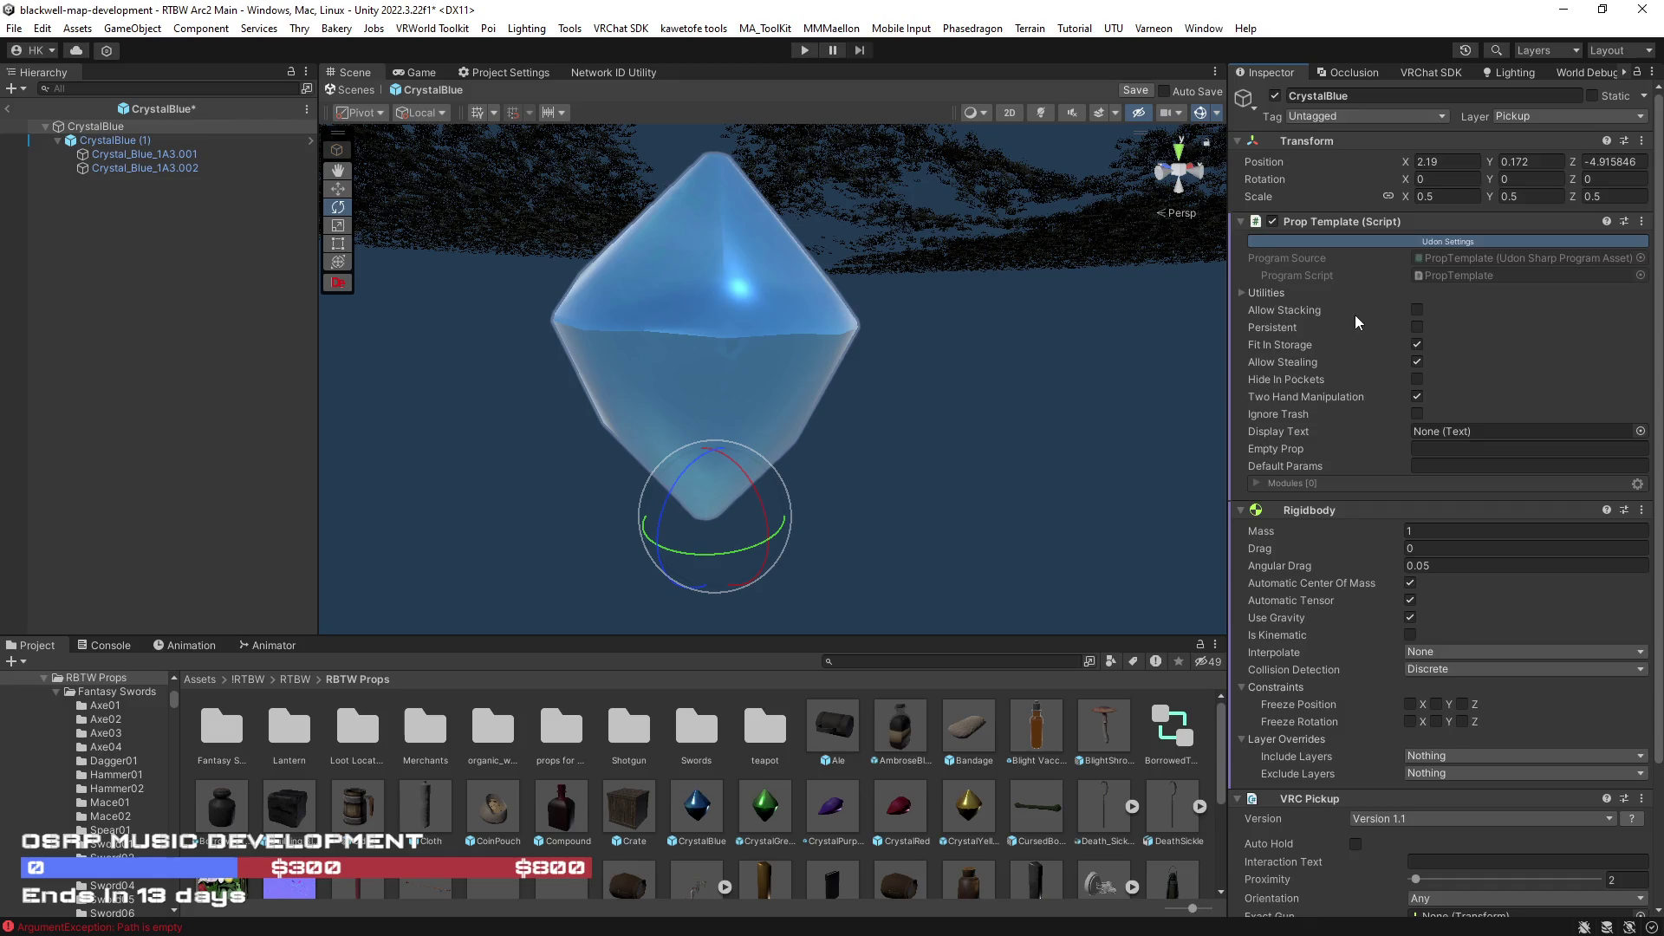
pyautogui.scroll(-1, 1356, 316)
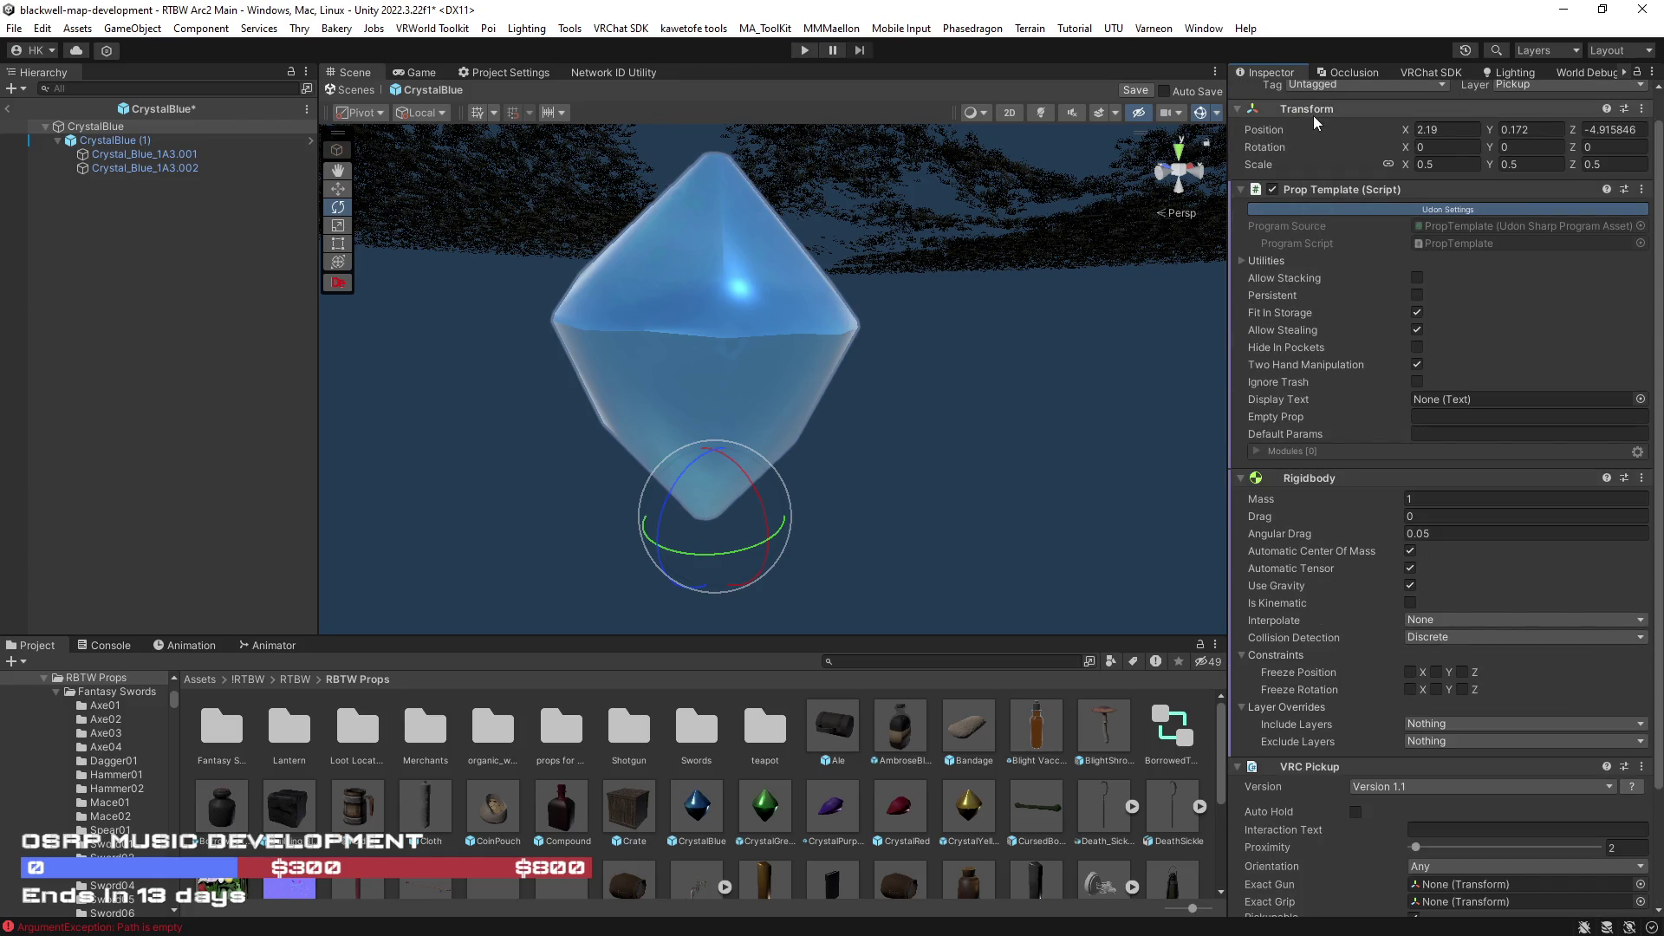
pyautogui.click(1314, 115)
pyautogui.rightClick(1314, 110)
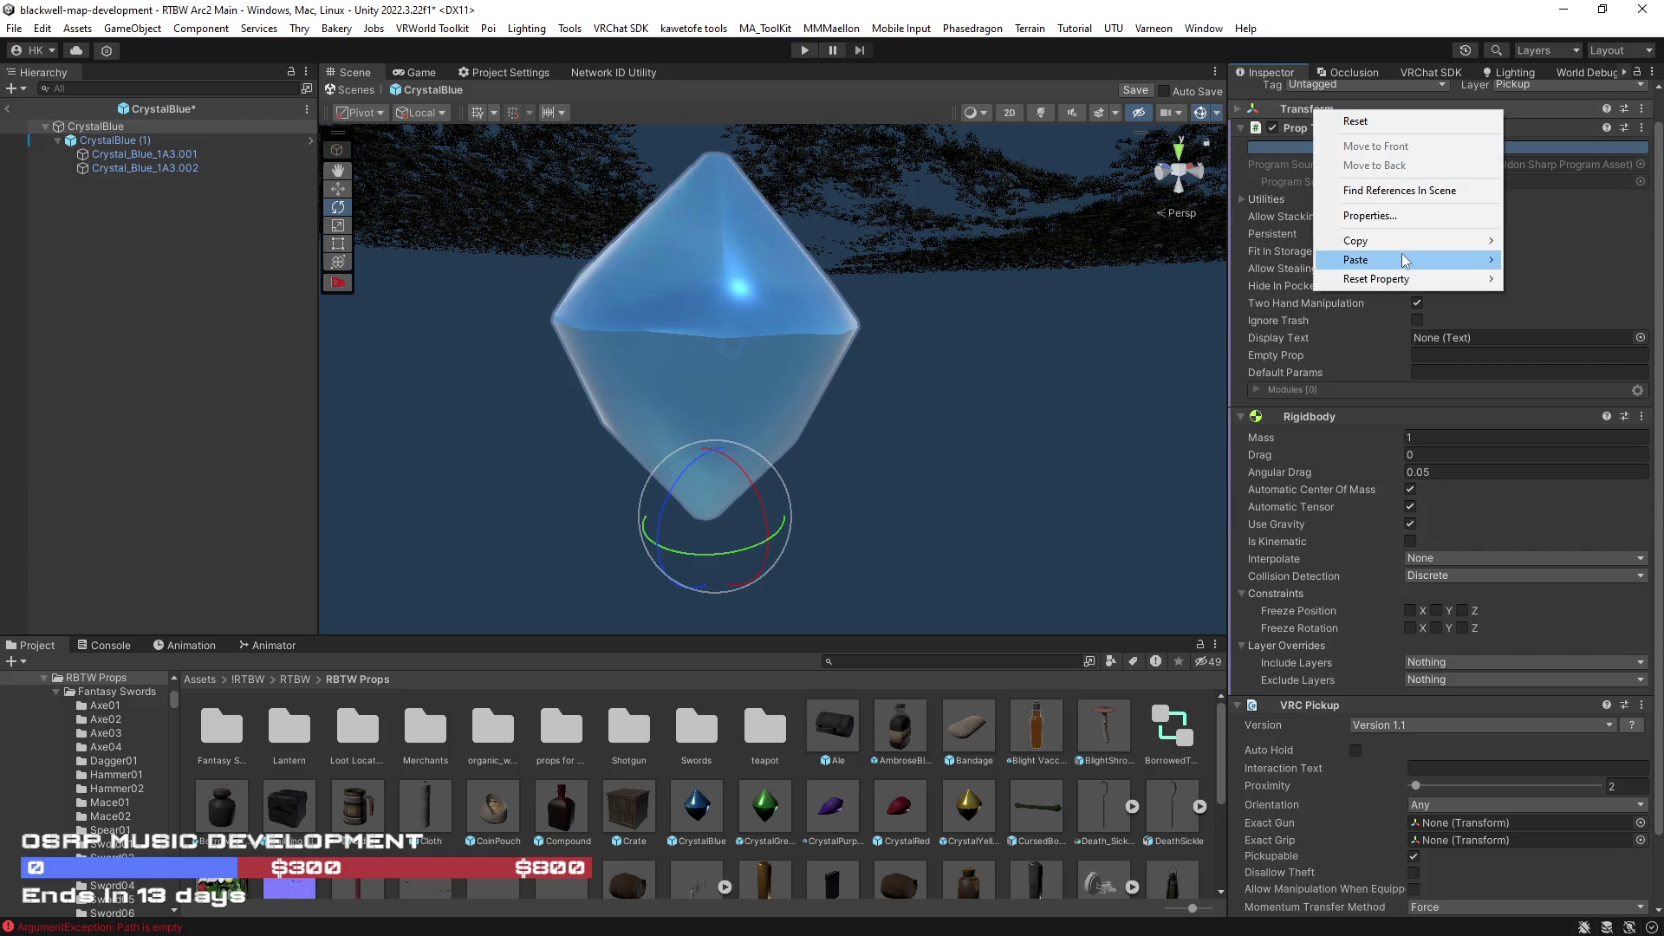
pyautogui.click(1233, 349)
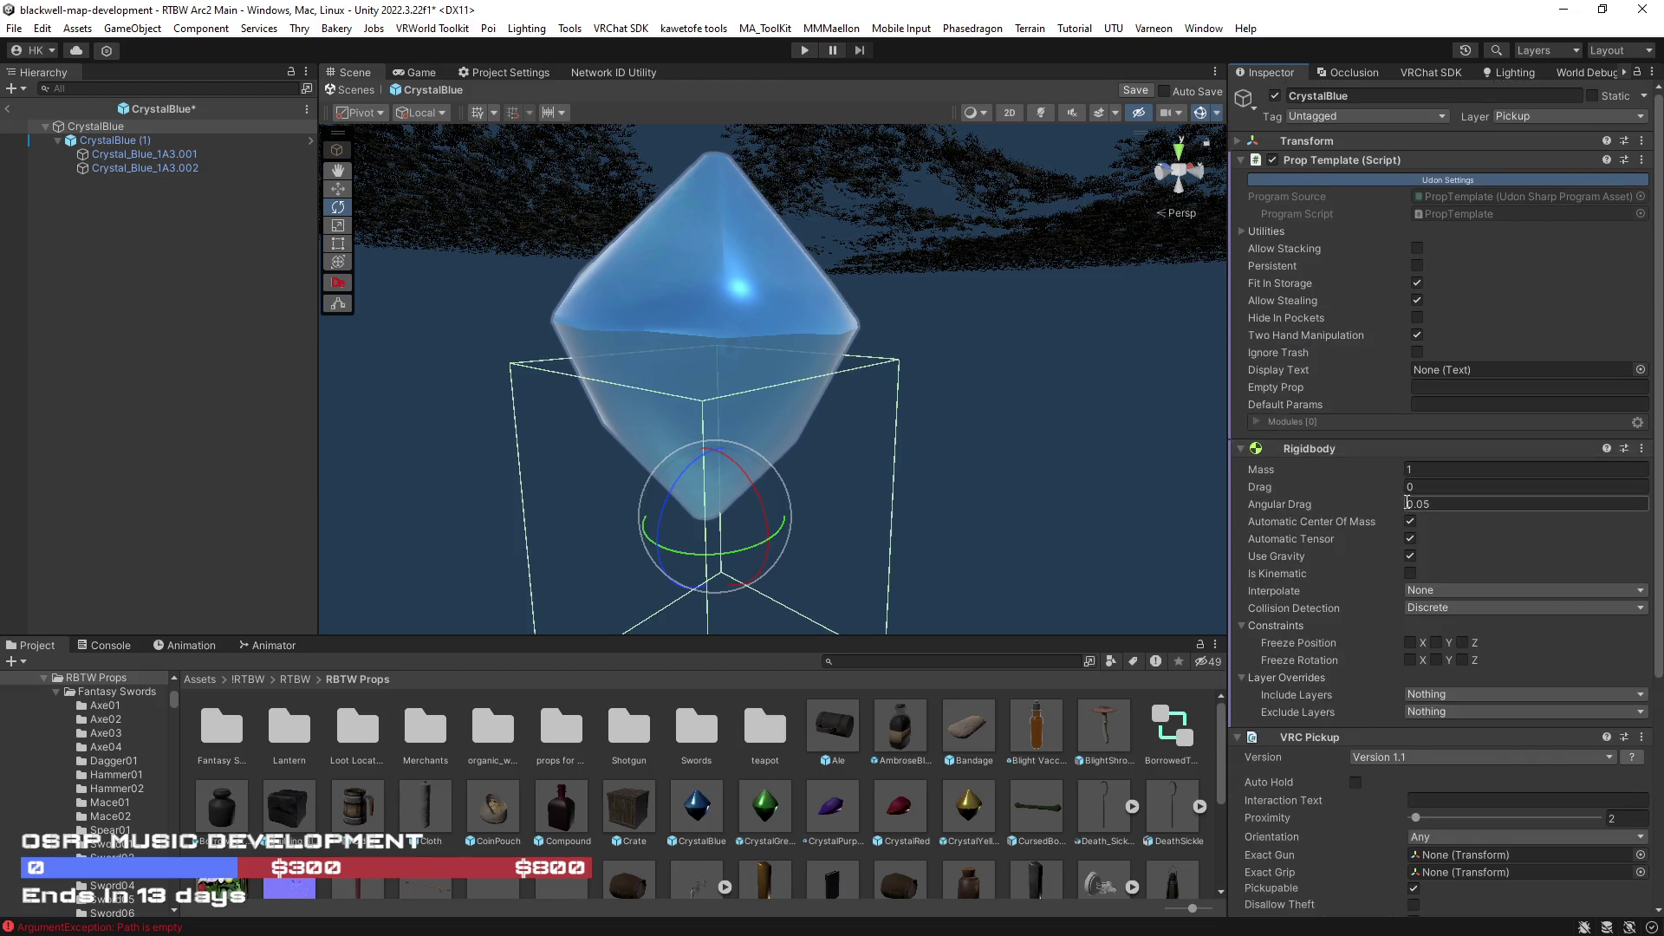
pyautogui.scroll(-3, 1438, 488)
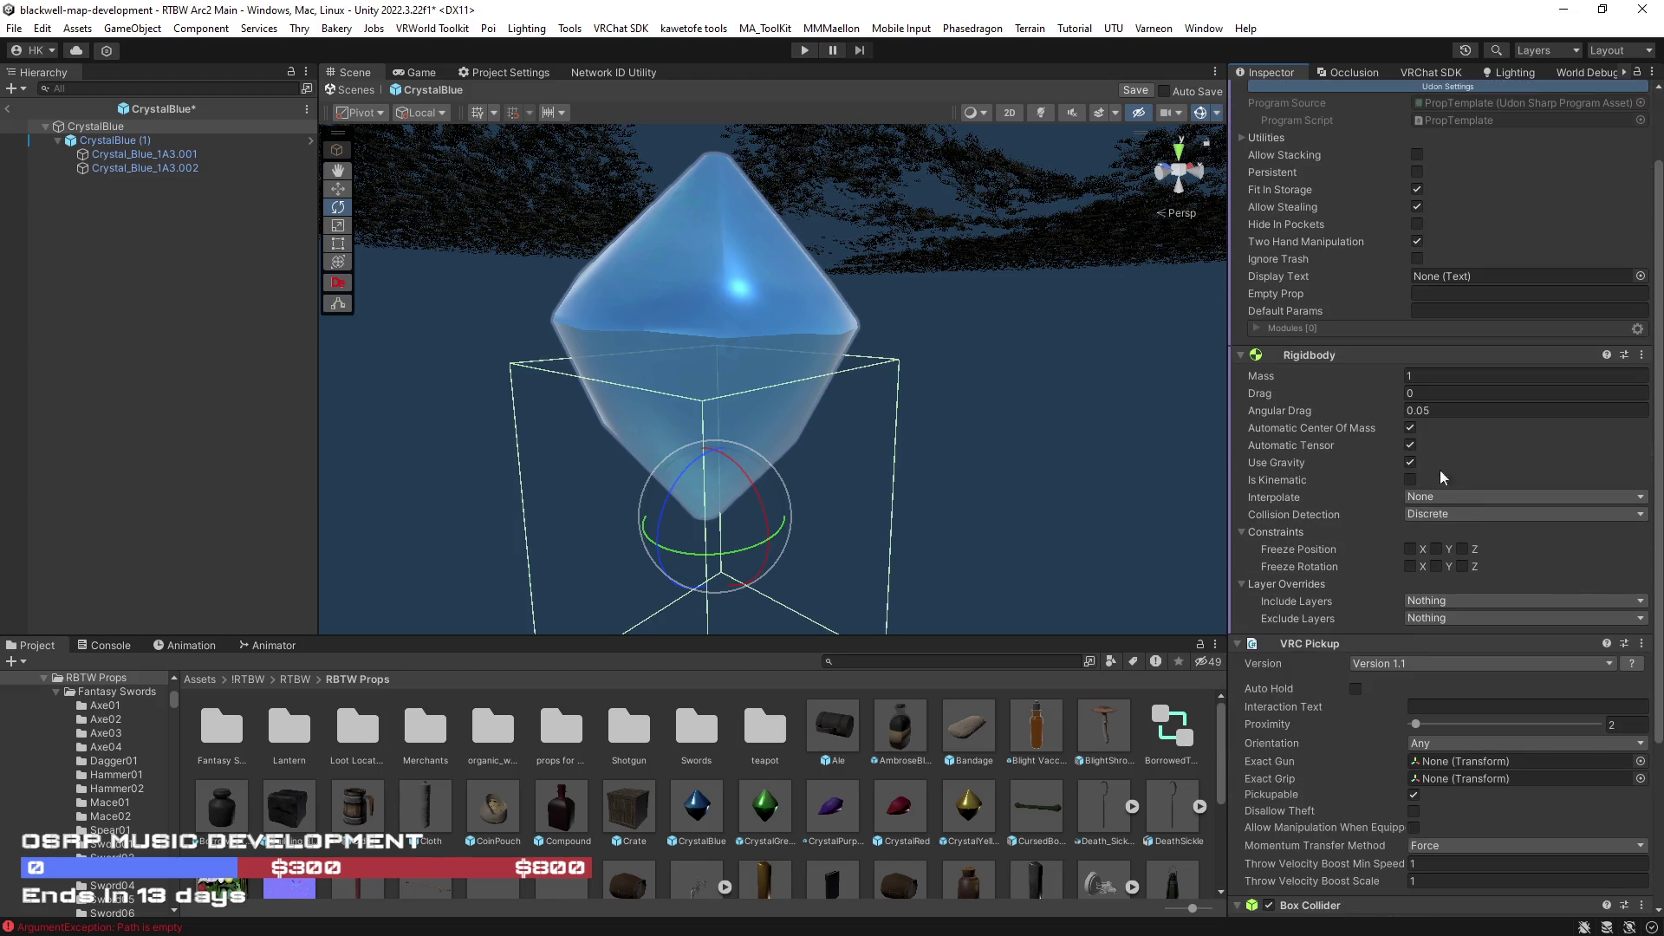
pyautogui.scroll(-4, 1415, 567)
pyautogui.scroll(-1, 1426, 706)
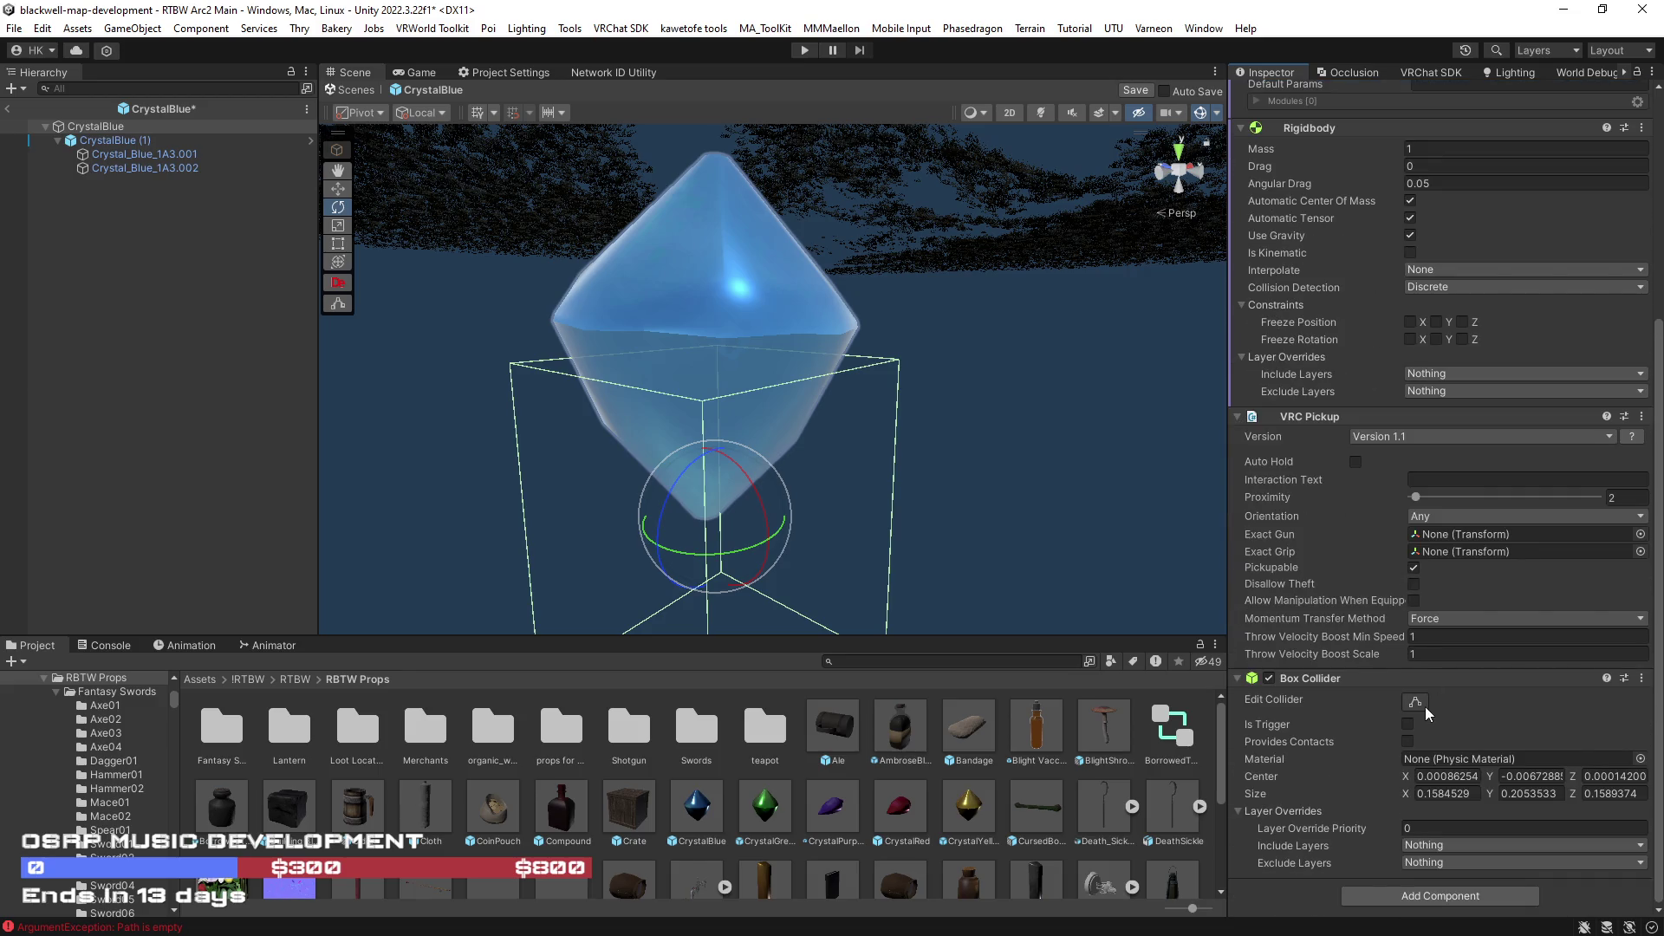
# - Set the box collider's center Y to 0.1 and move on to the CrystalGreen prefab
pyautogui.click(1524, 775)
pyautogui.press('BackSpace')
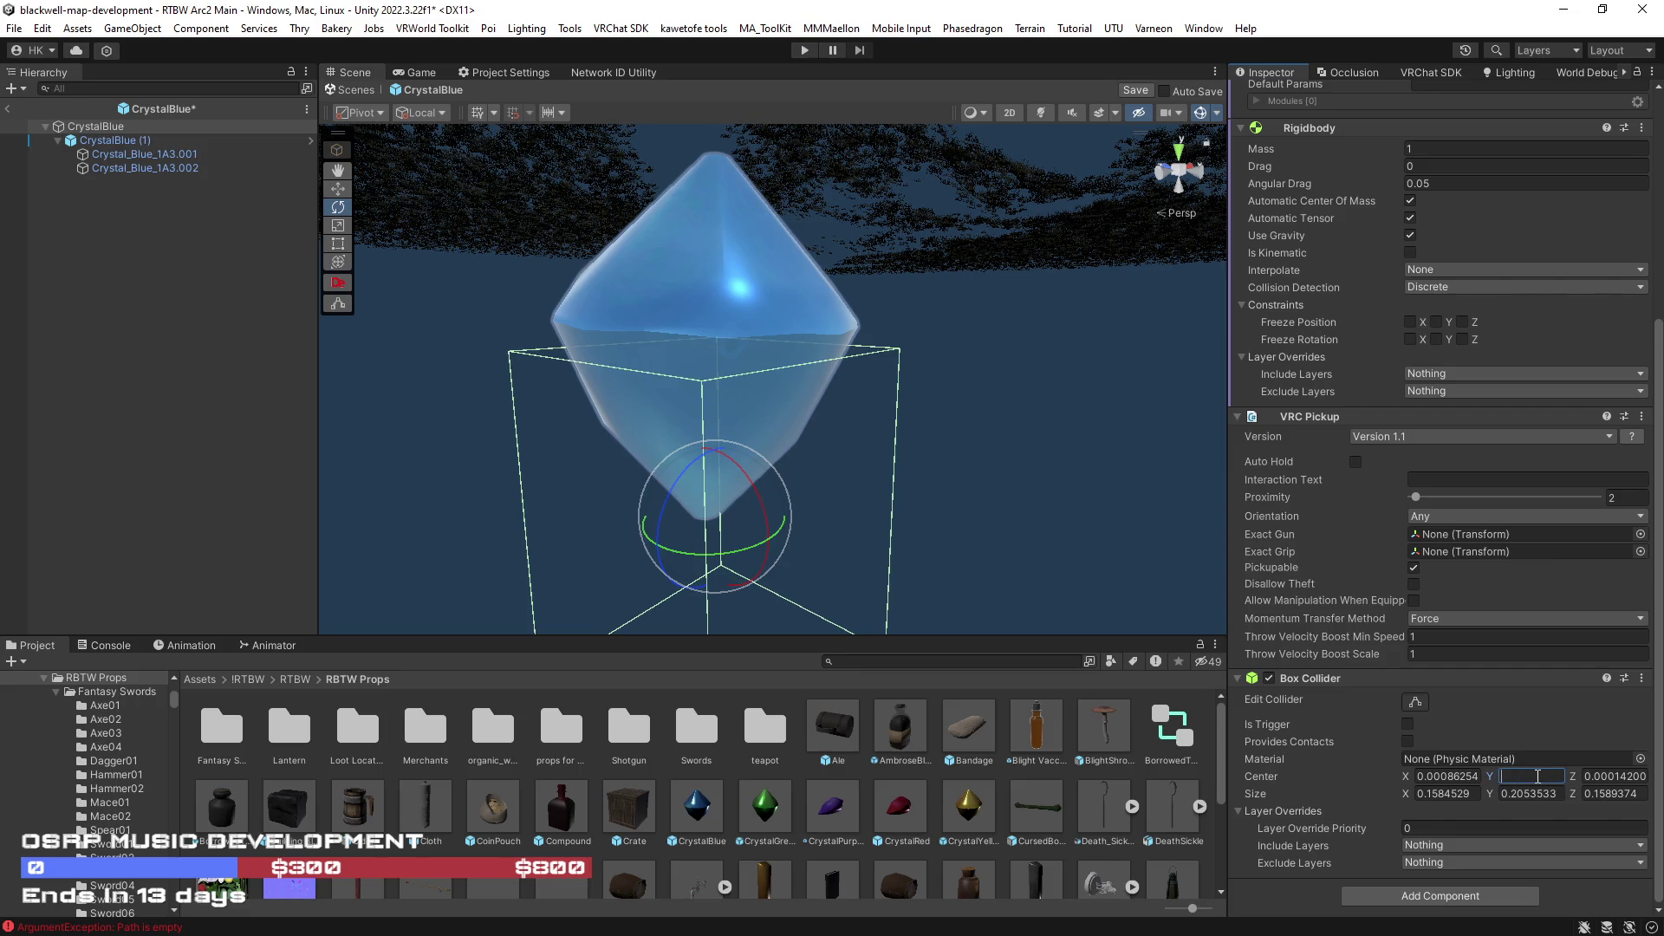
pyautogui.write('0.1')
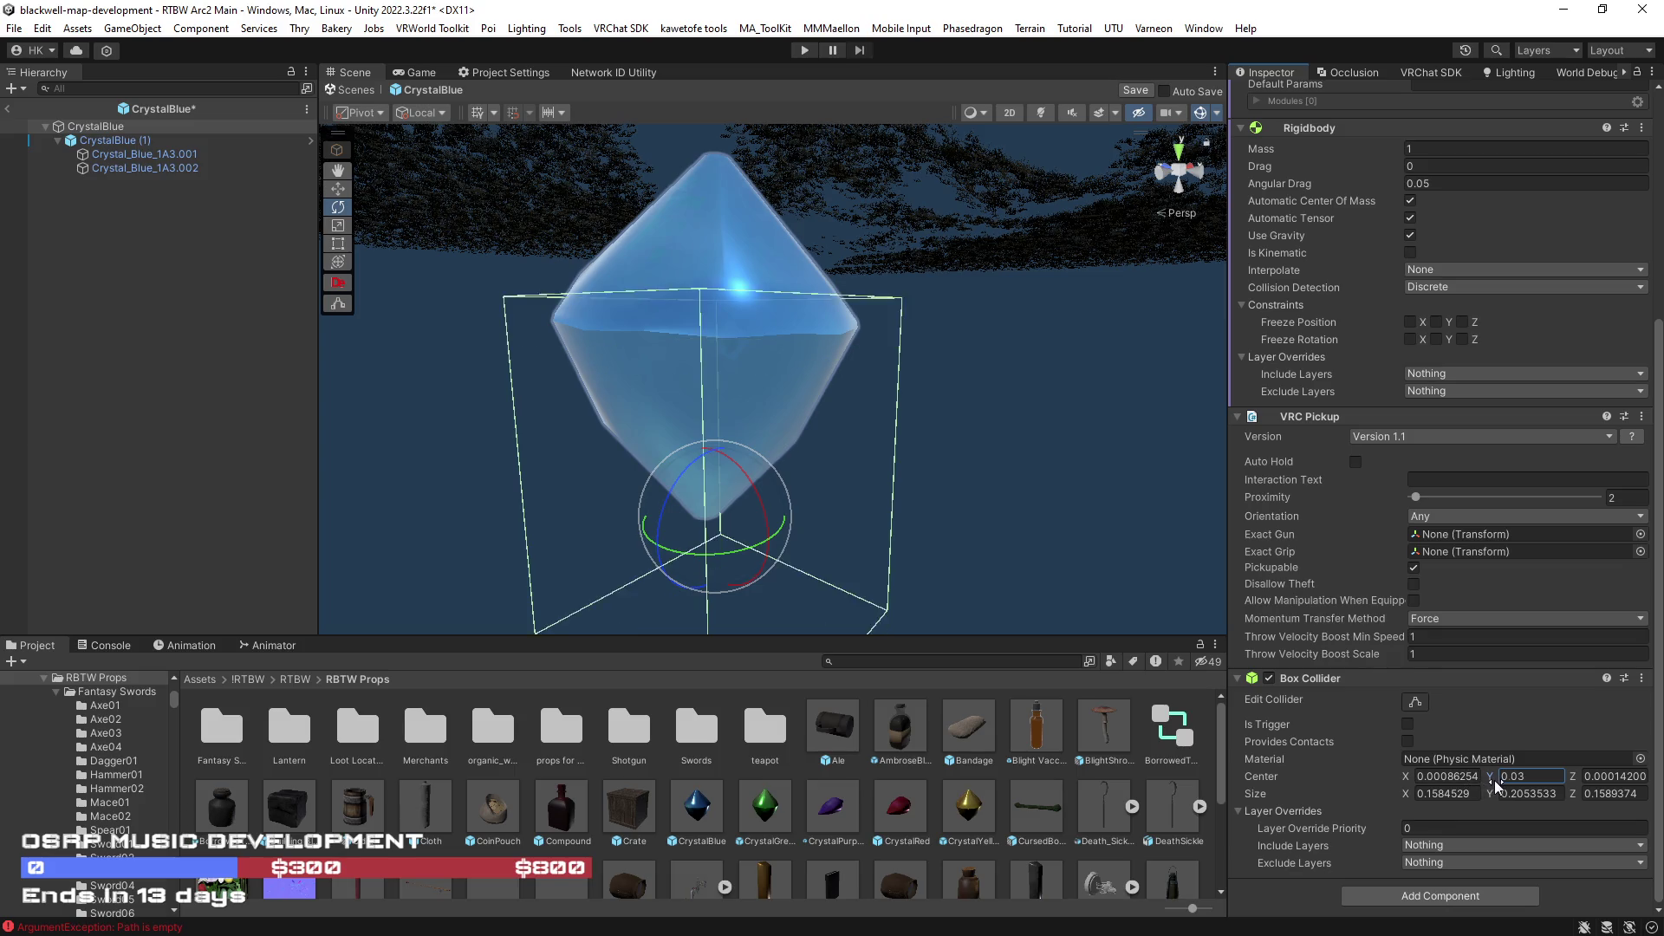
pyautogui.moveTo(1134, 597); pyautogui.dragTo(1034, 492)
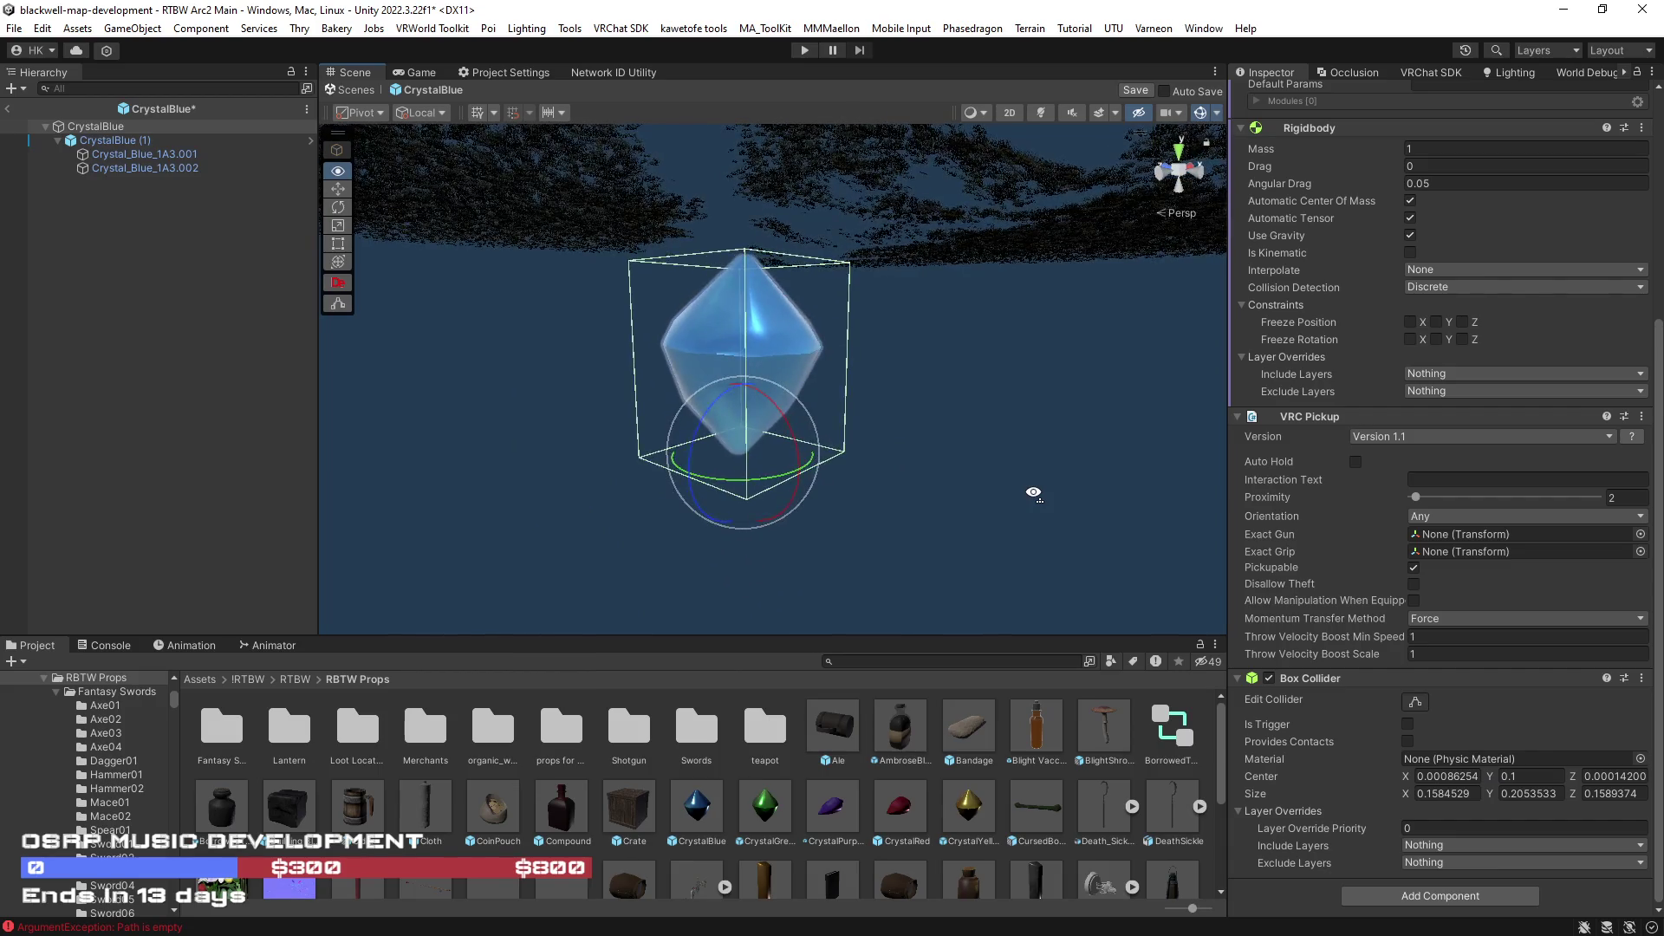
pyautogui.scroll(-5, 1033, 493)
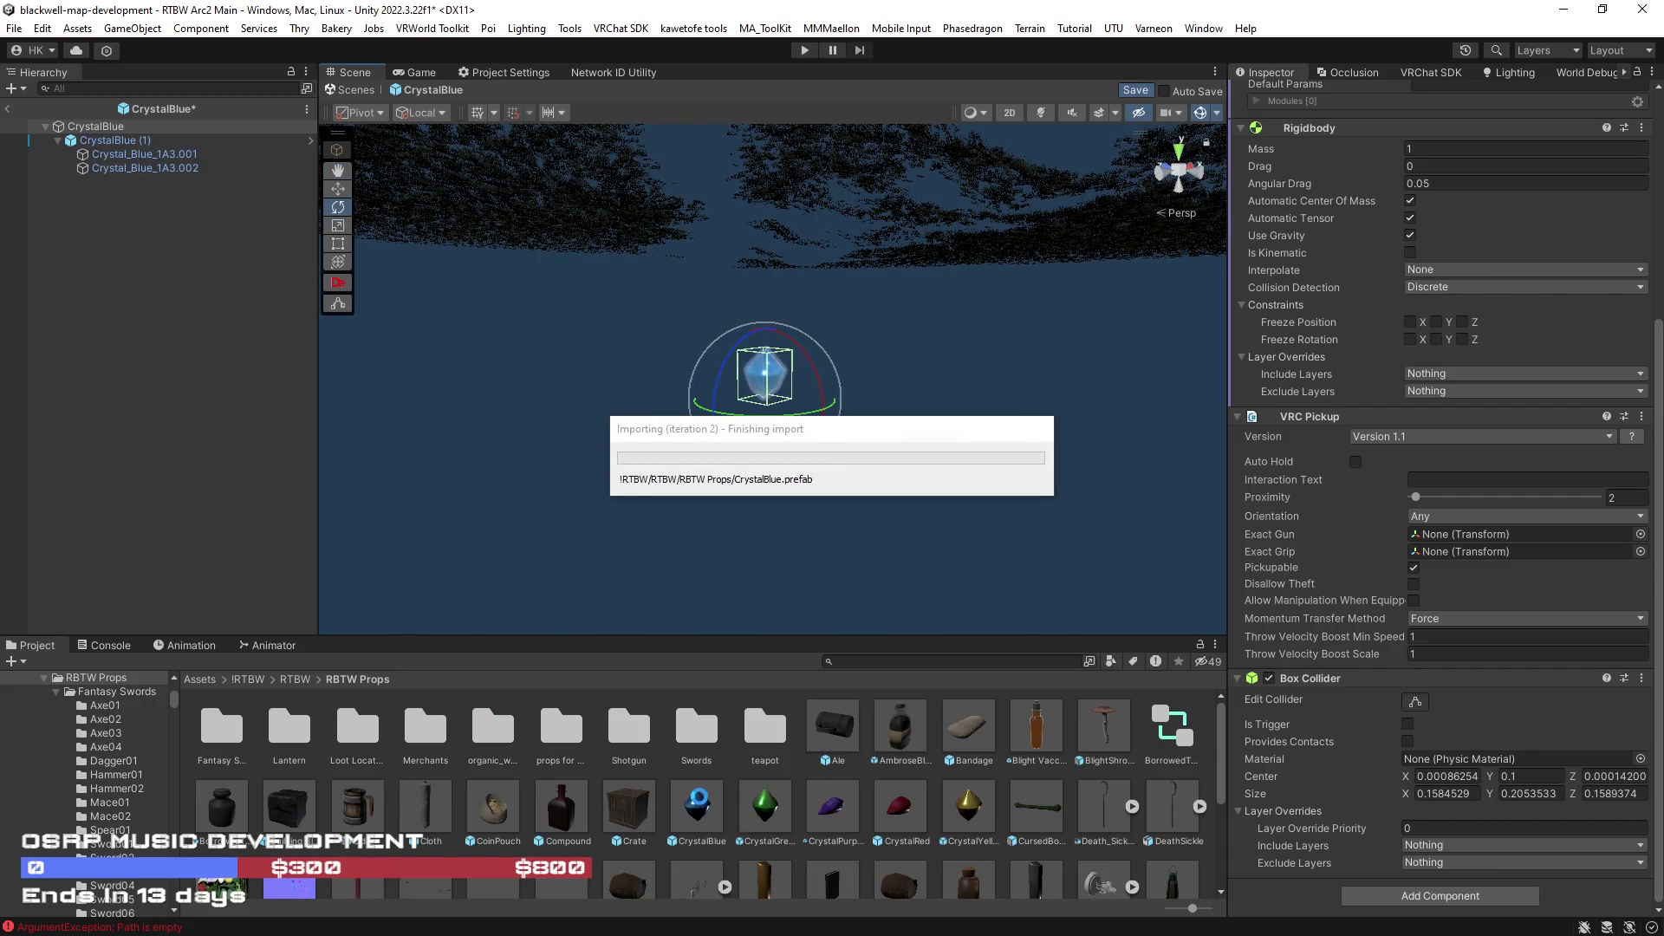
pyautogui.click(765, 810)
pyautogui.scroll(5, 1595, 106)
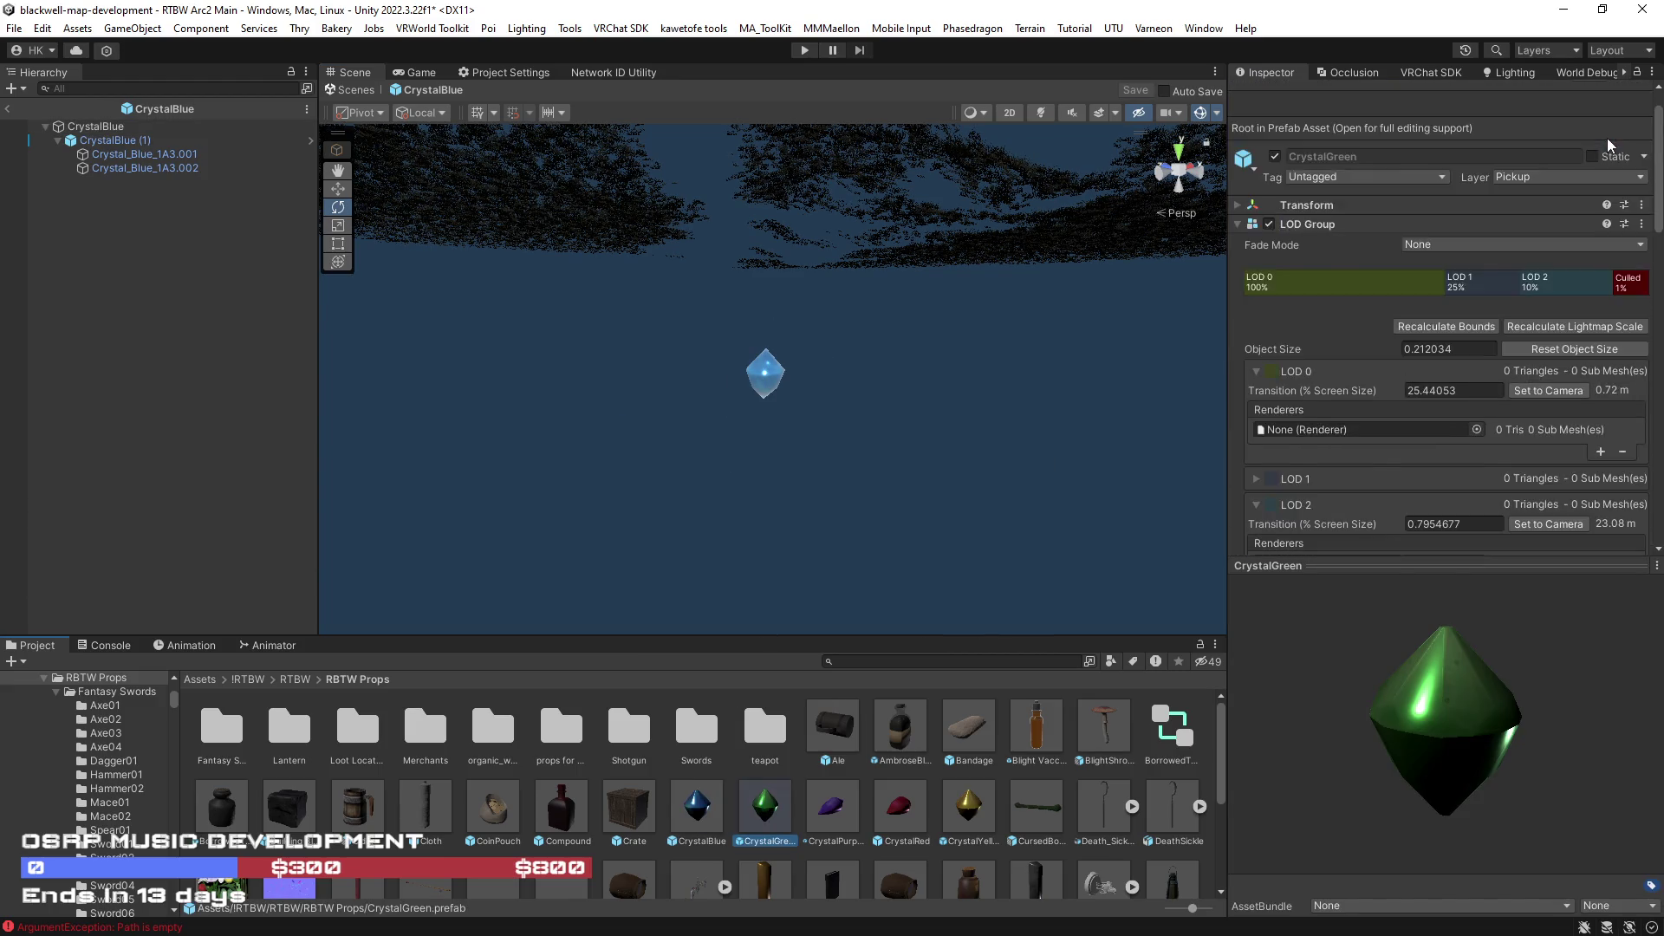
pyautogui.scroll(1, 1608, 138)
# - In CrystalGreen, remove the LOD Group and mesh collider and paste the box collider
pyautogui.click(1629, 112)
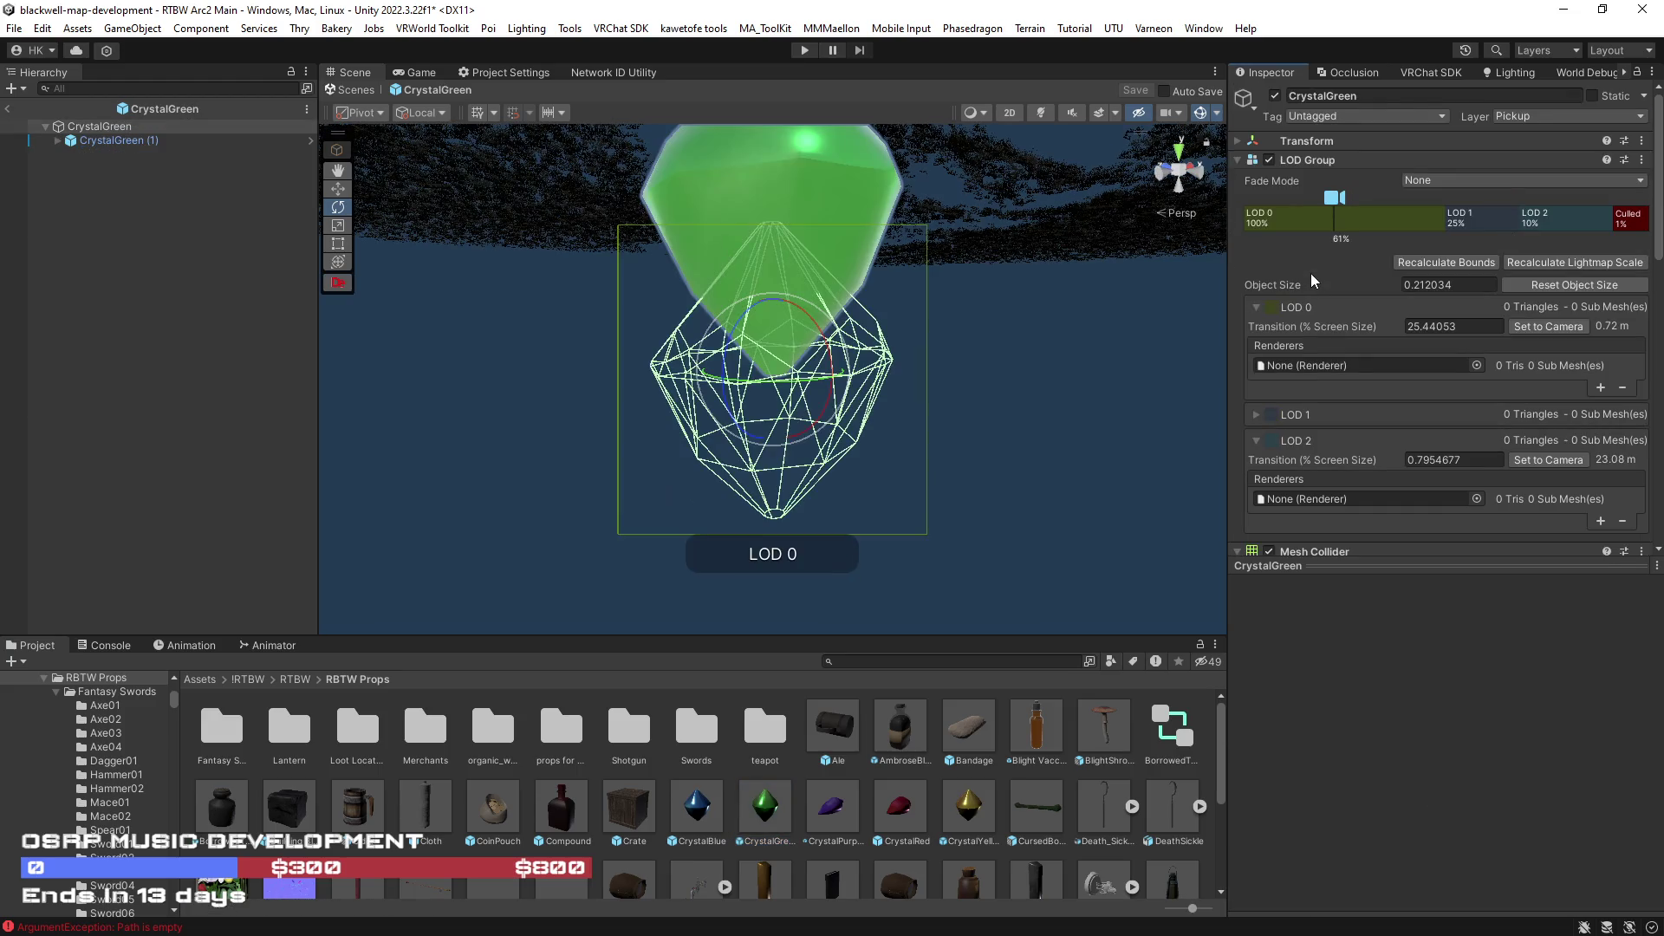
pyautogui.rightClick(1354, 161)
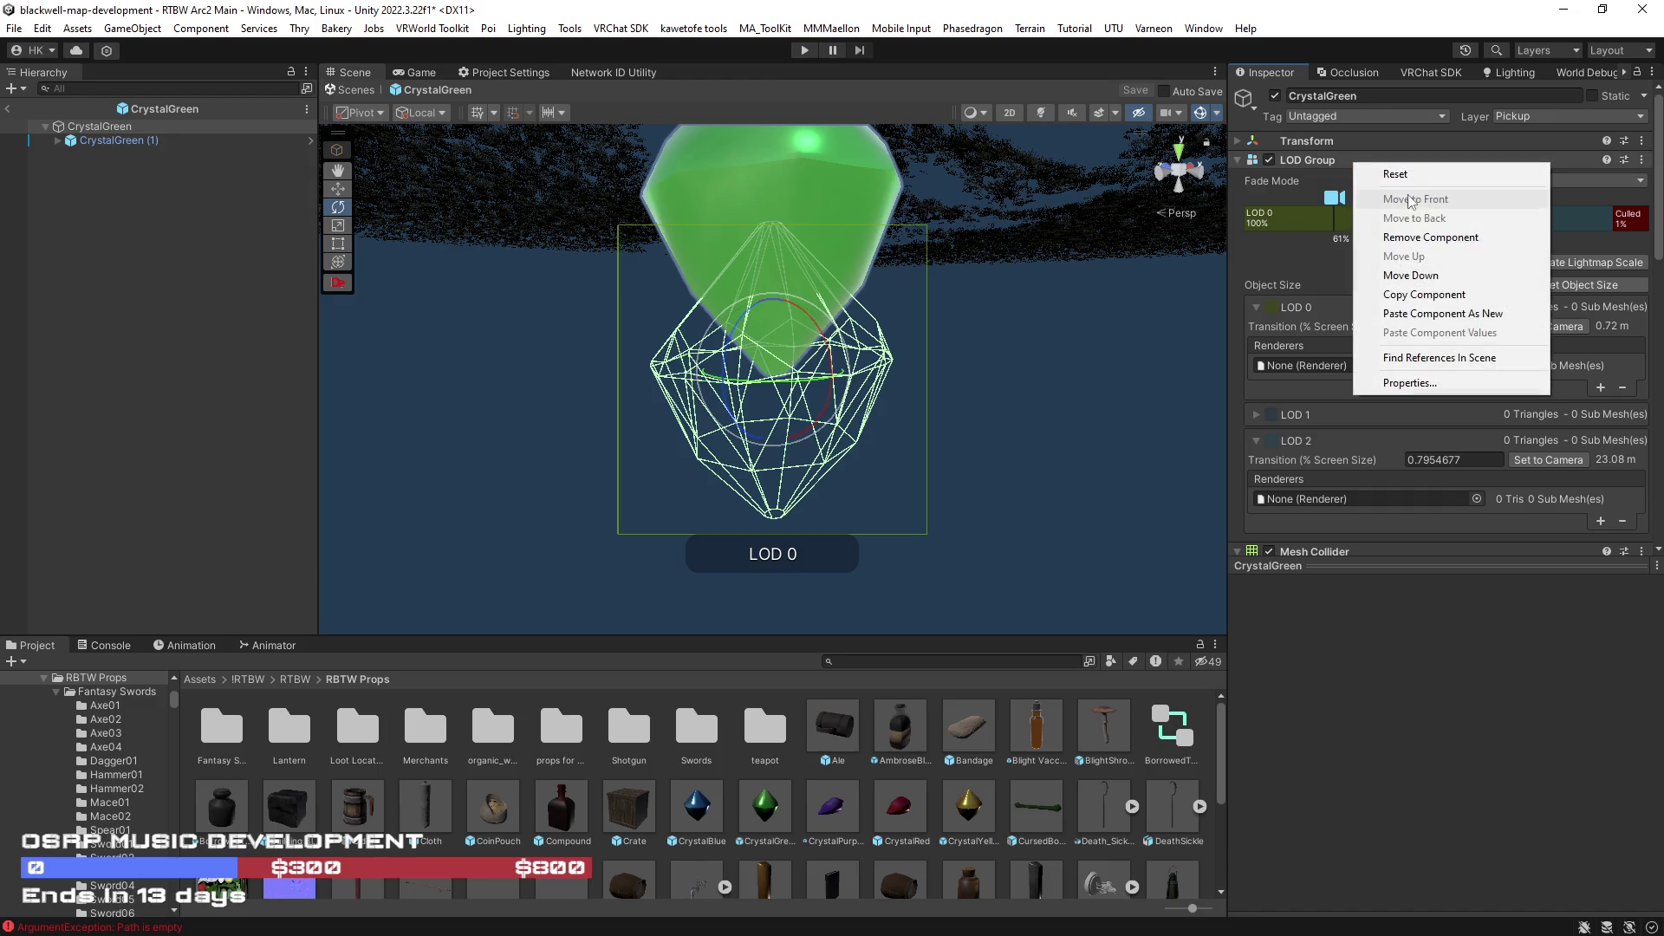
pyautogui.click(1423, 239)
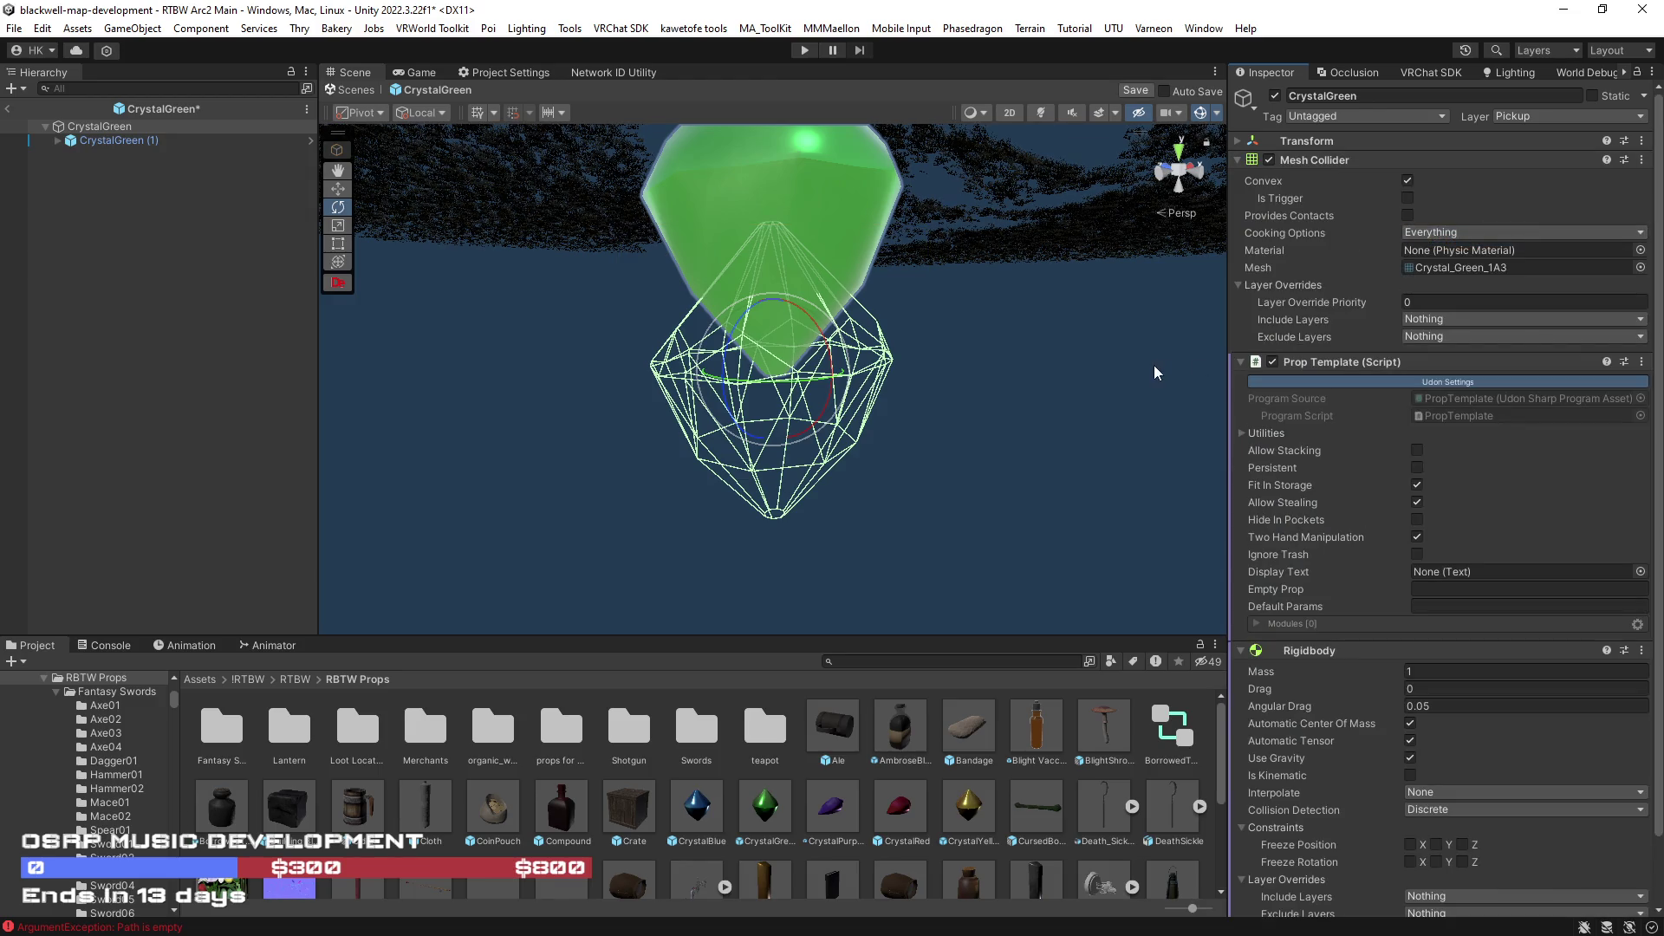
pyautogui.rightClick(1312, 156)
pyautogui.click(1384, 230)
pyautogui.rightClick(1320, 158)
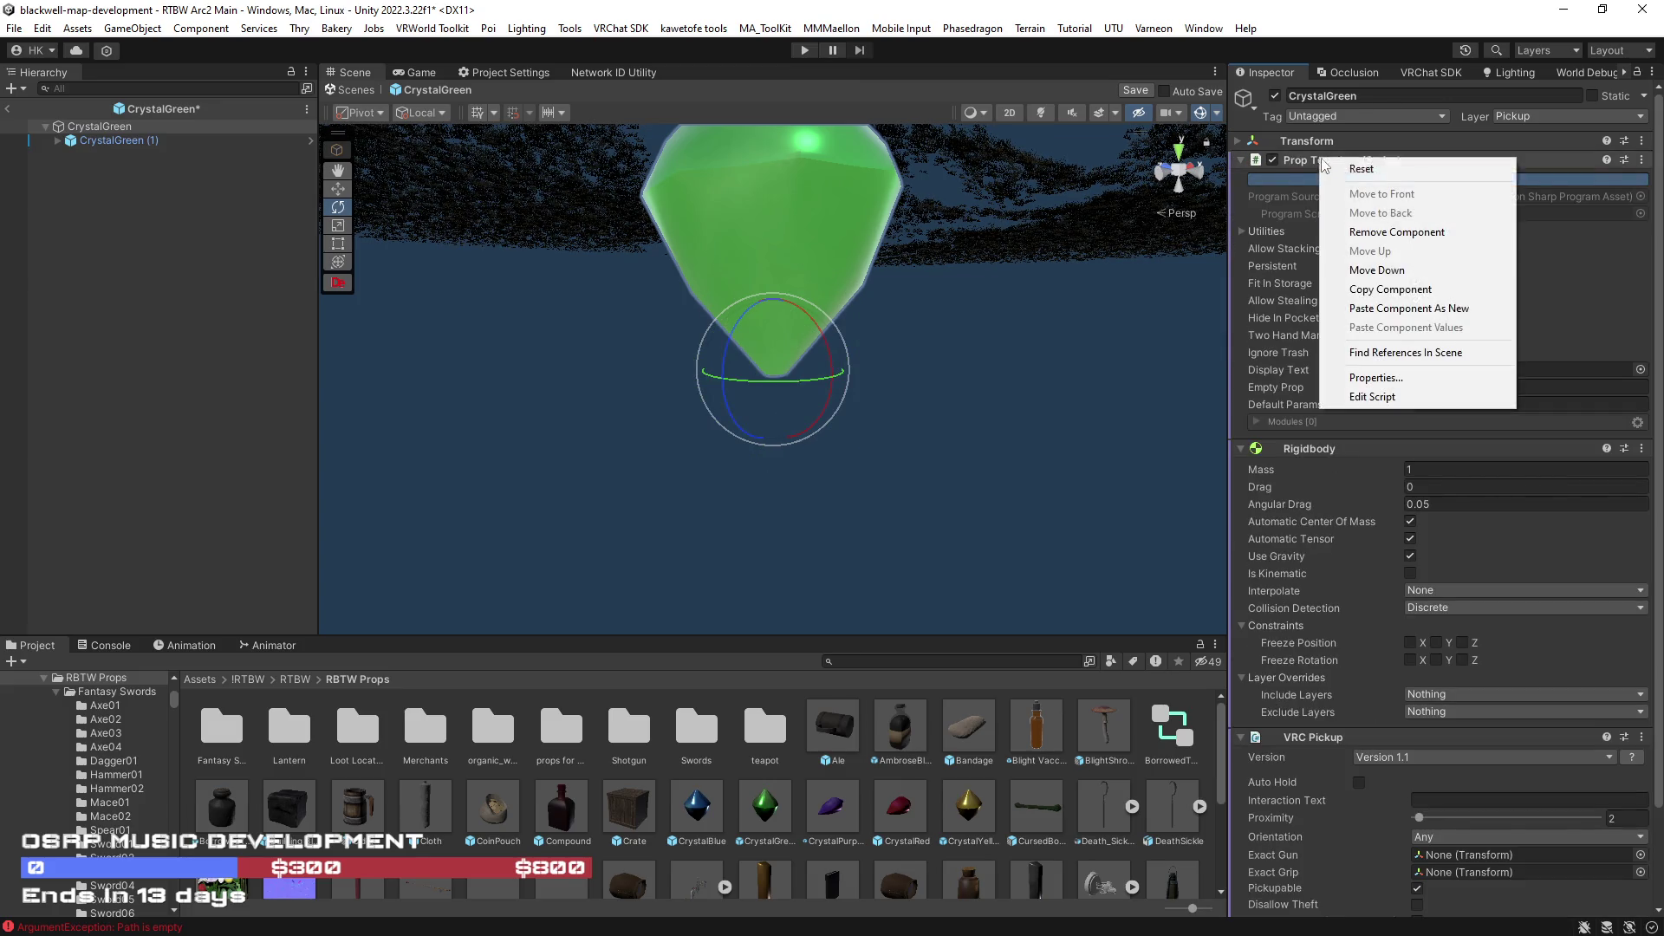
pyautogui.click(1422, 313)
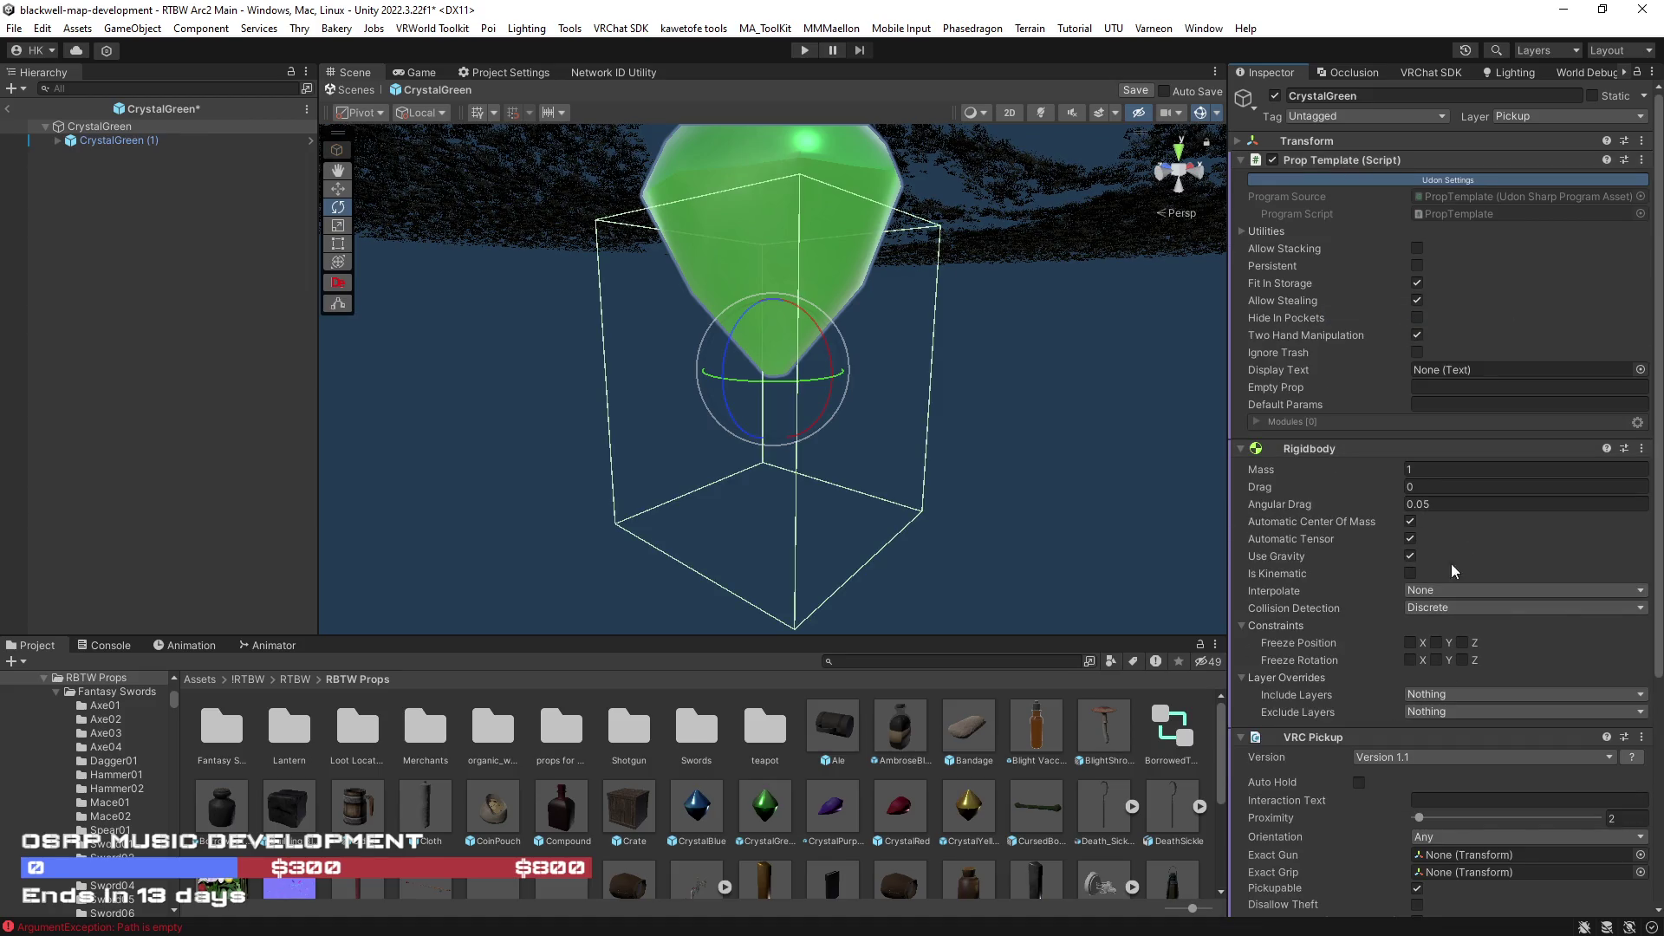
pyautogui.scroll(-3, 1305, 652)
pyautogui.scroll(-2, 1314, 653)
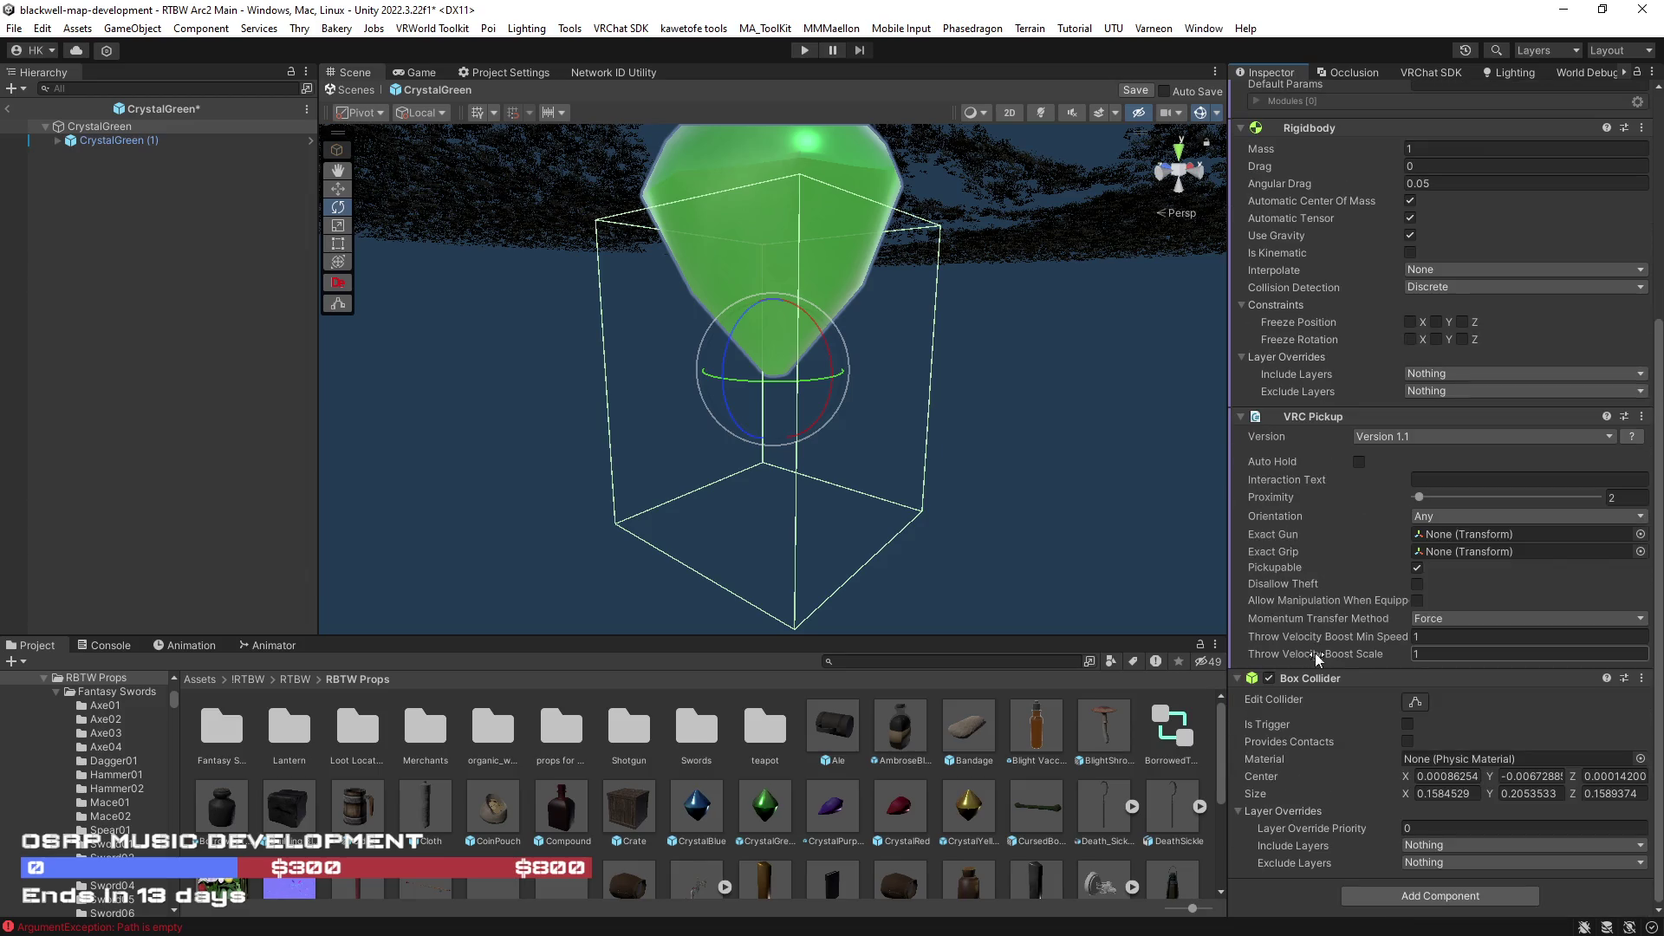
# - Set the collider center Y to 0.1, copy the component and save the prefab
pyautogui.click(1533, 777)
pyautogui.write('1')
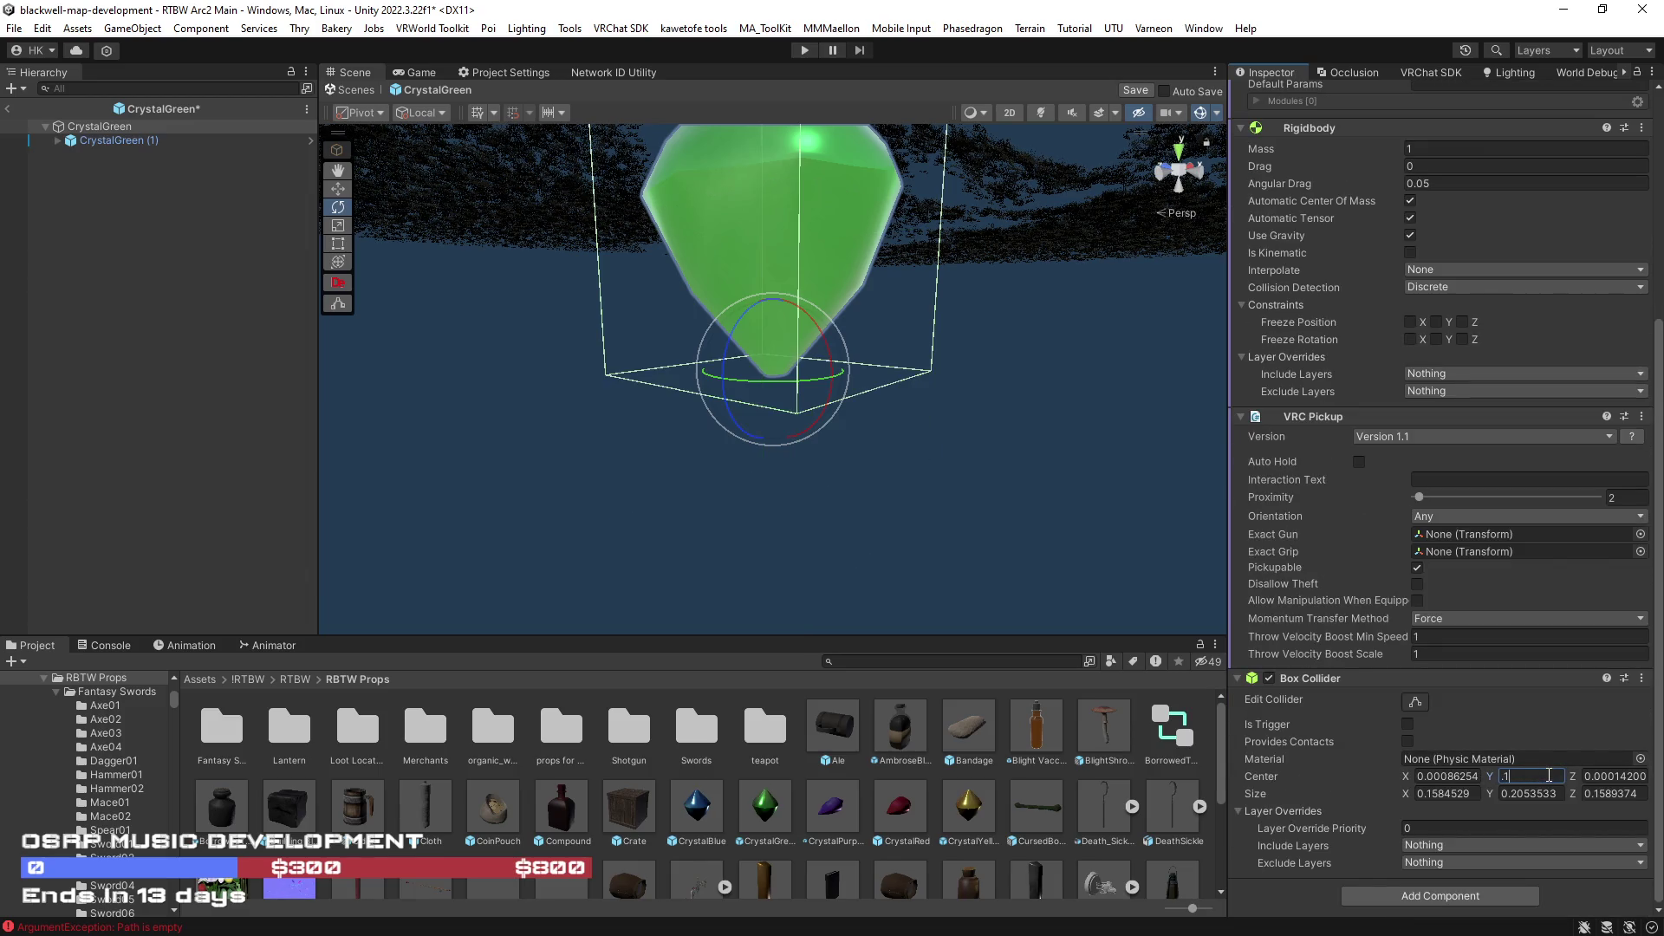
pyautogui.rightClick(1339, 679)
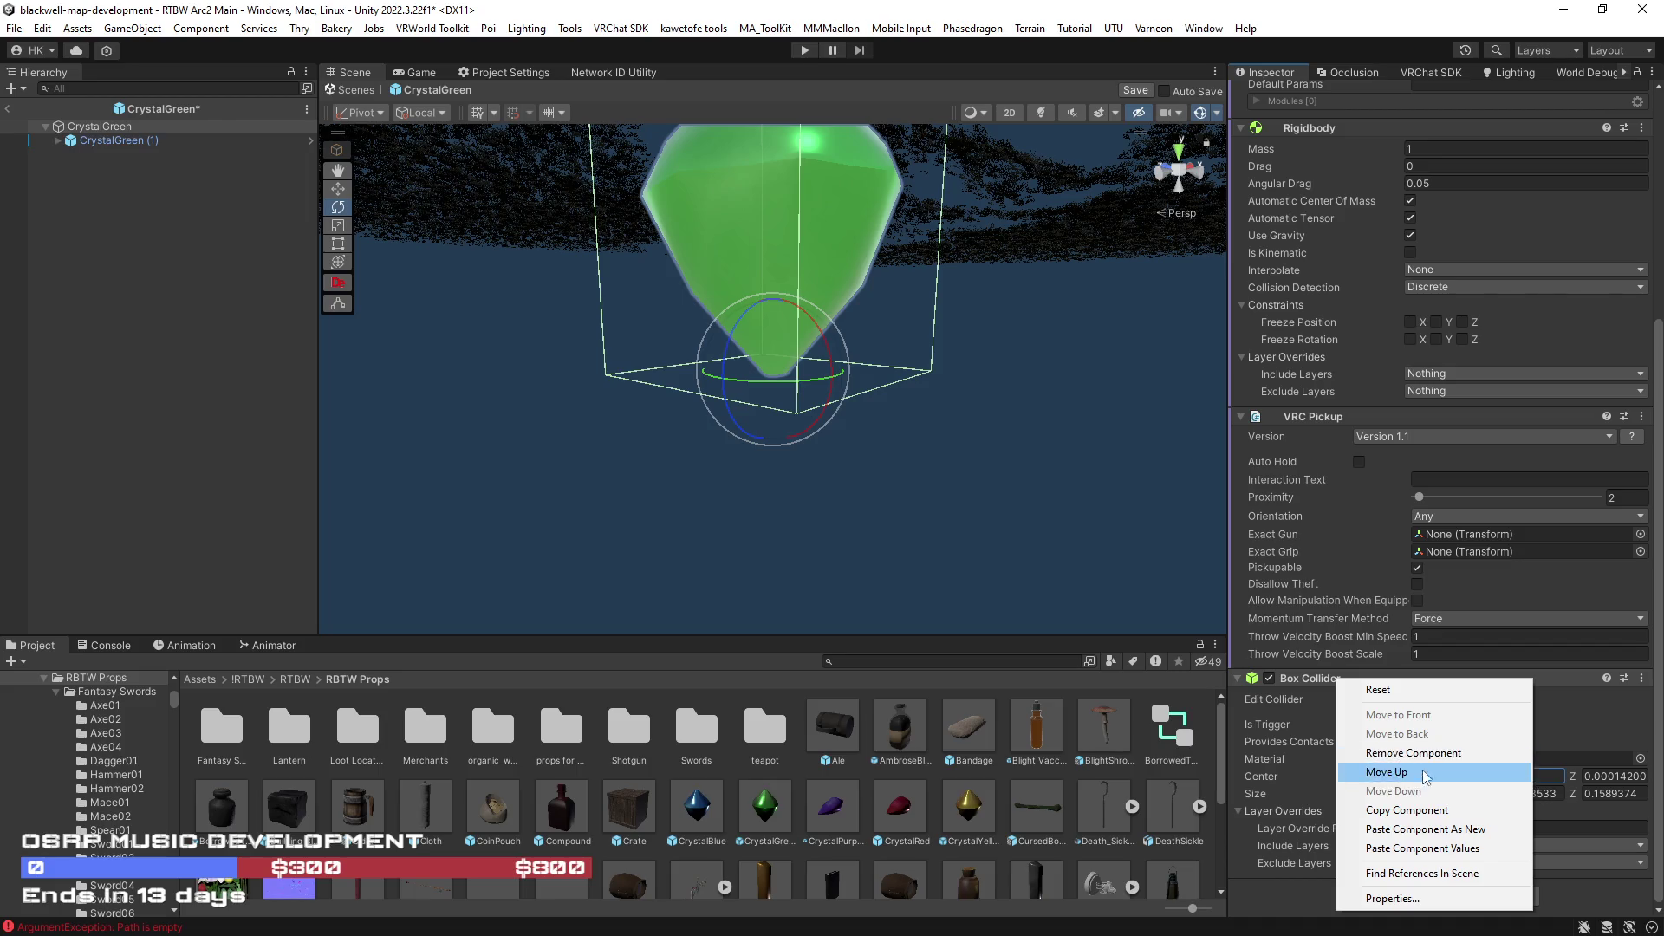
pyautogui.click(1414, 810)
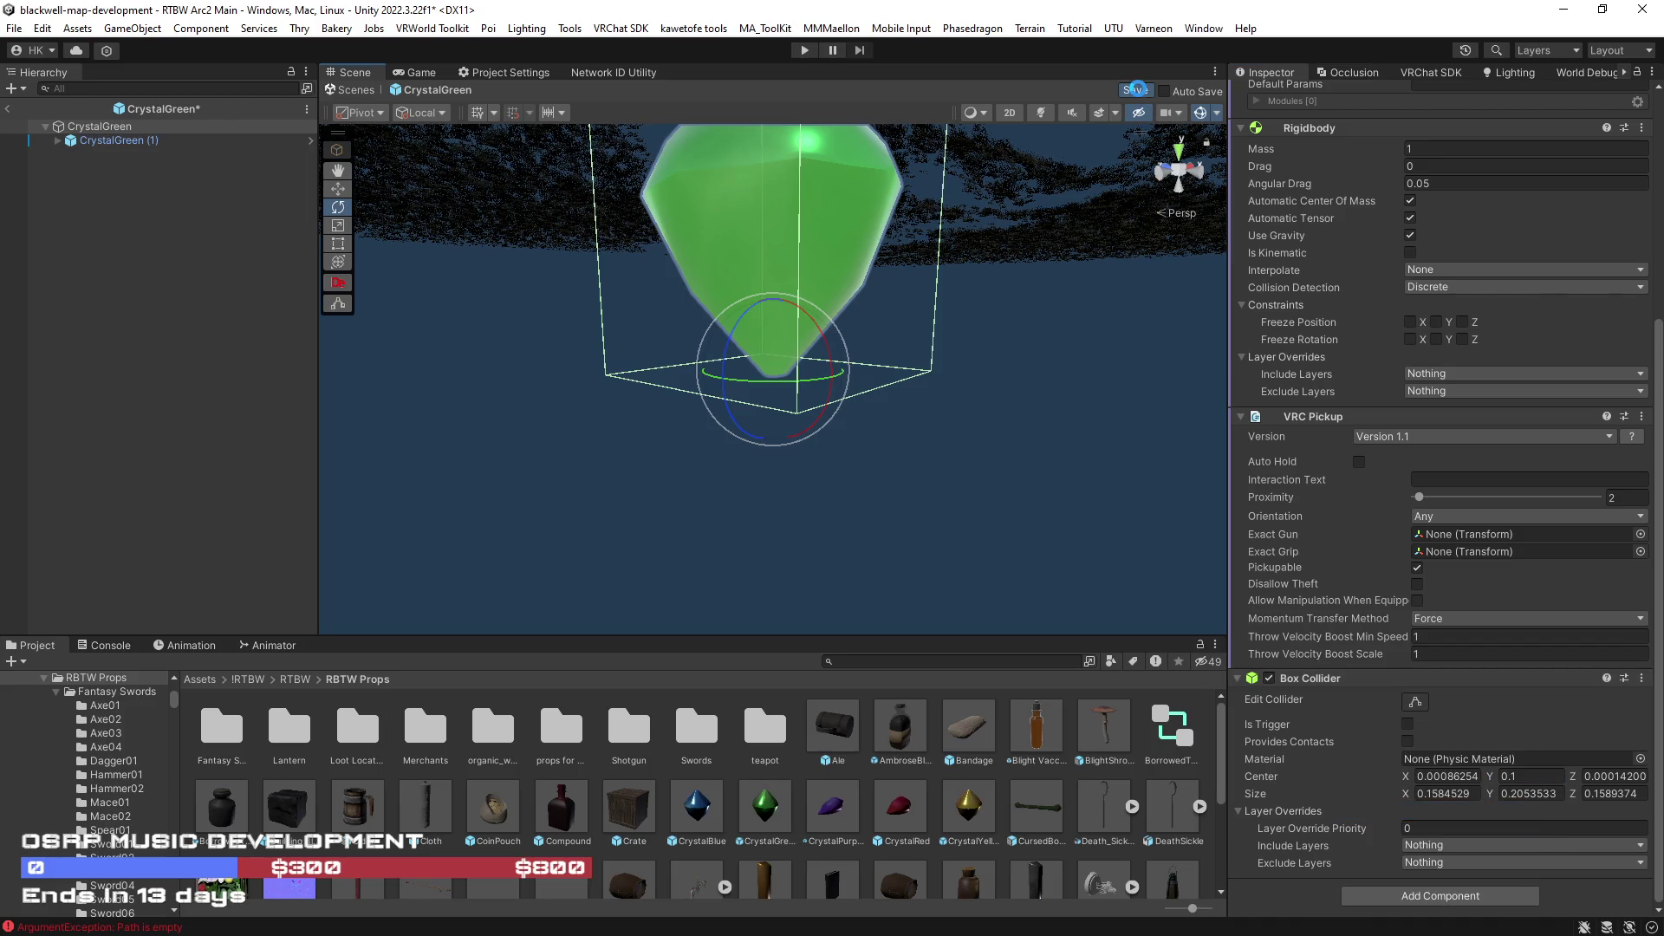
pyautogui.click(1136, 89)
# - Leave CrystalGreen prefab editing and open the CrystalYellow prefab
pyautogui.click(1135, 90)
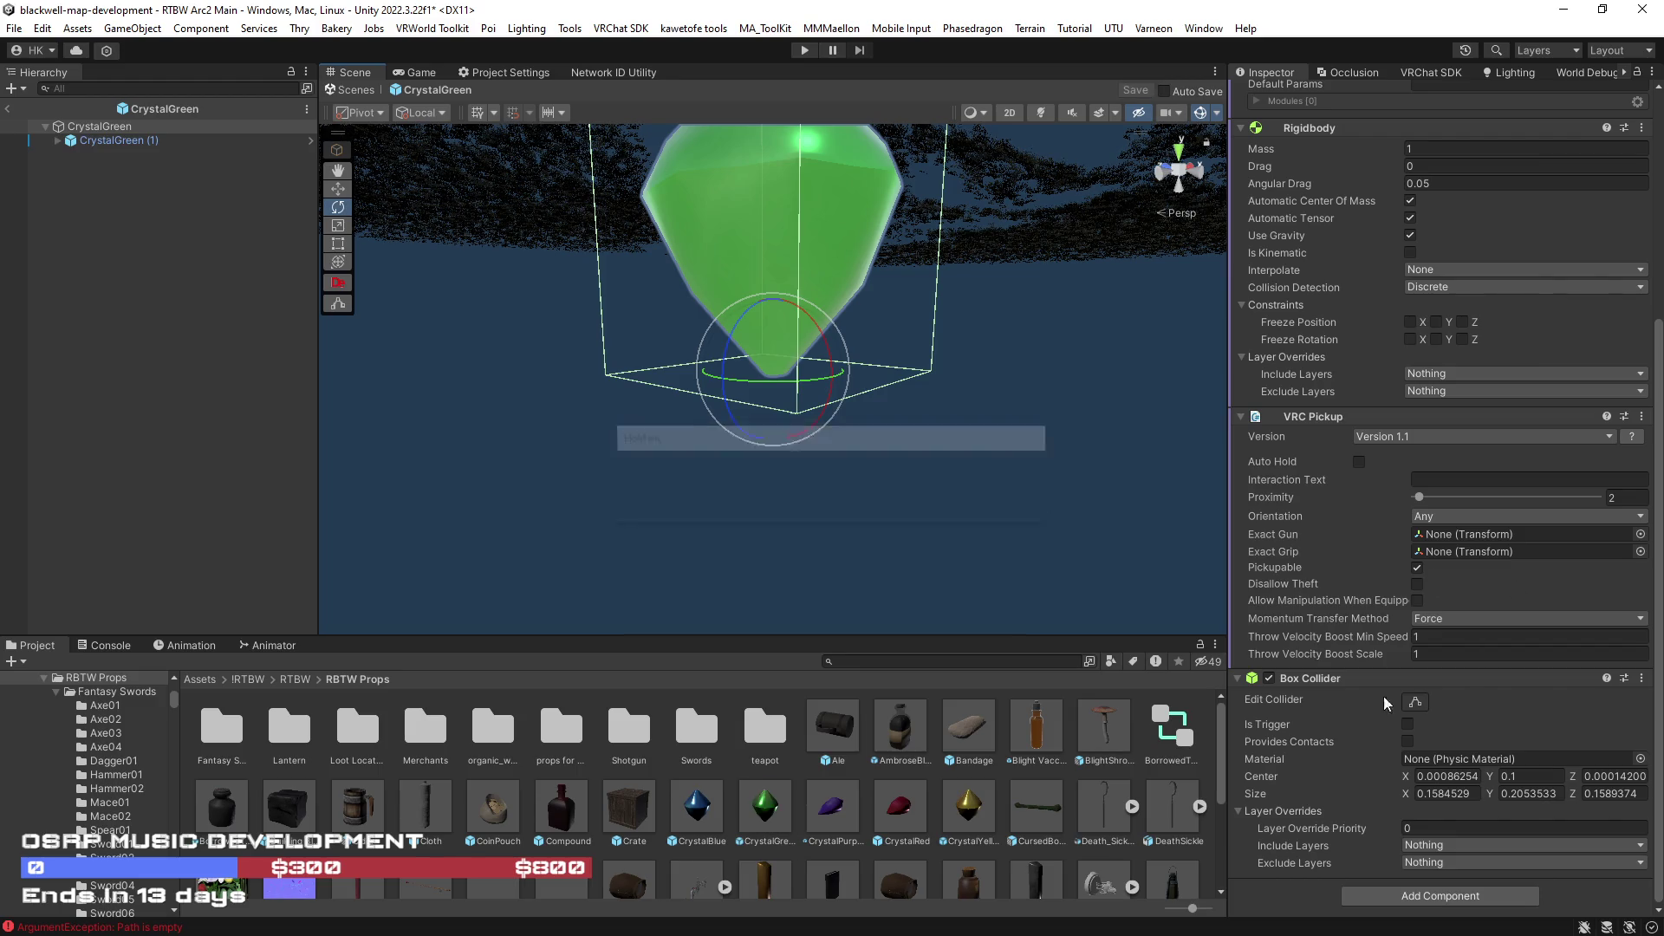
pyautogui.click(12, 110)
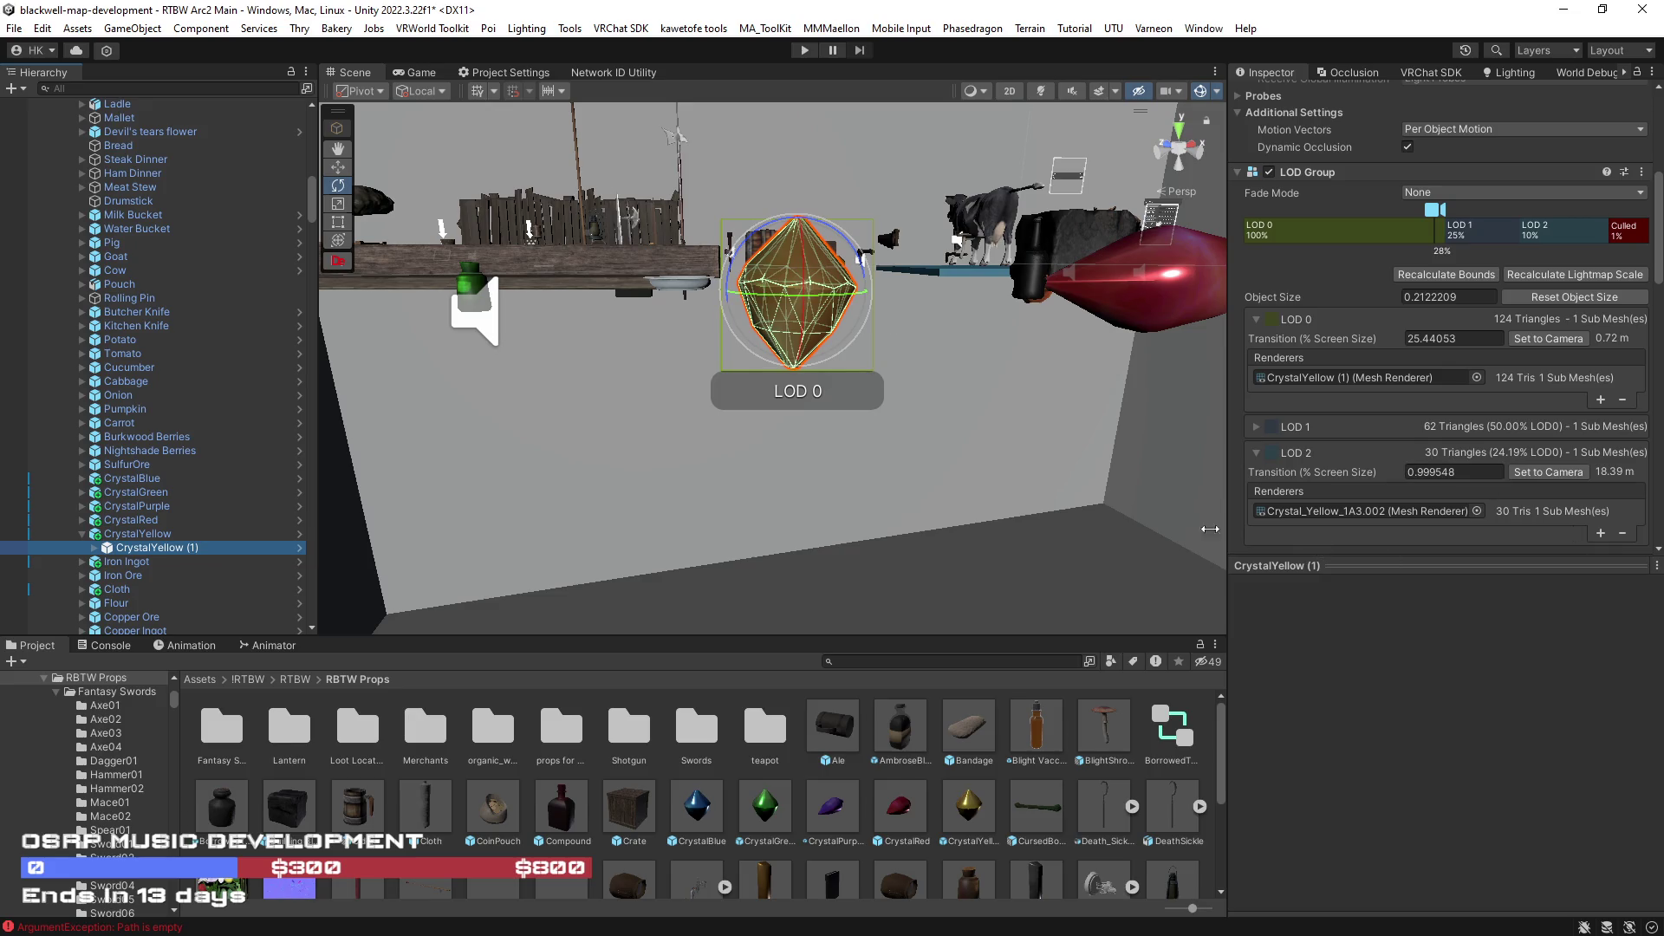
pyautogui.scroll(-5, 893, 447)
pyautogui.click(830, 817)
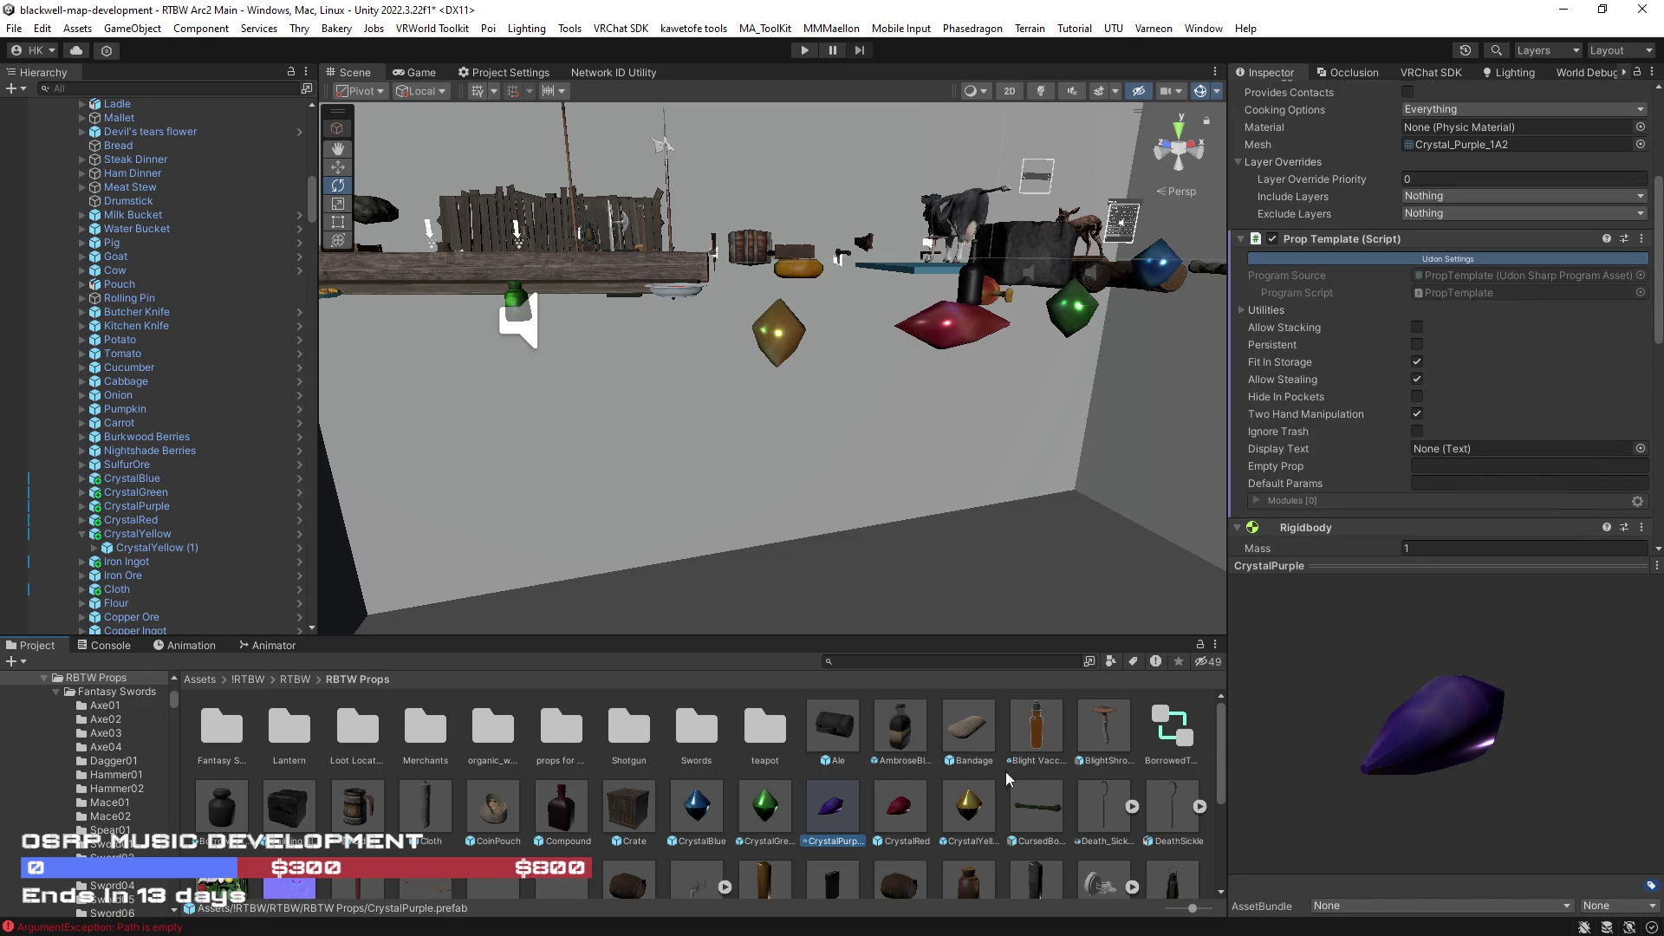
pyautogui.click(969, 807)
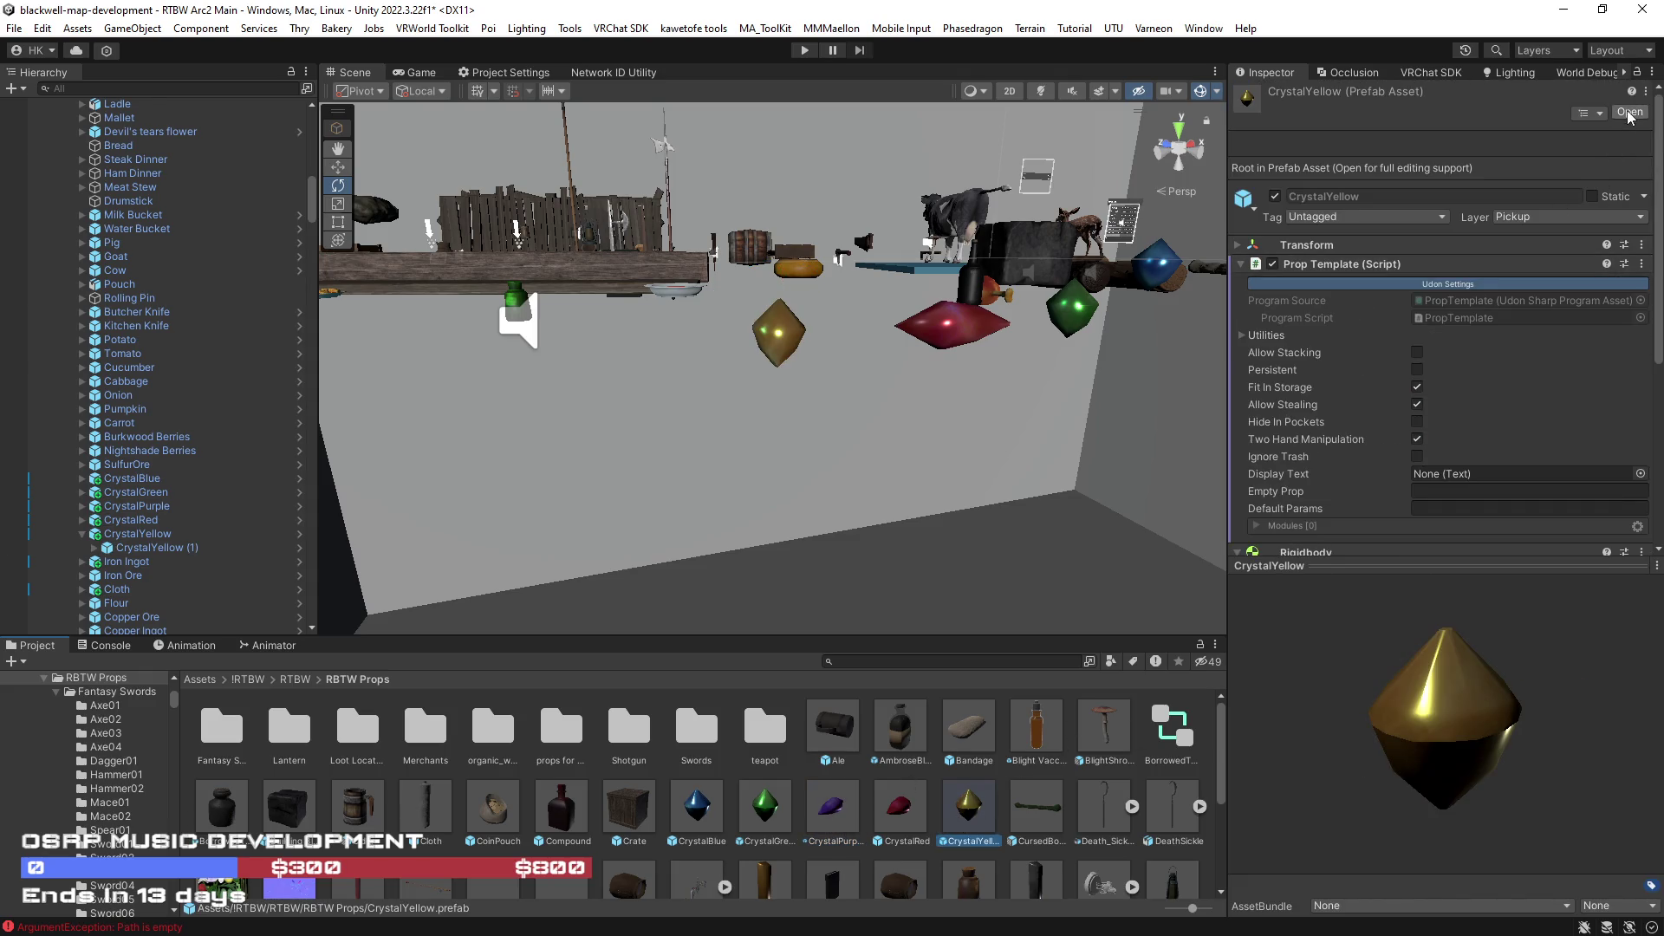
pyautogui.click(1630, 114)
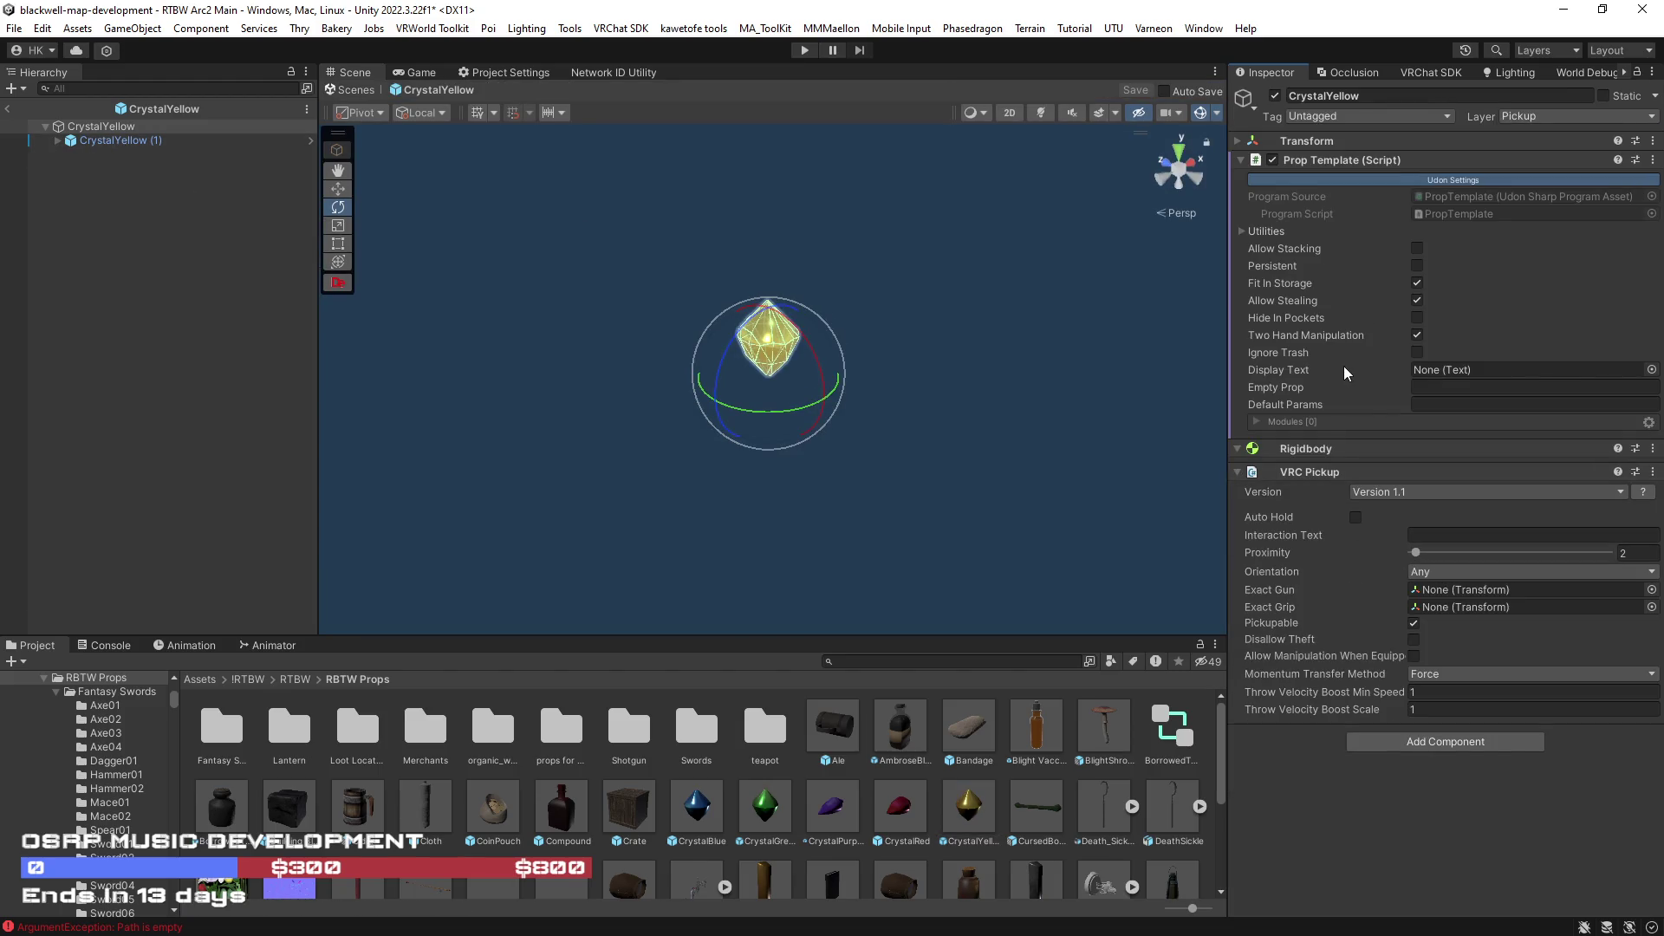
# - Paste the box collider onto CrystalYellow, remove the child's mesh collider and return to the scene
pyautogui.rightClick(1326, 161)
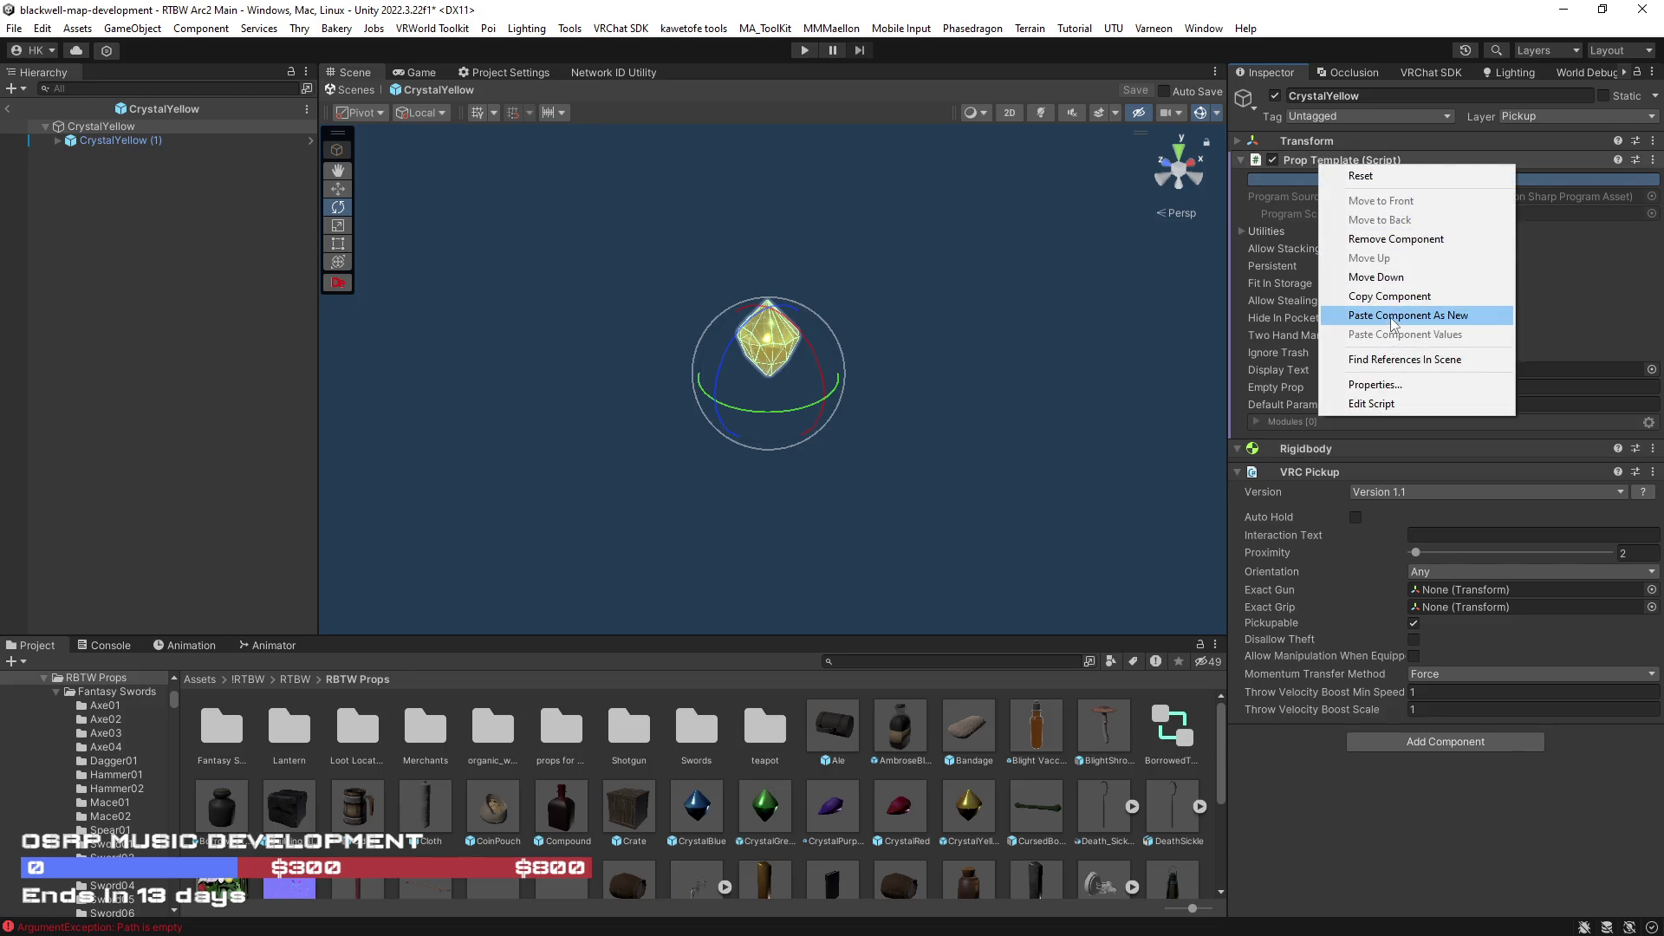
pyautogui.click(1392, 316)
pyautogui.click(124, 142)
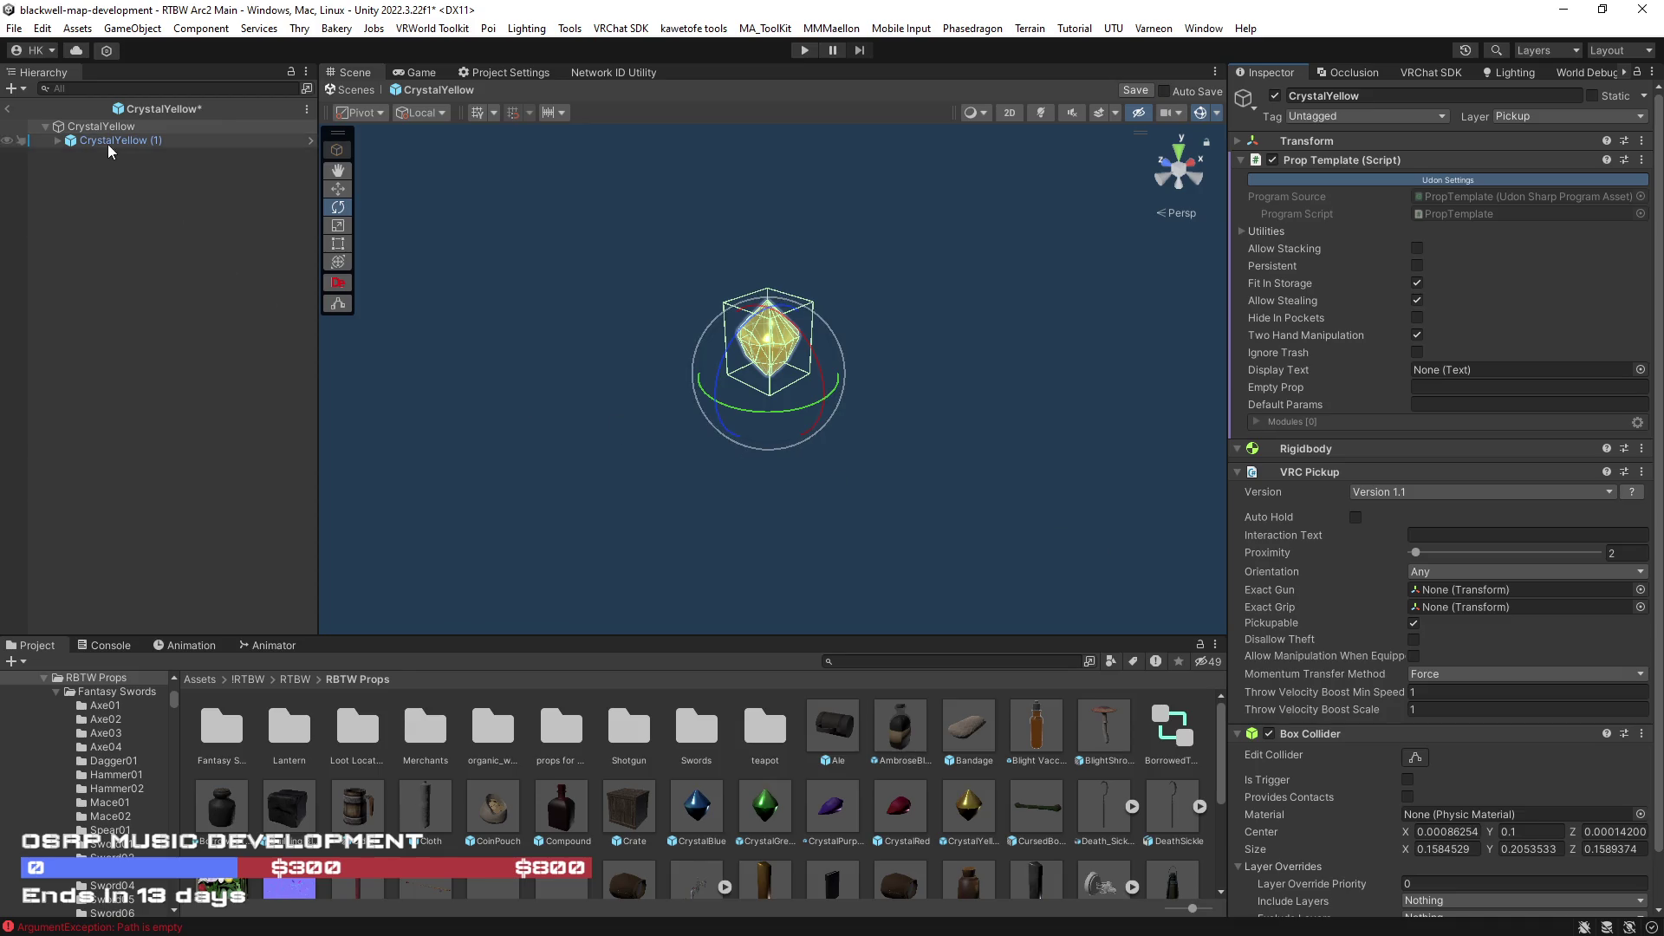
pyautogui.scroll(-3, 1356, 293)
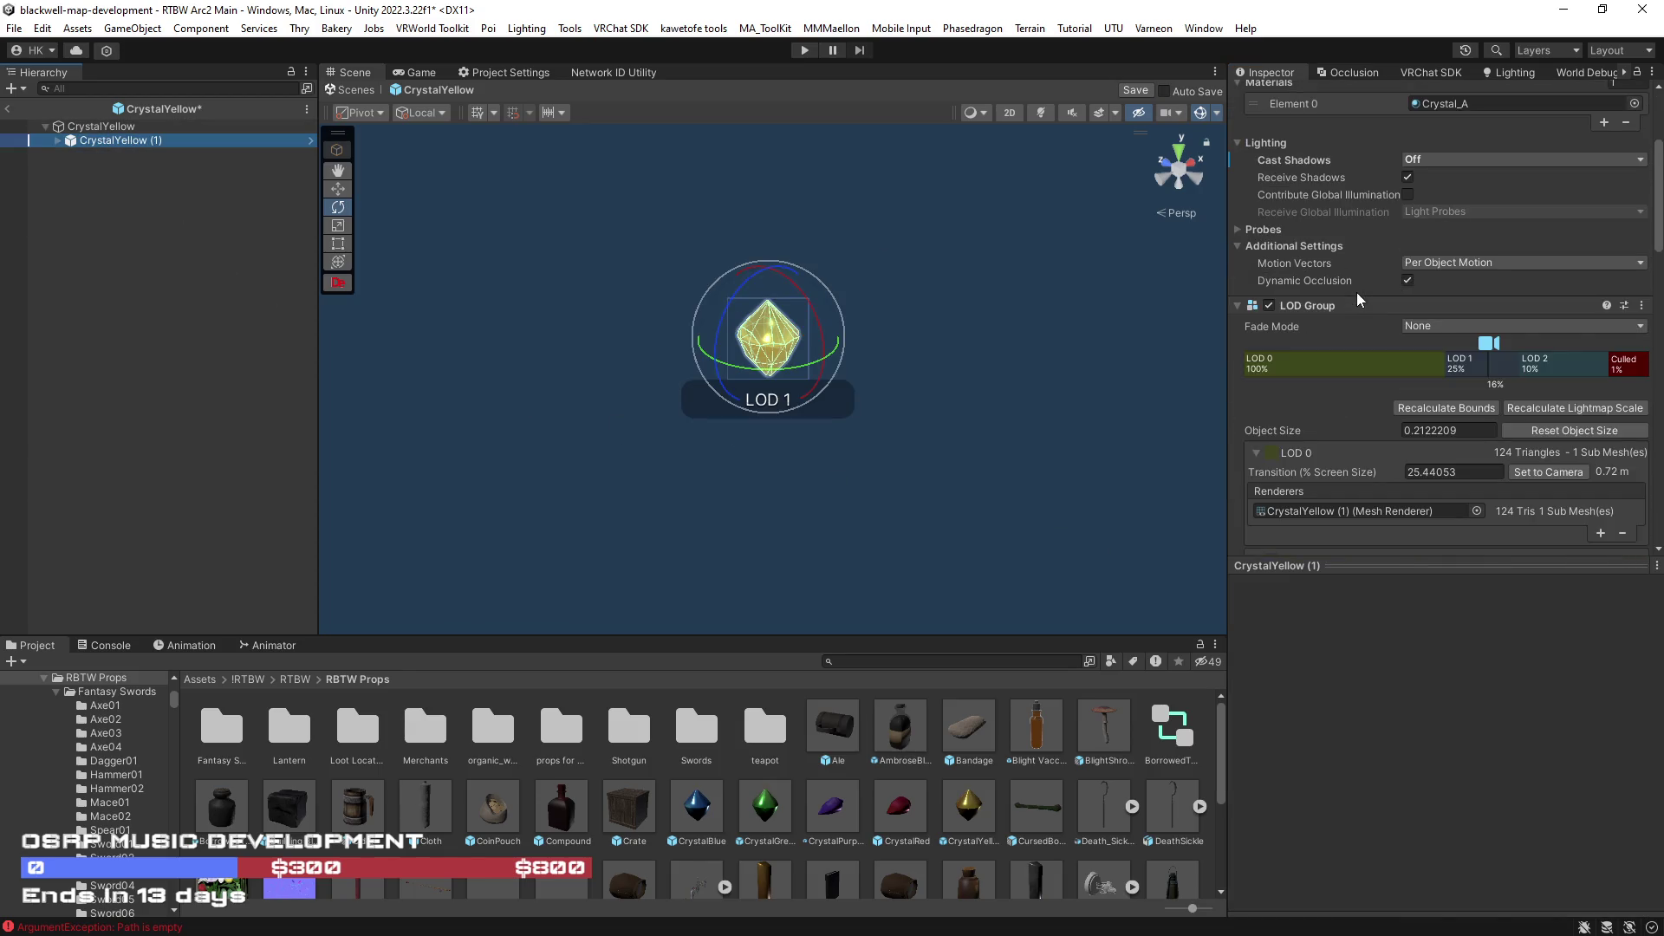
pyautogui.scroll(2, 1356, 292)
pyautogui.scroll(-4, 1357, 293)
pyautogui.scroll(-3, 1360, 292)
pyautogui.rightClick(1336, 413)
pyautogui.click(1418, 489)
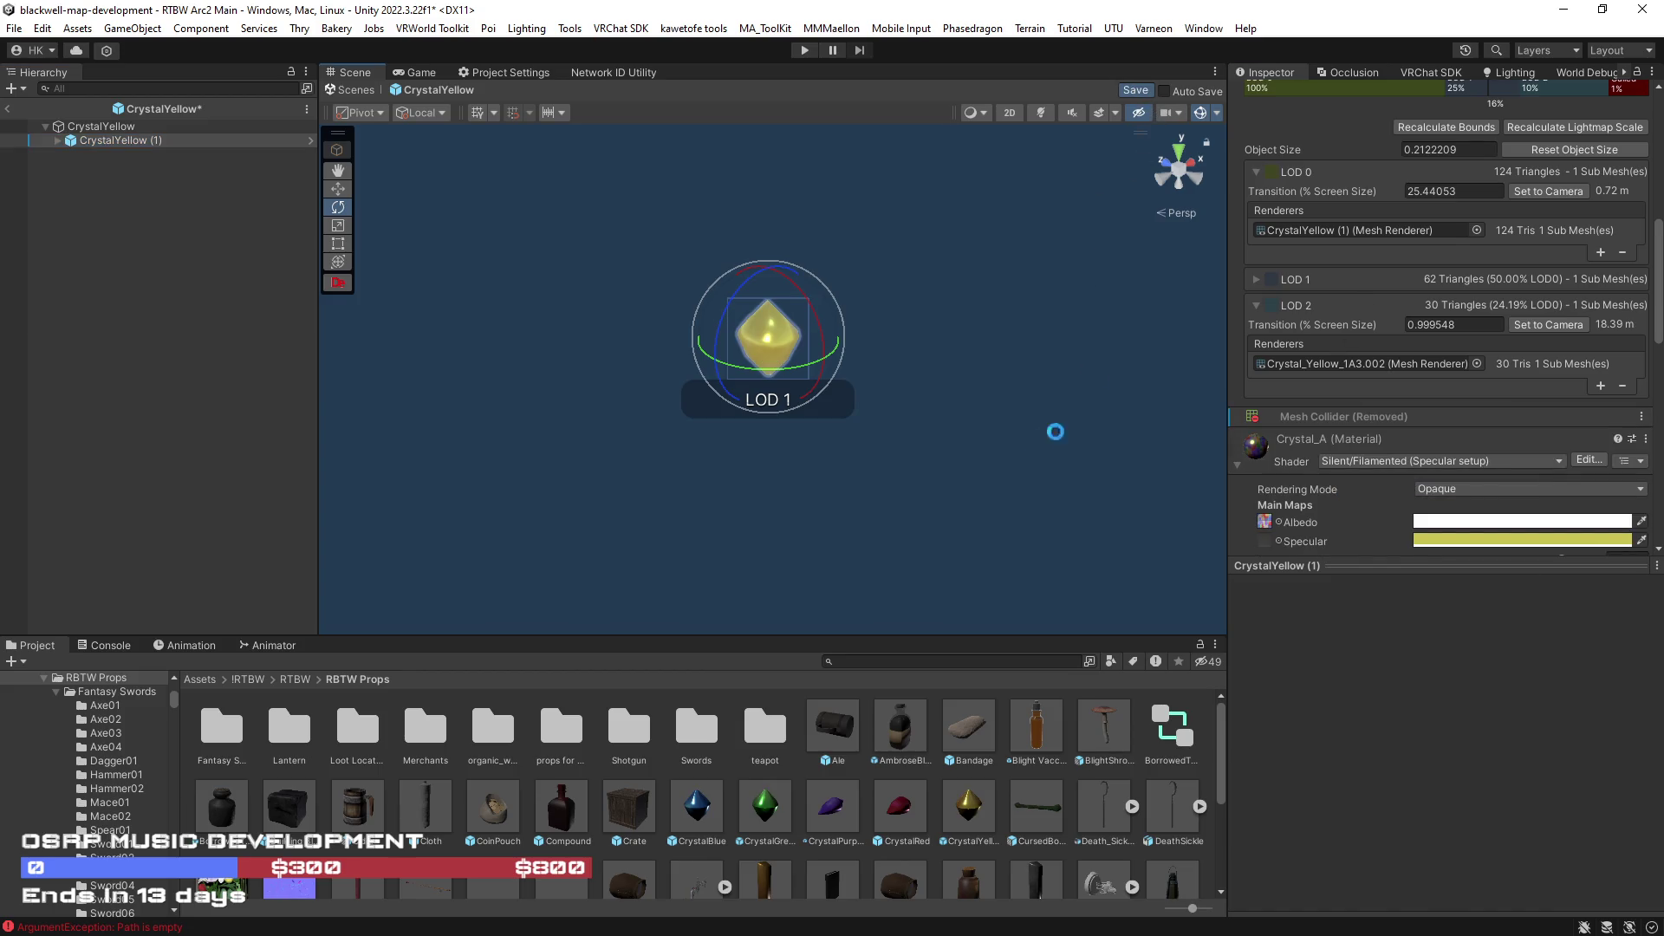
pyautogui.click(11, 110)
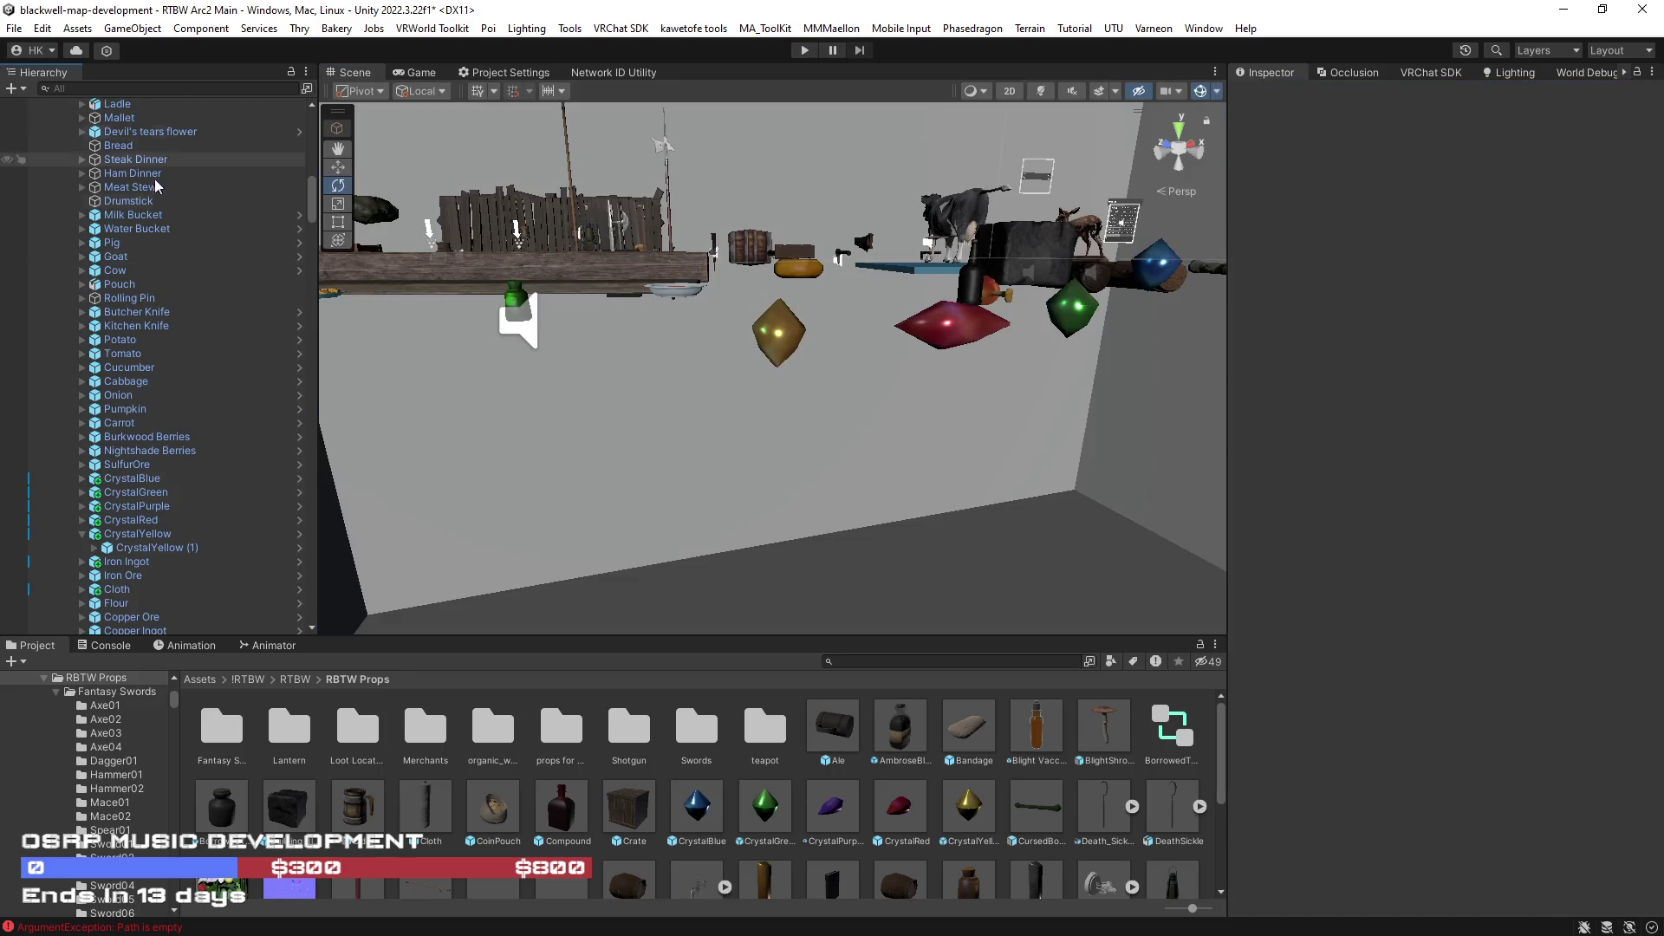
# - Open CrystalRed, remove its LOD group and mesh collider and paste the box collider
pyautogui.click(963, 330)
pyautogui.press('f')
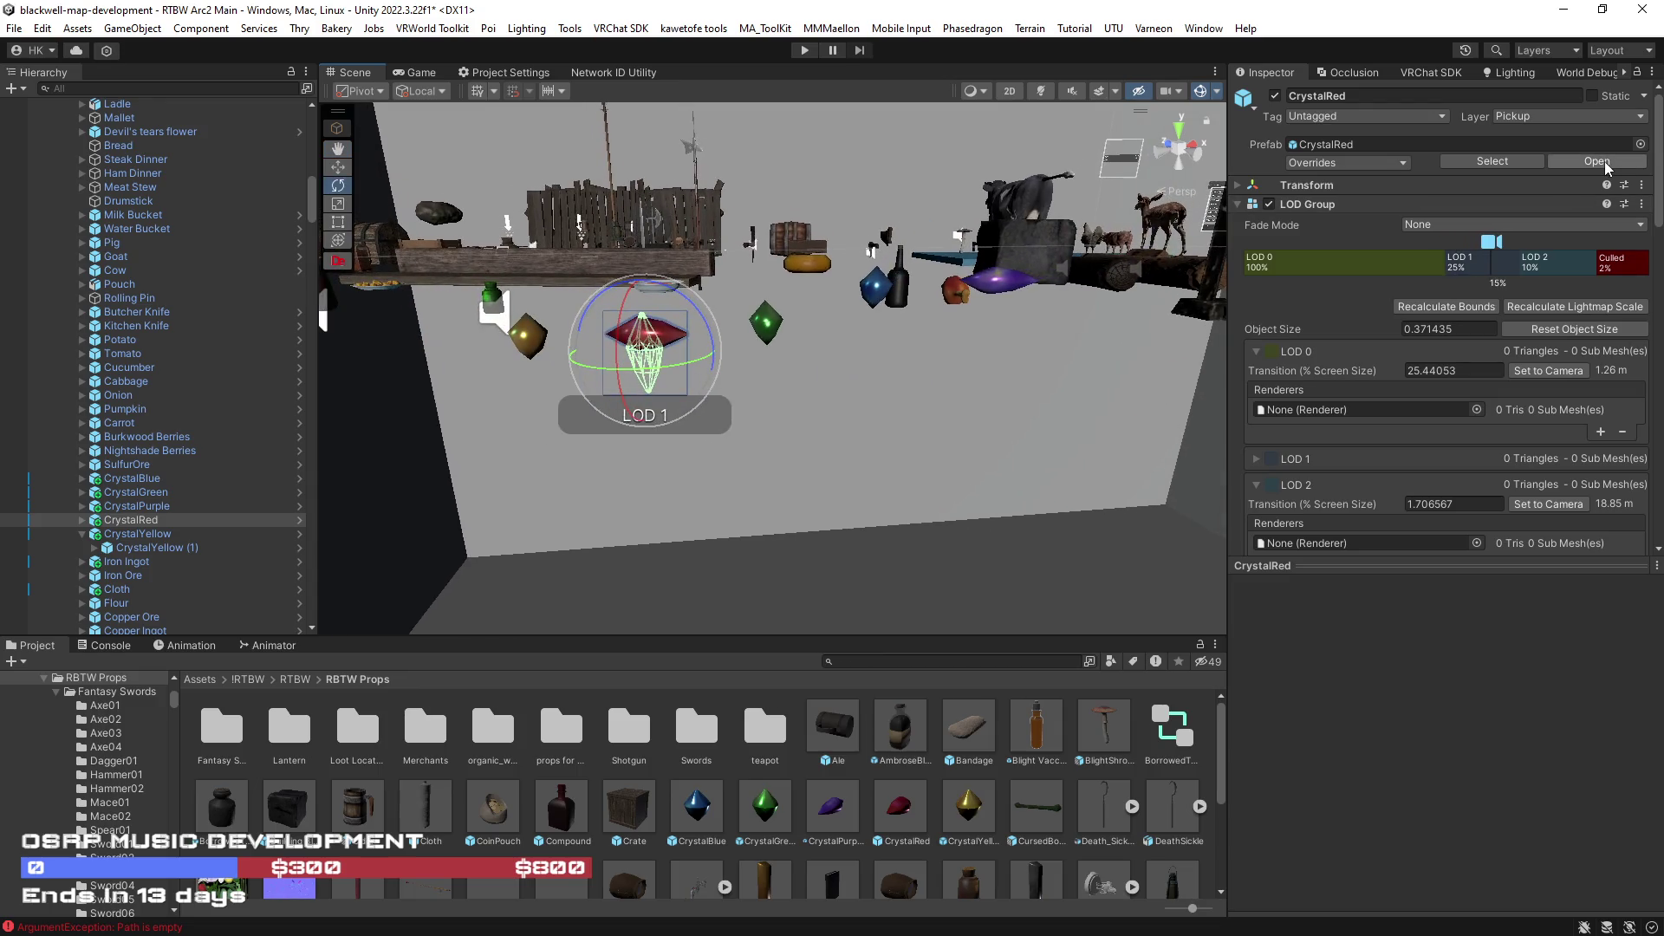
pyautogui.click(1607, 164)
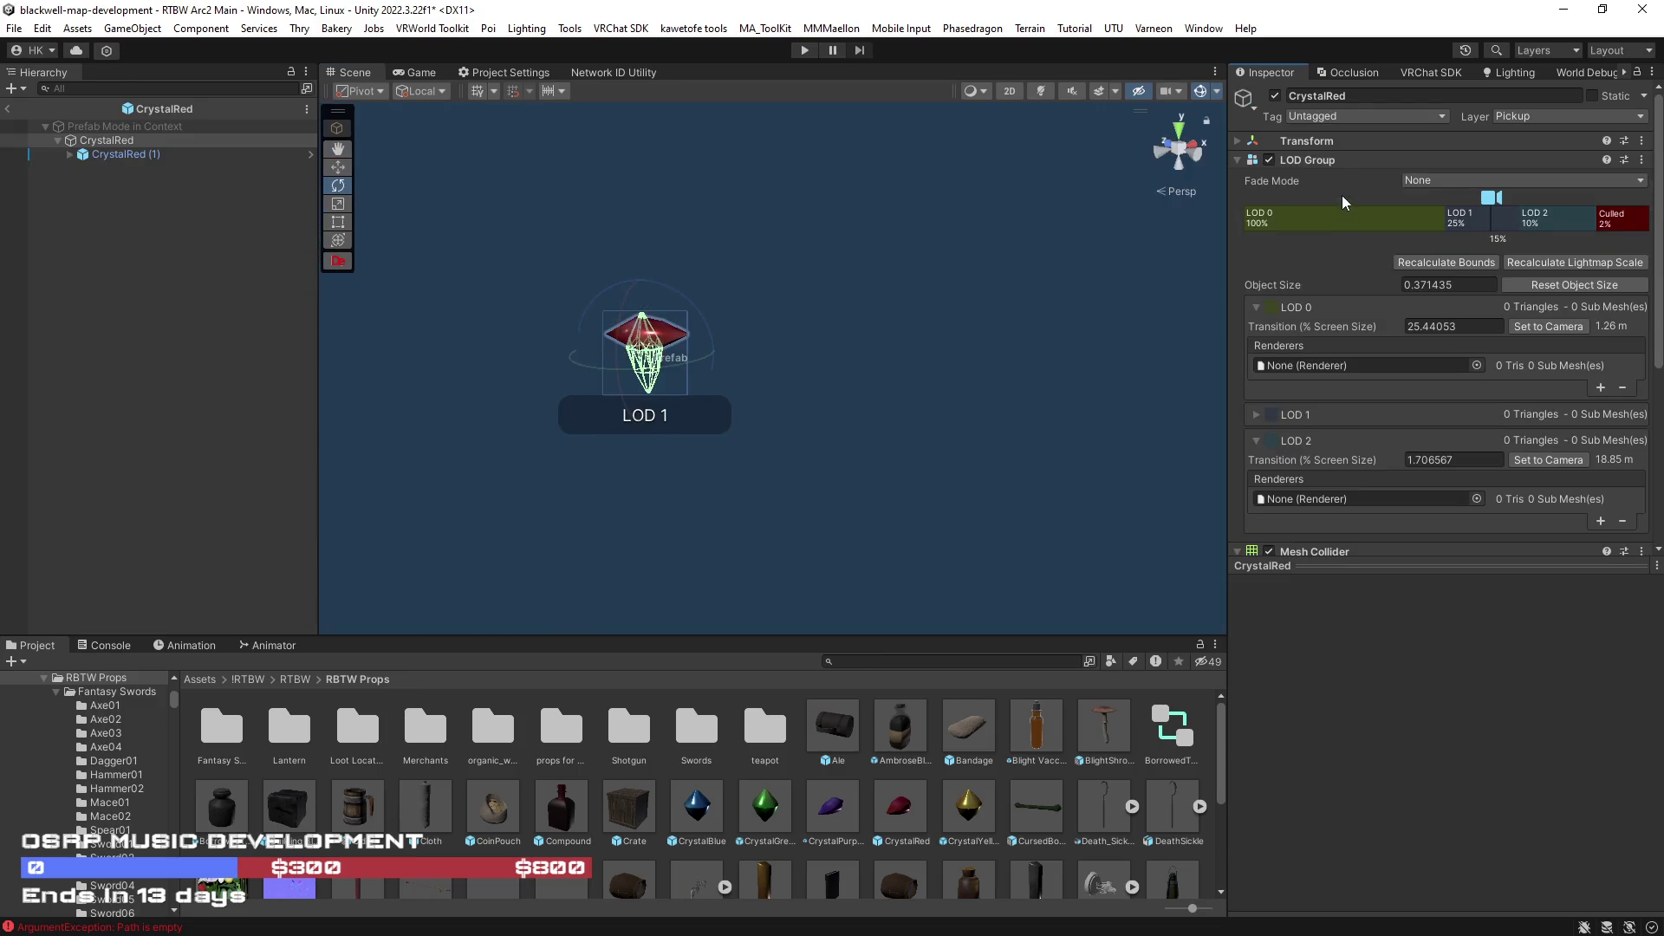
pyautogui.rightClick(1333, 161)
pyautogui.click(1414, 227)
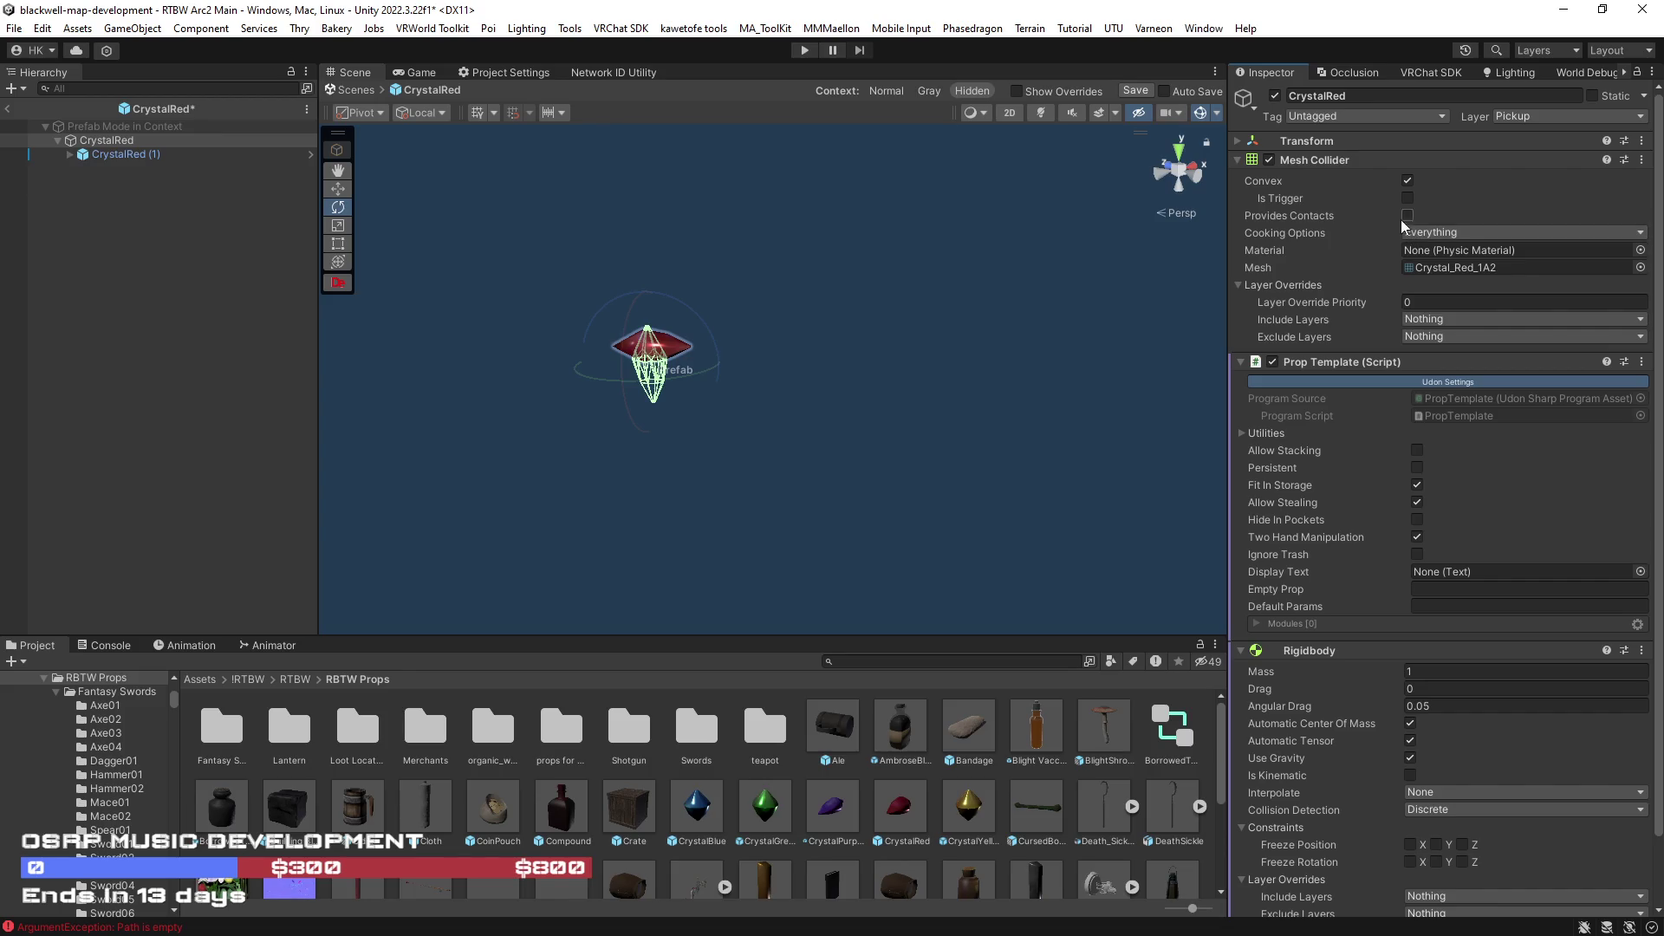
pyautogui.rightClick(1320, 161)
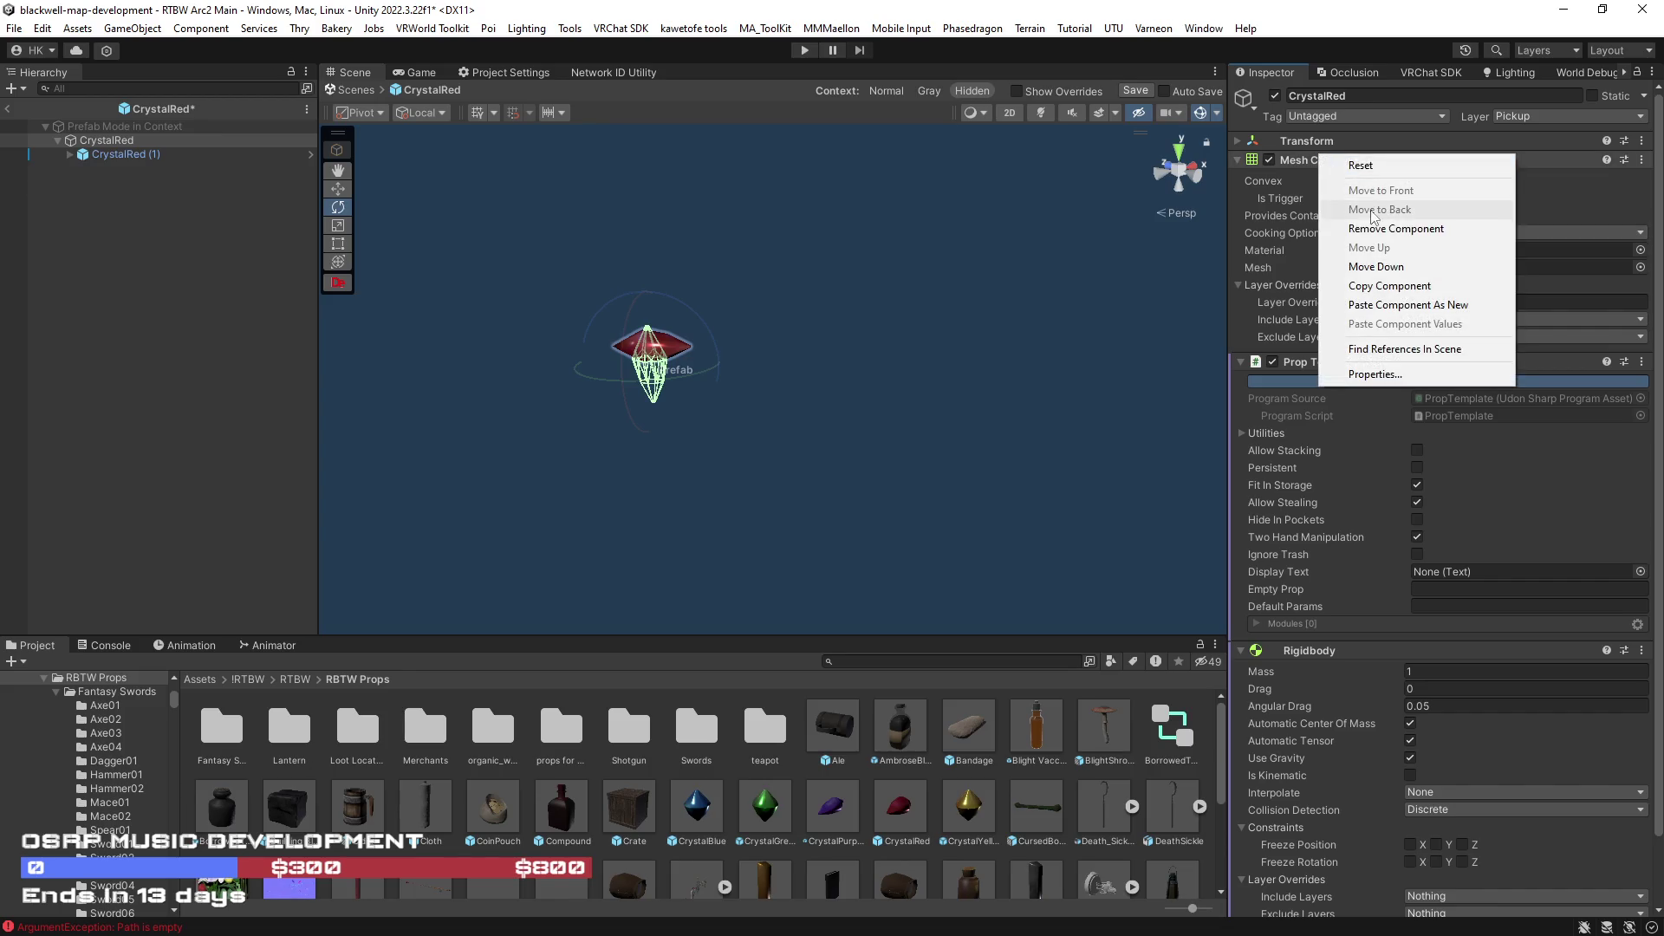
pyautogui.click(1376, 227)
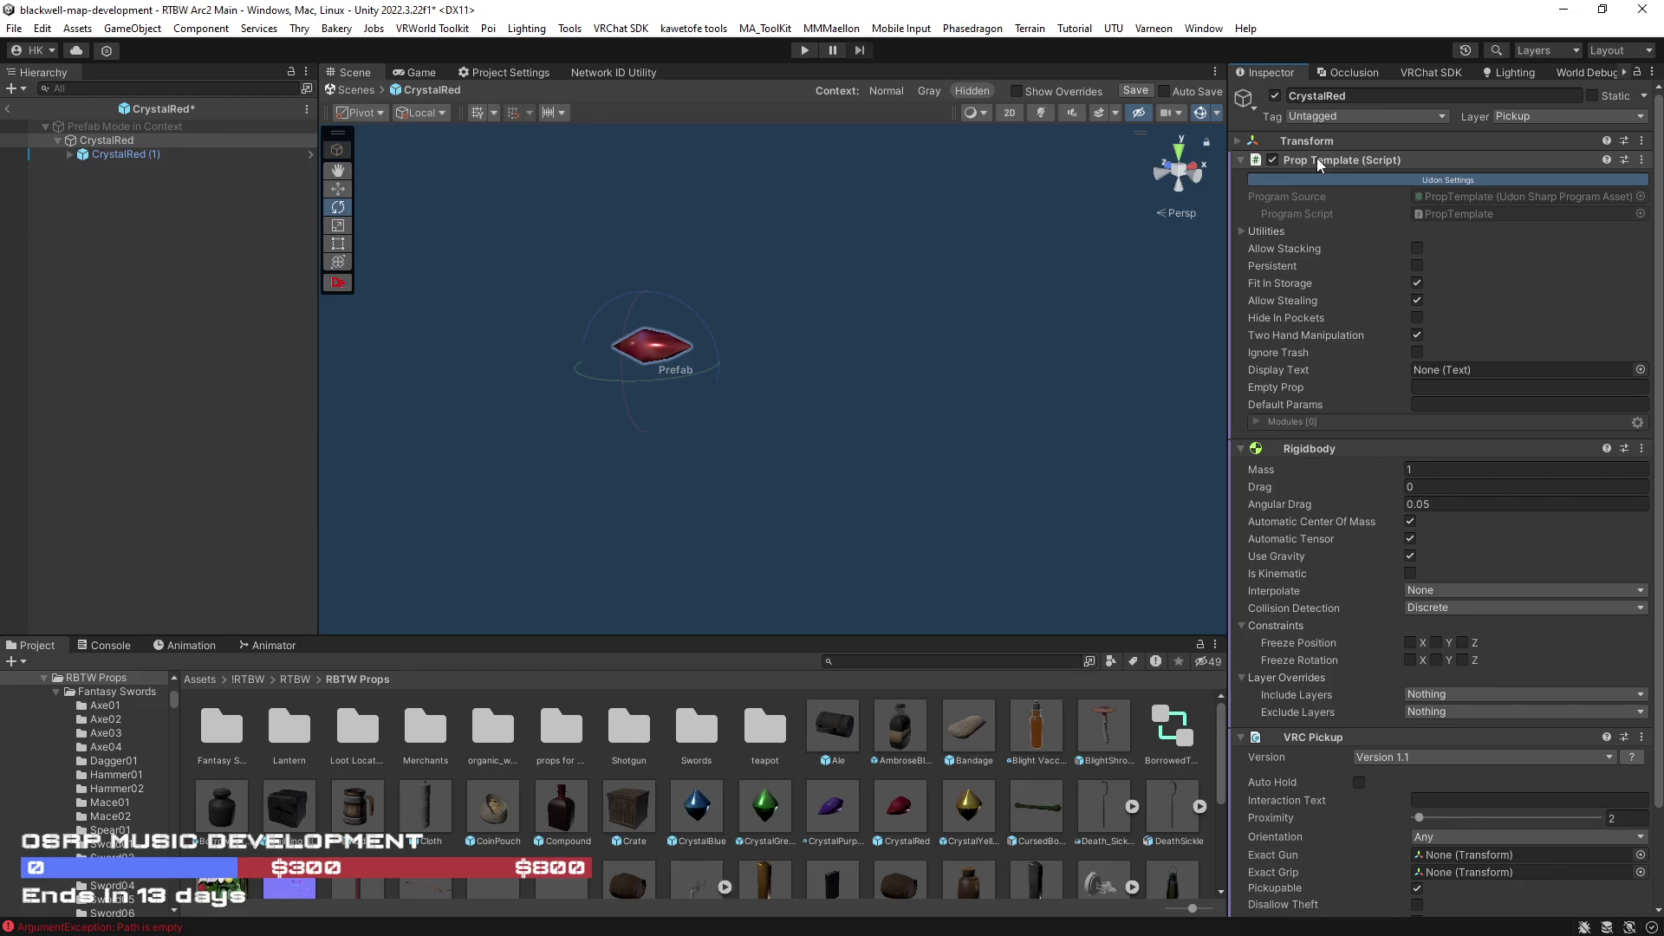
pyautogui.rightClick(1318, 162)
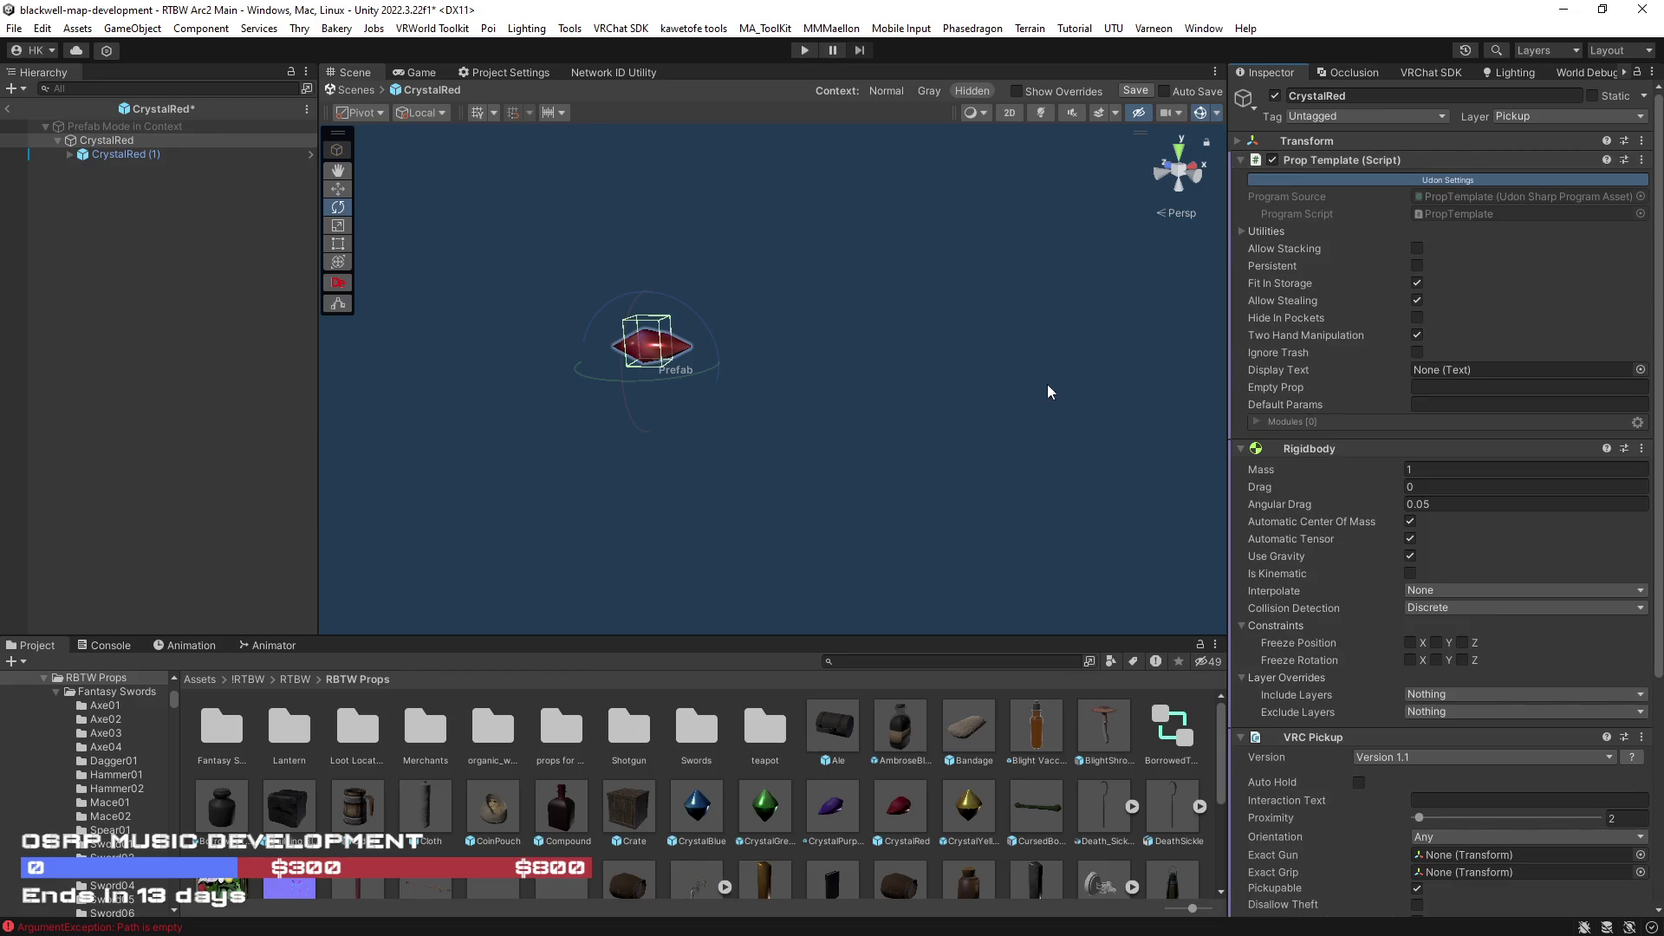
# - Reshape the box collider to reach the crystal's top and left and right tips
pyautogui.press('f')
pyautogui.moveTo(982, 383); pyautogui.dragTo(1048, 361)
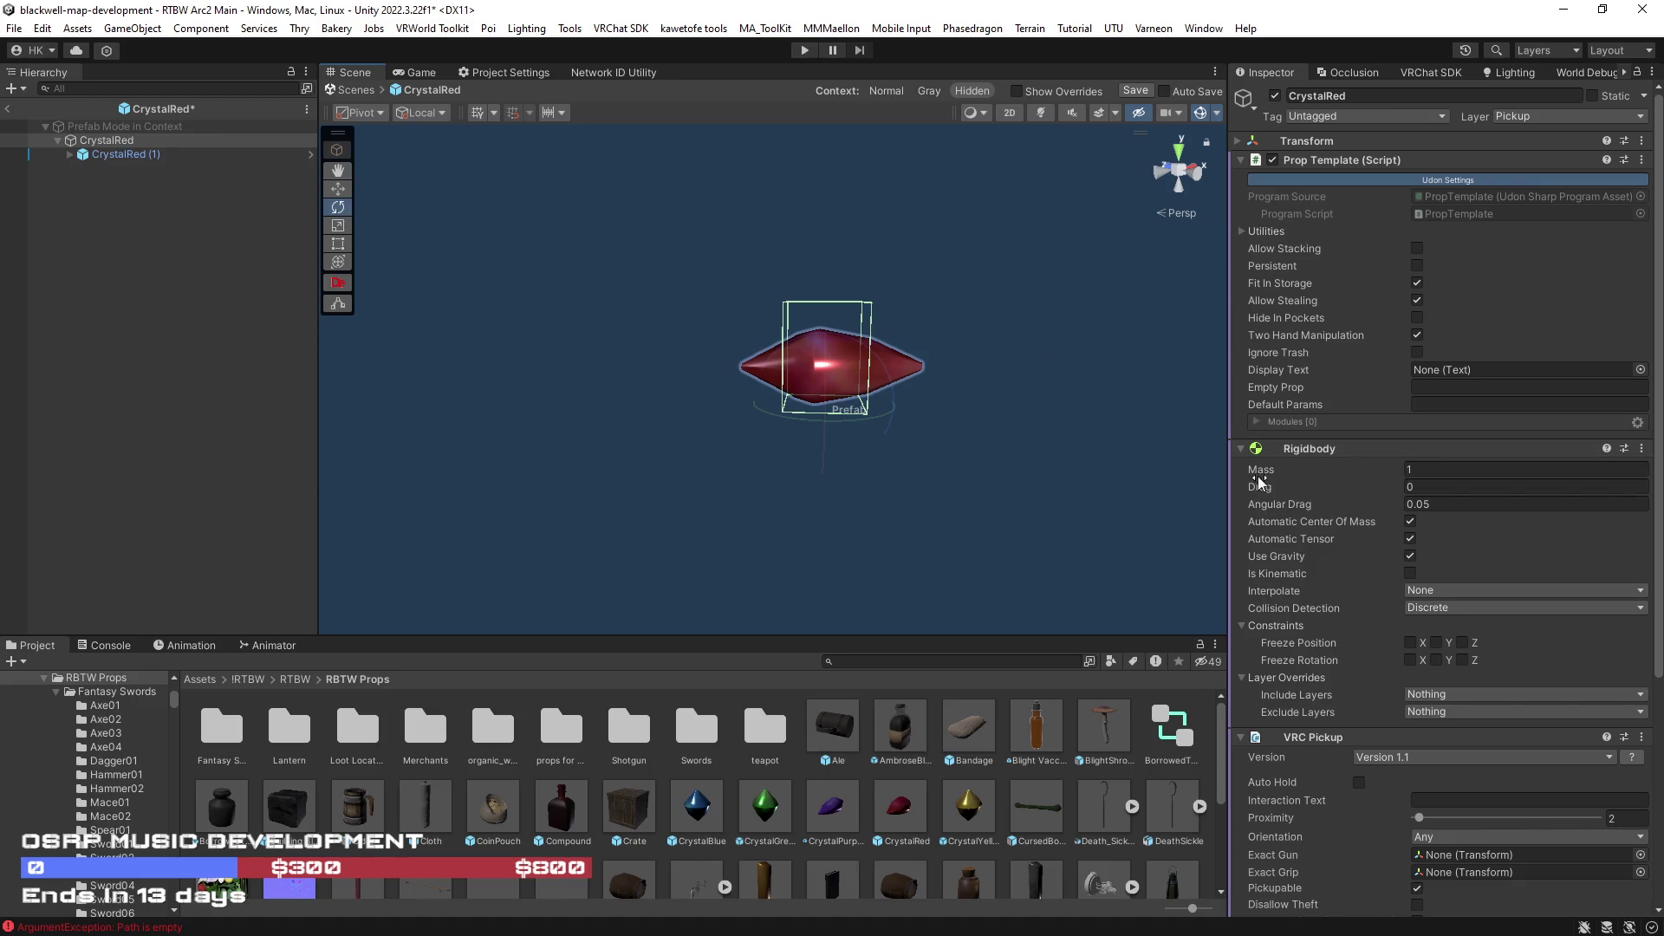
pyautogui.scroll(-5, 1386, 526)
pyautogui.click(1416, 702)
pyautogui.moveTo(824, 319); pyautogui.dragTo(749, 371)
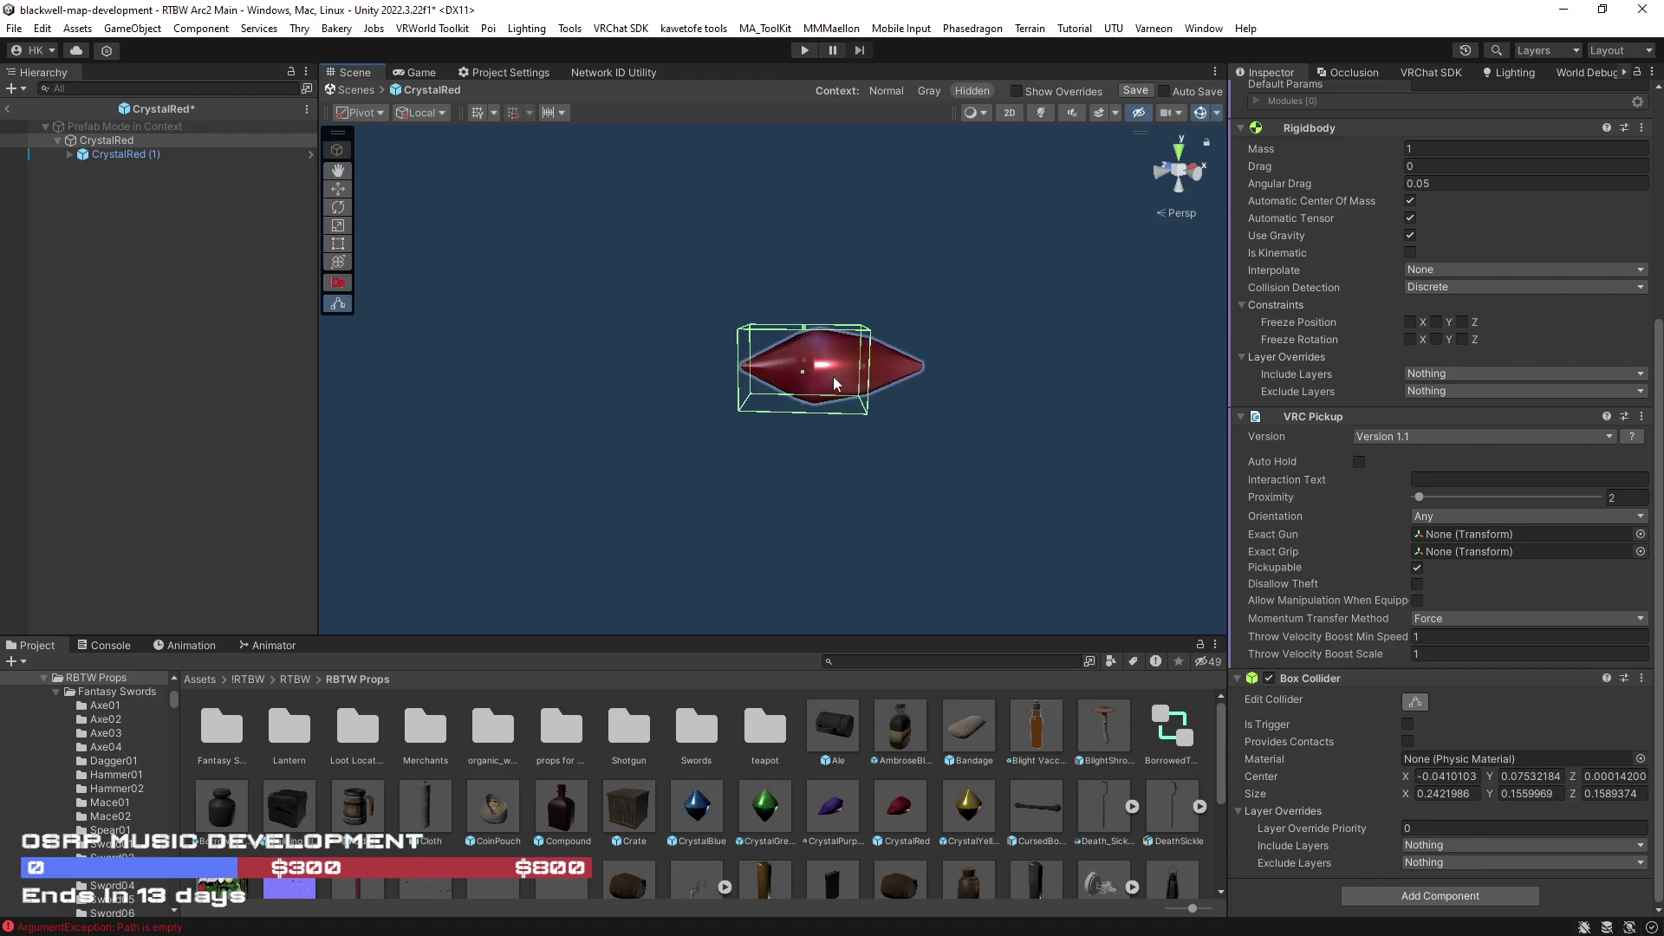
pyautogui.moveTo(871, 371)
pyautogui.mouseDown()
pyautogui.moveTo(917, 373)
pyautogui.moveTo(893, 379)
pyautogui.mouseUp()
pyautogui.scroll(3, 893, 378)
pyautogui.scroll(-3, 911, 379)
pyautogui.scroll(3, 924, 379)
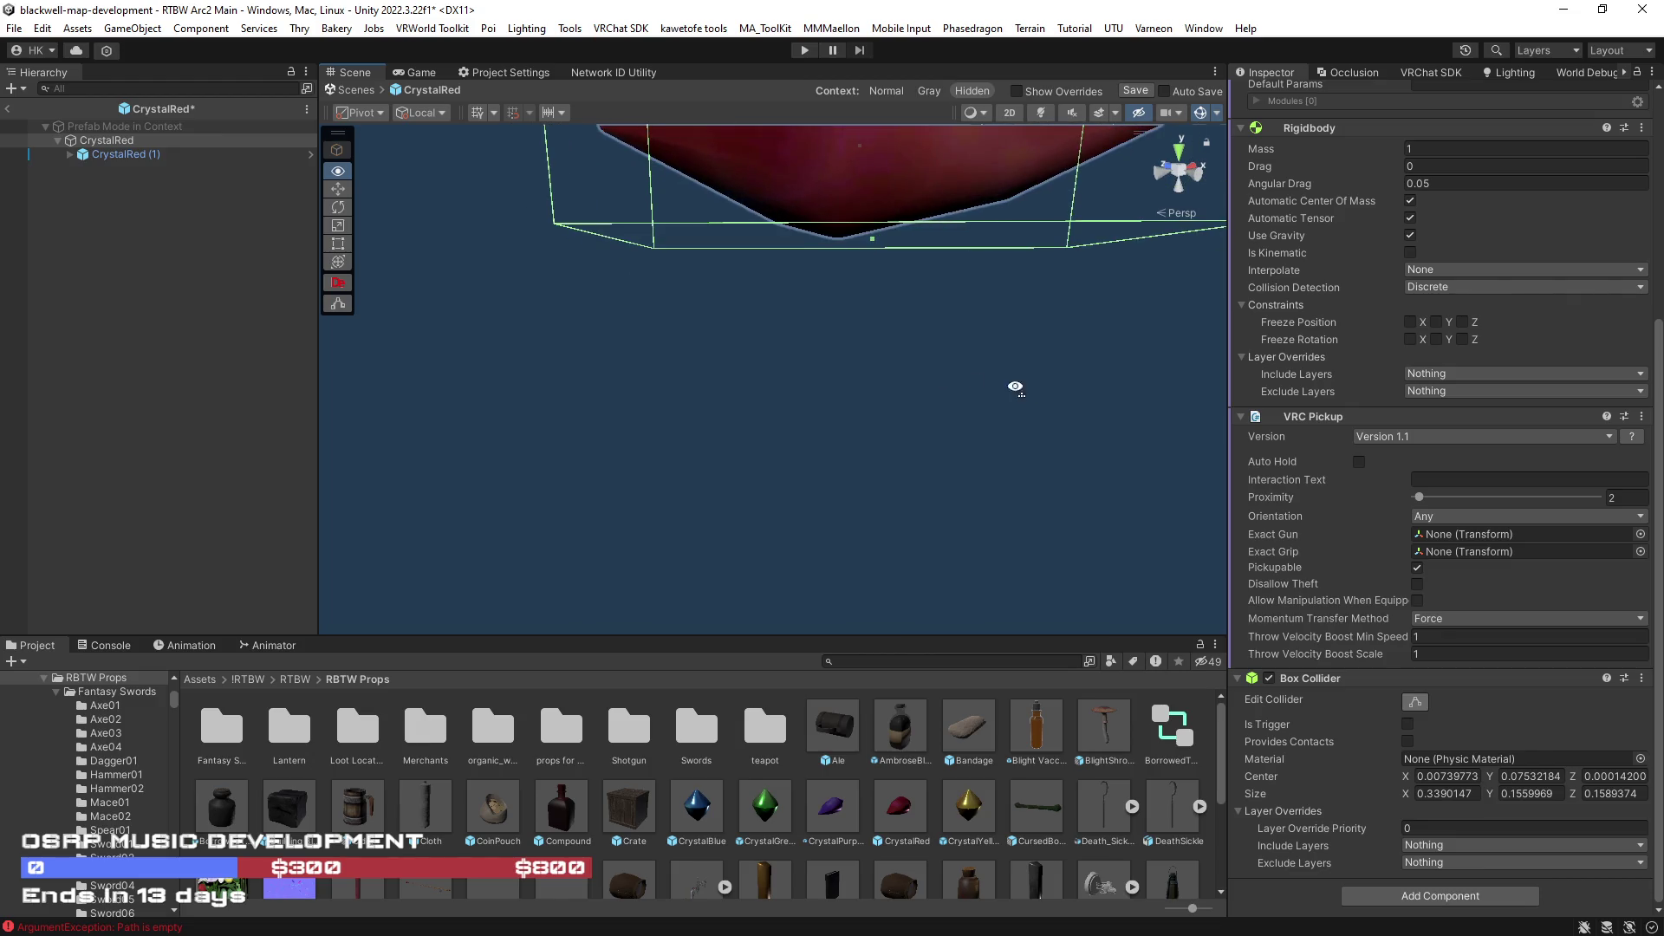
pyautogui.scroll(-3, 1014, 383)
pyautogui.scroll(3, 1015, 382)
pyautogui.moveTo(1209, 416)
pyautogui.mouseDown()
pyautogui.moveTo(880, 454)
pyautogui.moveTo(699, 542)
pyautogui.moveTo(830, 470)
pyautogui.moveTo(853, 438)
pyautogui.mouseUp()
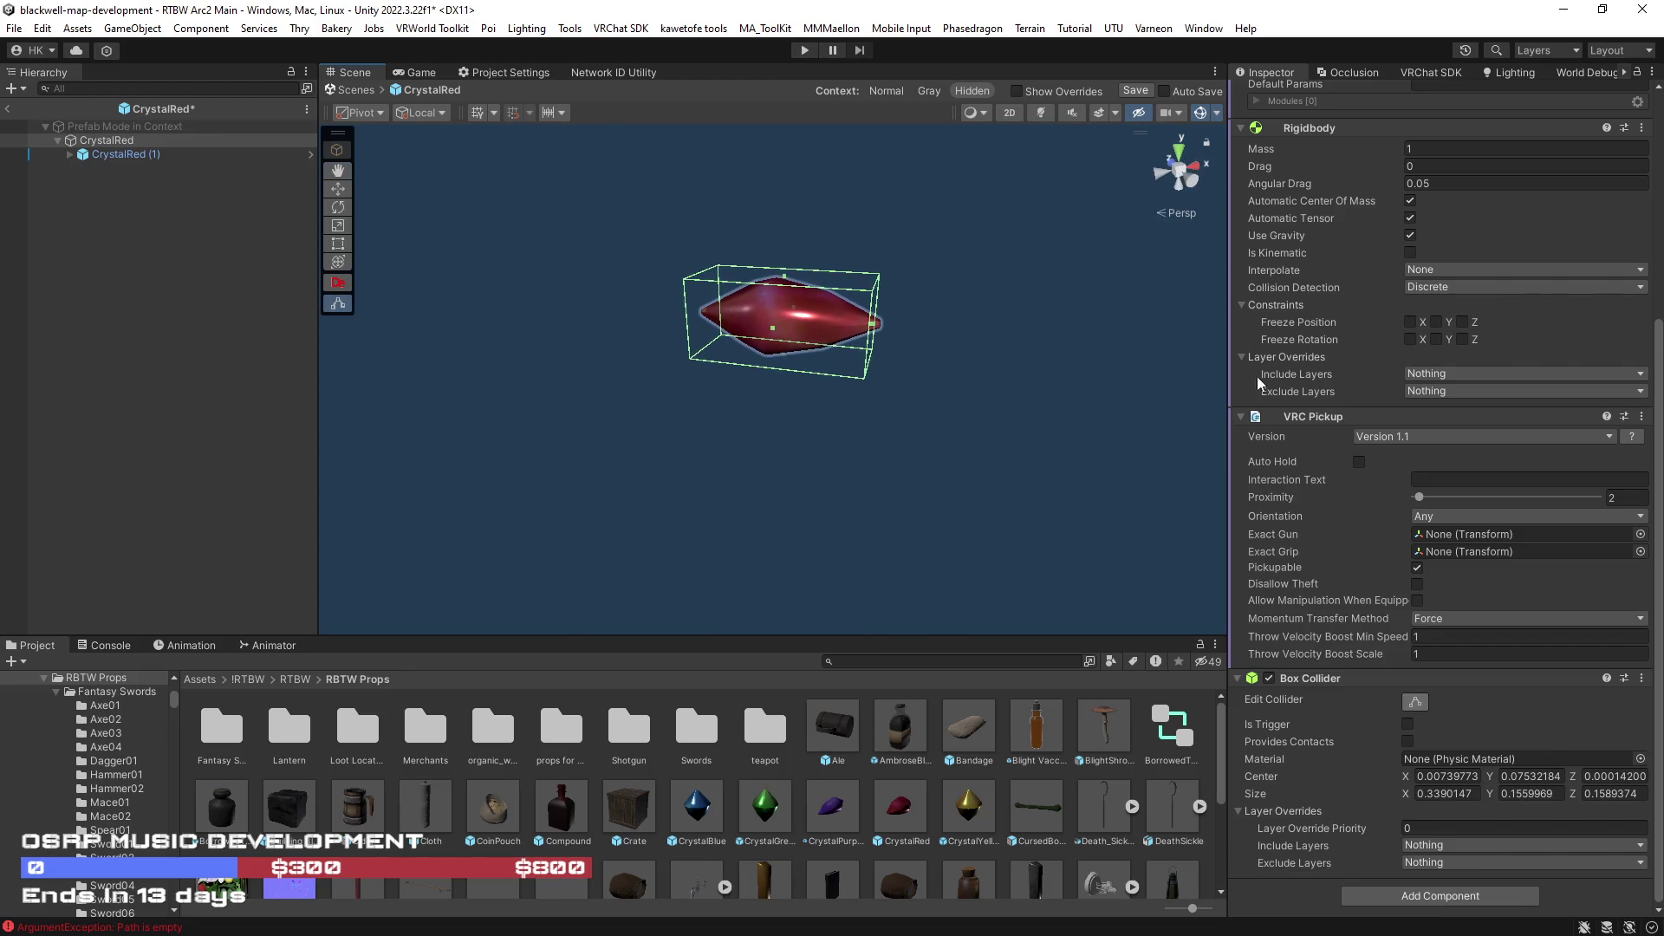
pyautogui.click(1411, 704)
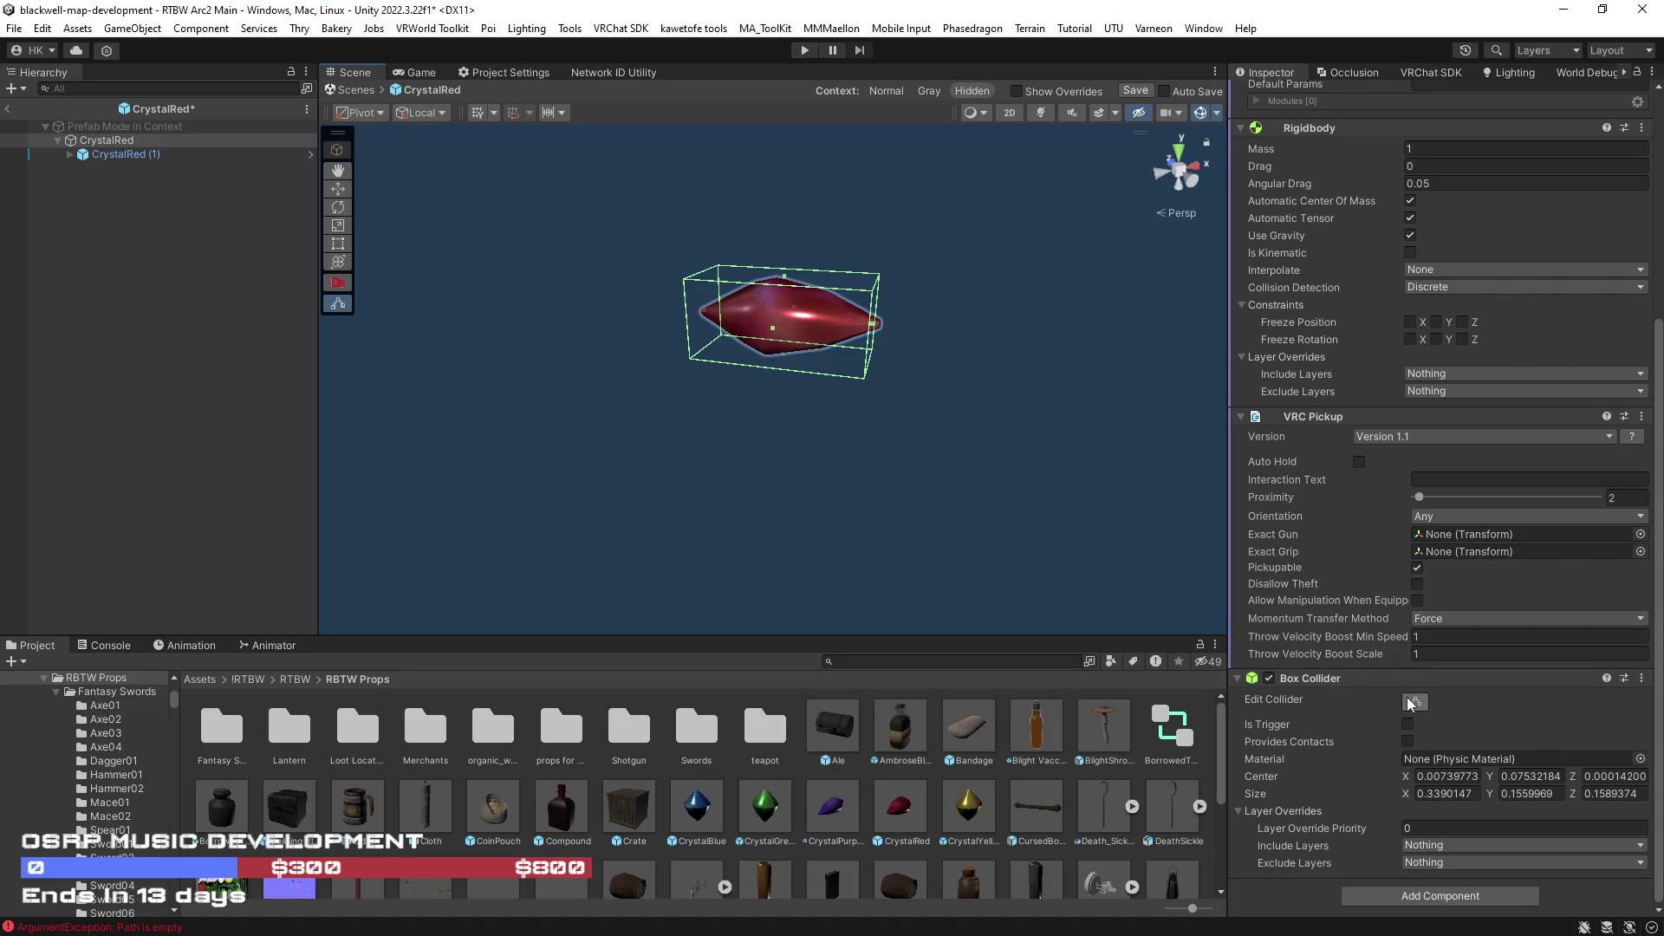
# - Copy the fitted box collider and pick the purple crystal in the scene
pyautogui.rightClick(1361, 680)
pyautogui.click(1442, 813)
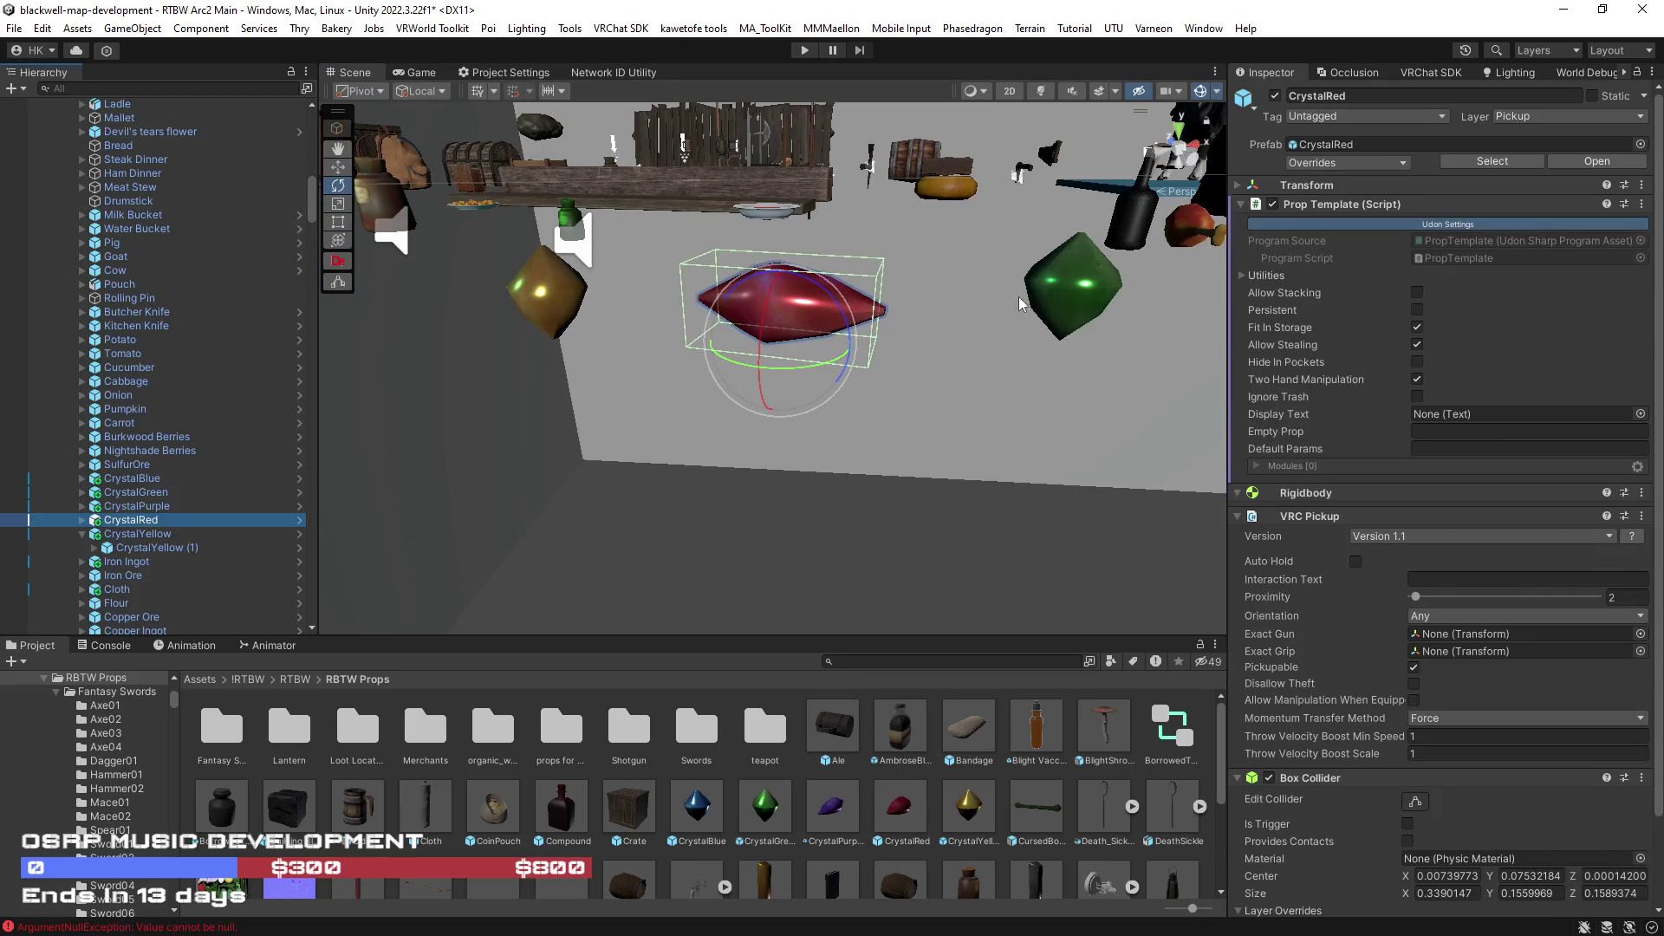
pyautogui.moveTo(628, 338)
pyautogui.mouseDown()
pyautogui.moveTo(604, 326)
pyautogui.moveTo(698, 308)
pyautogui.mouseUp()
pyautogui.click(698, 308)
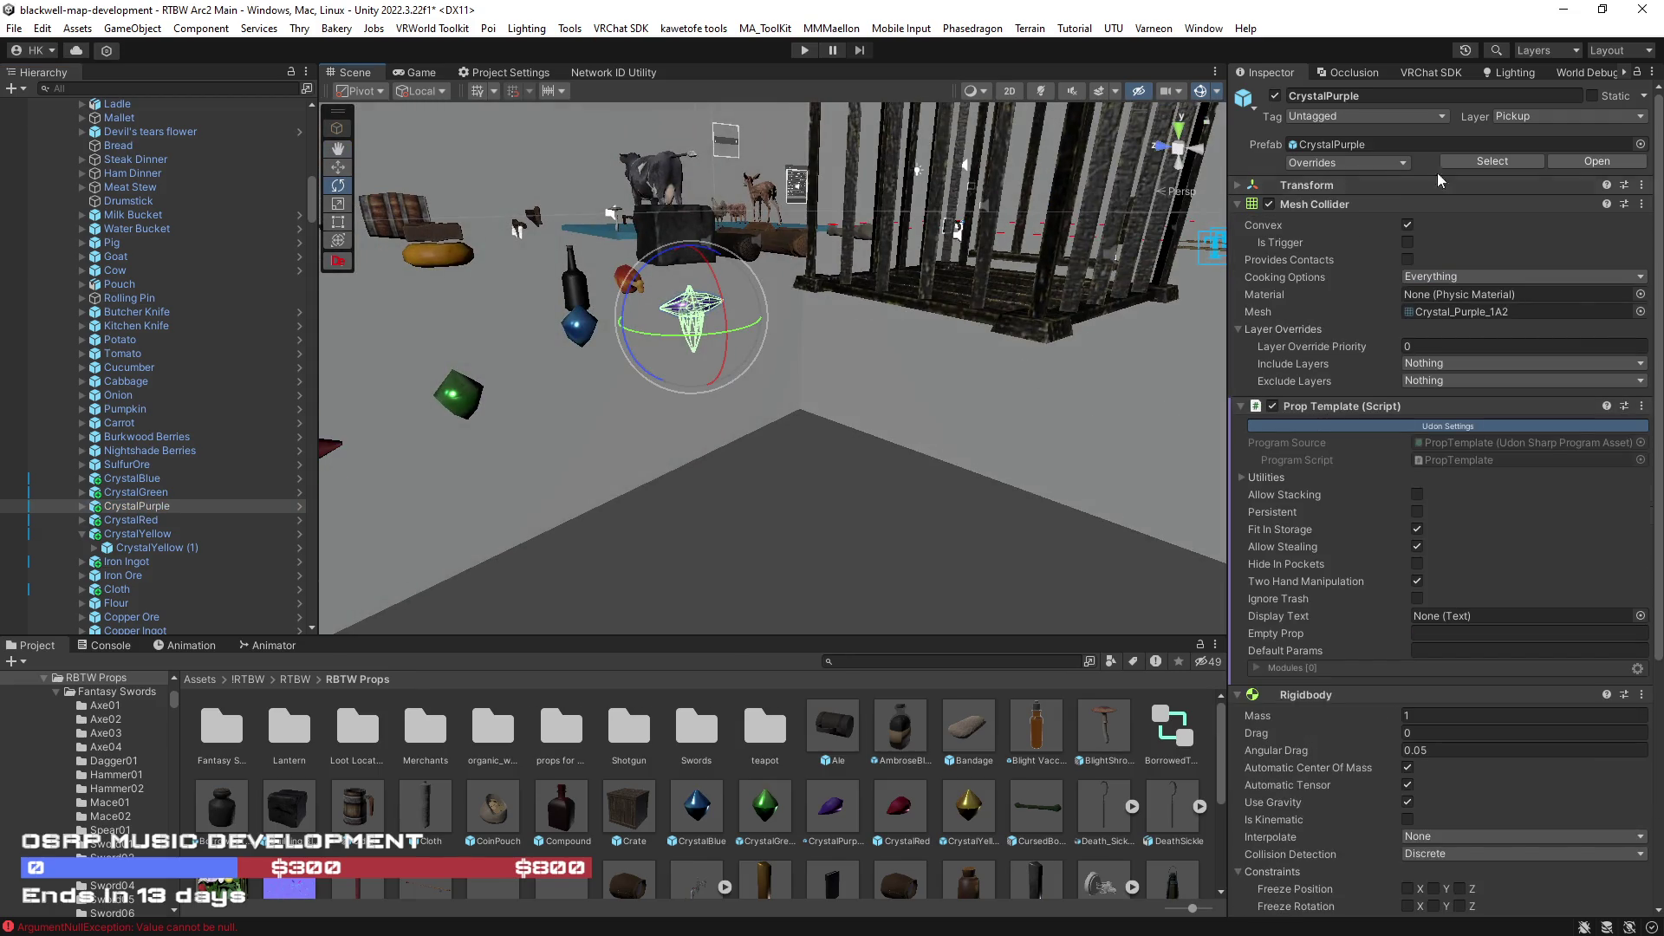
# - Open CrystalPurple, remove its root mesh collider and paste the box collider
pyautogui.click(1597, 161)
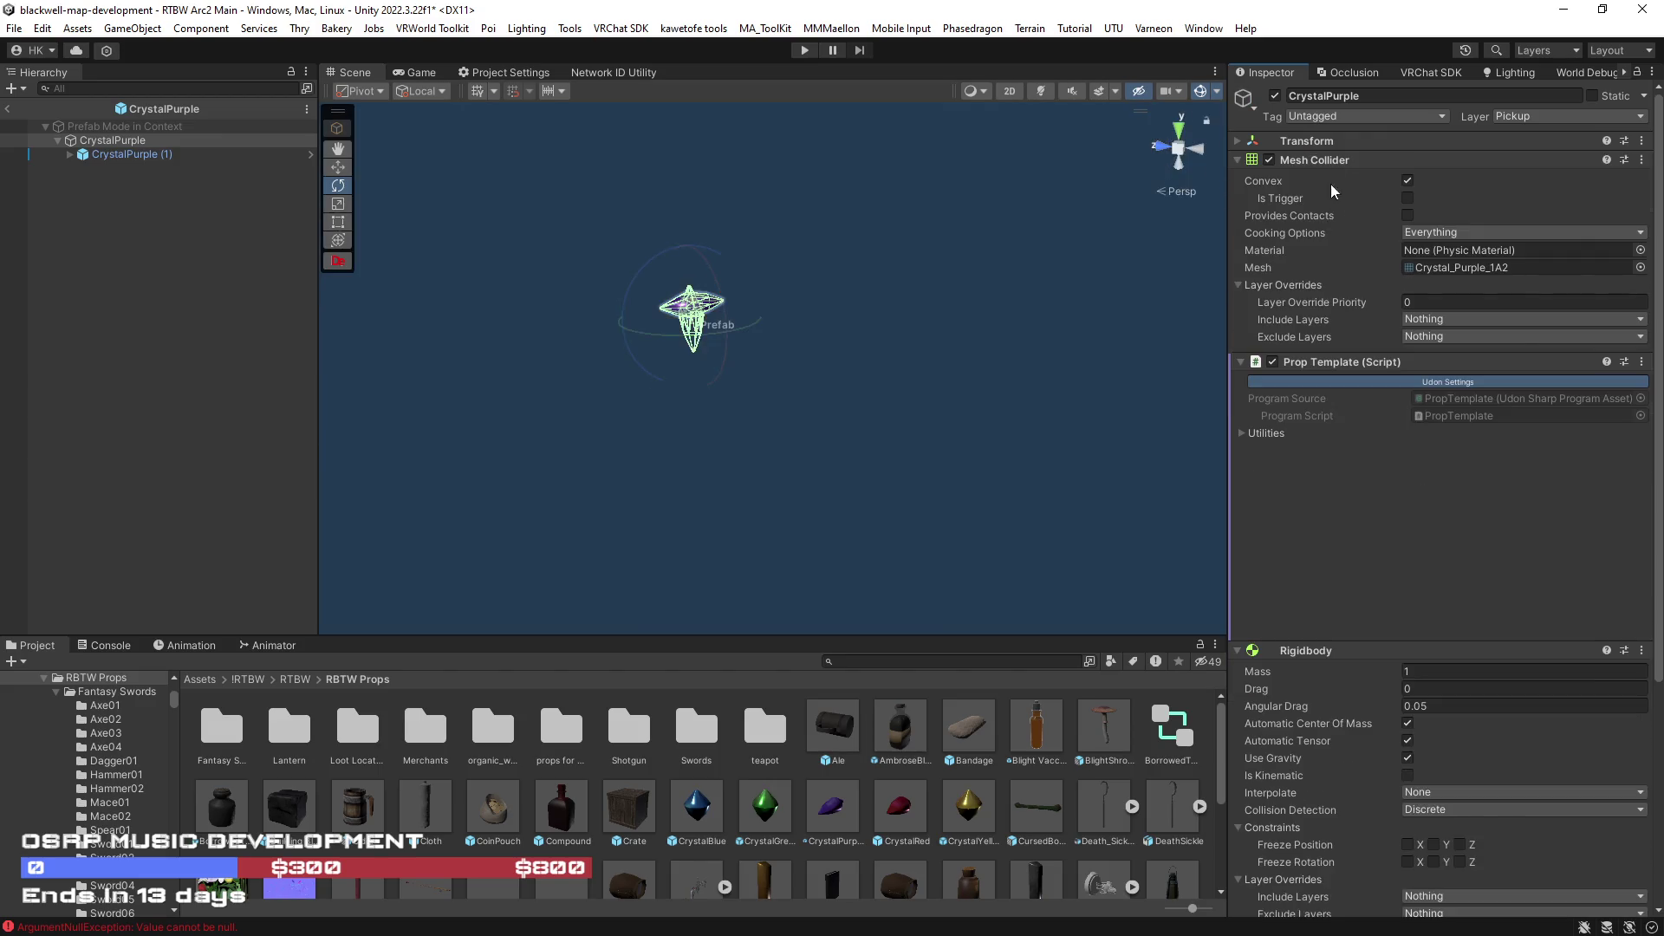
pyautogui.rightClick(1326, 159)
pyautogui.click(1389, 233)
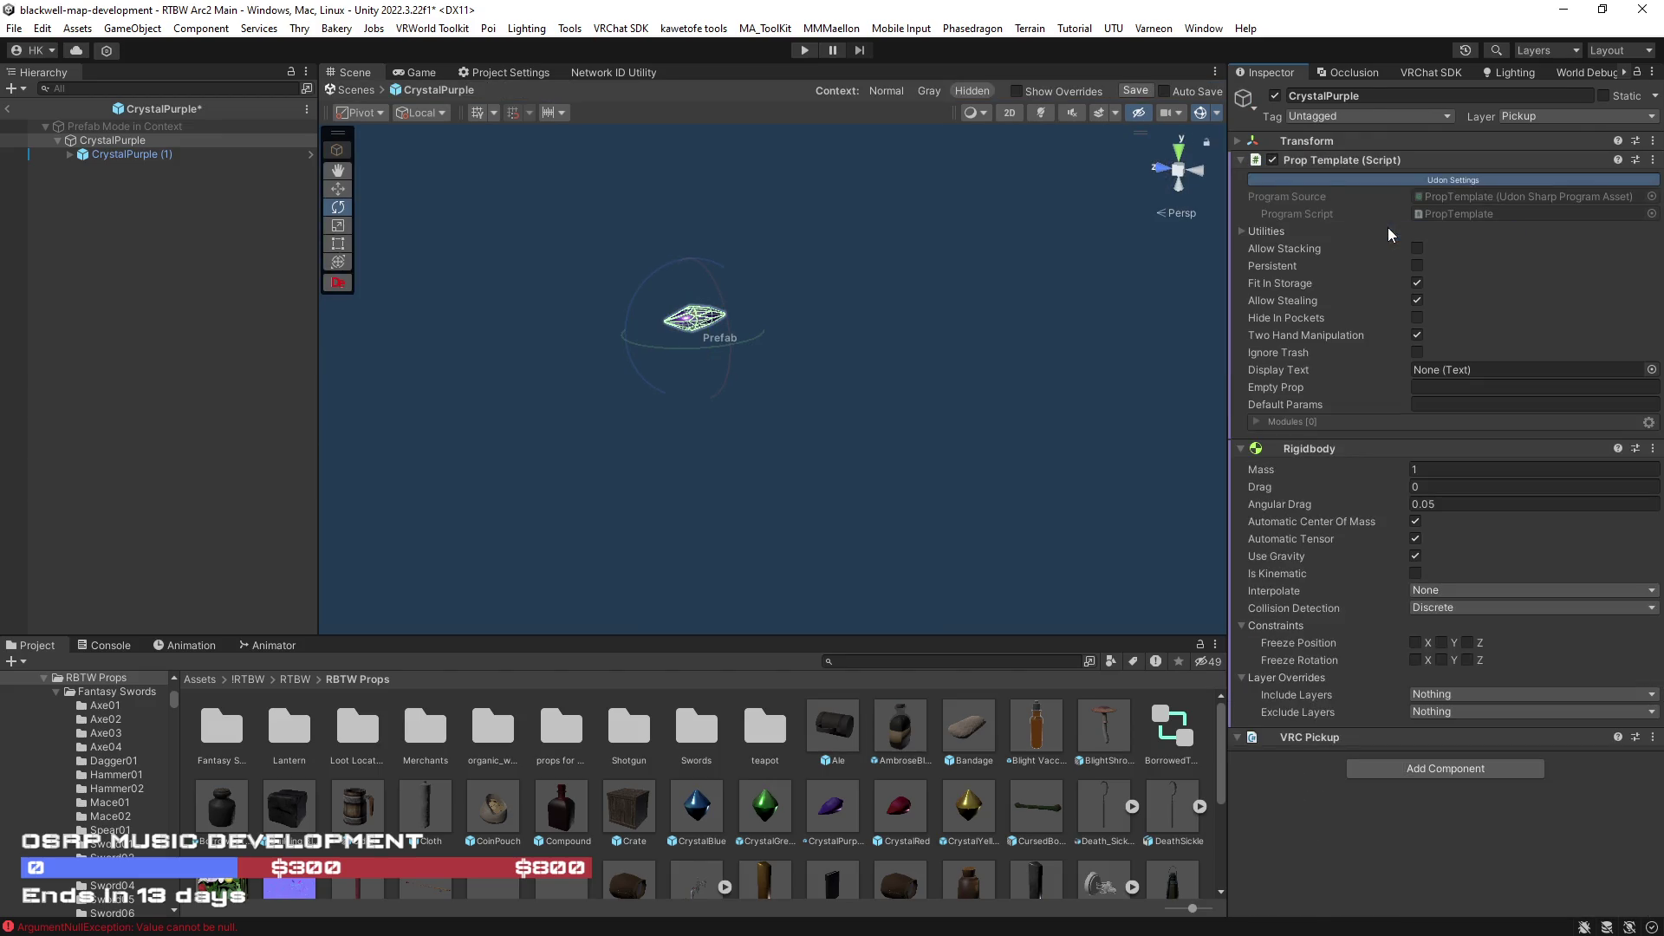
pyautogui.rightClick(1314, 159)
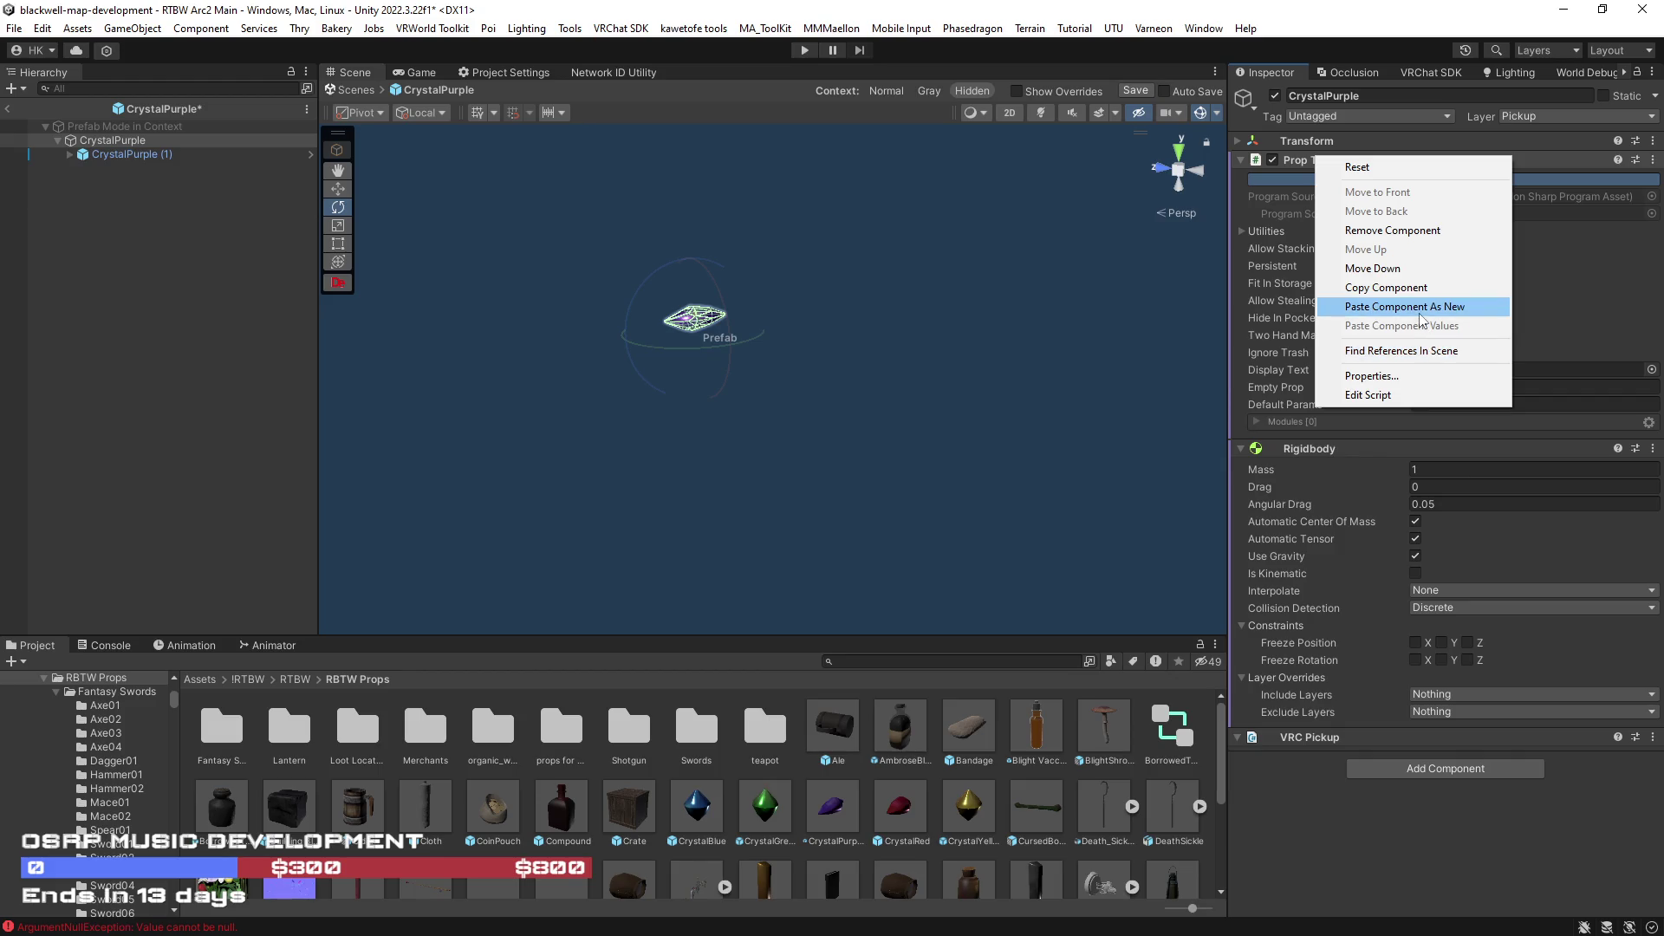
pyautogui.click(1404, 307)
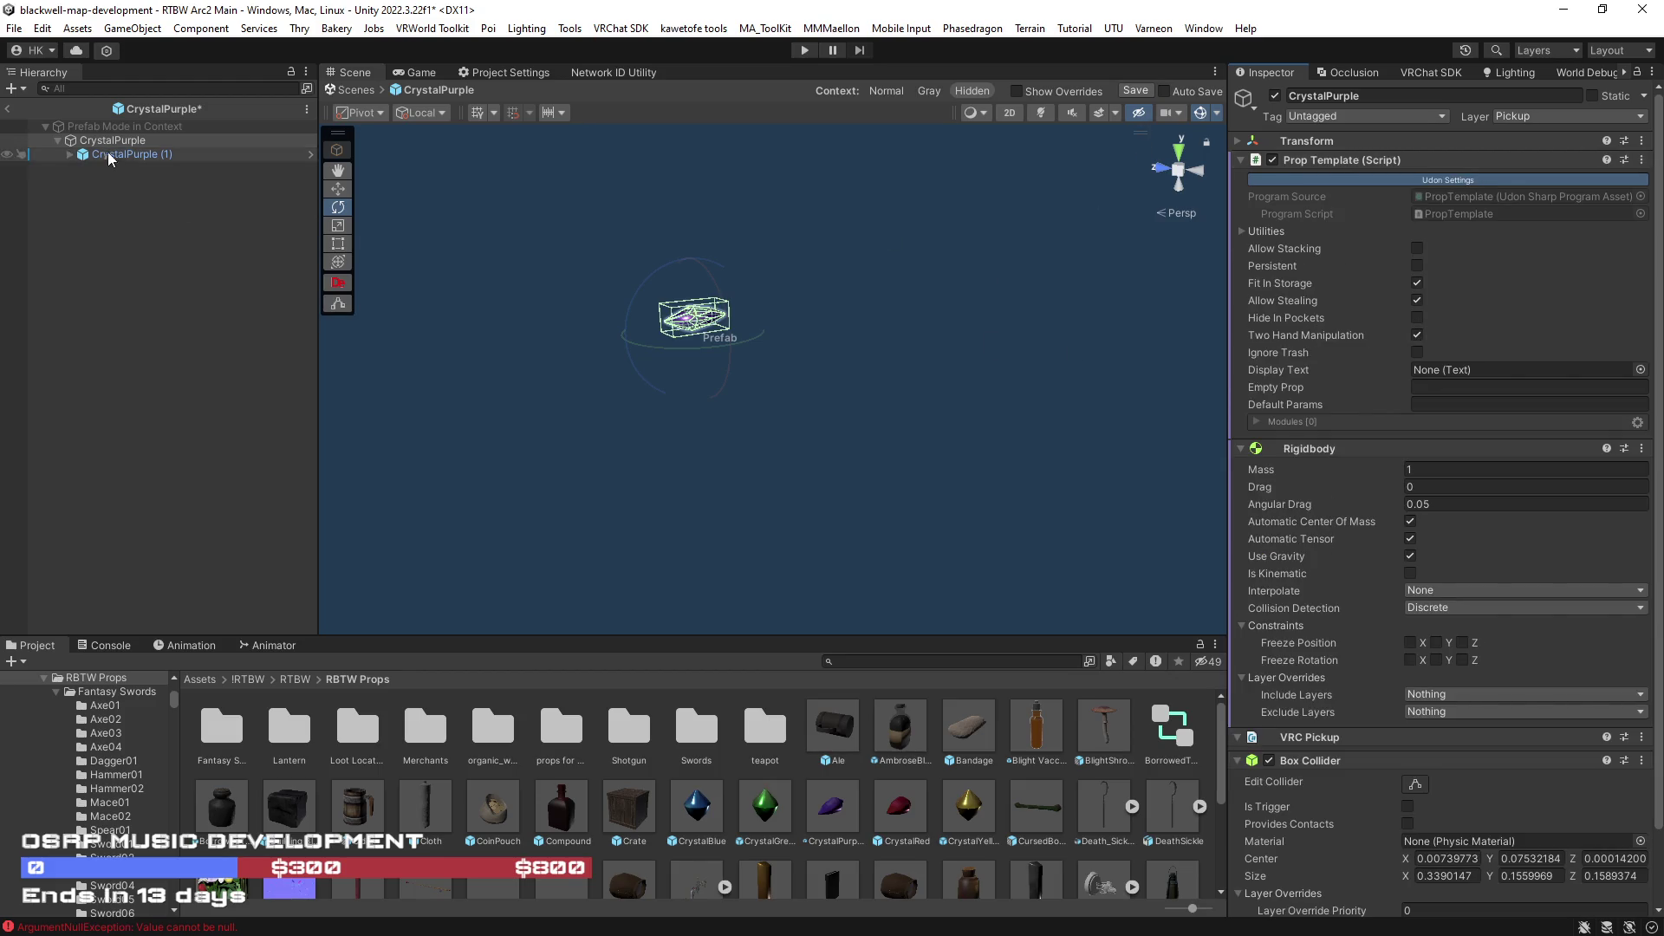
# - Remove the child mesh's collider, save the prefab and return to the framed scene
pyautogui.click(131, 153)
pyautogui.scroll(-5, 1306, 282)
pyautogui.scroll(-5, 1306, 282)
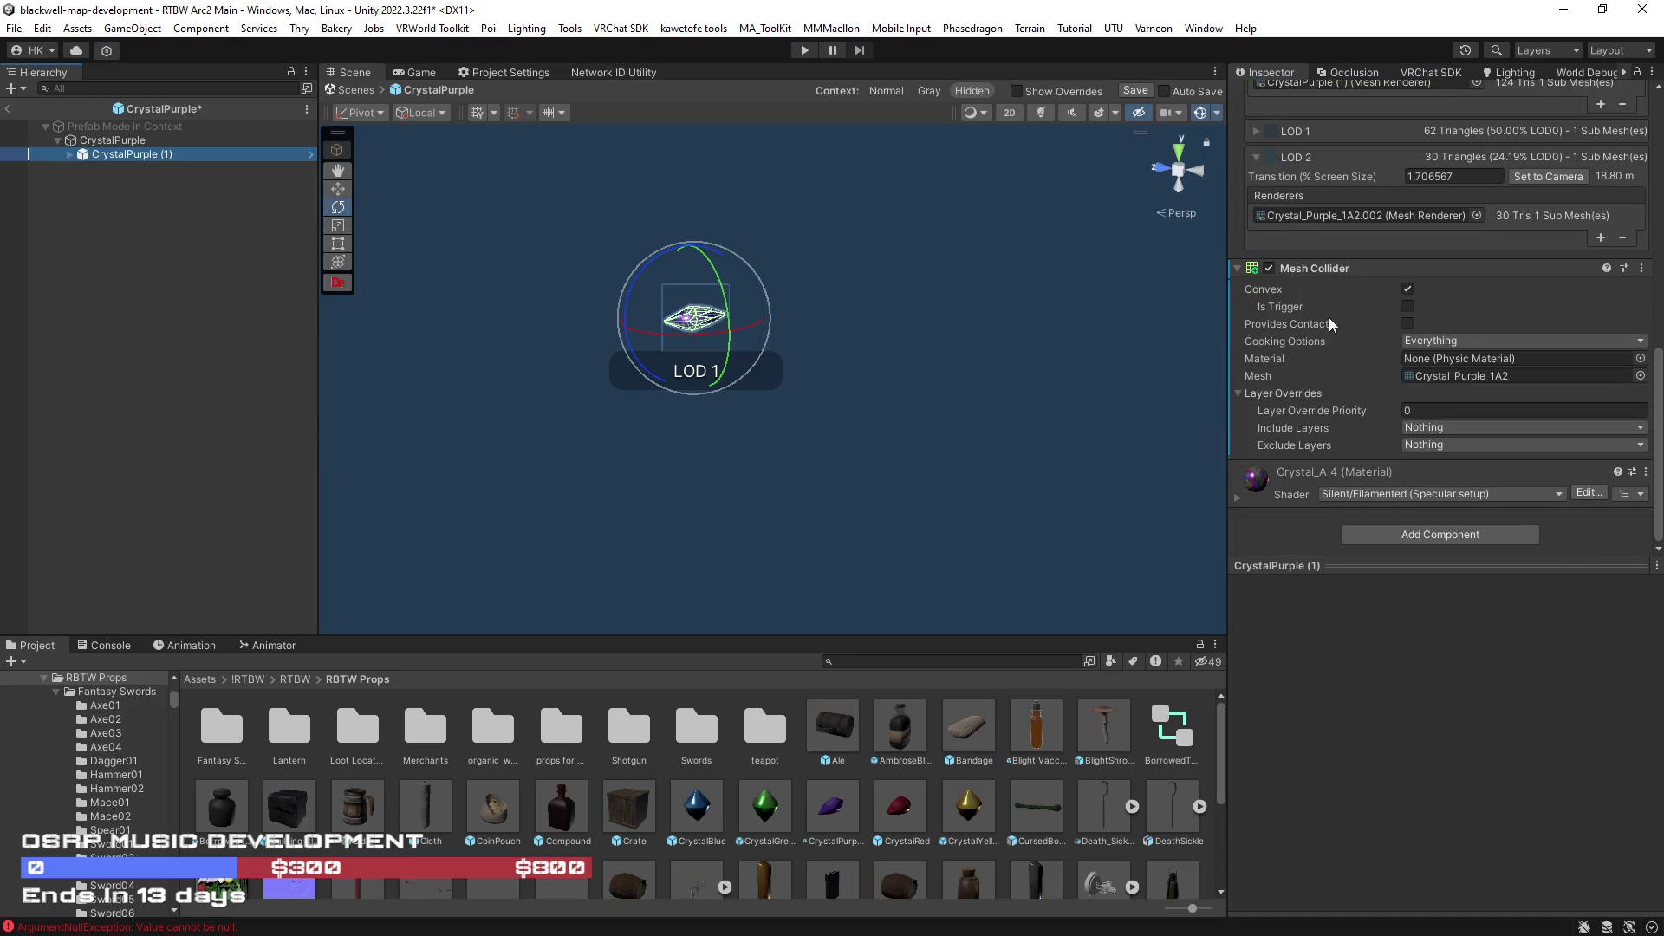
pyautogui.rightClick(1311, 268)
pyautogui.click(1382, 365)
pyautogui.click(1135, 92)
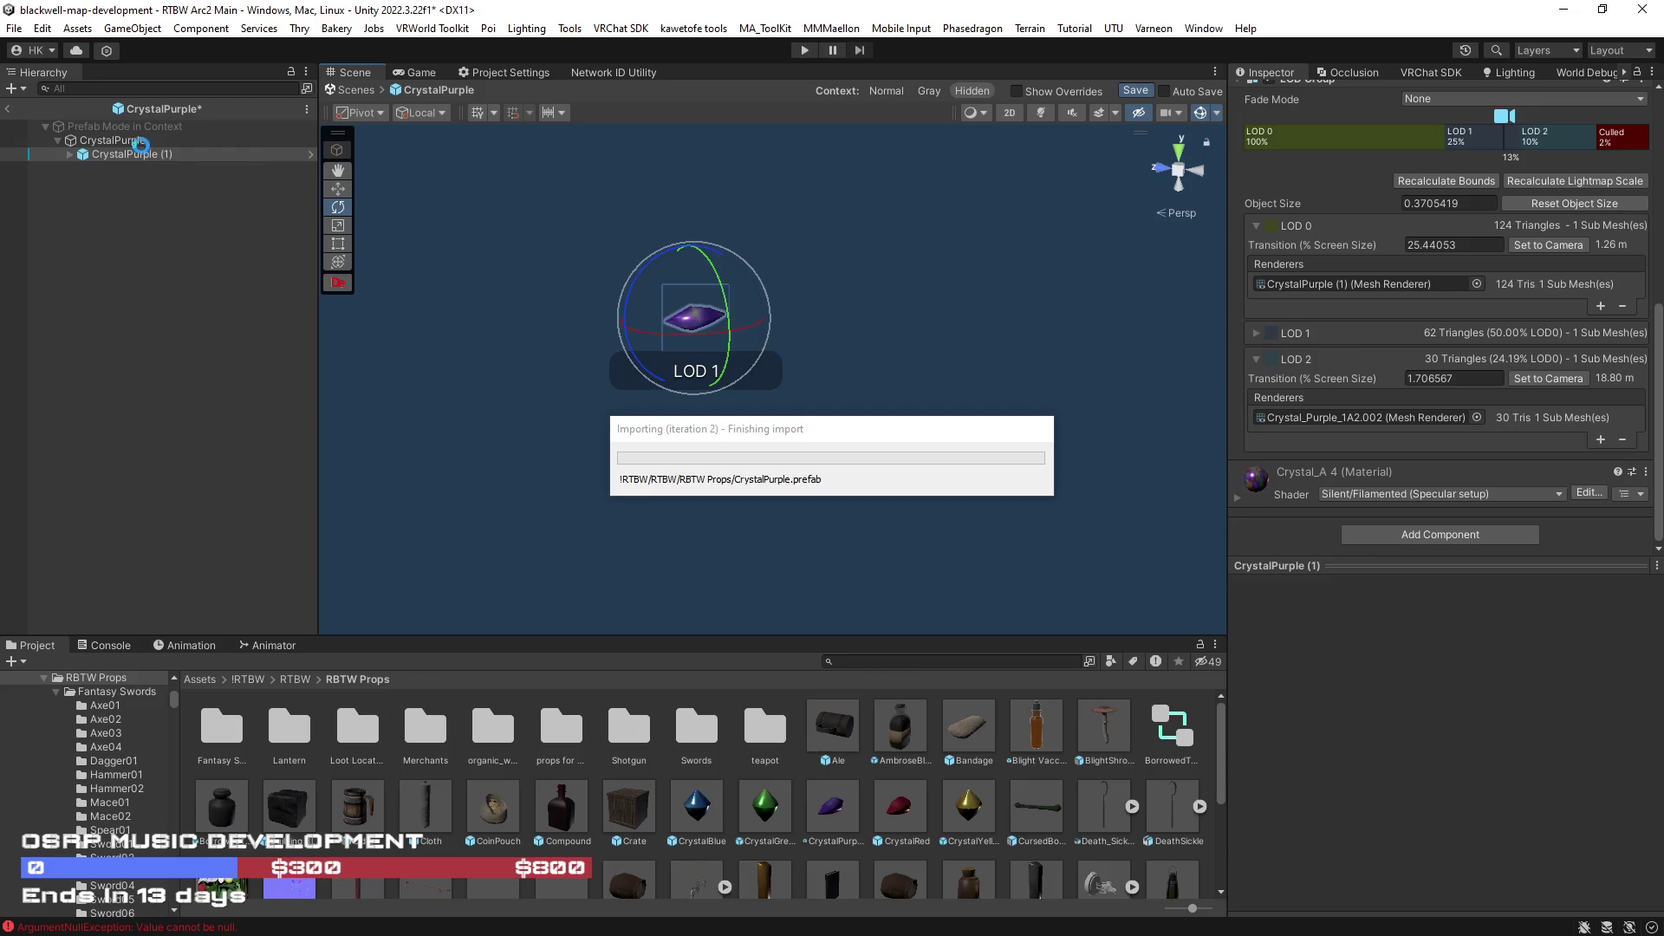
pyautogui.click(8, 112)
pyautogui.press('f')
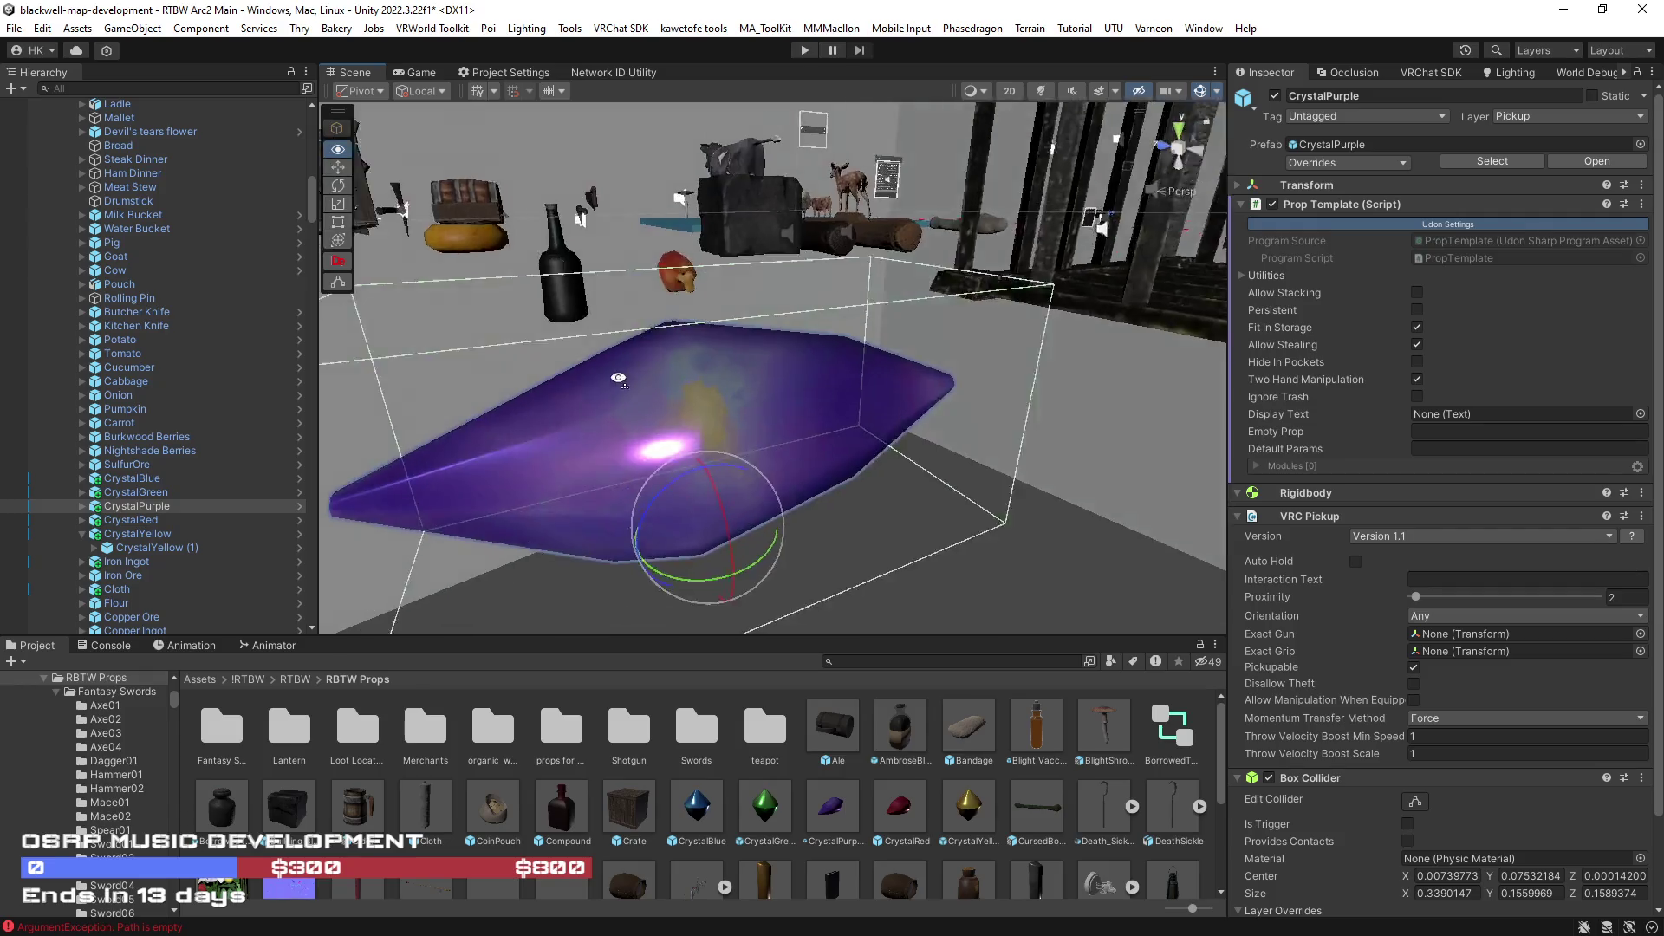
pyautogui.scroll(-5, 560, 391)
pyautogui.moveTo(489, 408); pyautogui.dragTo(468, 429)
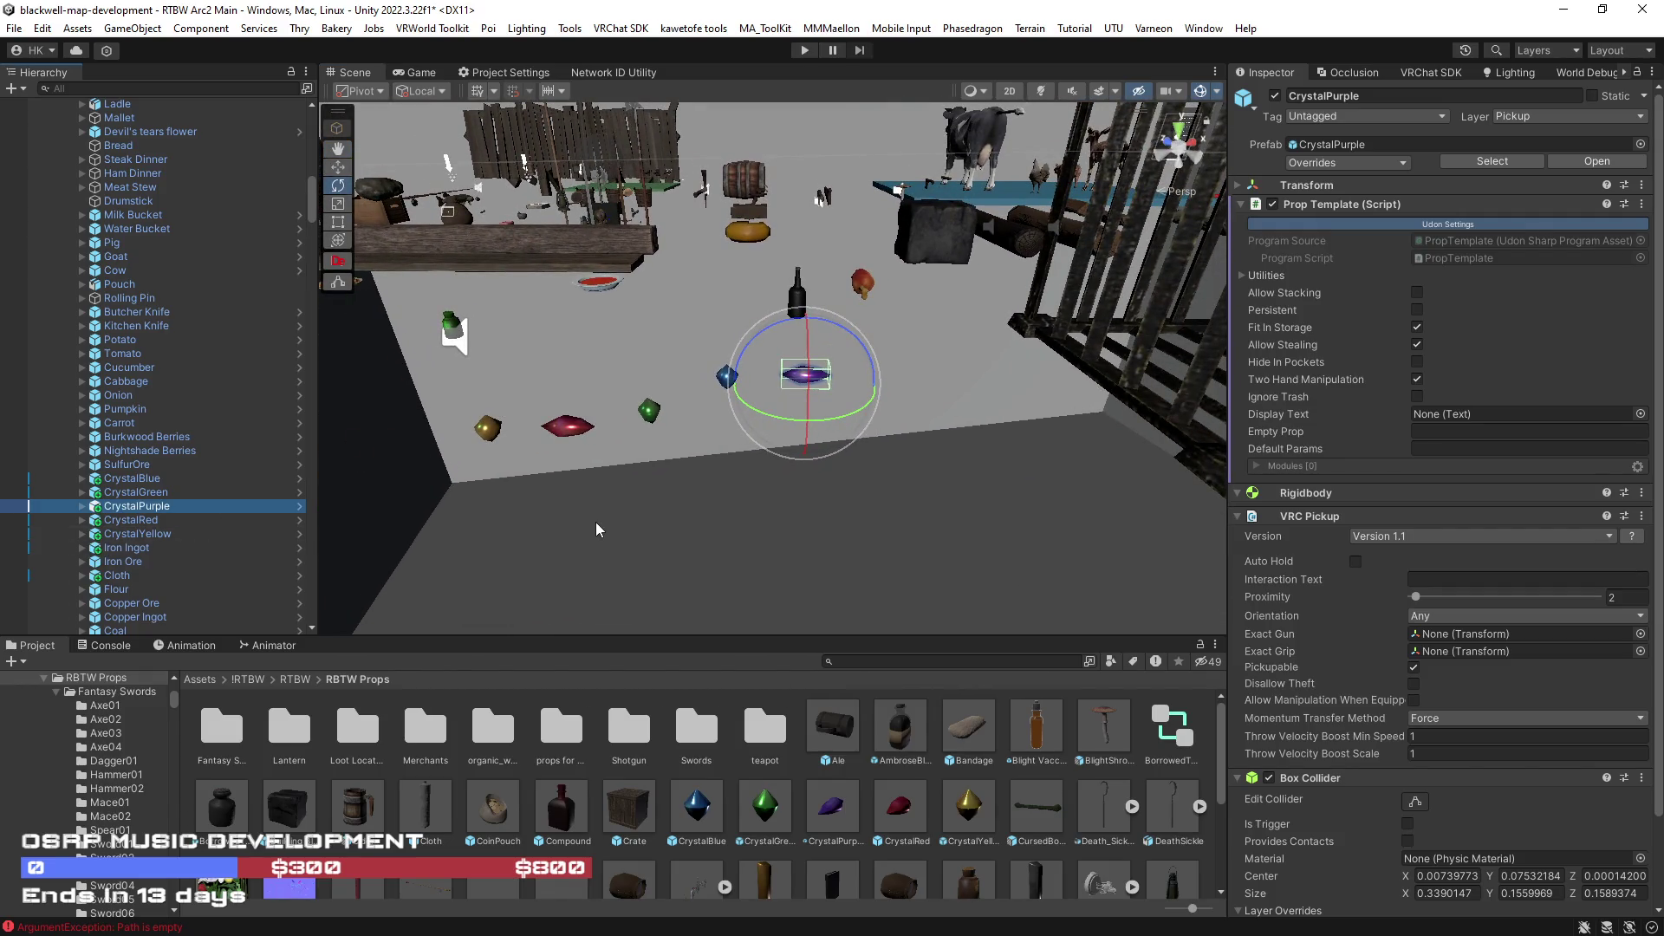
# - Drag CoinPouch and OrnateSword1 prefab instances into the scene hierarchy
pyautogui.moveTo(633, 525)
pyautogui.mouseDown()
pyautogui.moveTo(592, 525)
pyautogui.moveTo(508, 666)
pyautogui.mouseUp()
pyautogui.press('f')
pyautogui.press('e')
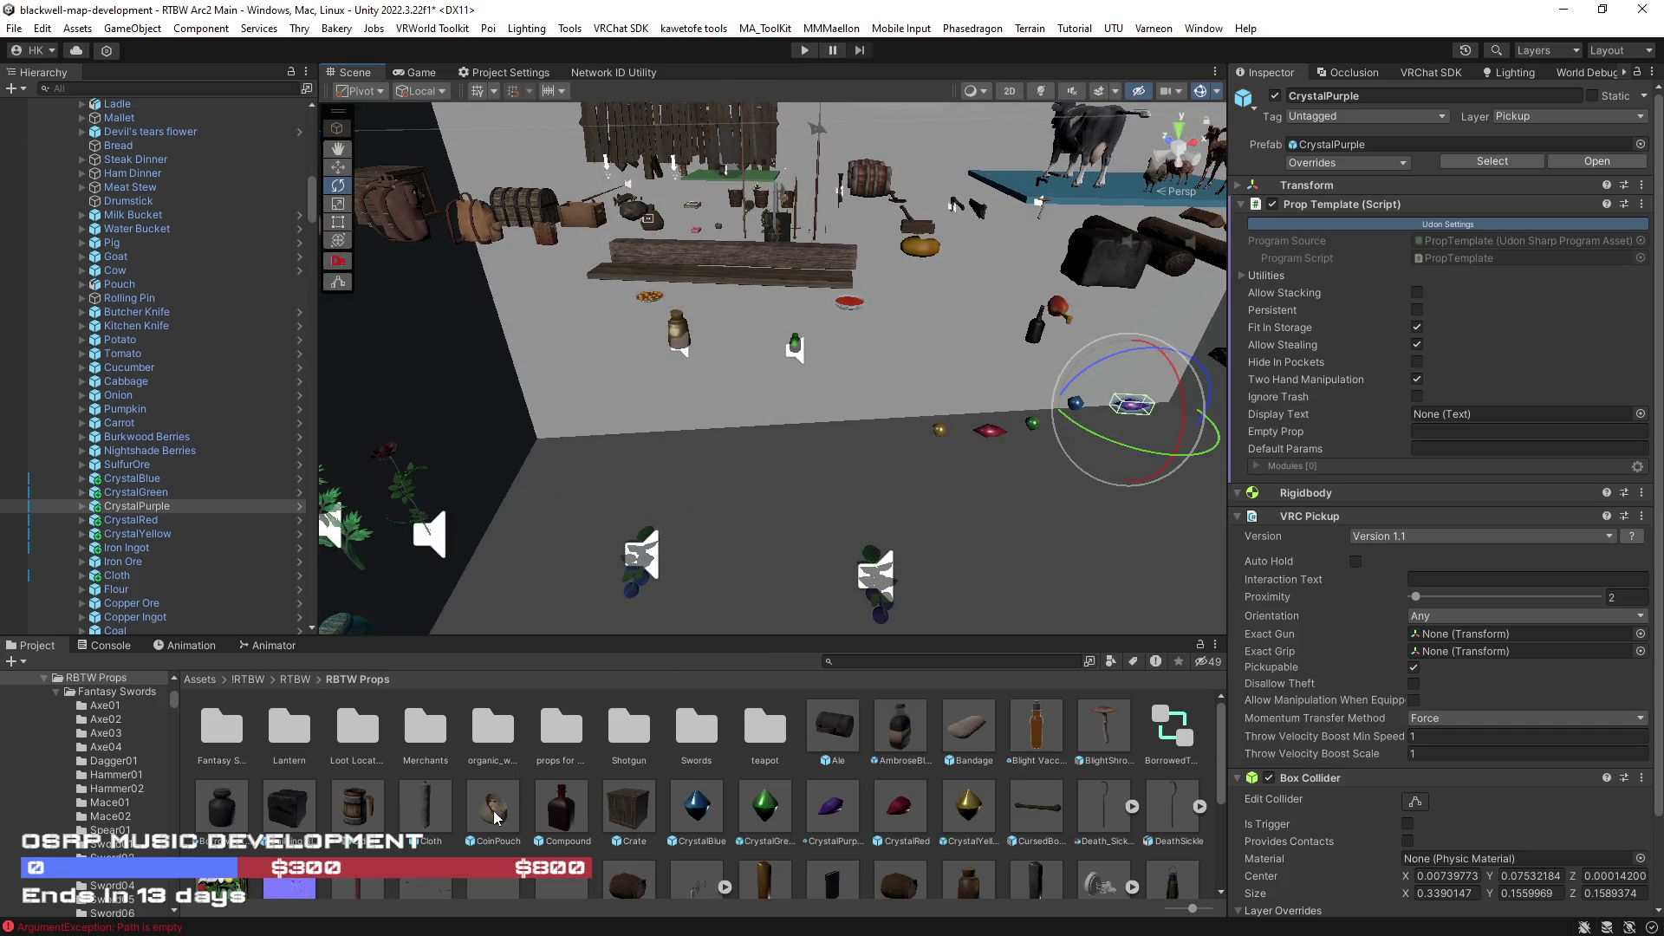
pyautogui.moveTo(494, 806); pyautogui.dragTo(218, 521)
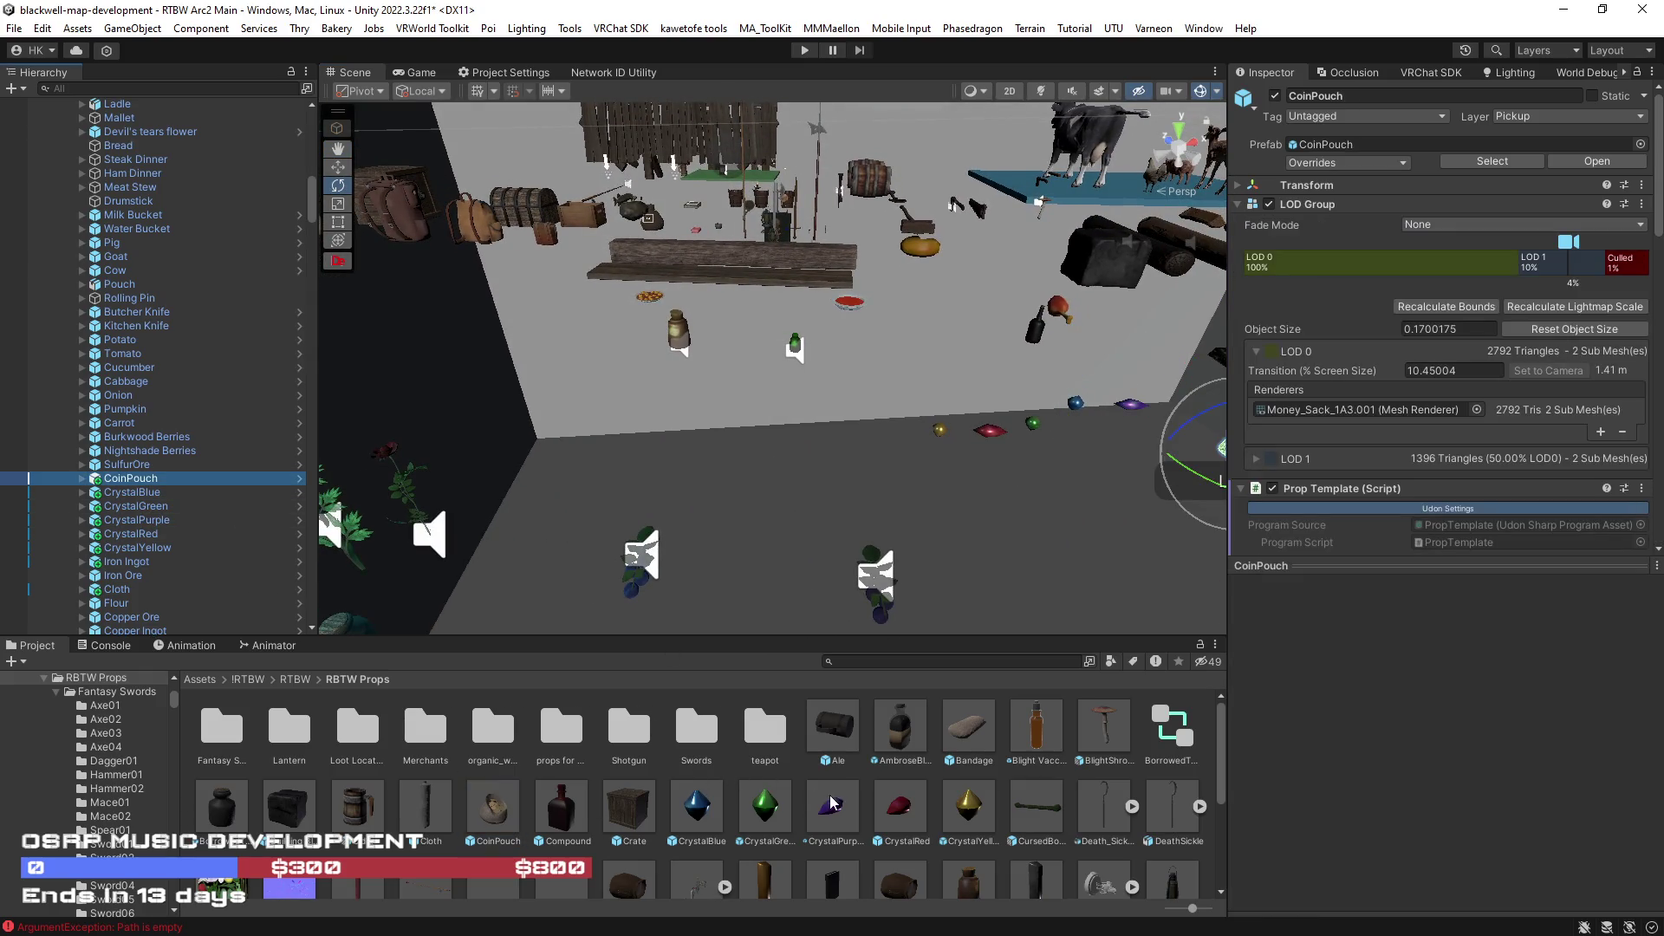
pyautogui.scroll(-2, 621, 854)
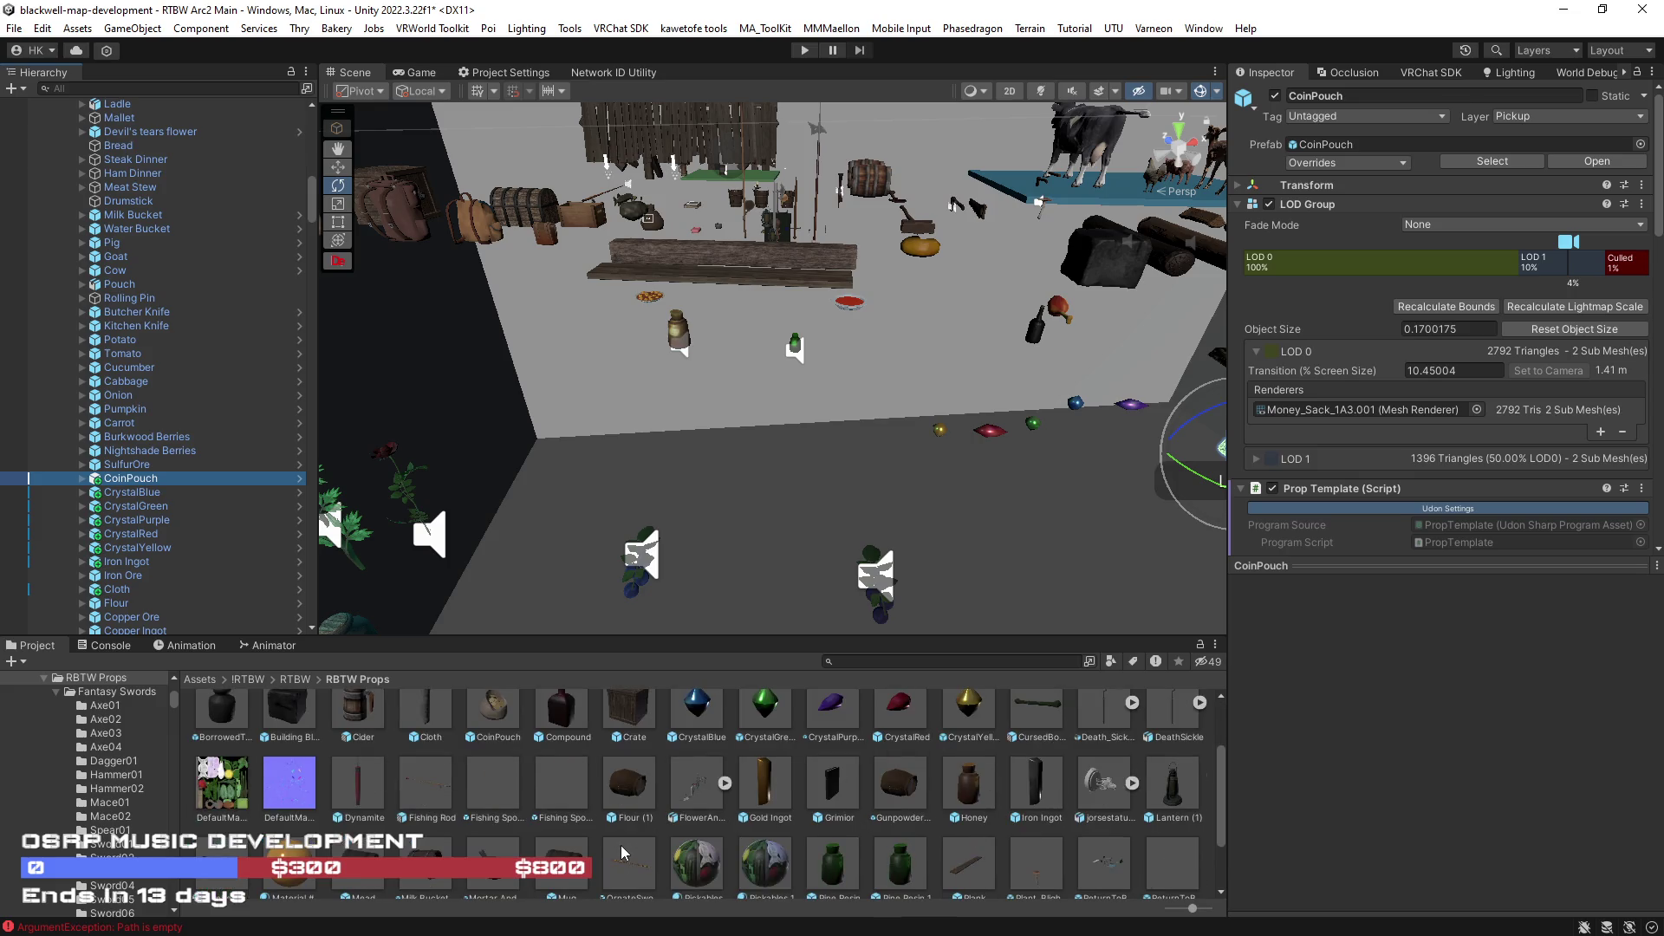
pyautogui.moveTo(633, 866); pyautogui.dragTo(116, 472)
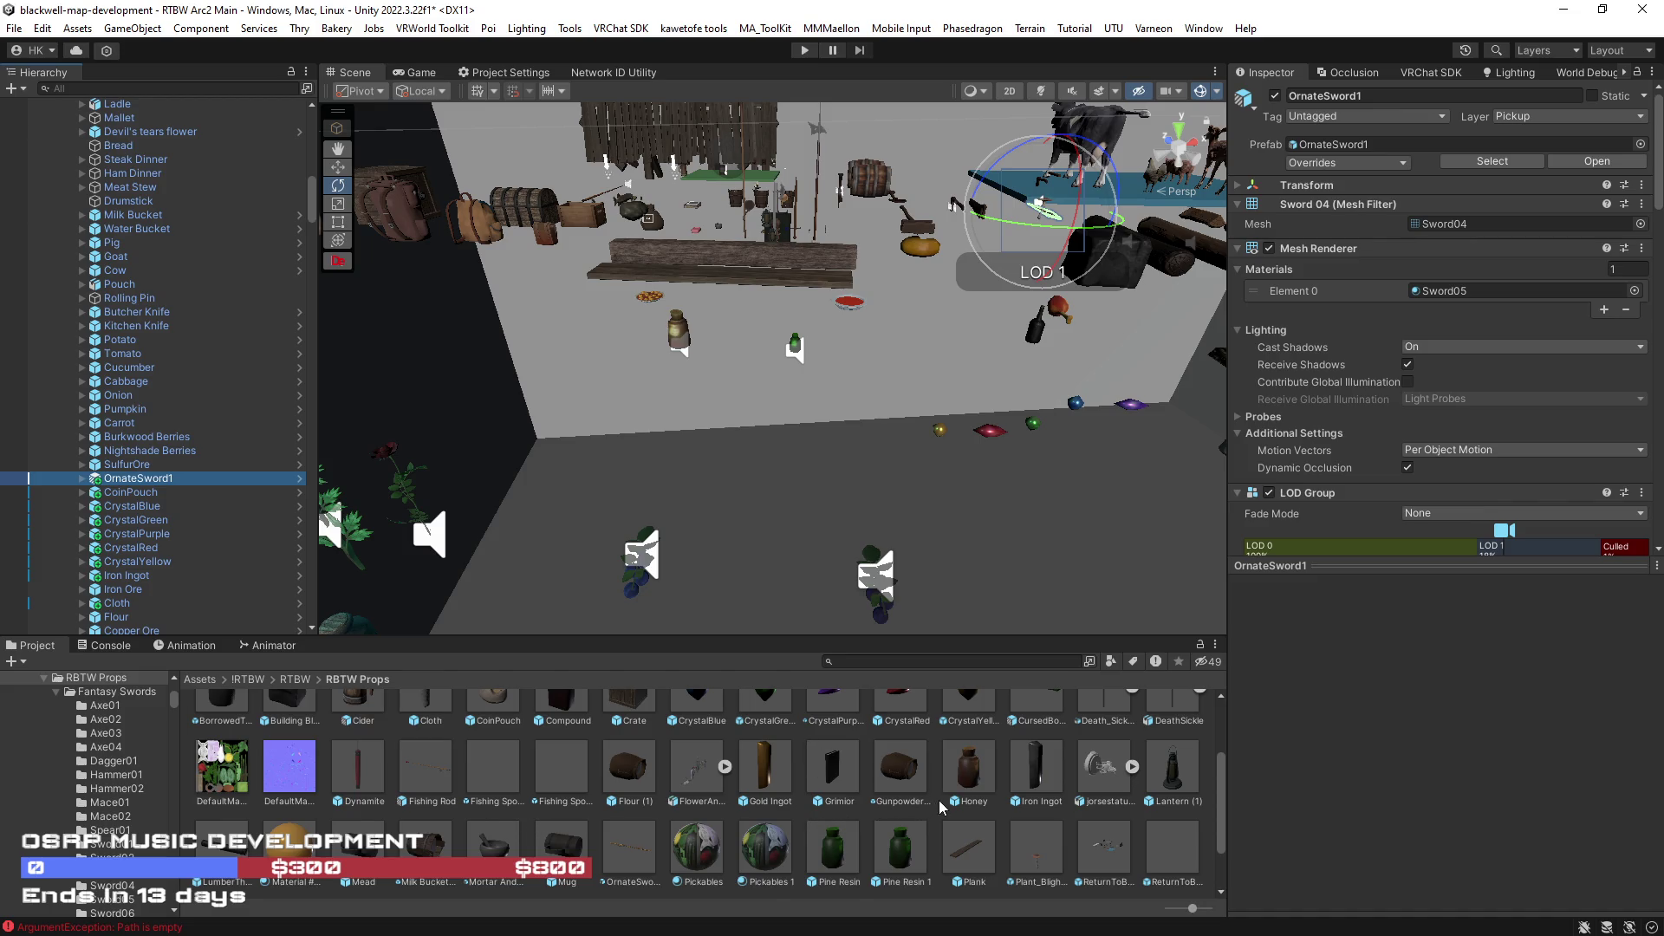
pyautogui.scroll(-2, 941, 801)
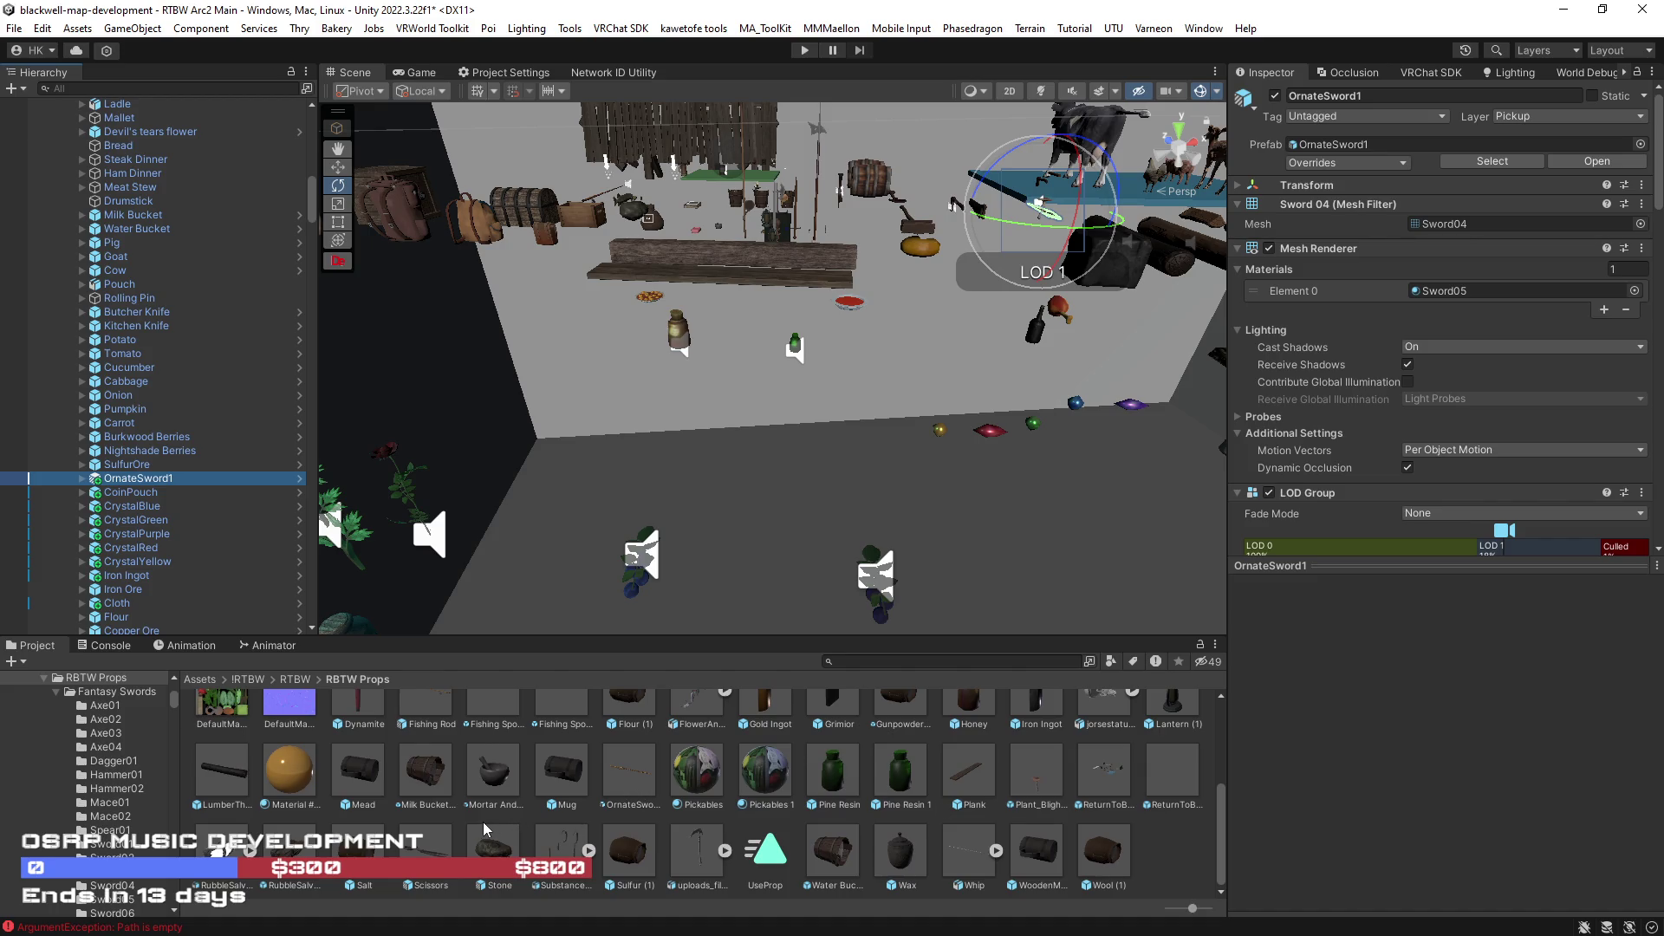
pyautogui.scroll(2, 540, 833)
pyautogui.scroll(2, 543, 832)
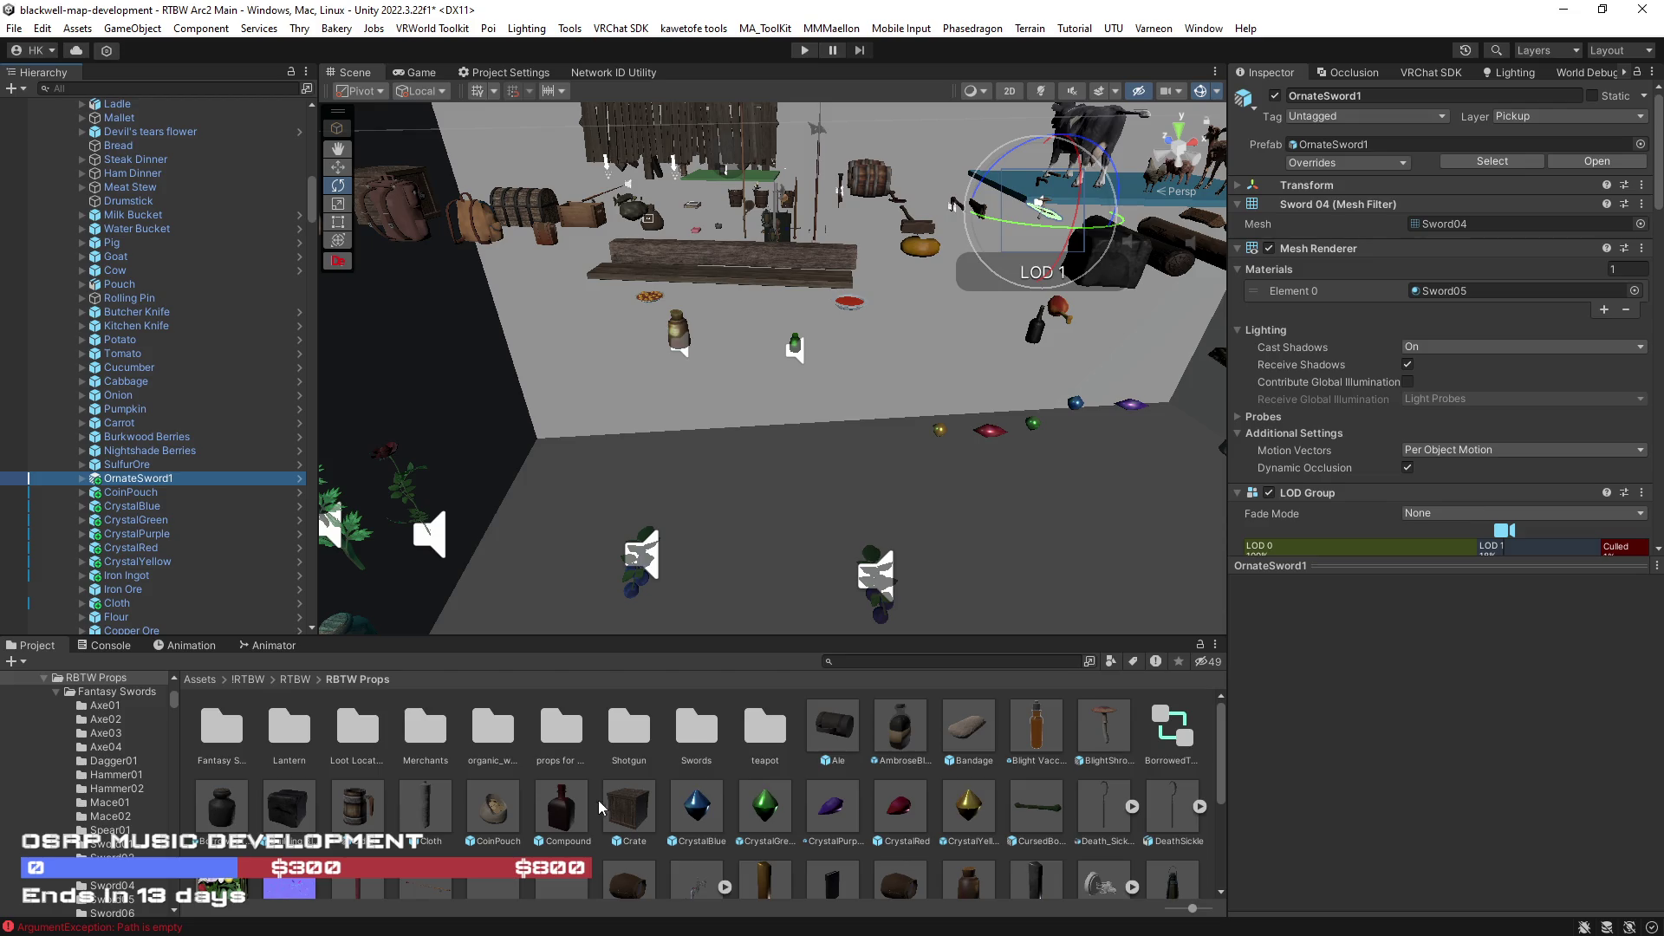
pyautogui.scroll(-2, 1011, 764)
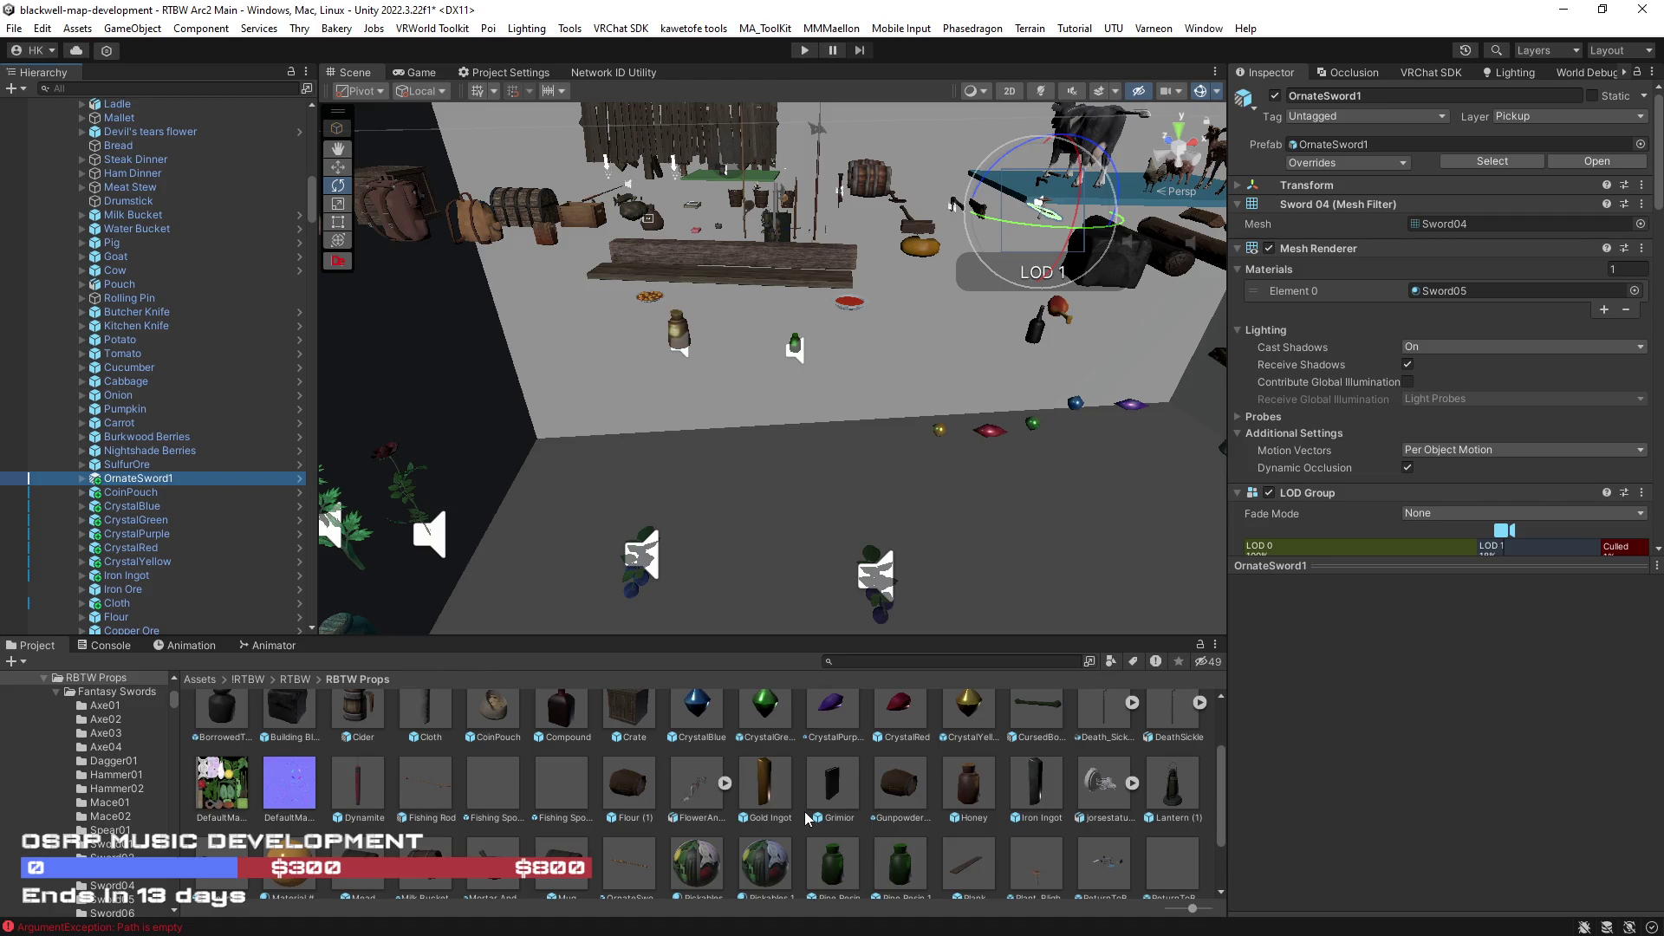
pyautogui.scroll(-1, 807, 815)
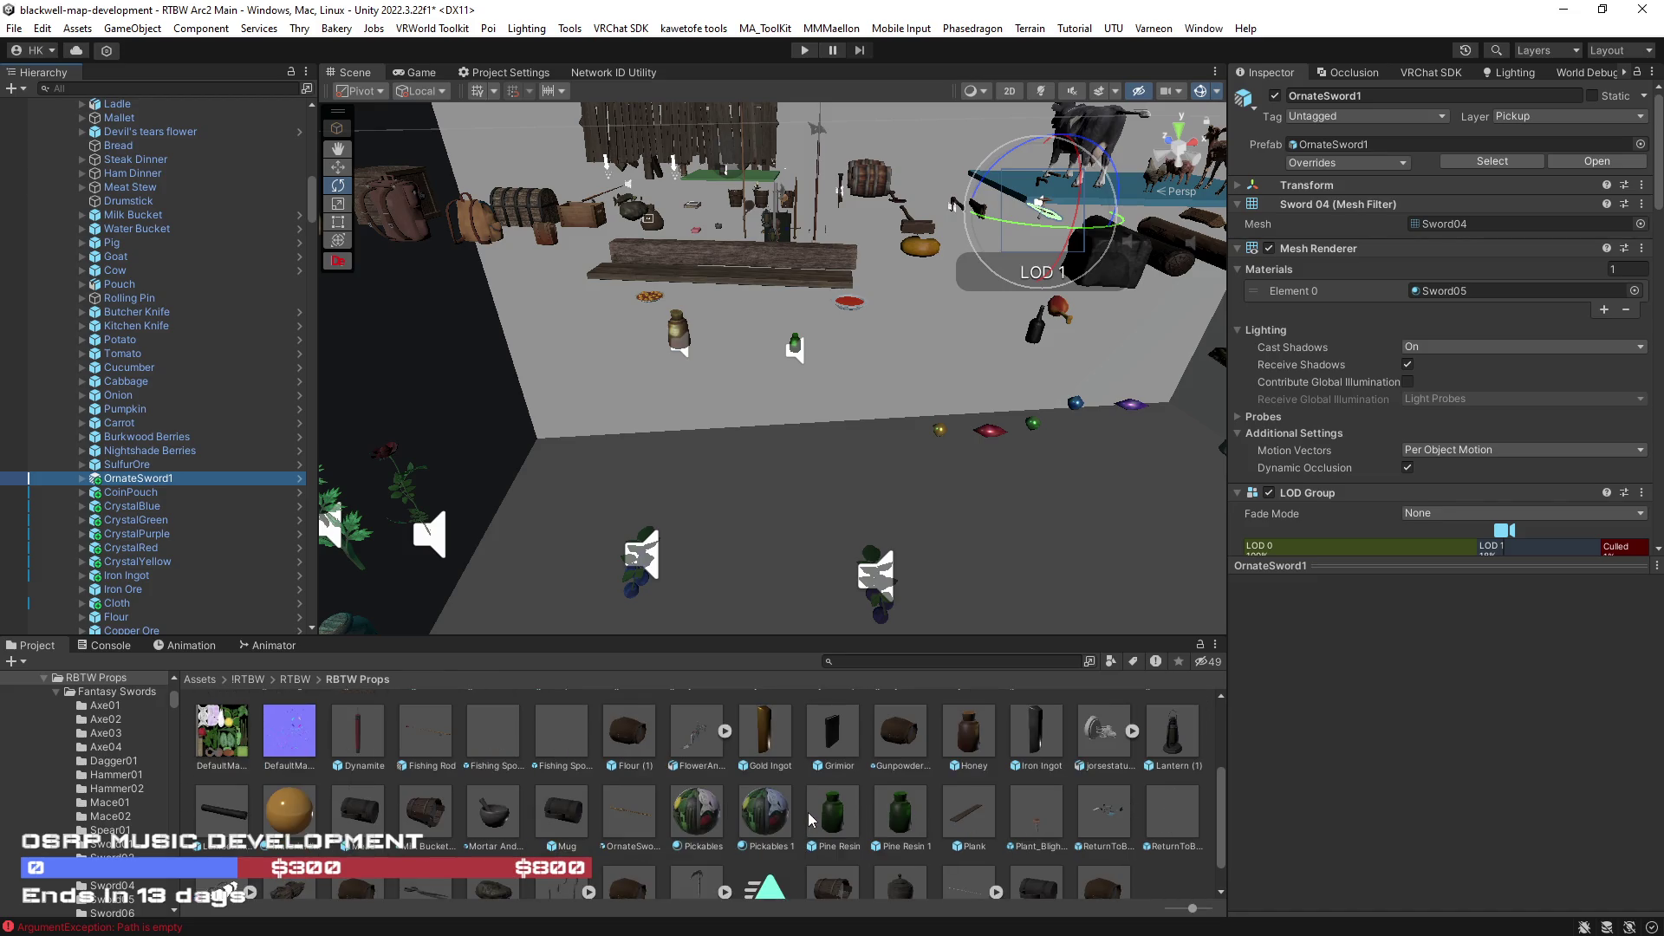
pyautogui.scroll(-1, 809, 812)
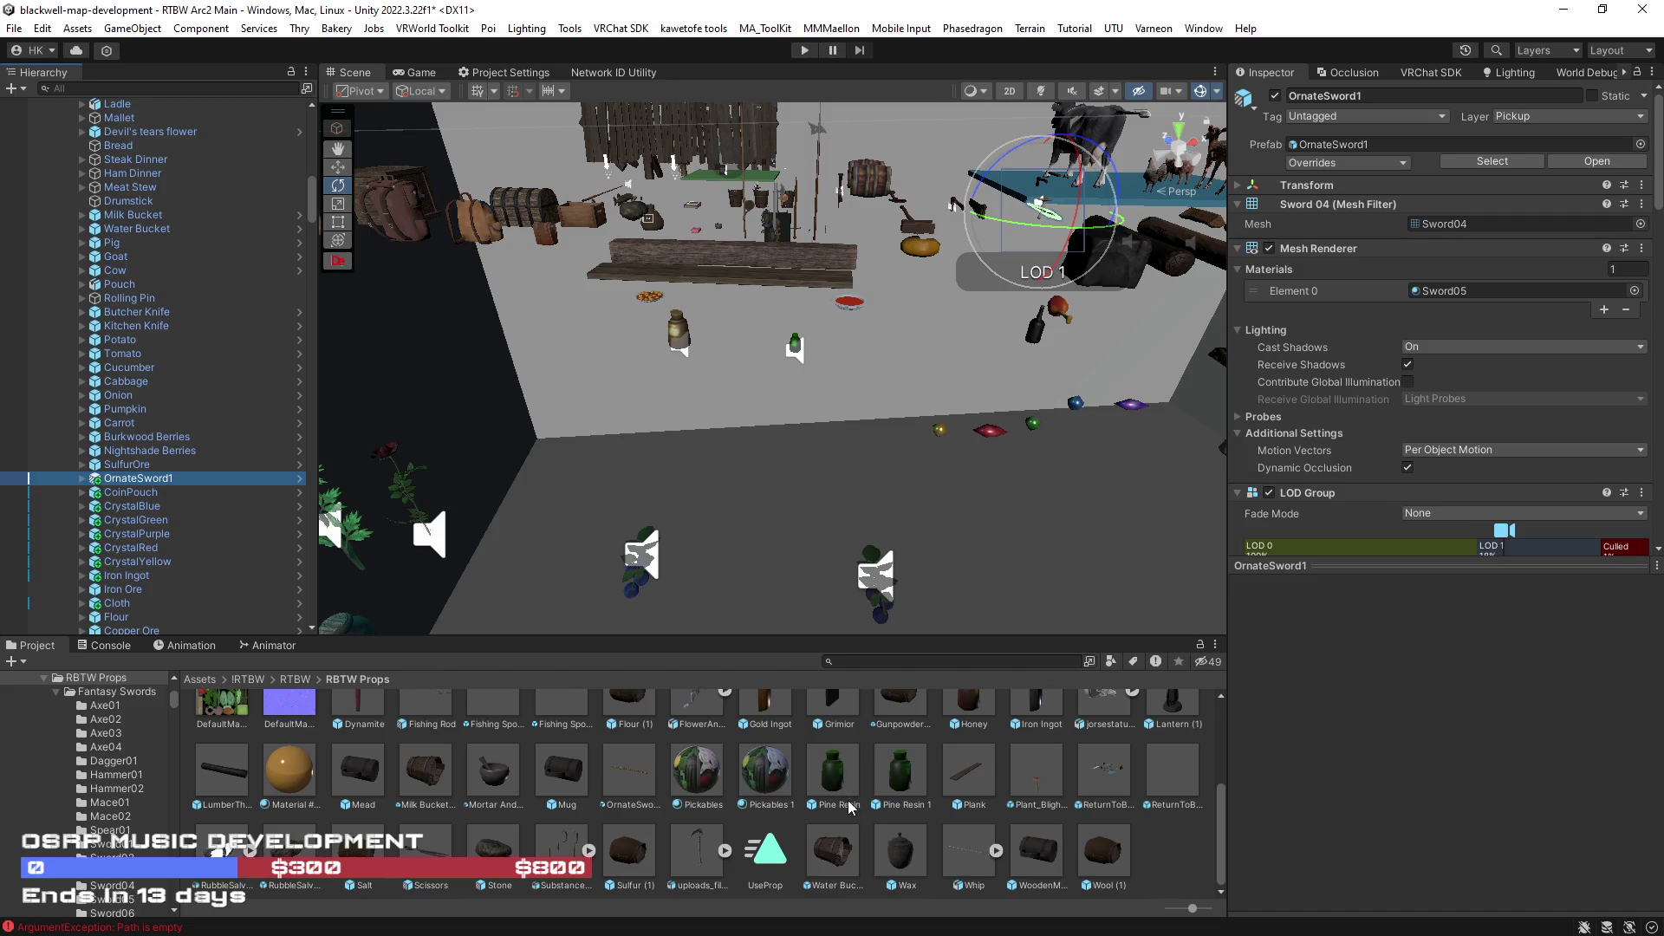
# - Find Pine Resin in the hierarchy and rename it to PineResin
pyautogui.click(164, 86)
pyautogui.write('ine')
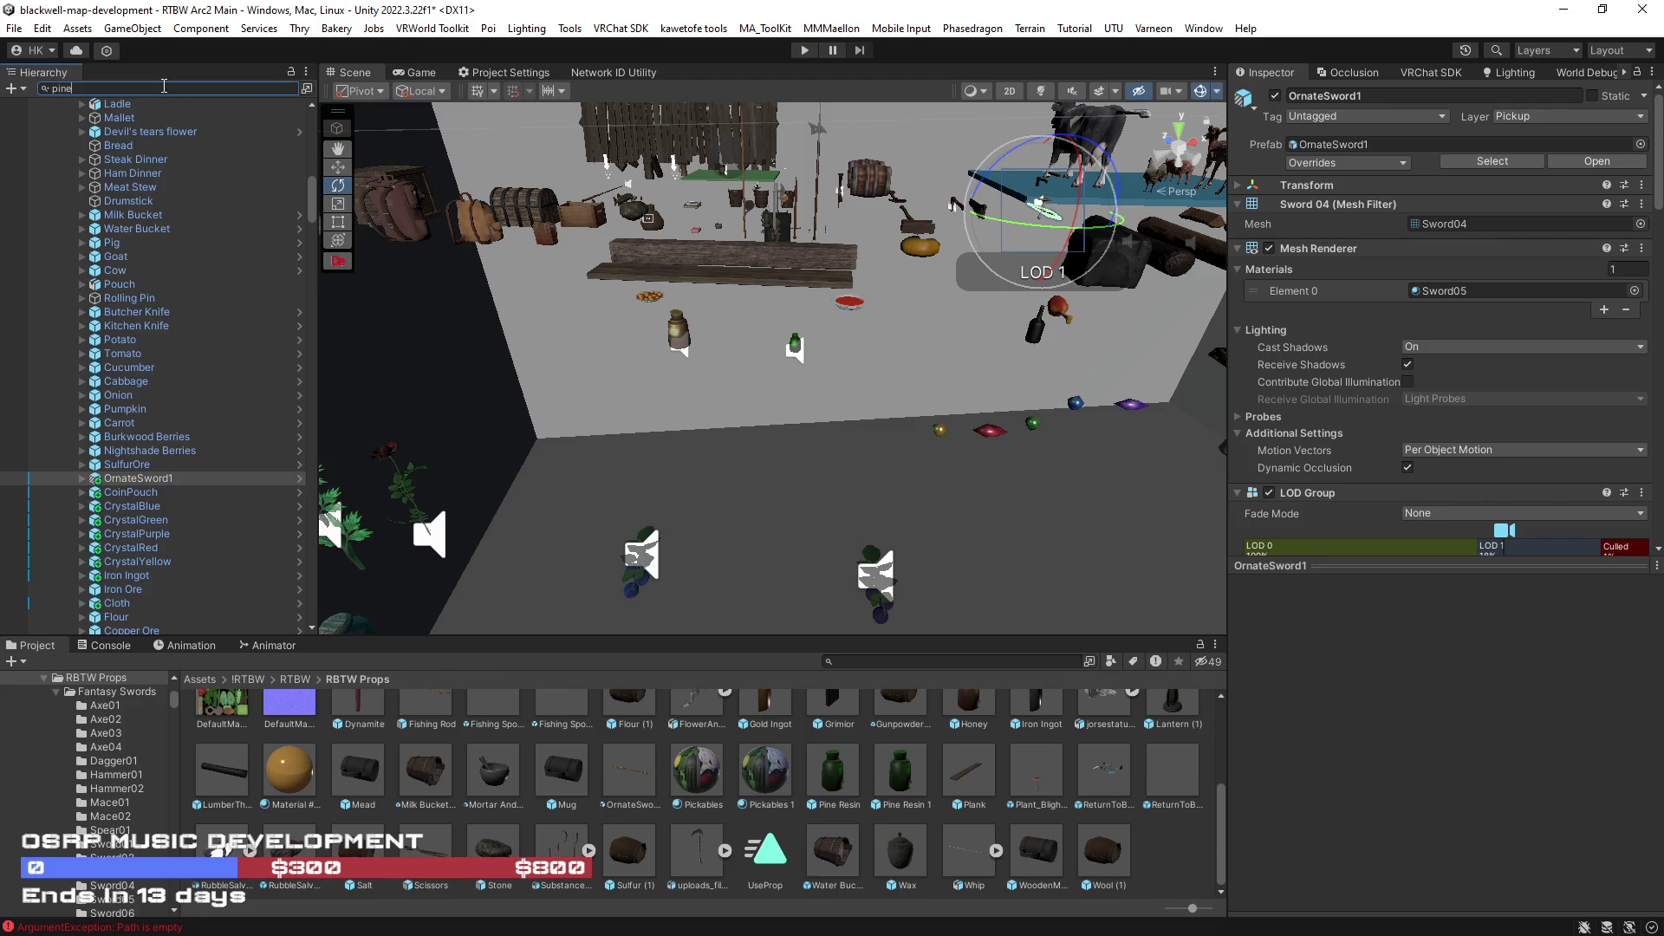
pyautogui.write(' re')
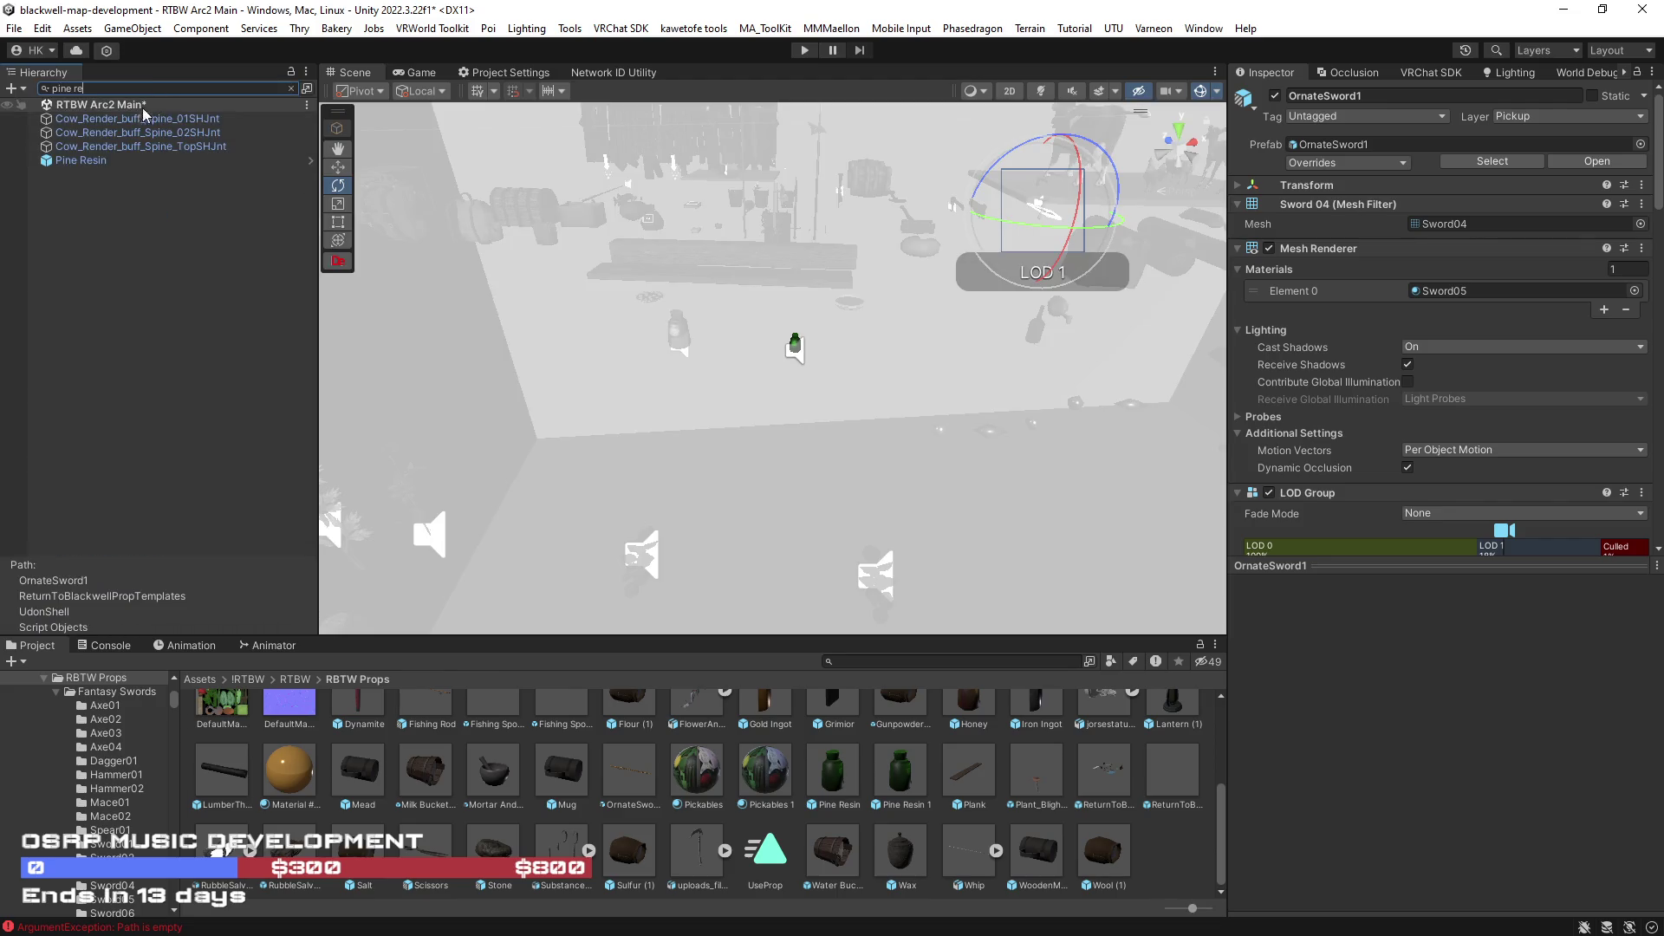
pyautogui.click(164, 160)
pyautogui.press('Escape')
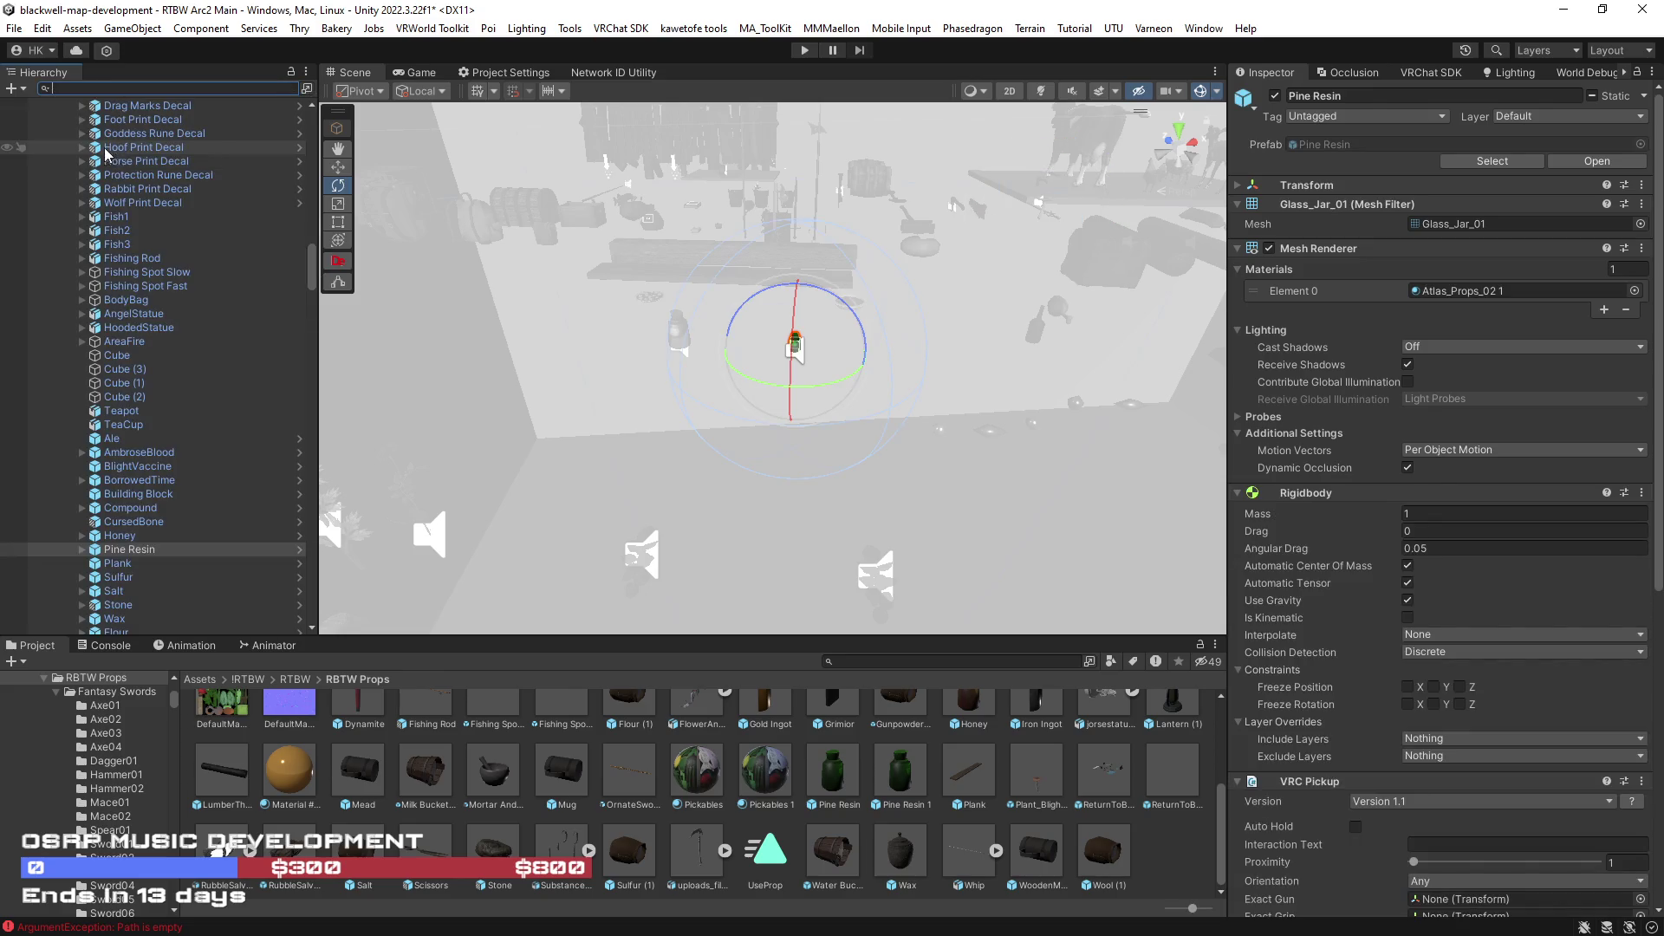
pyautogui.click(128, 551)
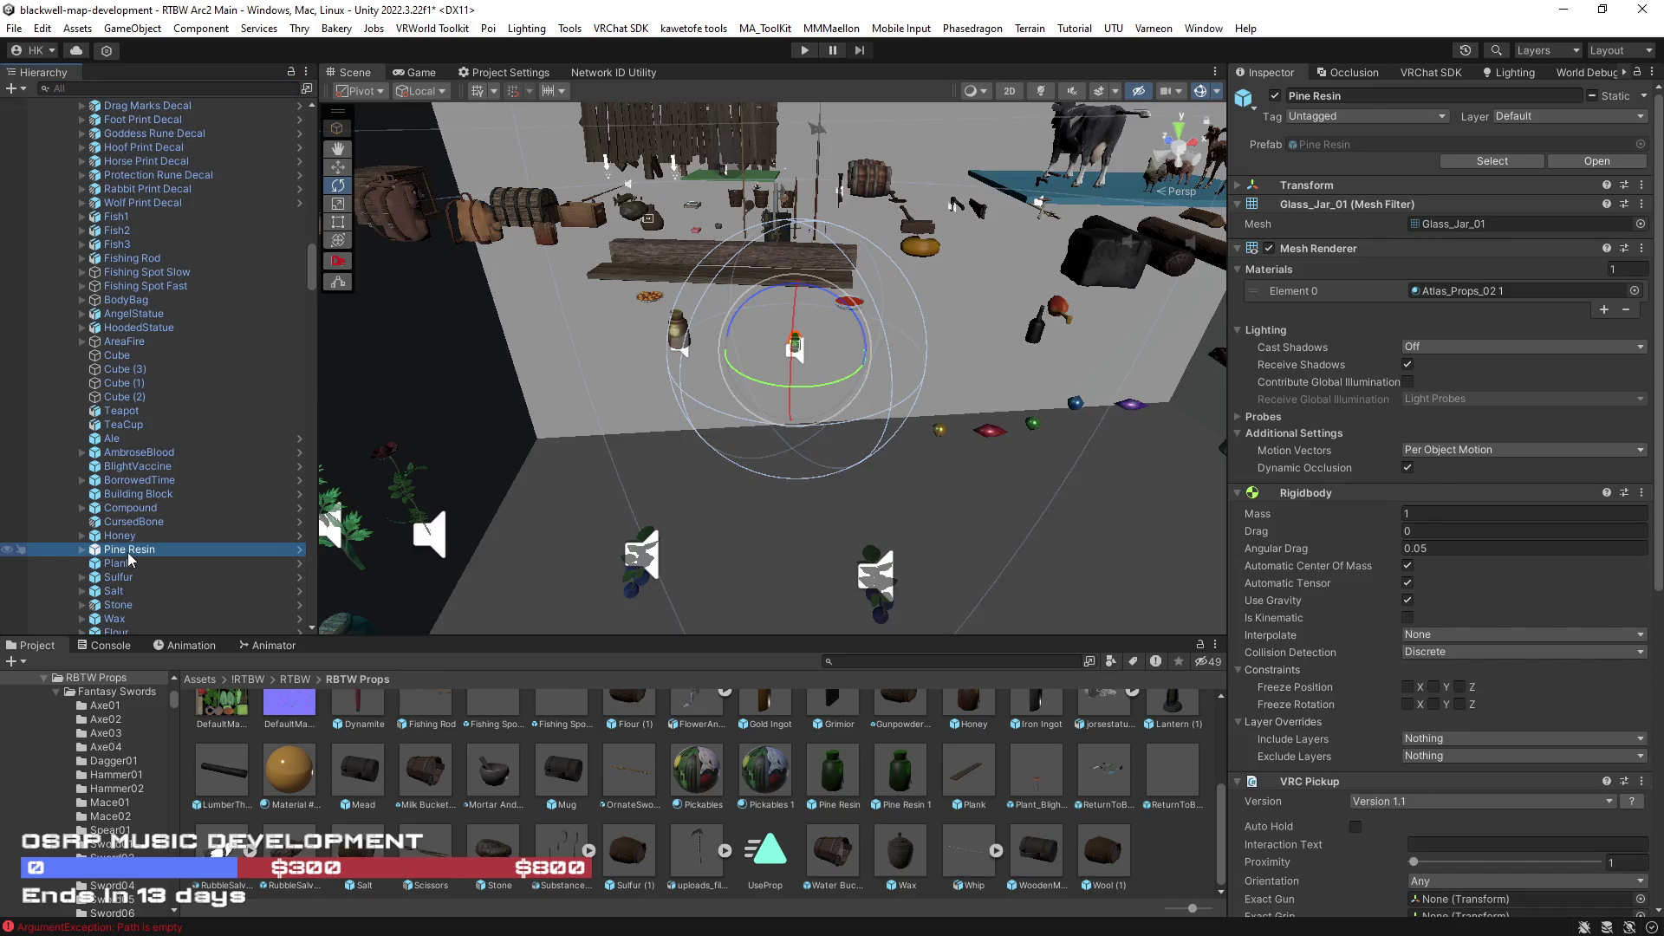
pyautogui.click(129, 548)
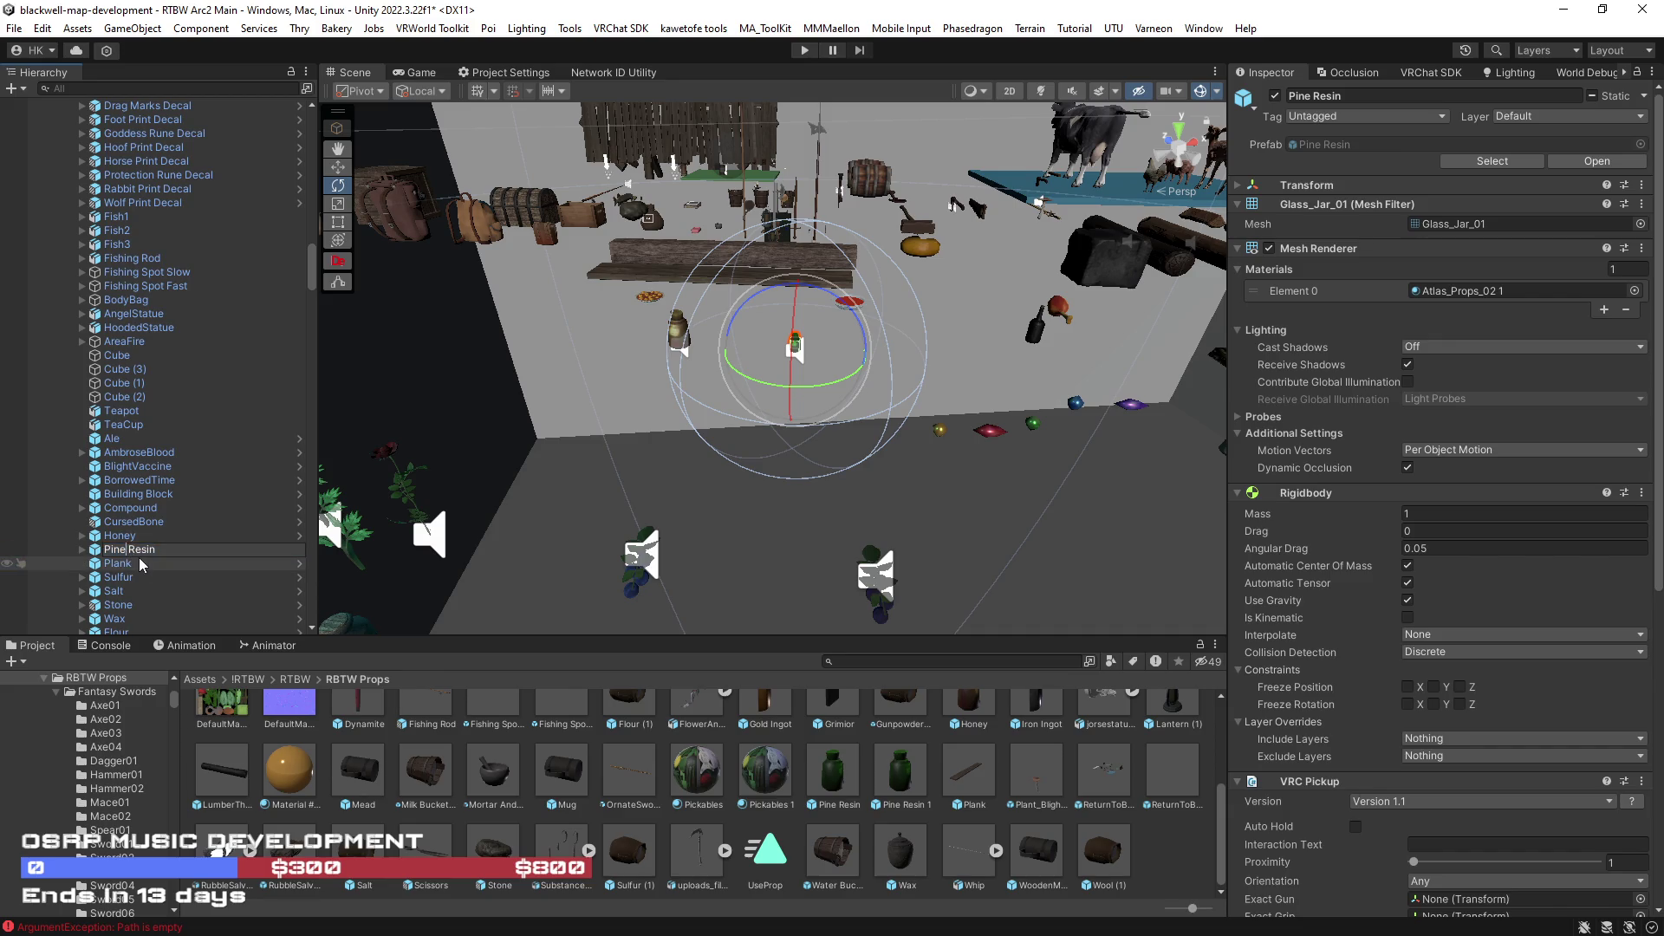
pyautogui.press('Delete')
pyautogui.press('Return')
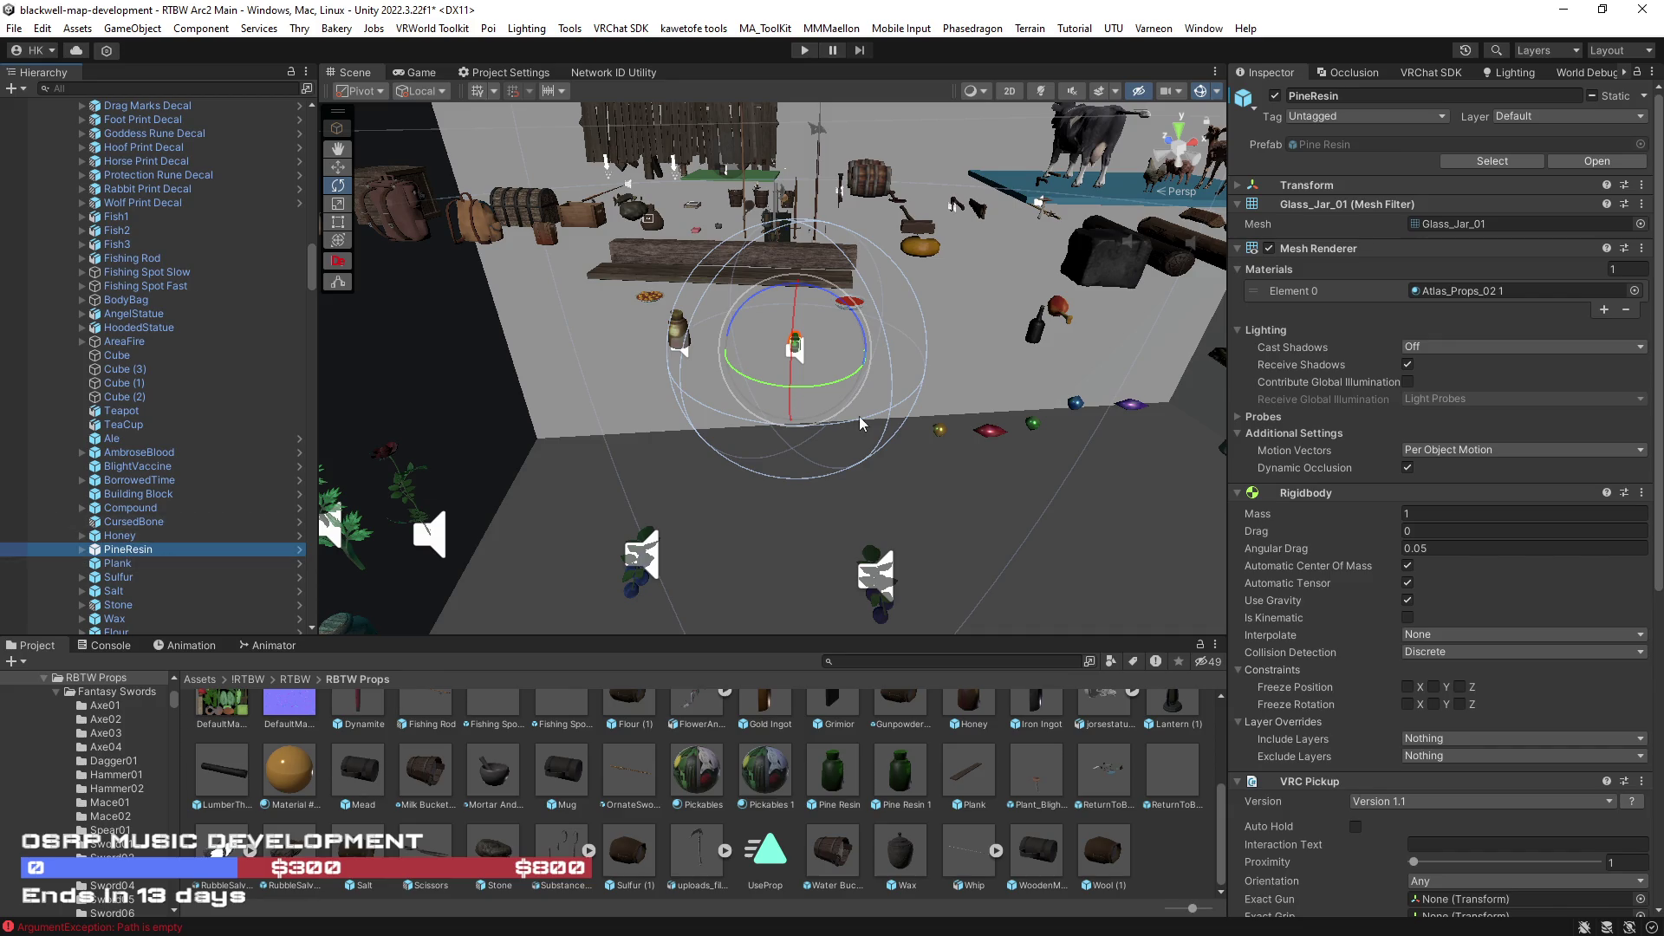
pyautogui.scroll(-5, 1301, 581)
pyautogui.scroll(-5, 1305, 581)
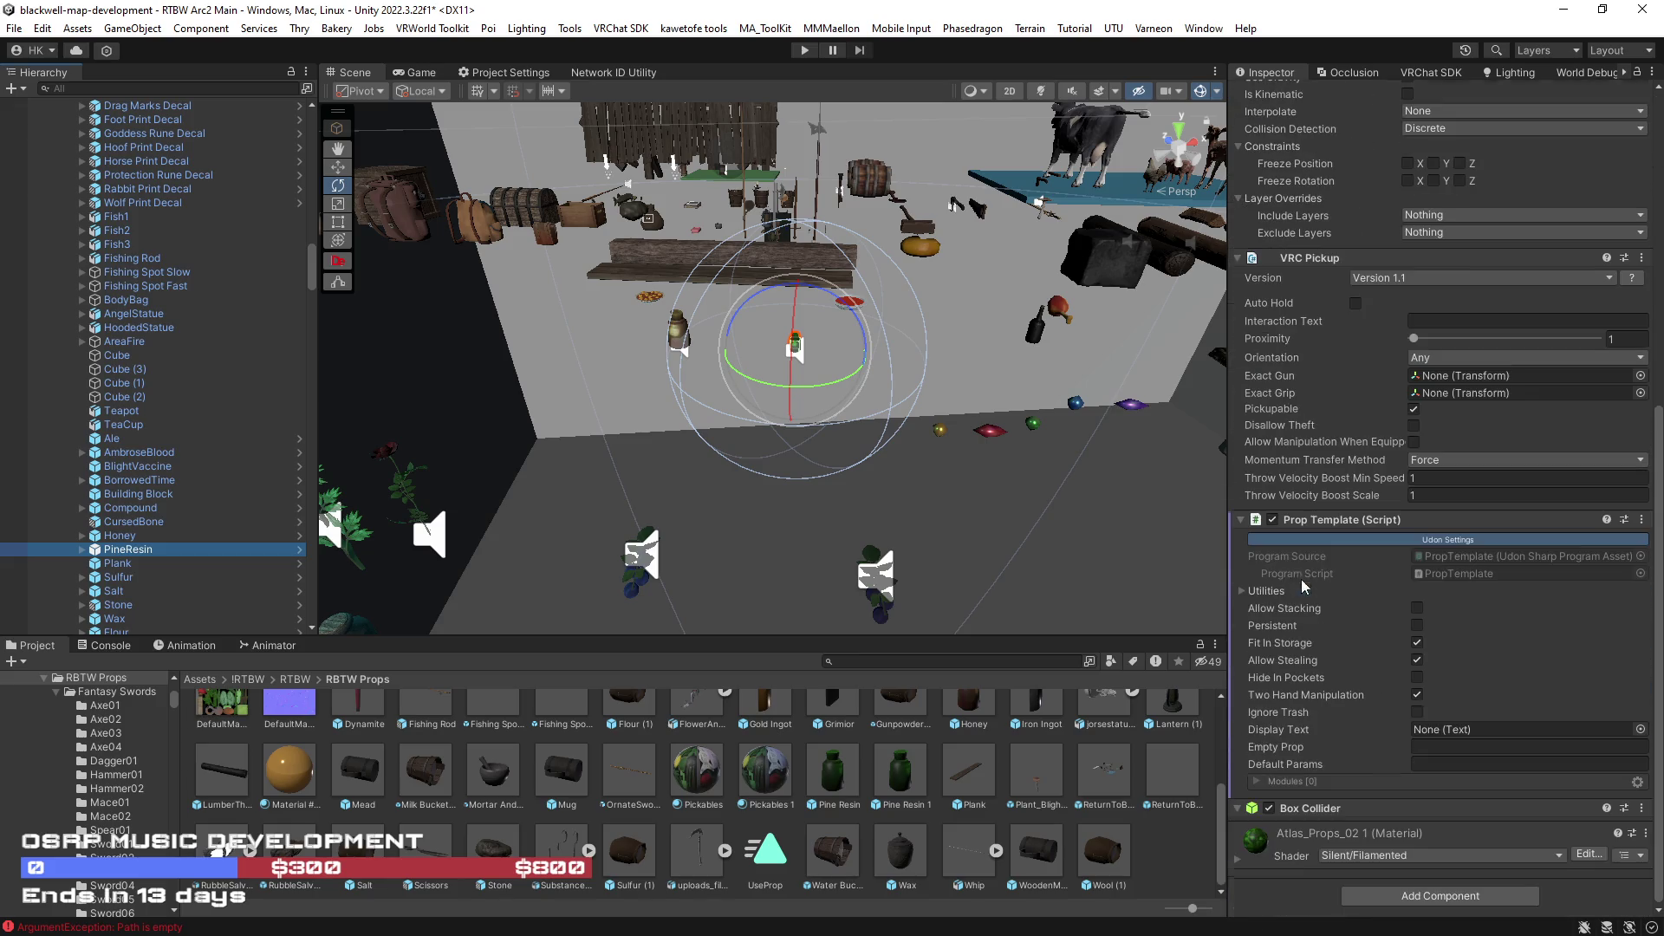
pyautogui.moveTo(902, 509)
pyautogui.mouseDown()
pyautogui.moveTo(1012, 443)
pyautogui.moveTo(906, 523)
pyautogui.moveTo(884, 514)
pyautogui.mouseUp()
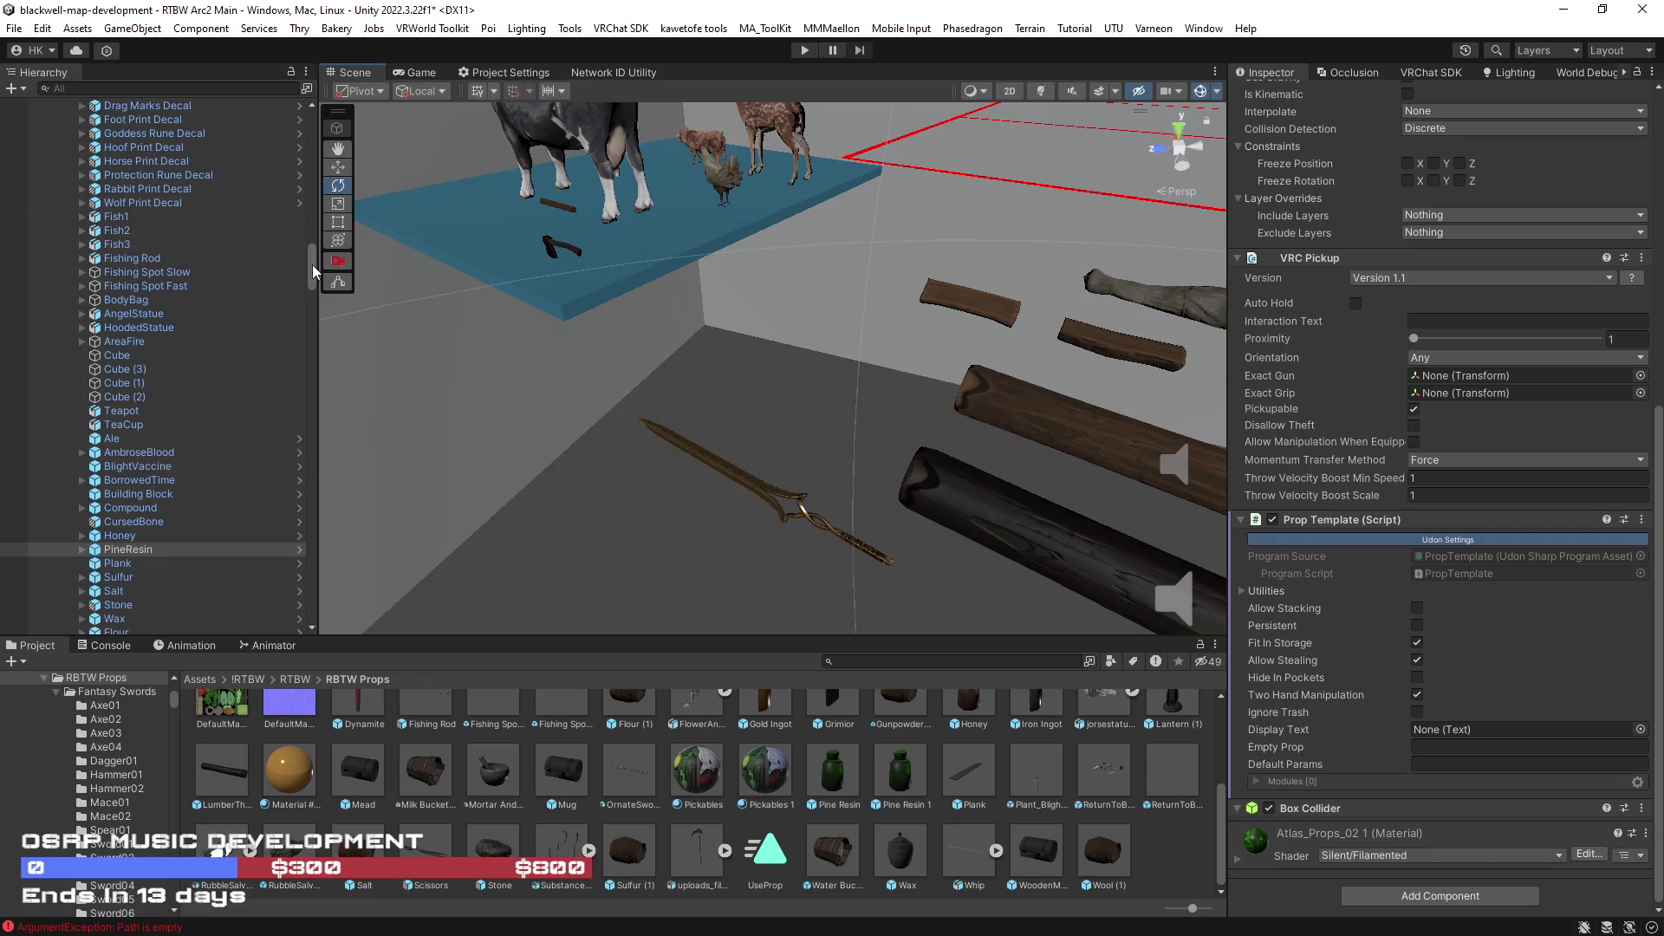
pyautogui.scroll(10, 130, 211)
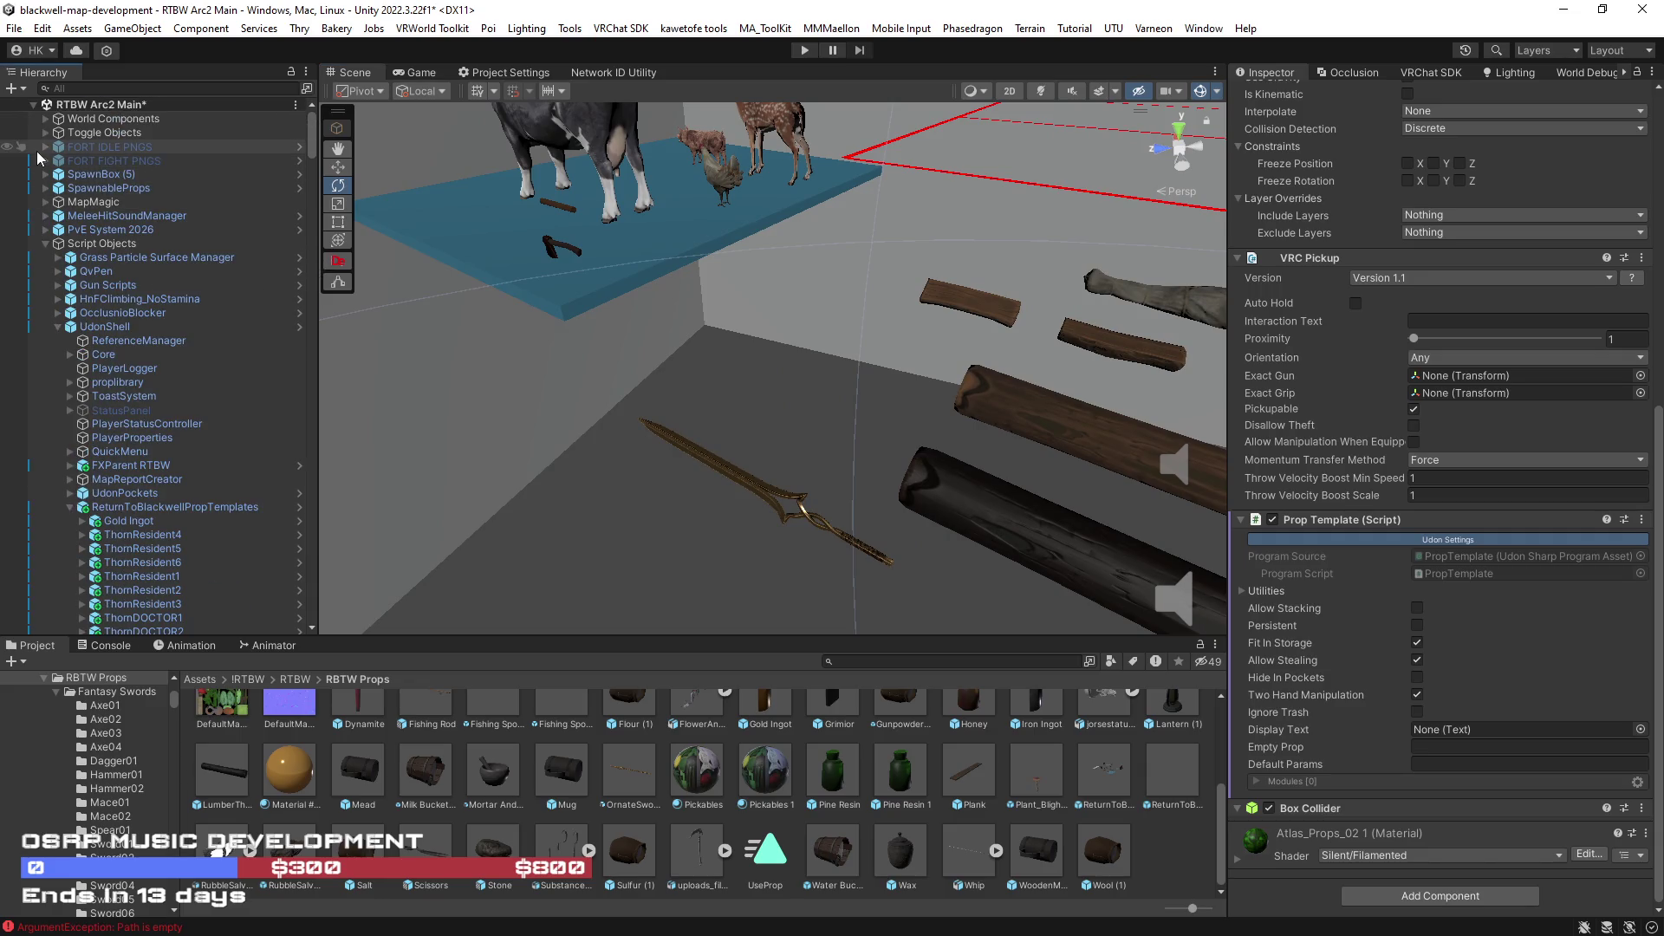
# - Collapse UdonShell and browse the Project to Assets > !Techa > Prefabs
pyautogui.click(72, 327)
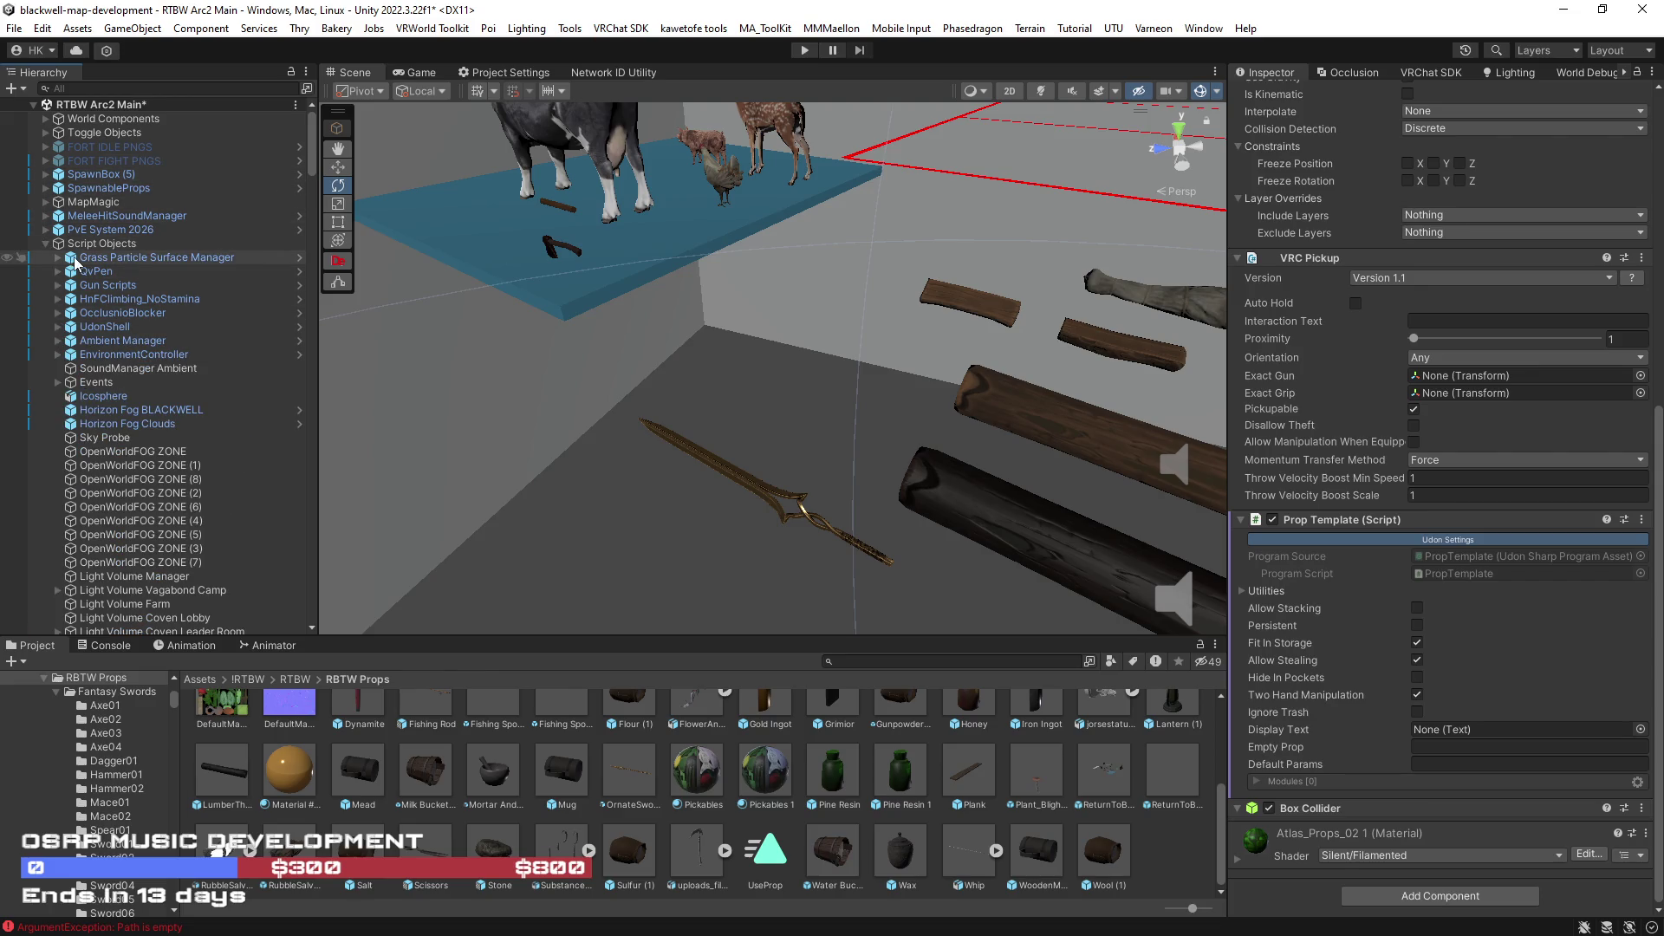
pyautogui.scroll(3, 425, 742)
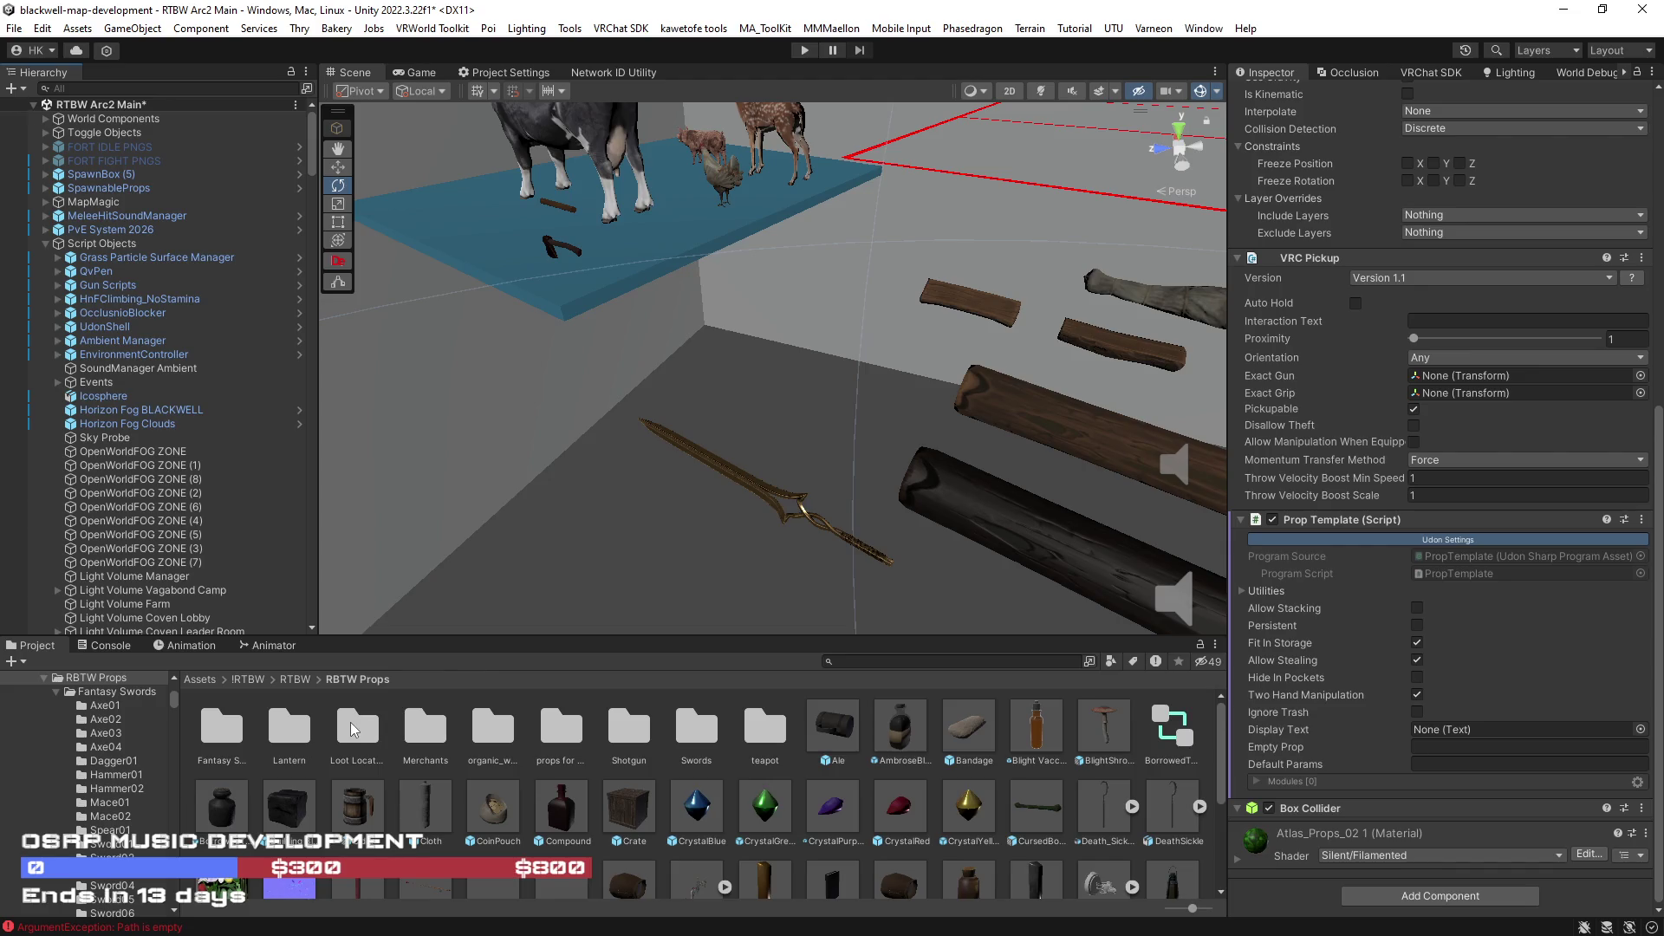
pyautogui.click(195, 679)
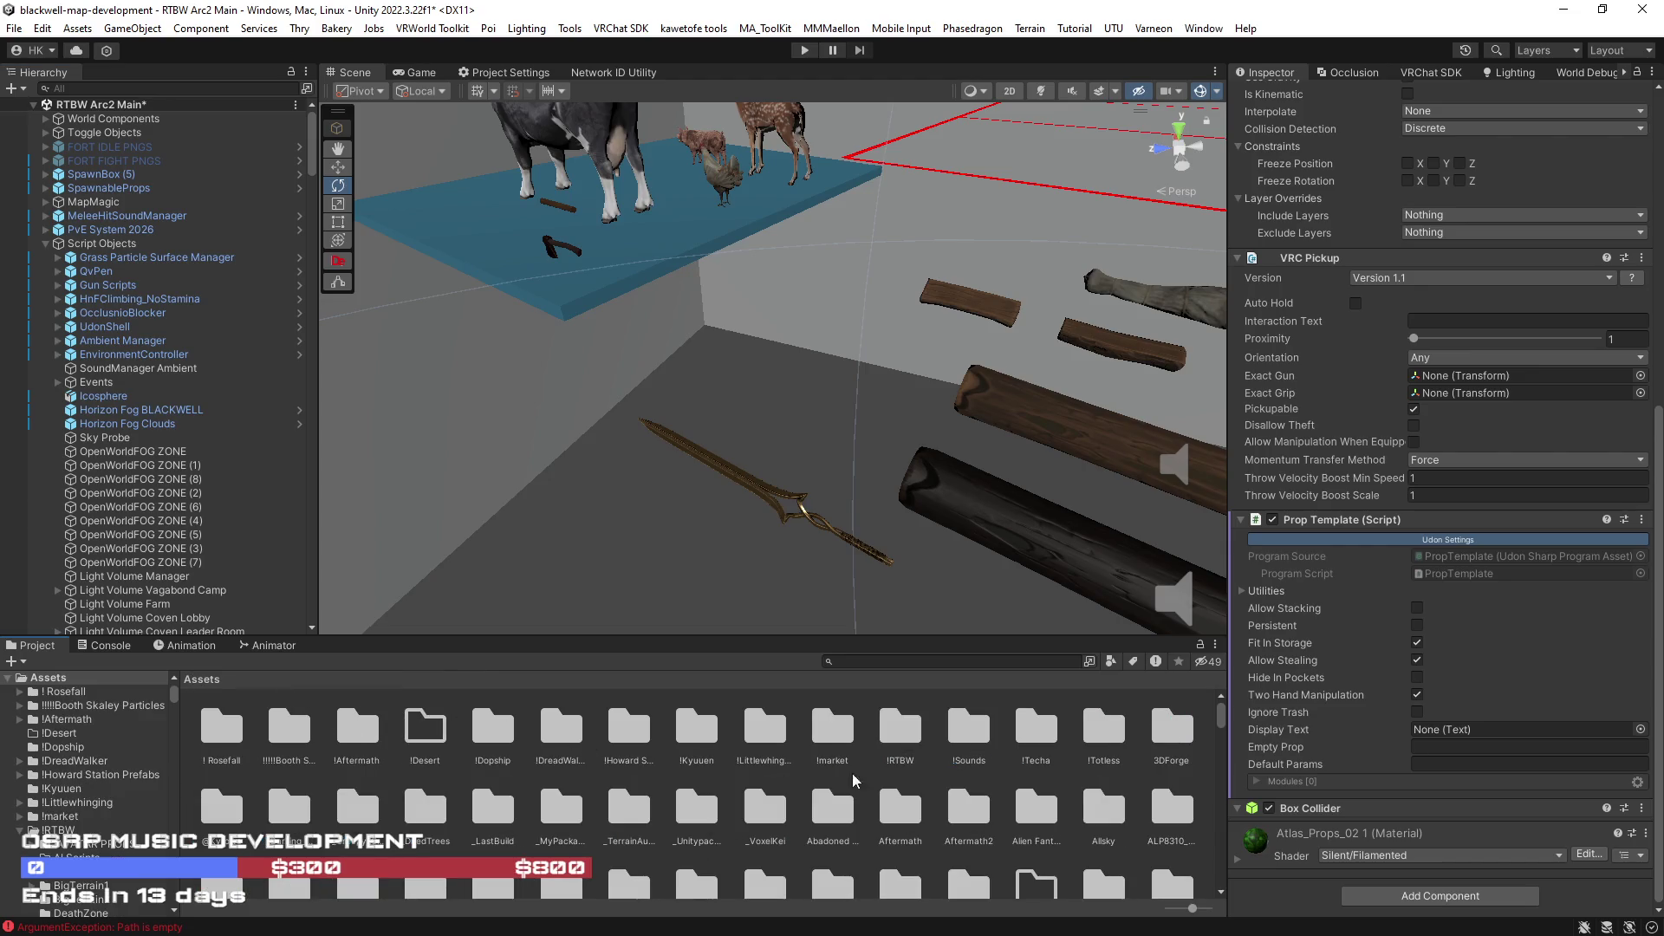
pyautogui.doubleClick(1034, 731)
pyautogui.doubleClick(236, 734)
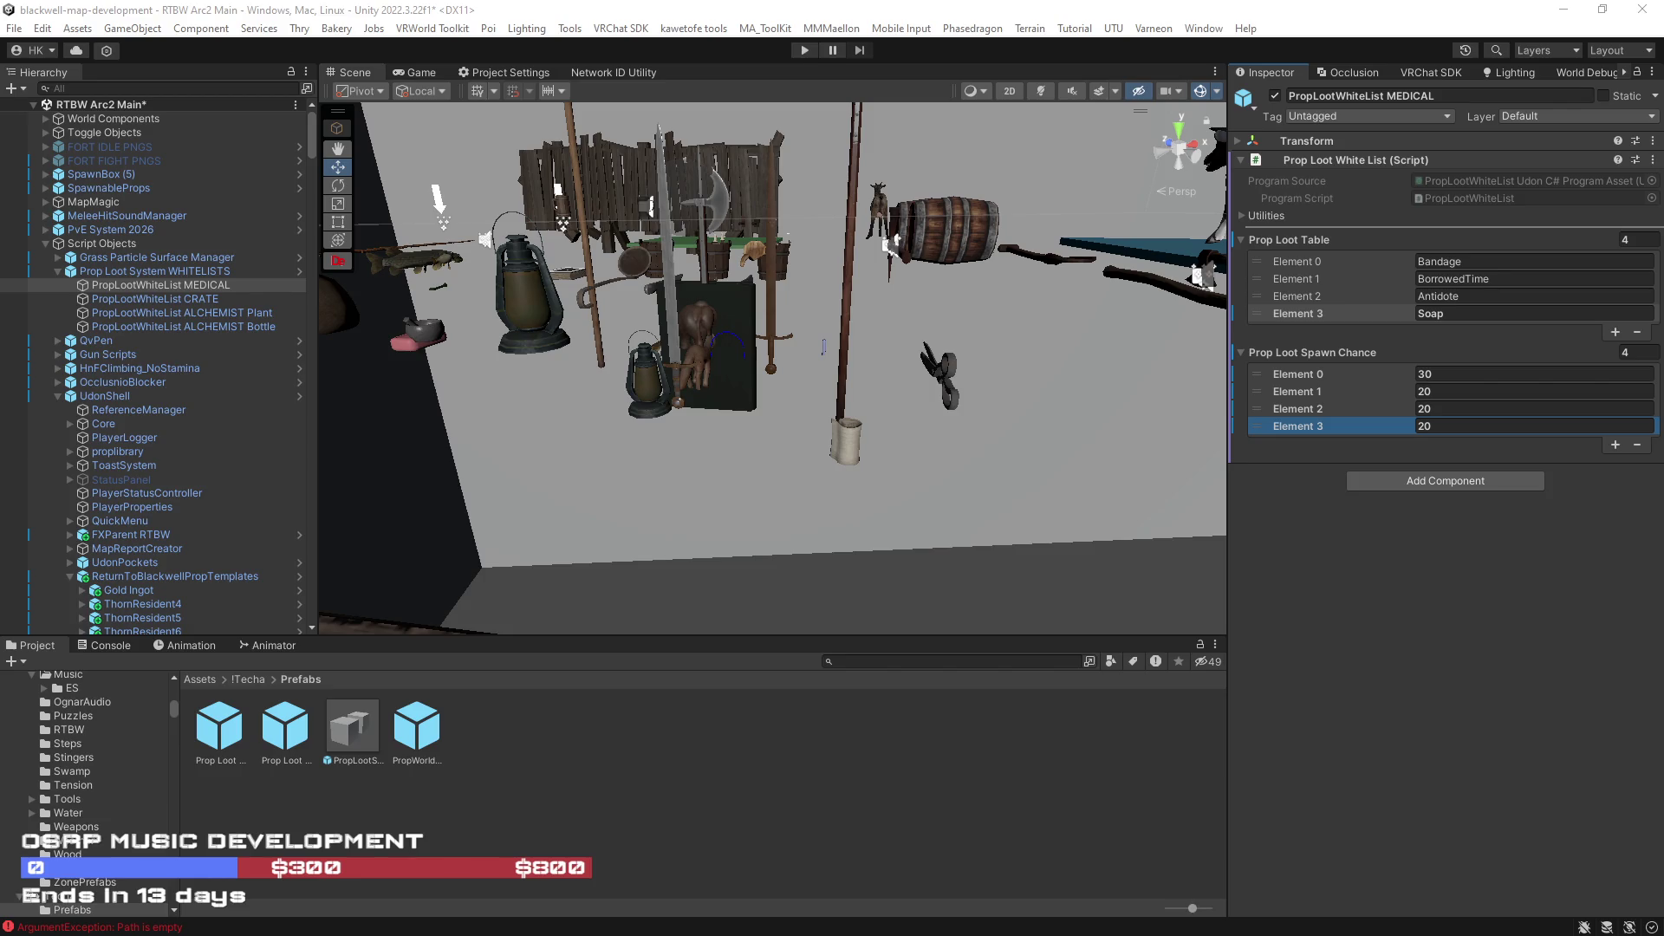
pyautogui.moveTo(974, 422)
pyautogui.mouseDown()
pyautogui.moveTo(730, 391)
pyautogui.moveTo(1007, 412)
pyautogui.mouseUp()
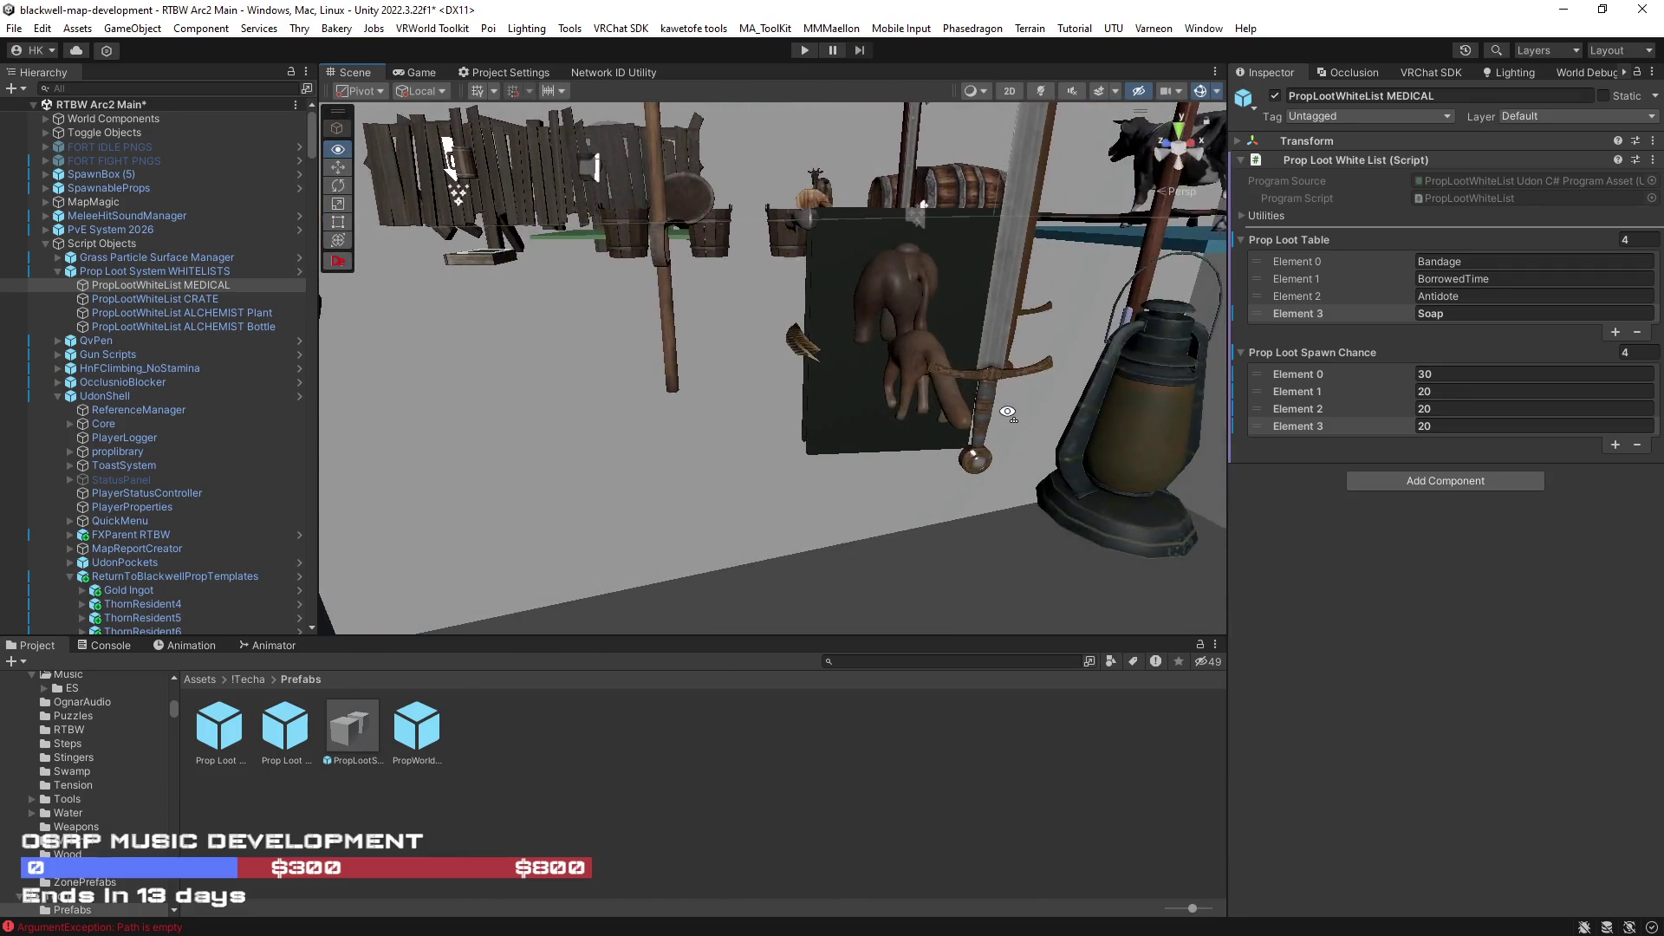
pyautogui.moveTo(1007, 412)
pyautogui.mouseDown()
pyautogui.moveTo(820, 464)
pyautogui.moveTo(1169, 457)
pyautogui.moveTo(1101, 435)
pyautogui.moveTo(767, 414)
pyautogui.moveTo(828, 393)
pyautogui.moveTo(611, 414)
pyautogui.mouseUp()
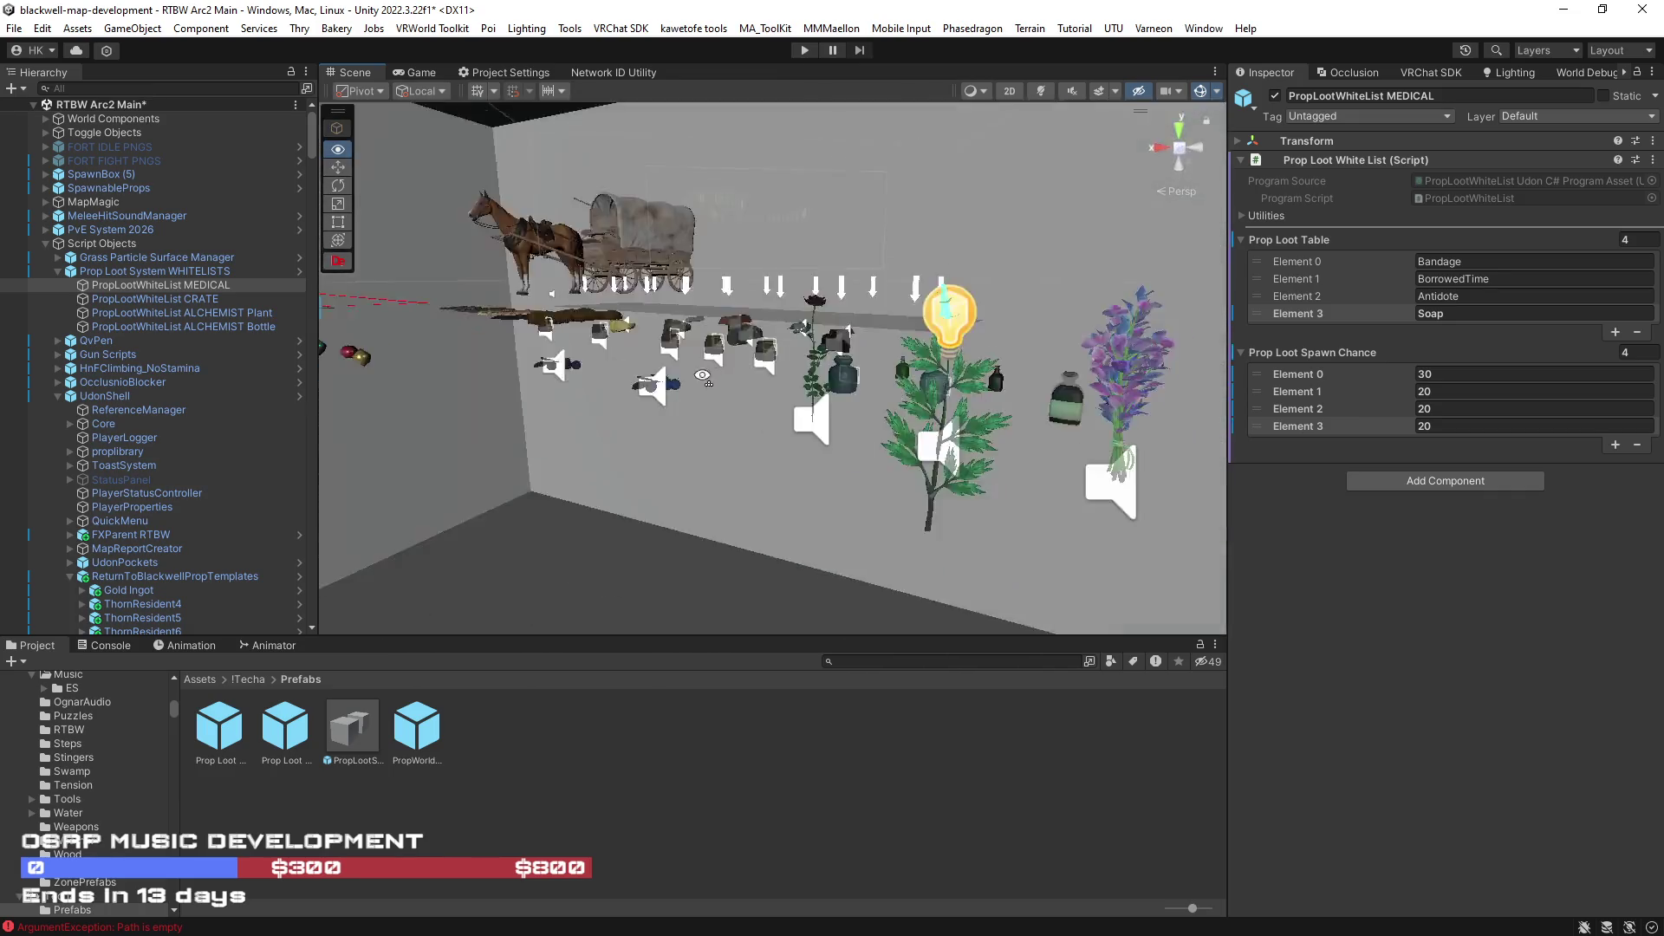
pyautogui.moveTo(611, 414)
pyautogui.mouseDown()
pyautogui.moveTo(990, 452)
pyautogui.moveTo(881, 451)
pyautogui.moveTo(842, 508)
pyautogui.mouseUp()
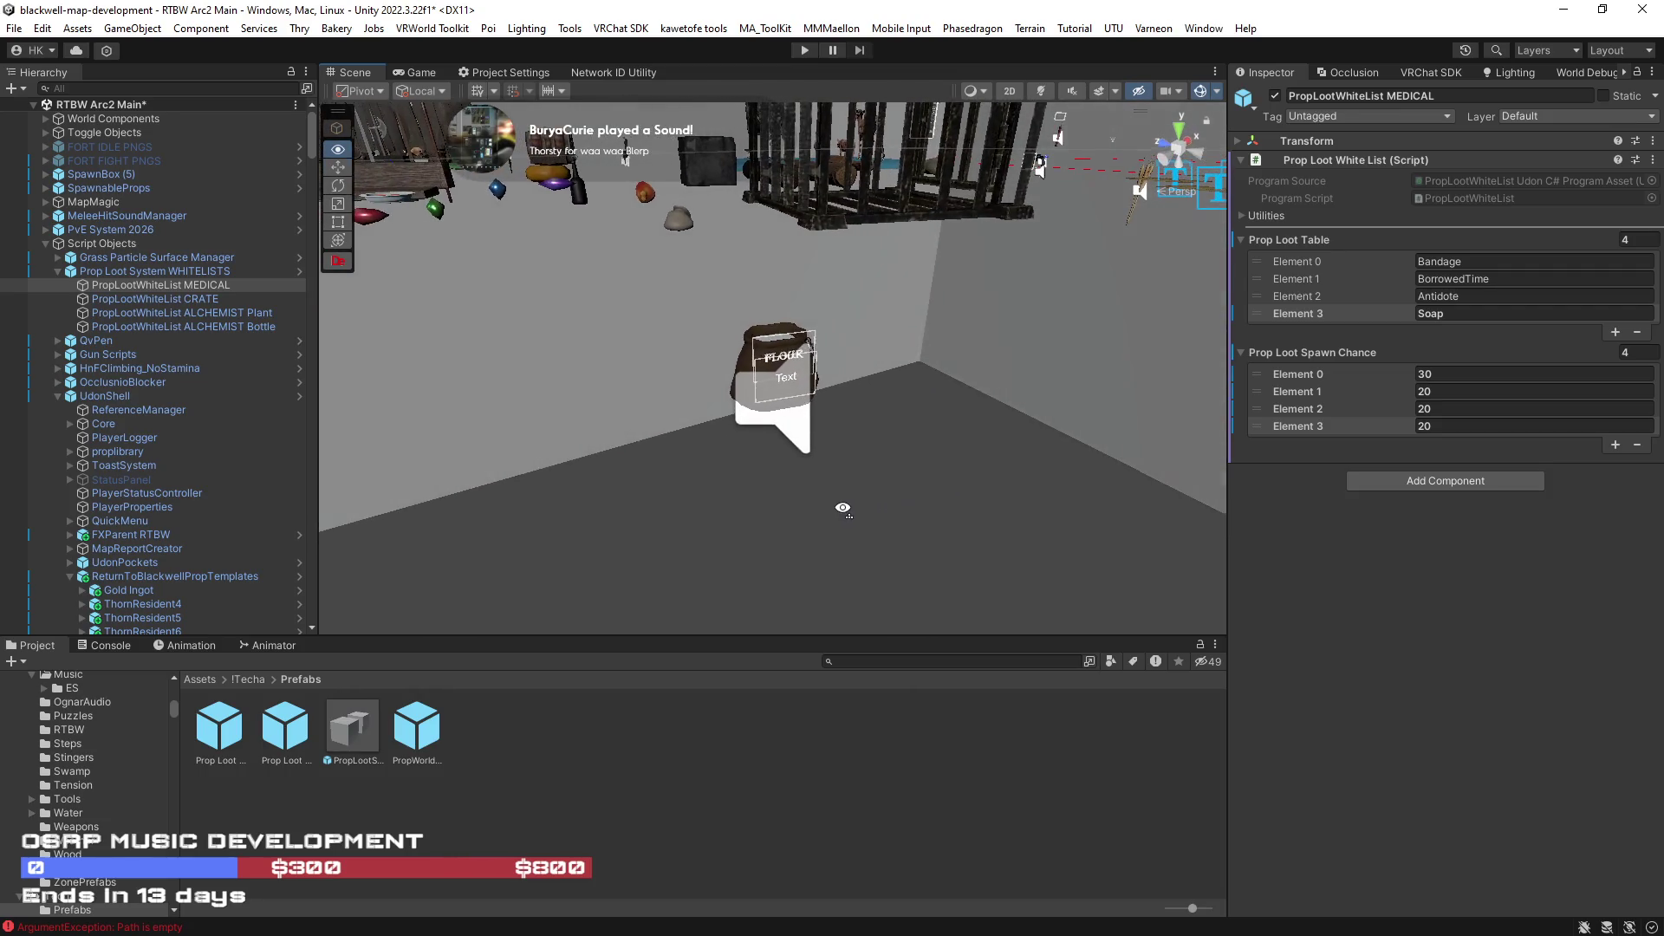
# - Select the Flour sack, expand its Transform and cancel an X rotation edit, keeping -89.98
pyautogui.click(744, 371)
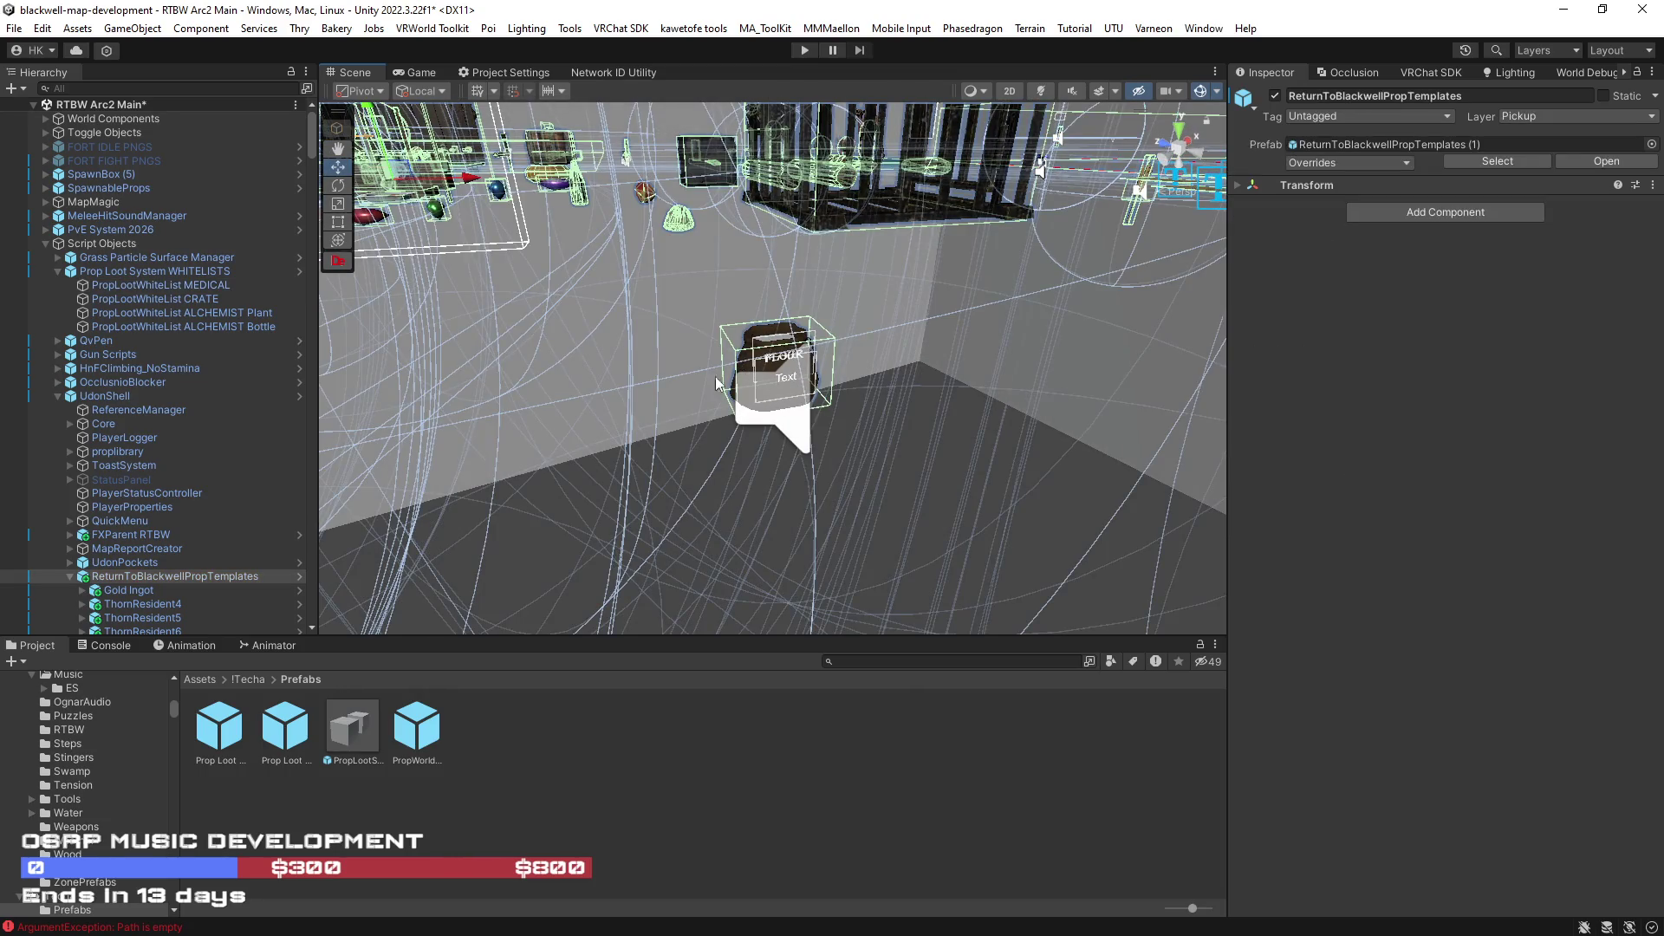
pyautogui.moveTo(925, 408)
pyautogui.mouseDown()
pyautogui.moveTo(621, 426)
pyautogui.moveTo(719, 384)
pyautogui.mouseUp()
pyautogui.click(725, 384)
pyautogui.click(737, 380)
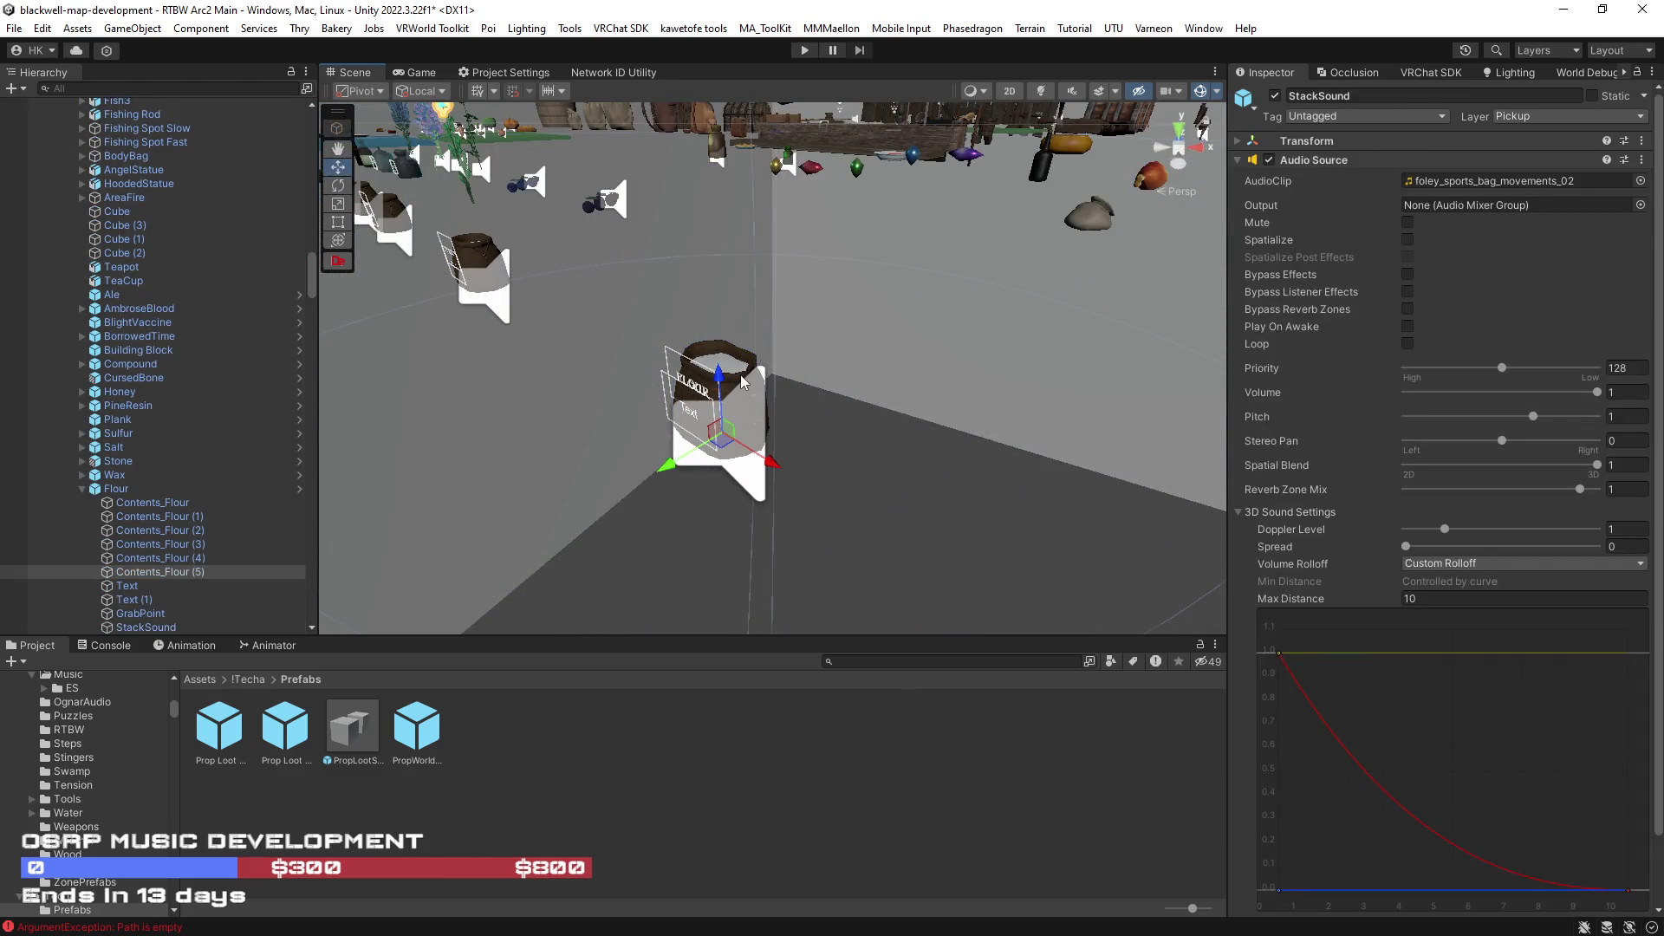
pyautogui.click(116, 490)
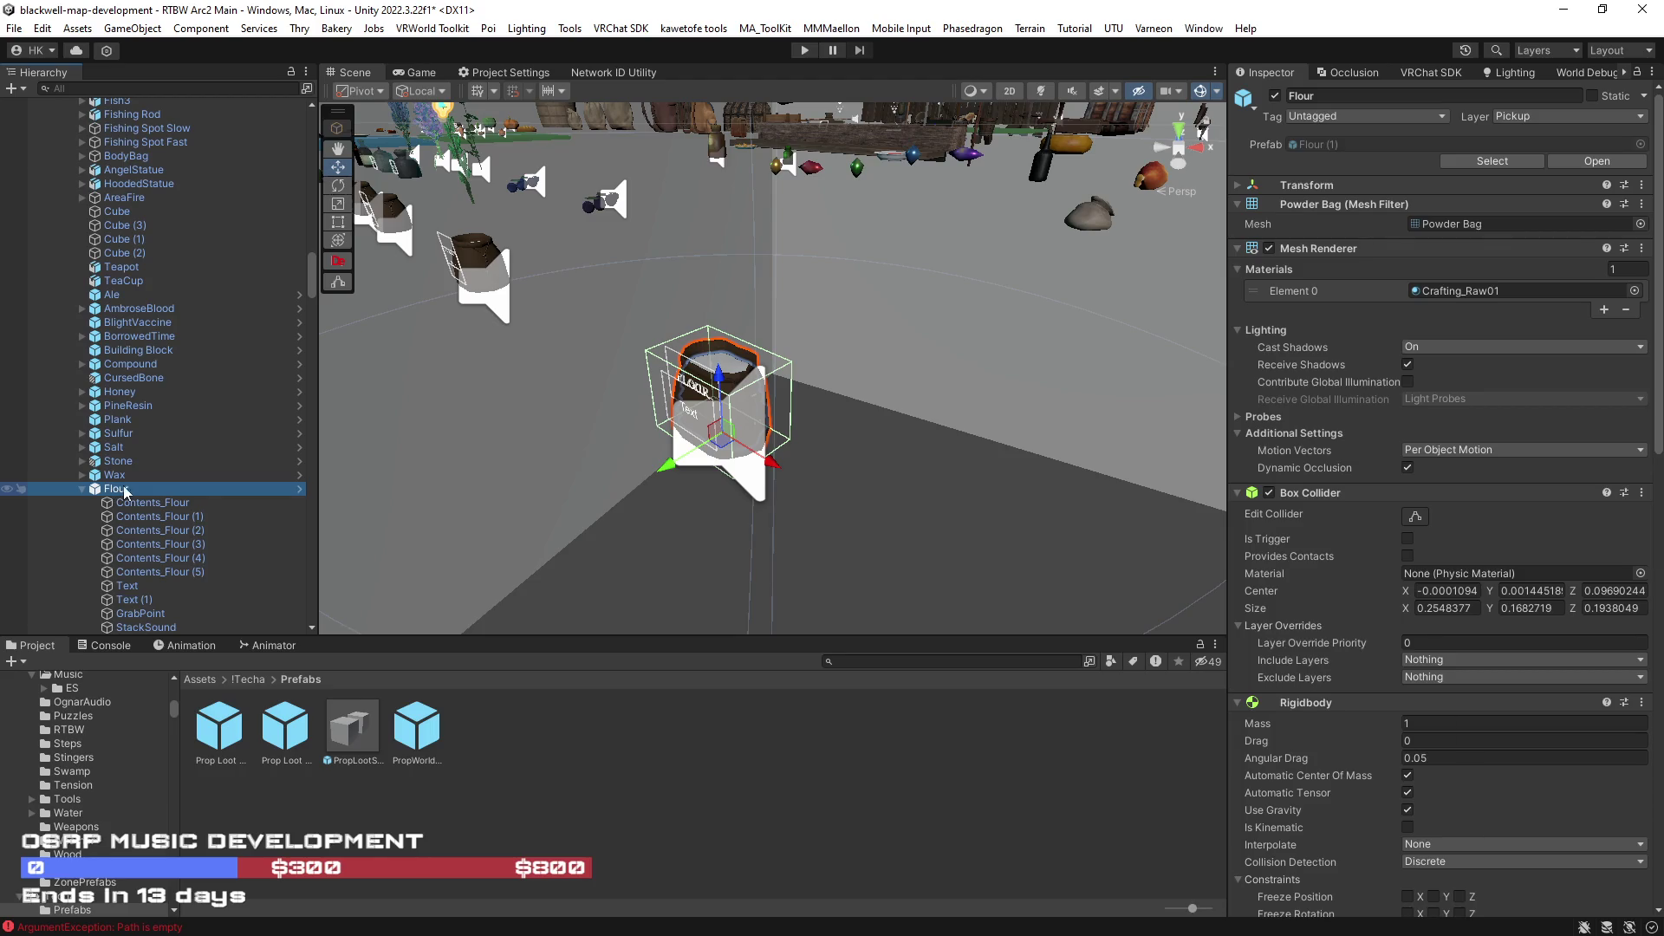
pyautogui.click(1248, 187)
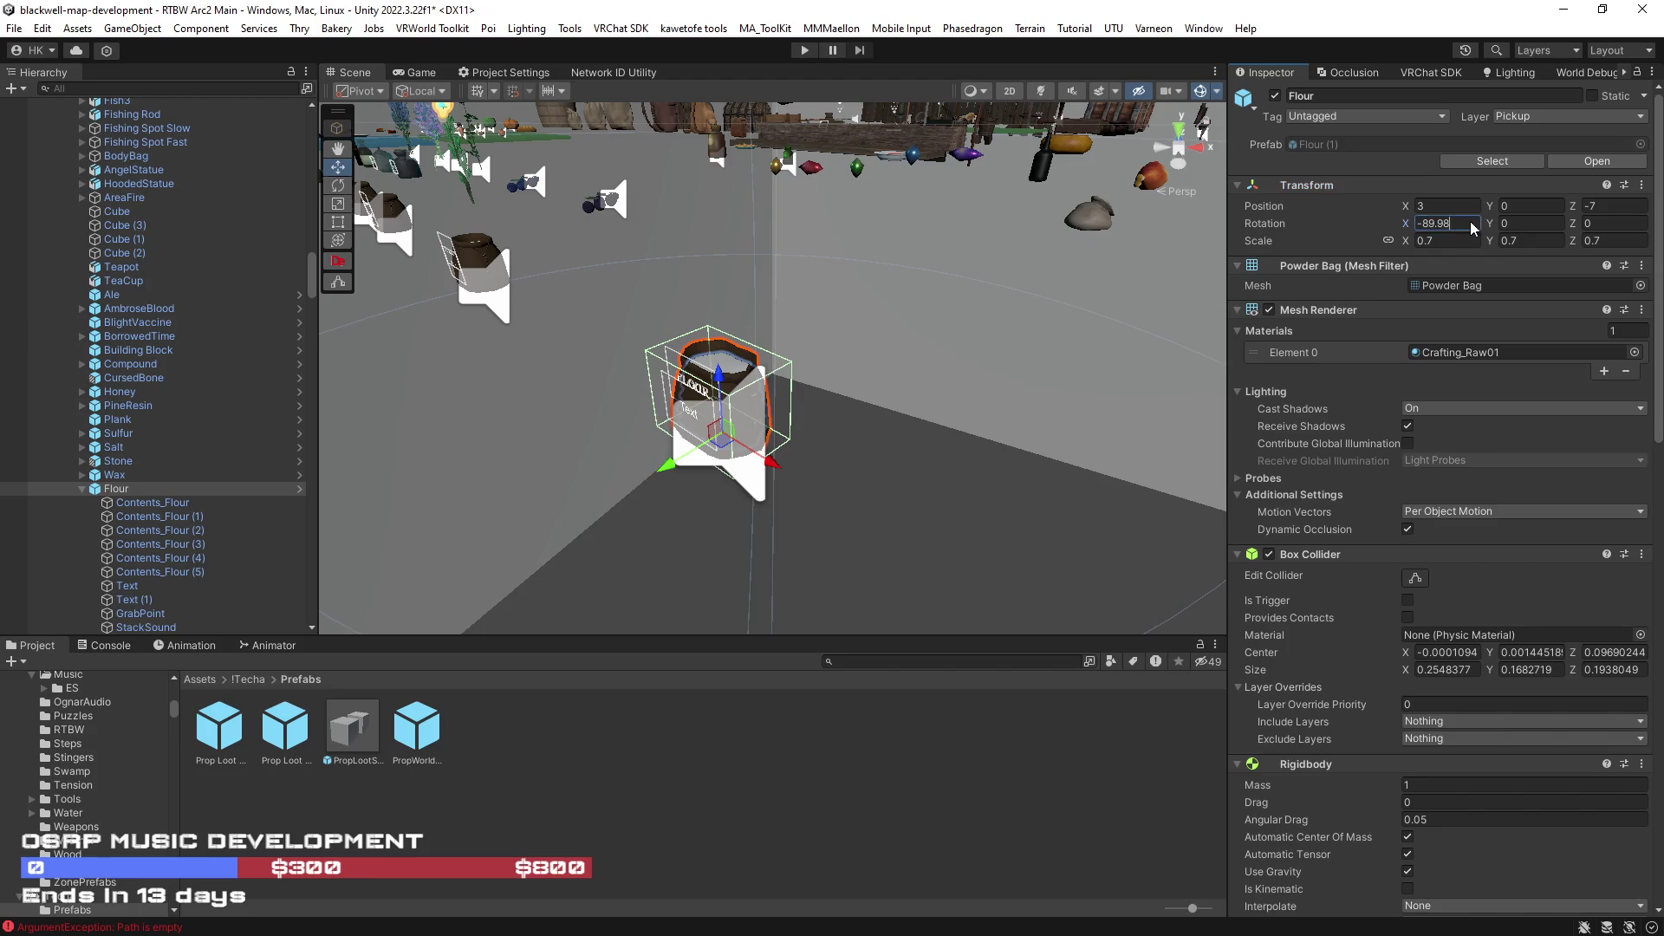
pyautogui.press('BackSpace')
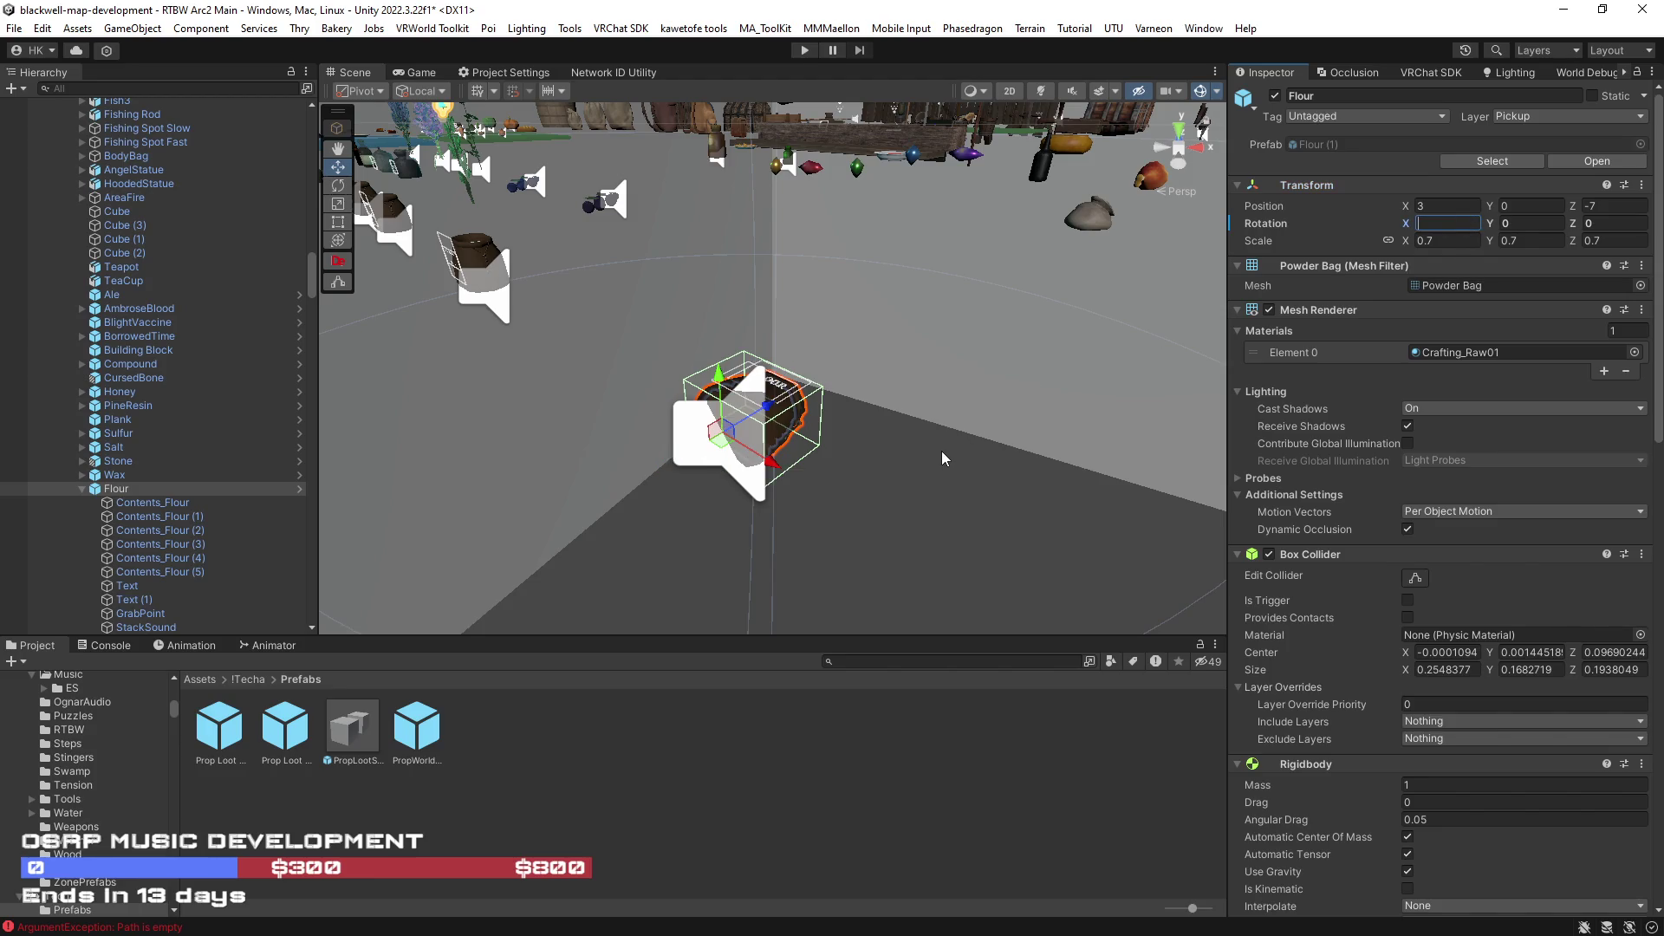
pyautogui.press('Escape')
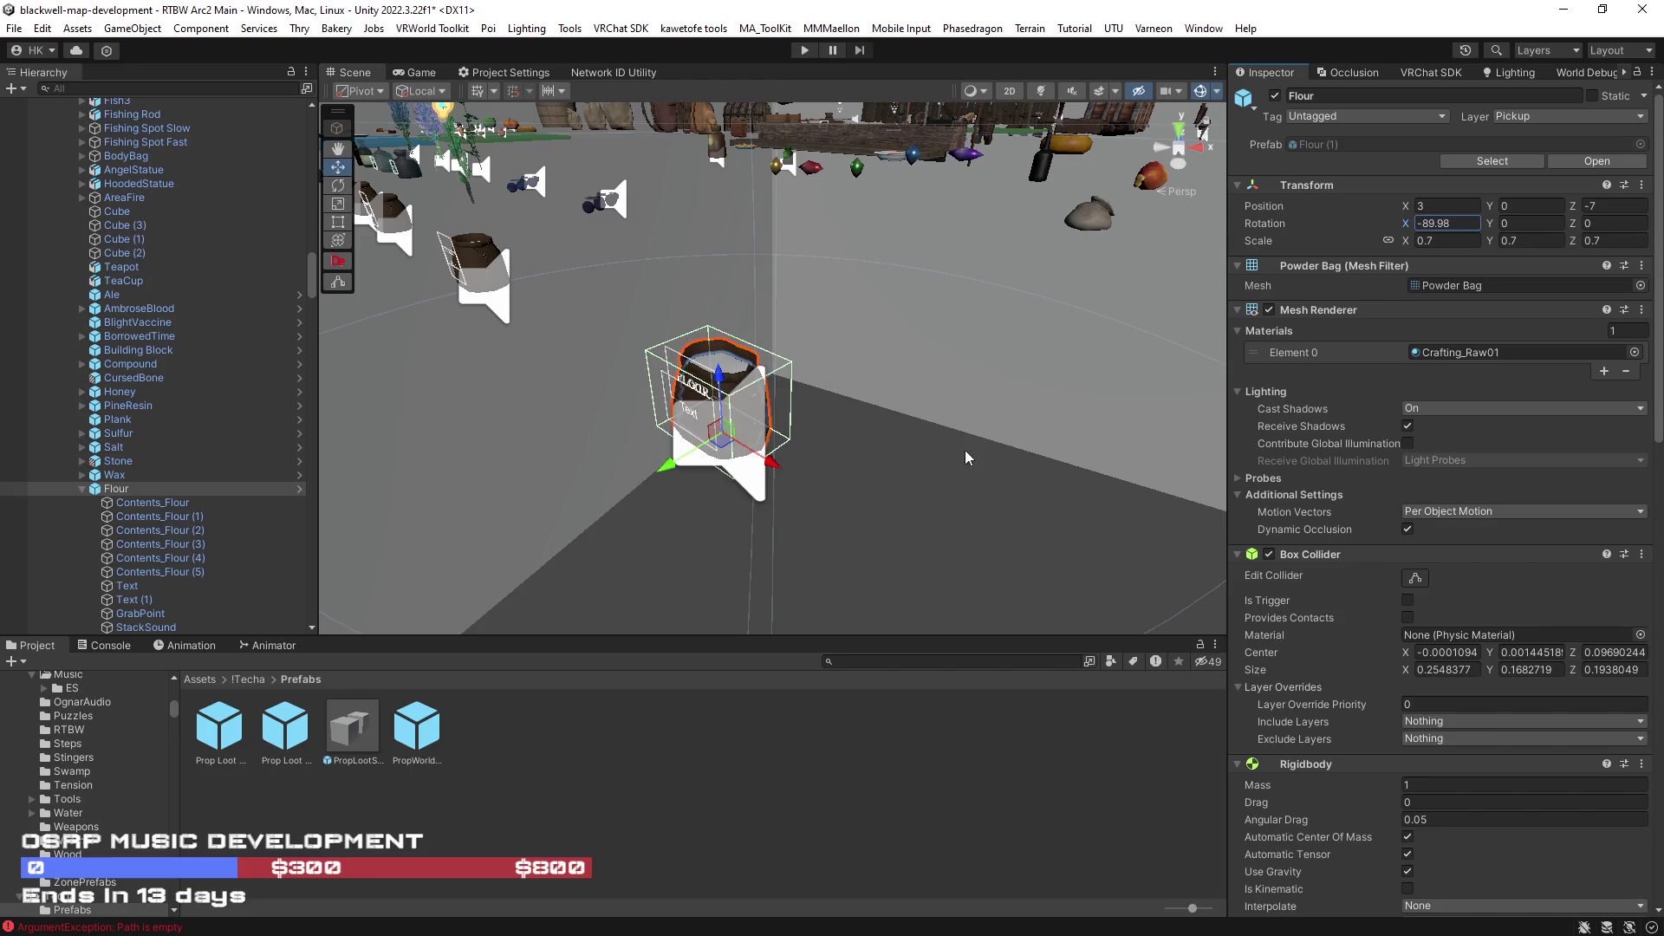
# - Inspect Flour's Contents_Flour and pocketmask:0110 children and the Gunpowder object
pyautogui.moveTo(964, 450); pyautogui.dragTo(911, 429)
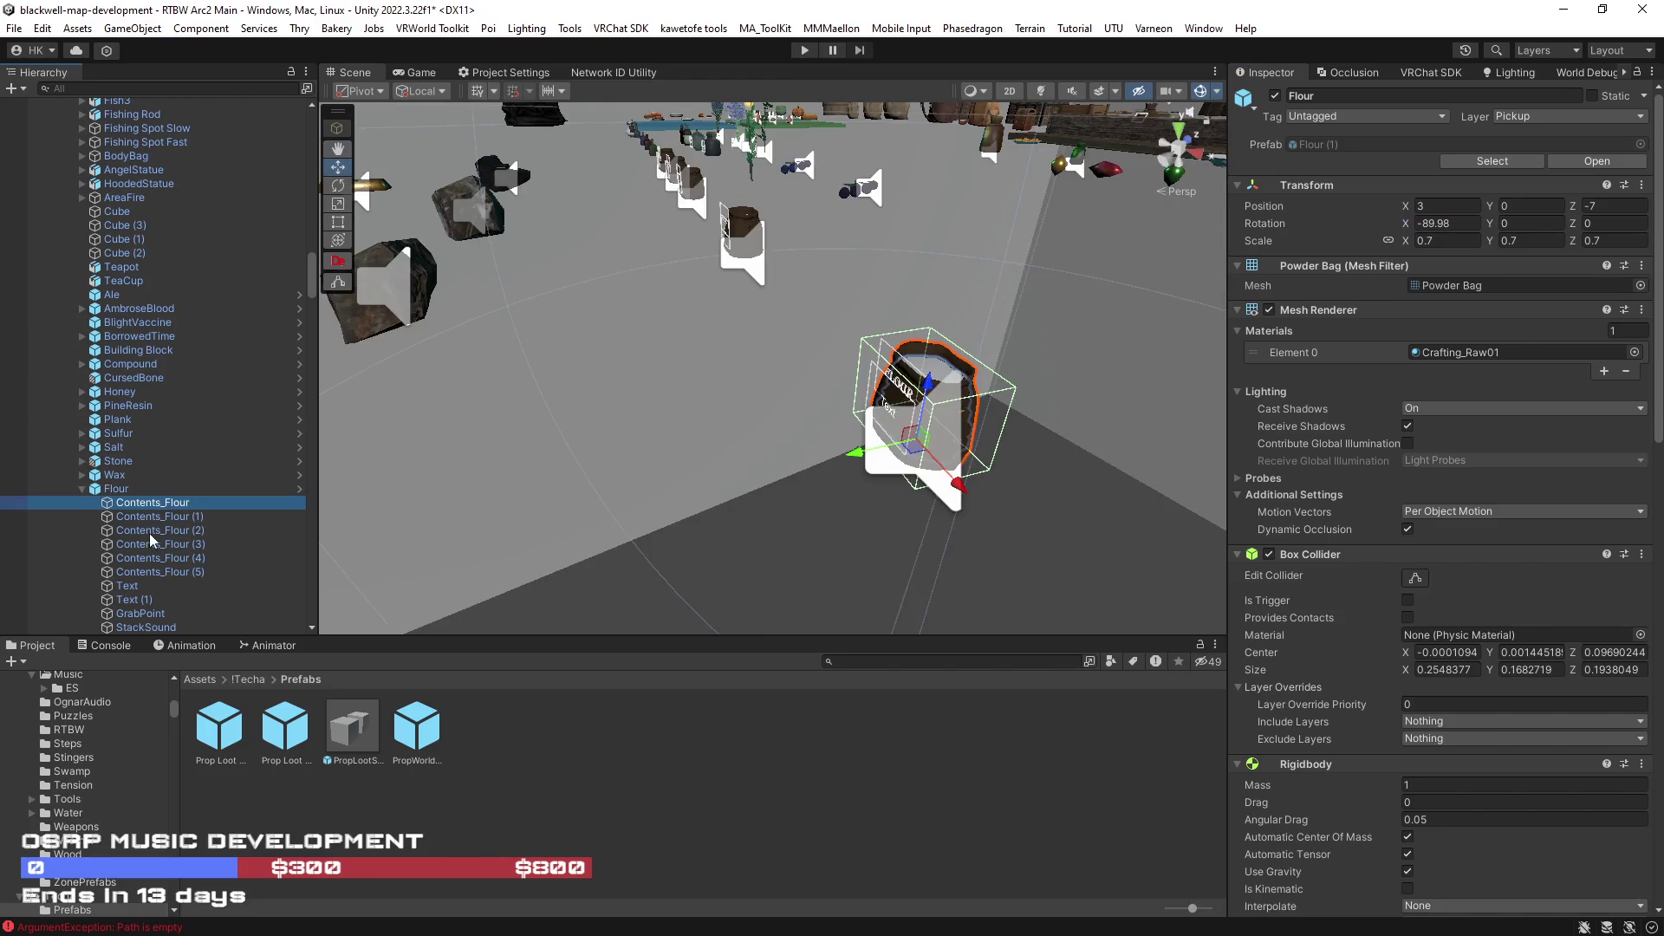
pyautogui.click(155, 543)
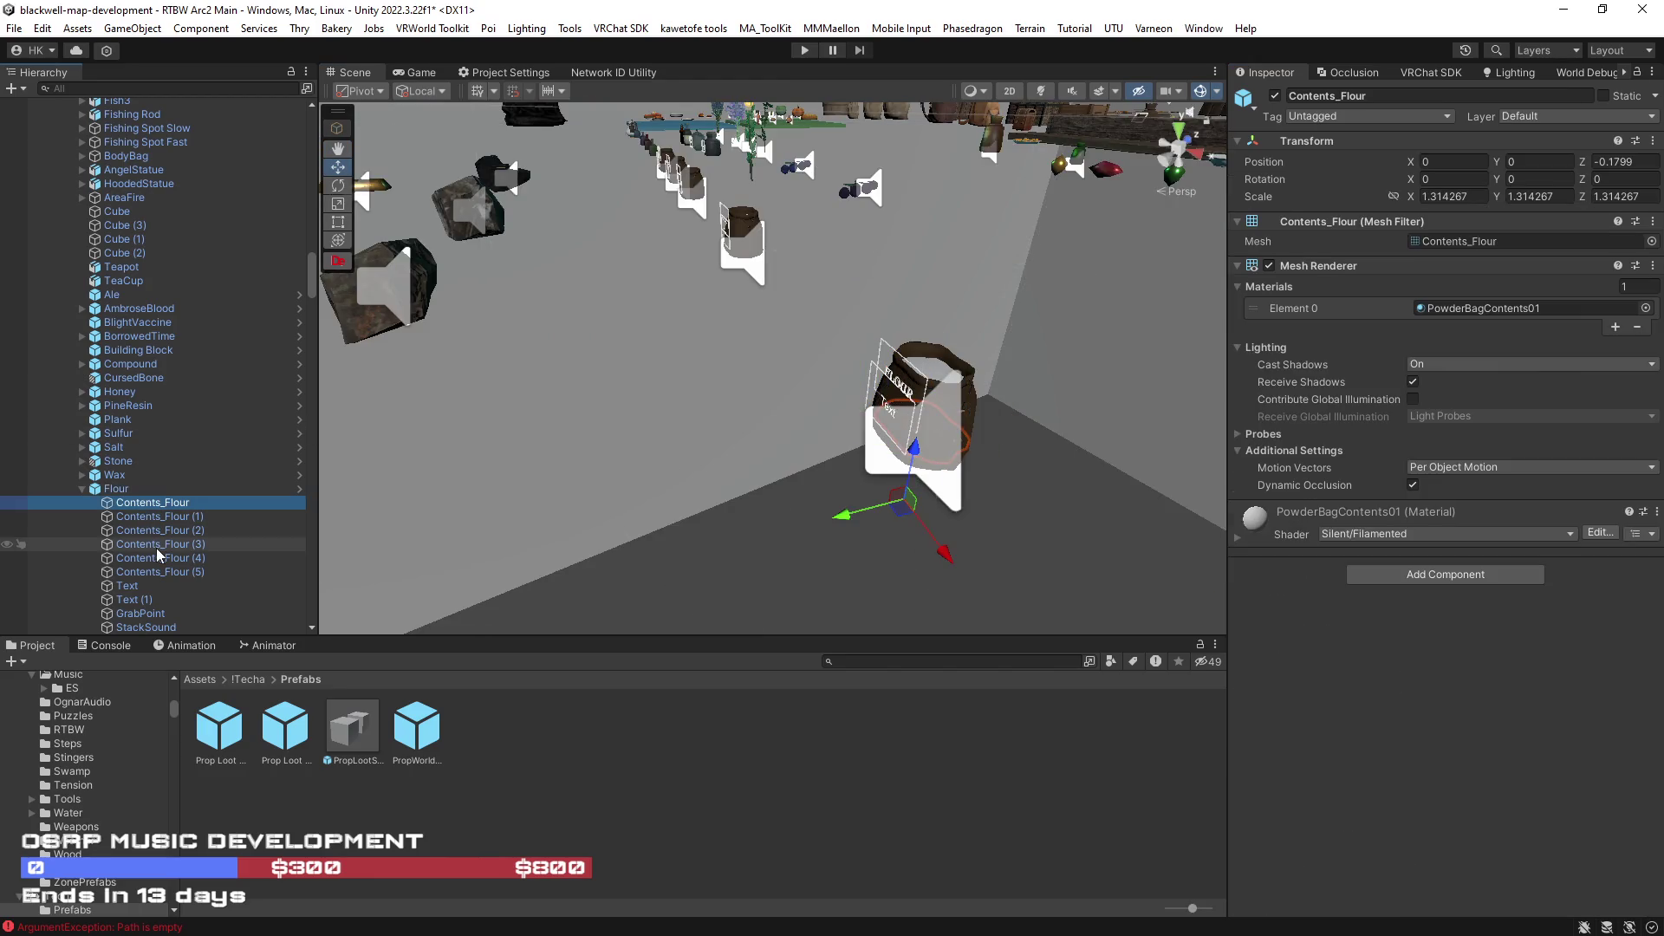
pyautogui.scroll(-2, 157, 618)
pyautogui.click(144, 605)
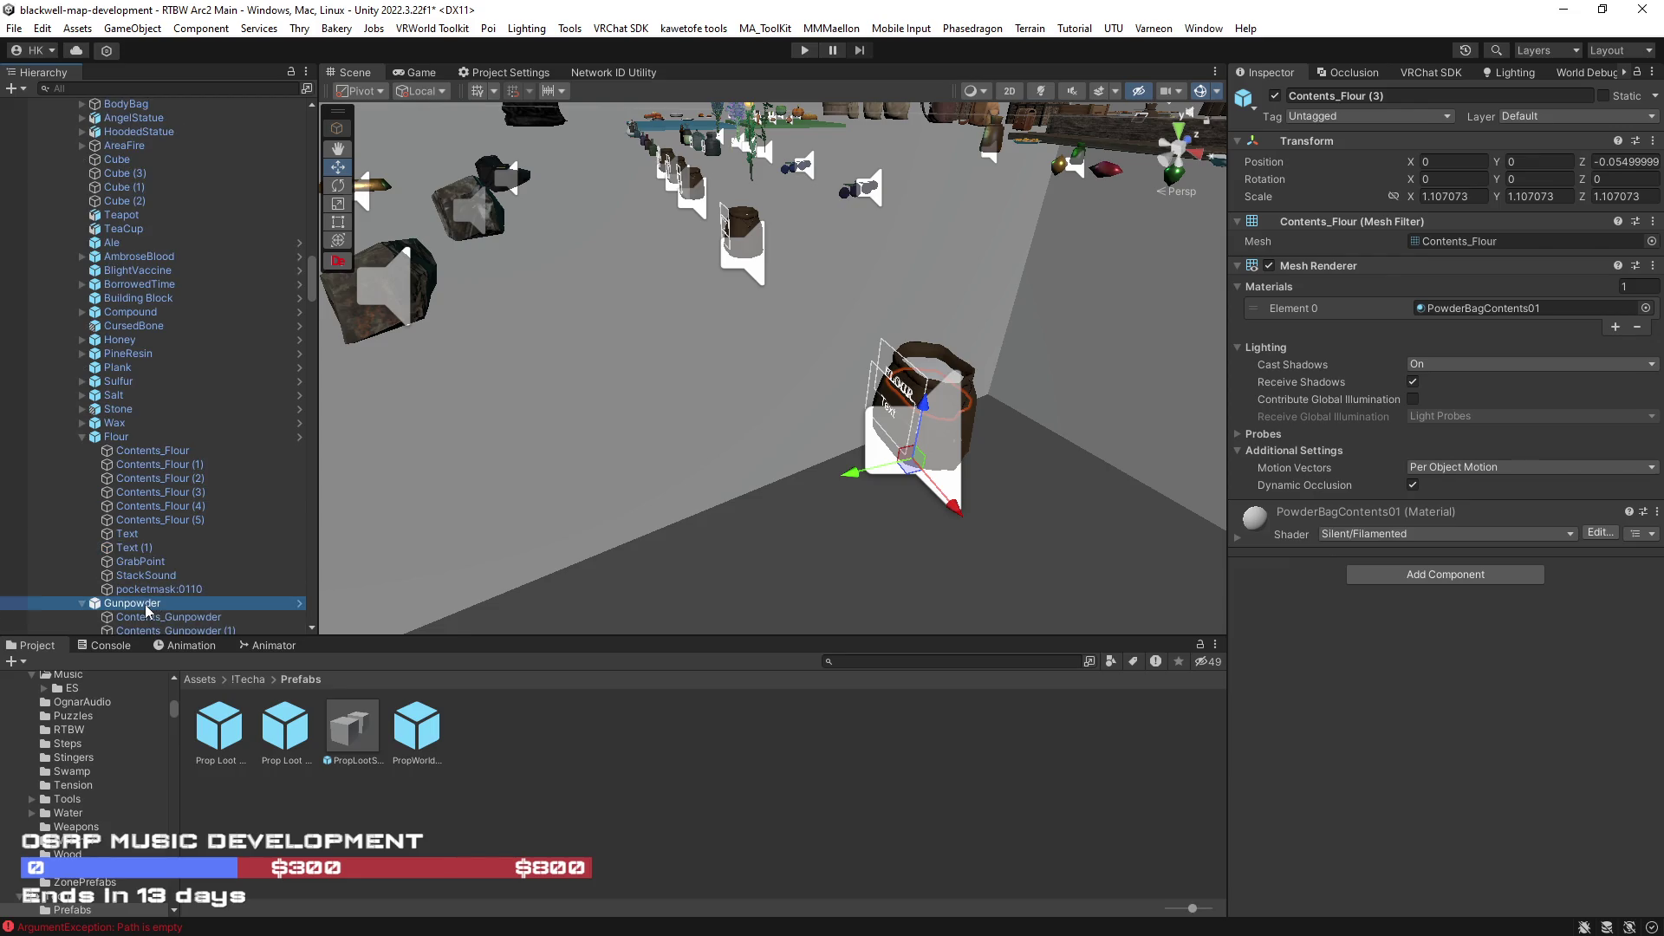
pyautogui.click(150, 588)
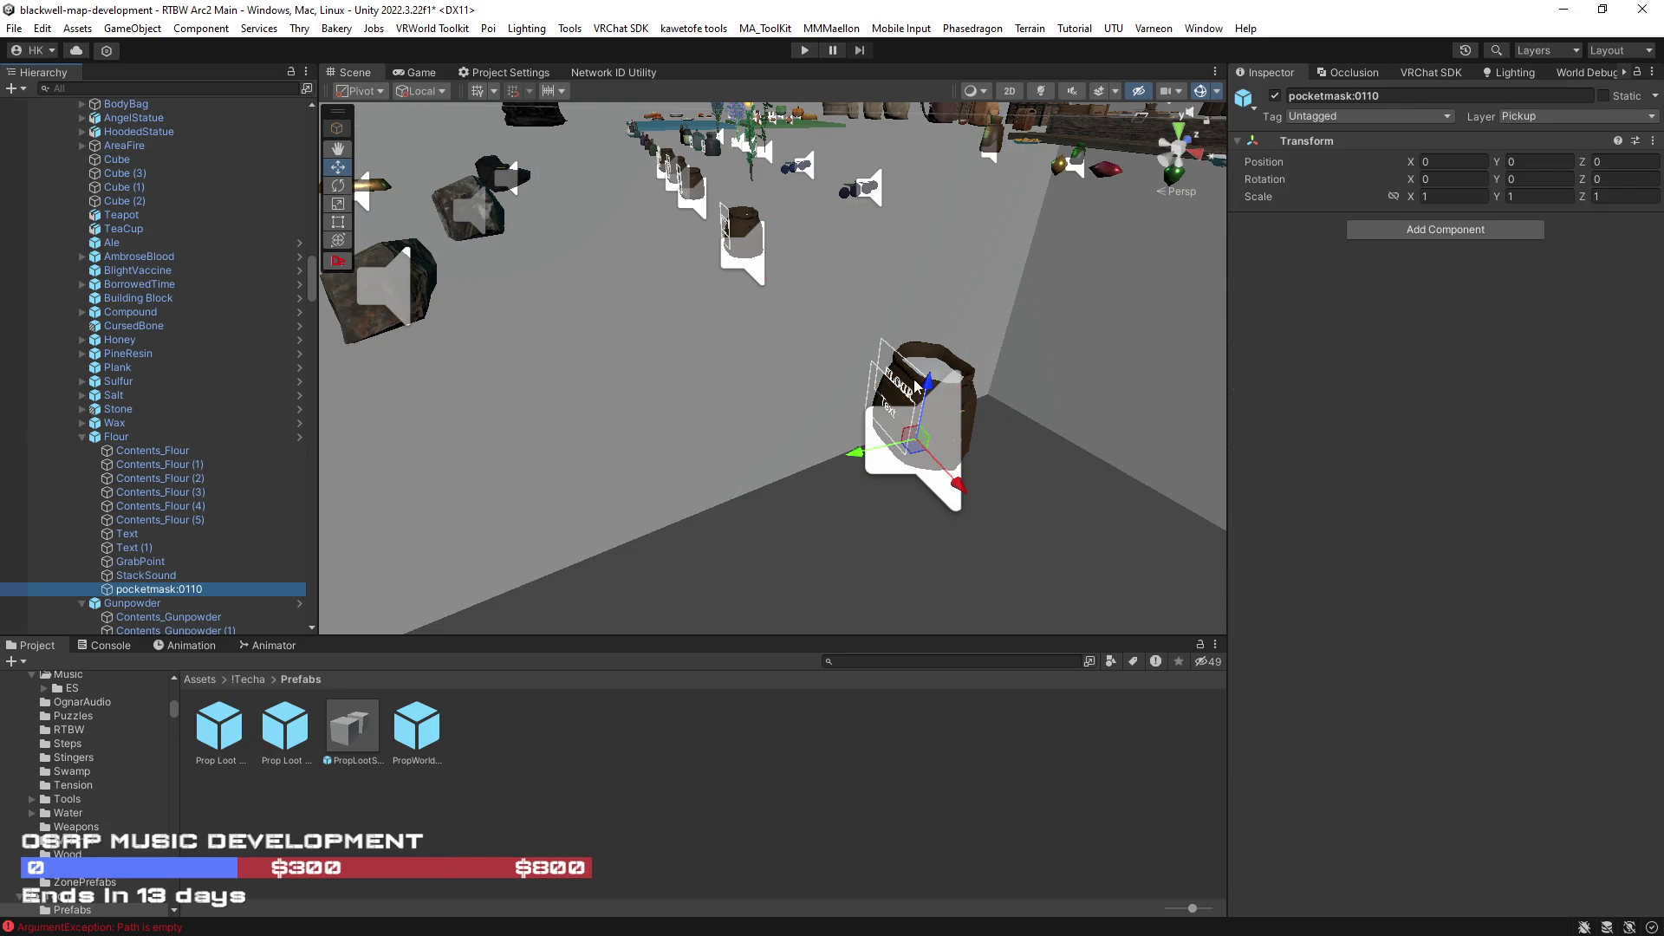
pyautogui.click(973, 403)
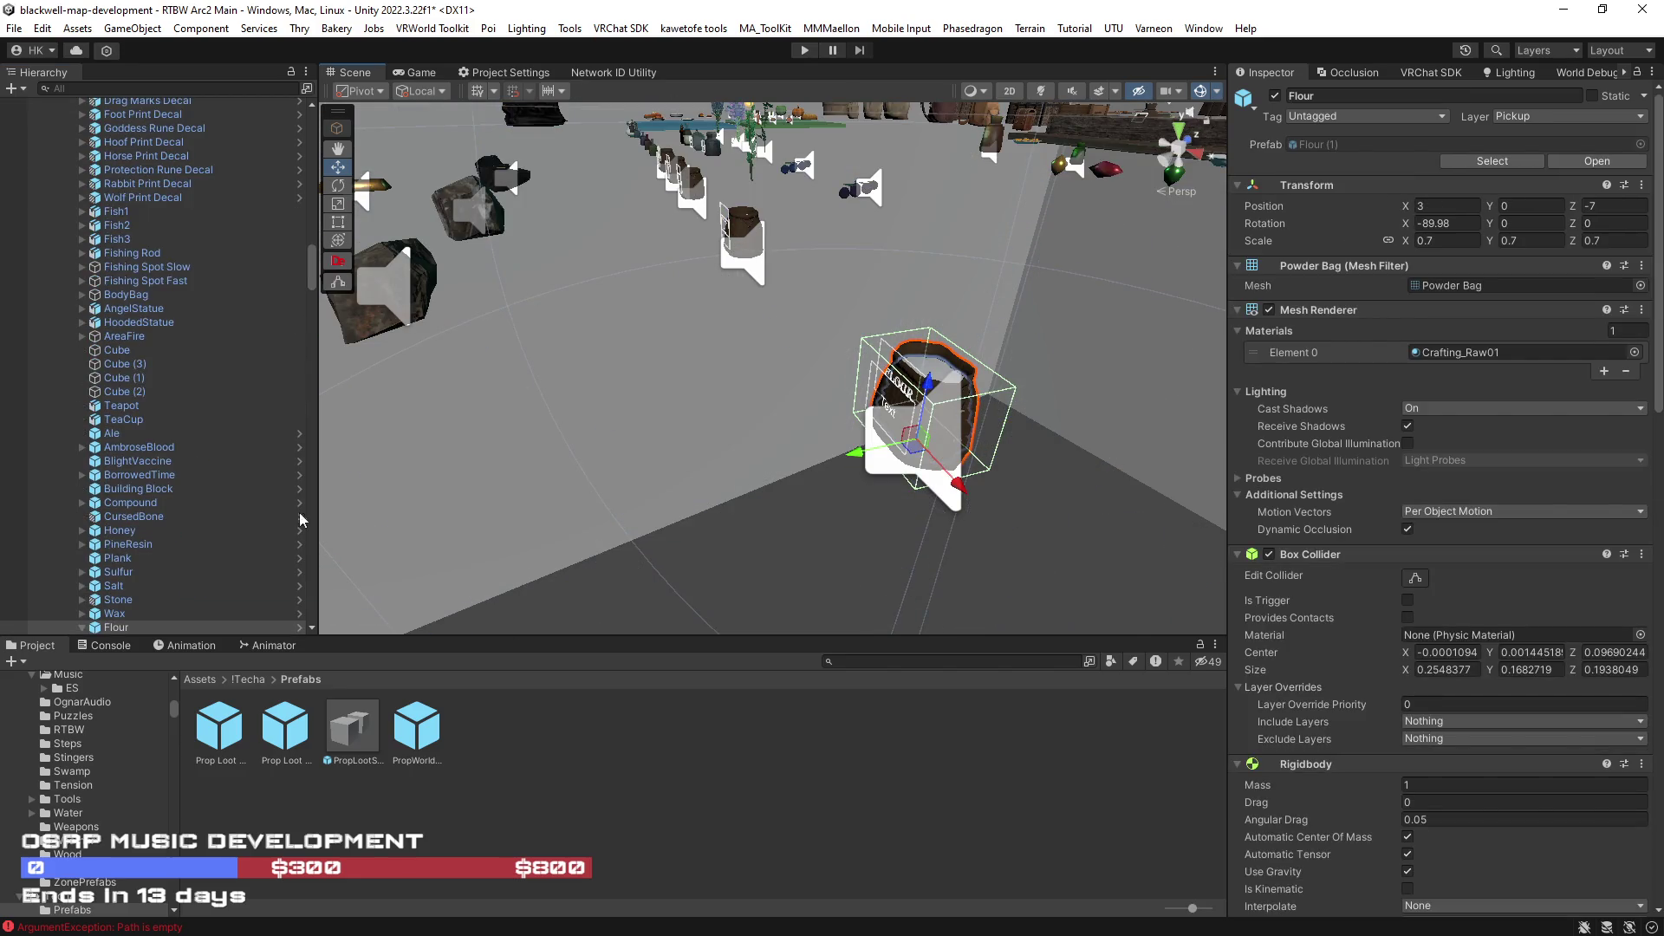
pyautogui.scroll(-2, 168, 585)
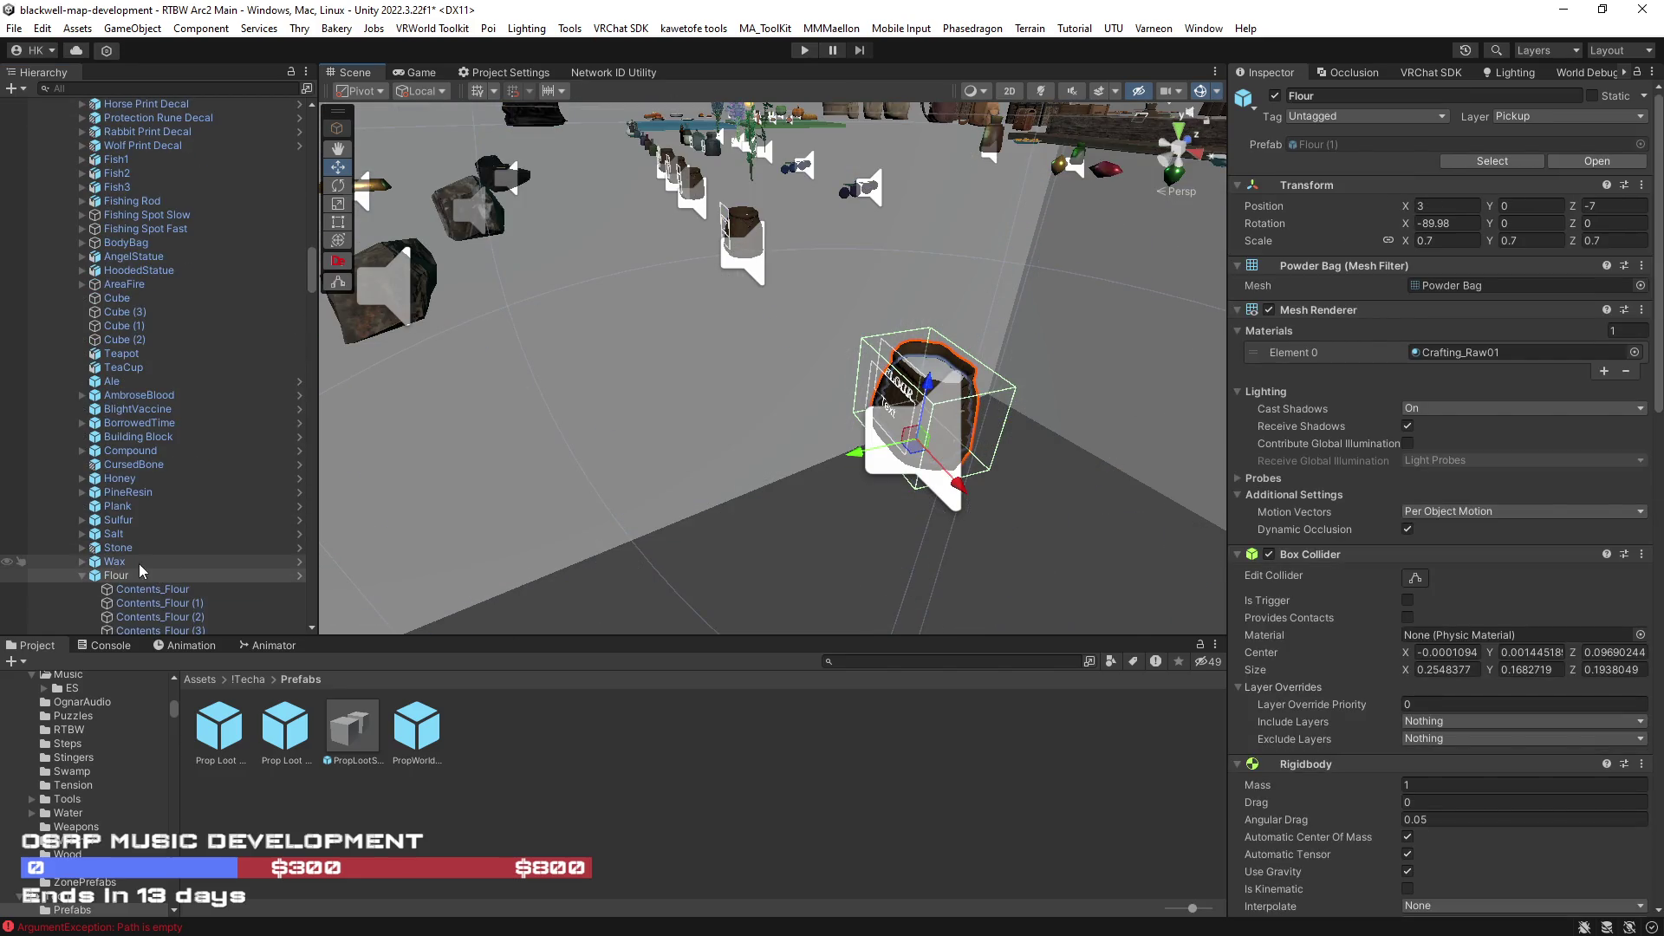
pyautogui.scroll(-2, 168, 581)
pyautogui.scroll(-6, 168, 582)
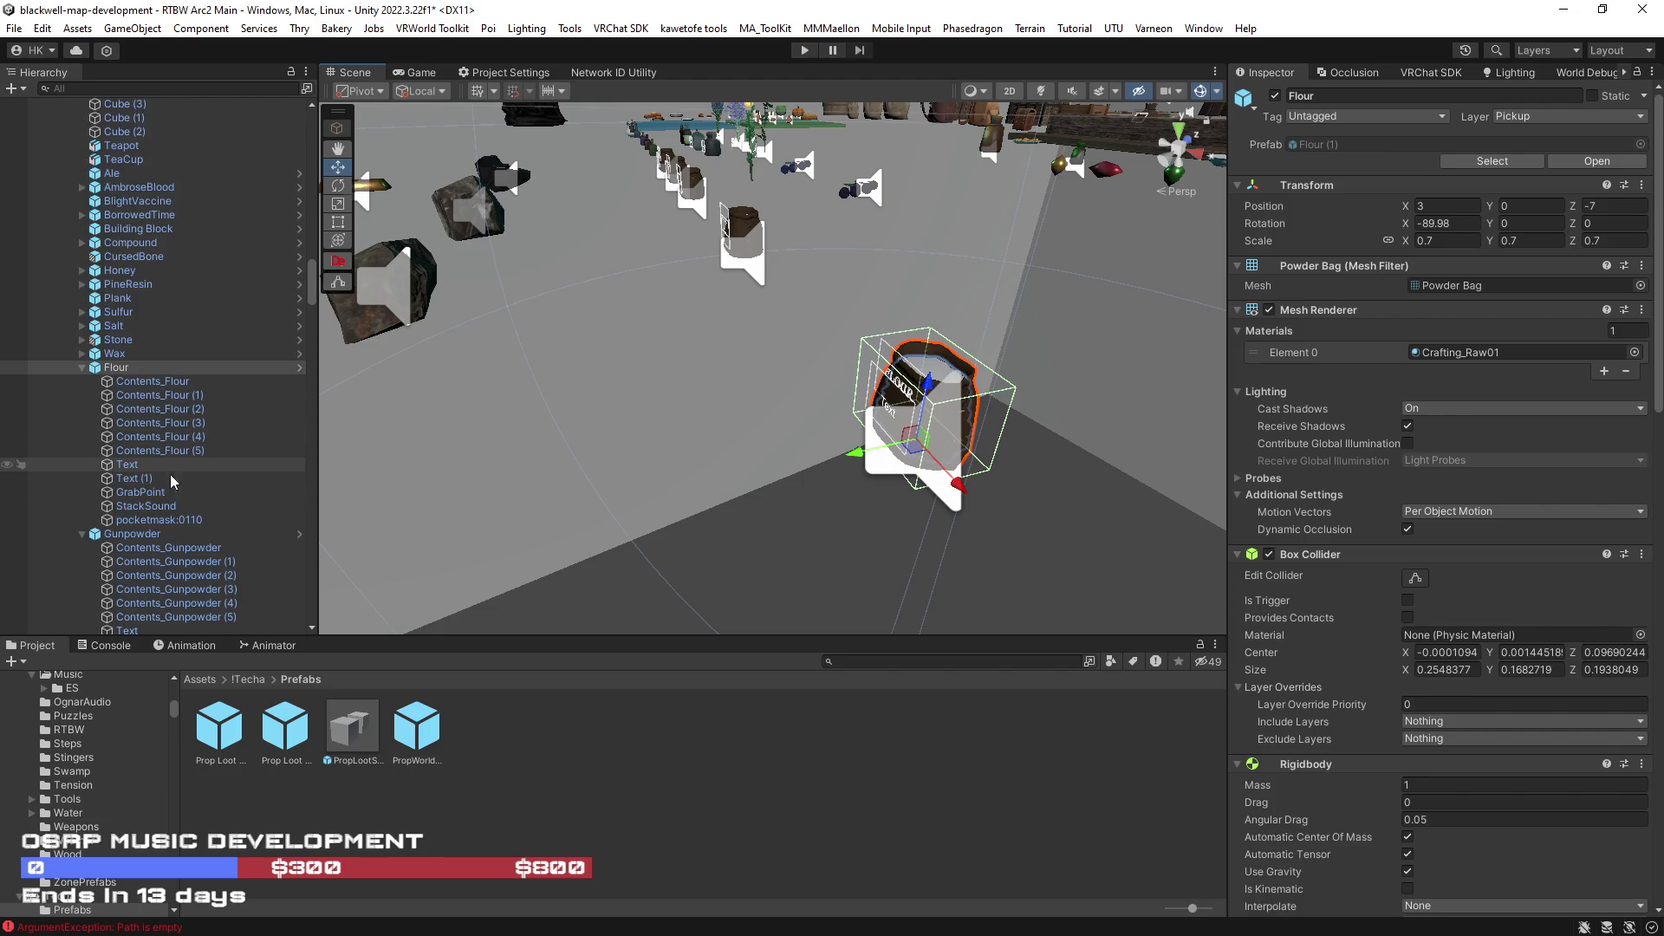
pyautogui.click(166, 521)
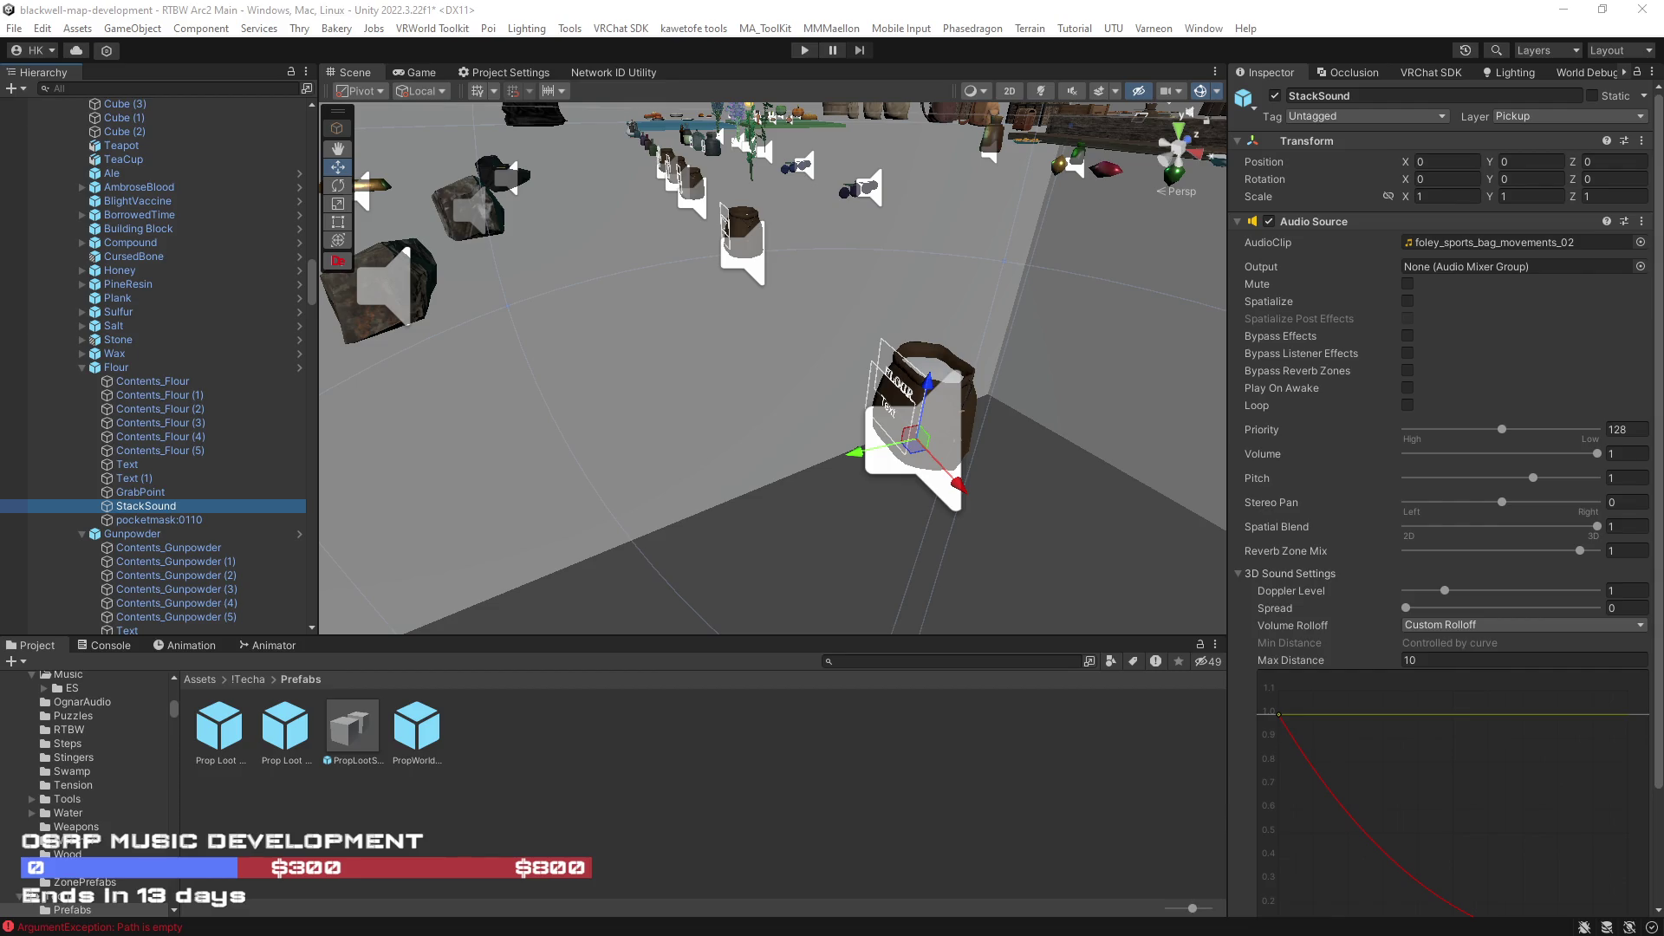
# - Orbit the Scene view back and over toward the bottle and herb shelves
pyautogui.moveTo(831, 532); pyautogui.dragTo(780, 521)
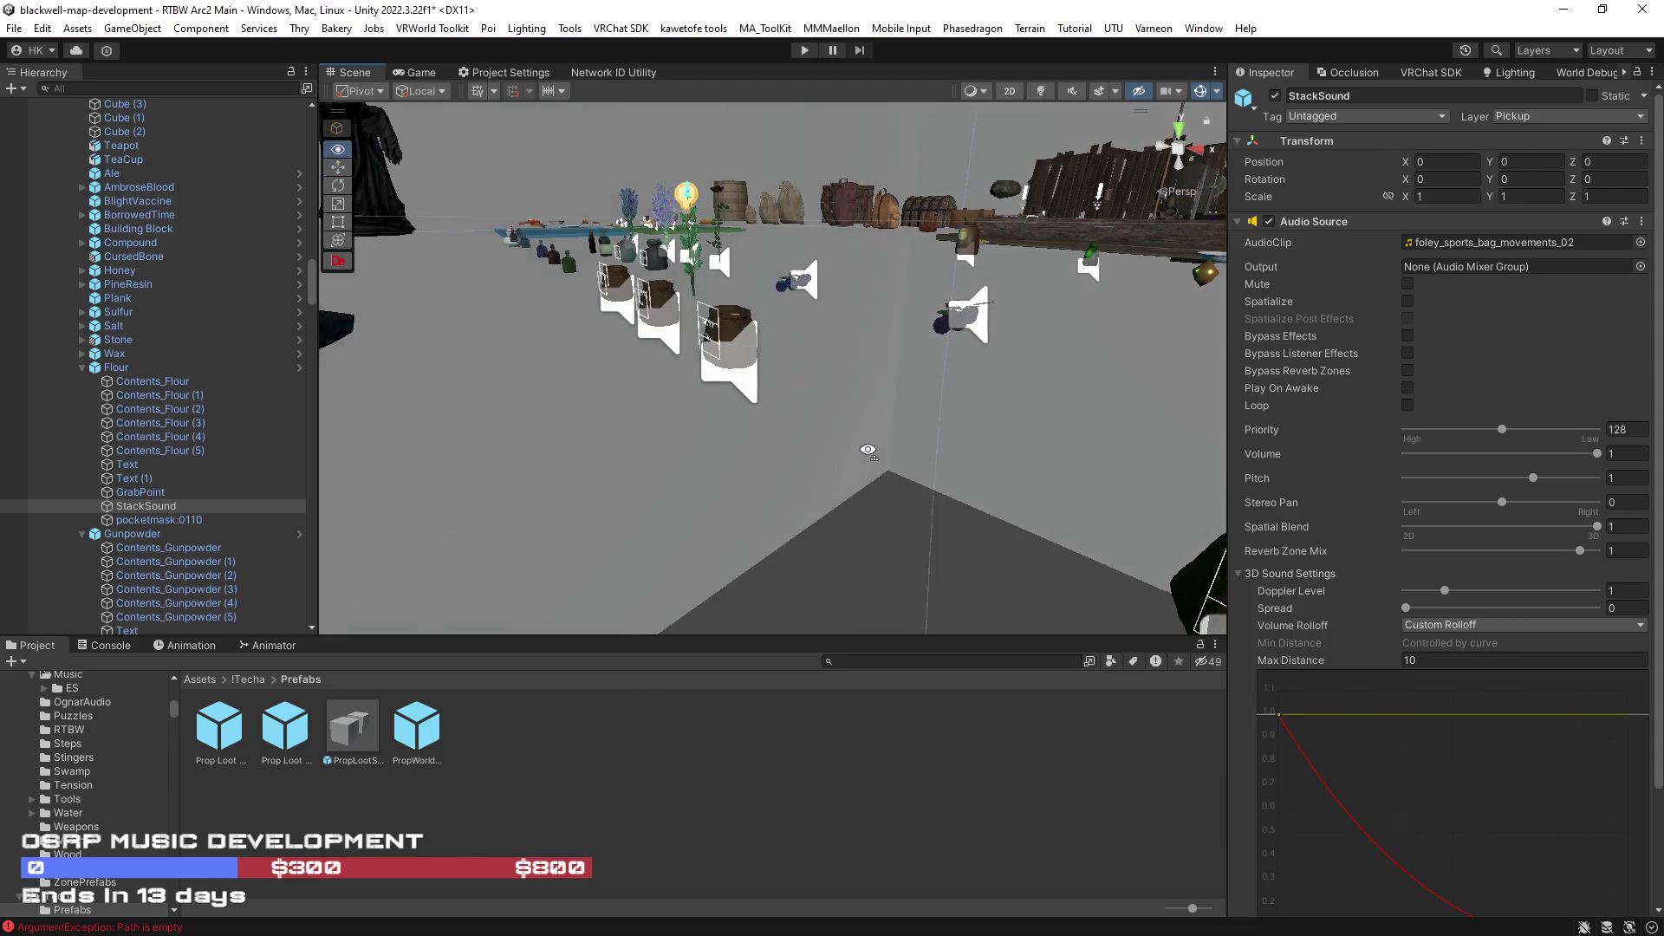
pyautogui.moveTo(911, 430)
pyautogui.mouseDown()
pyautogui.moveTo(1006, 450)
pyautogui.moveTo(813, 276)
pyautogui.mouseUp()
# - Check the dark green, red Antidote and purple Elixir bottle pickups in the Inspector
pyautogui.click(814, 284)
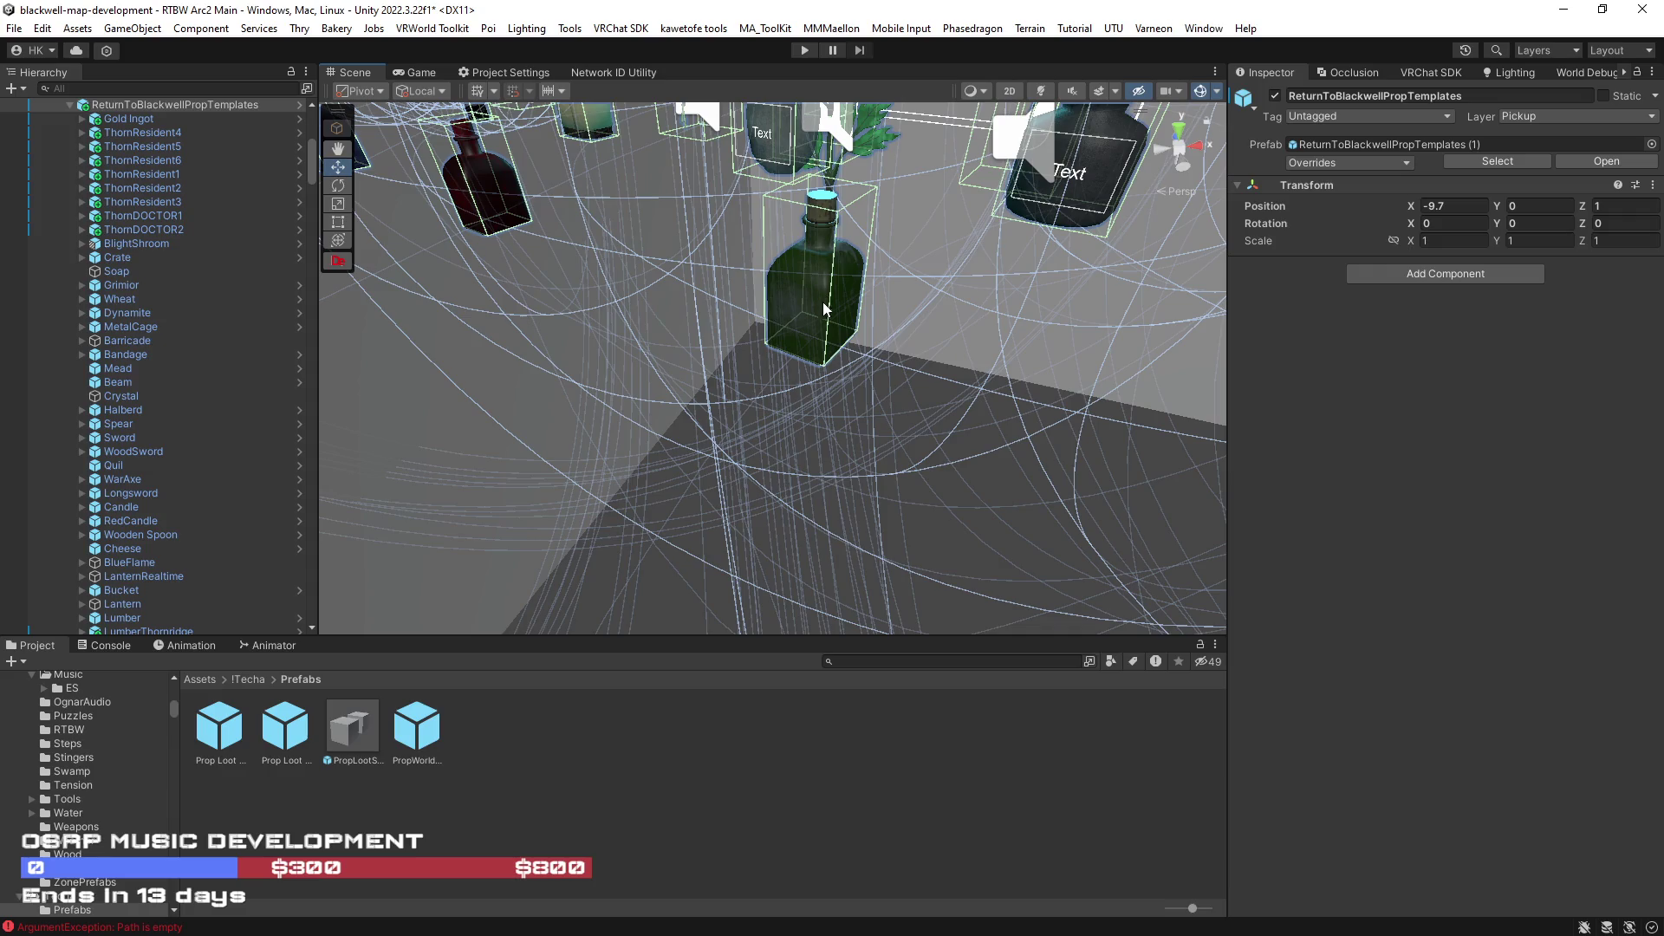
pyautogui.click(813, 292)
pyautogui.scroll(-5, 721, 400)
pyautogui.click(707, 390)
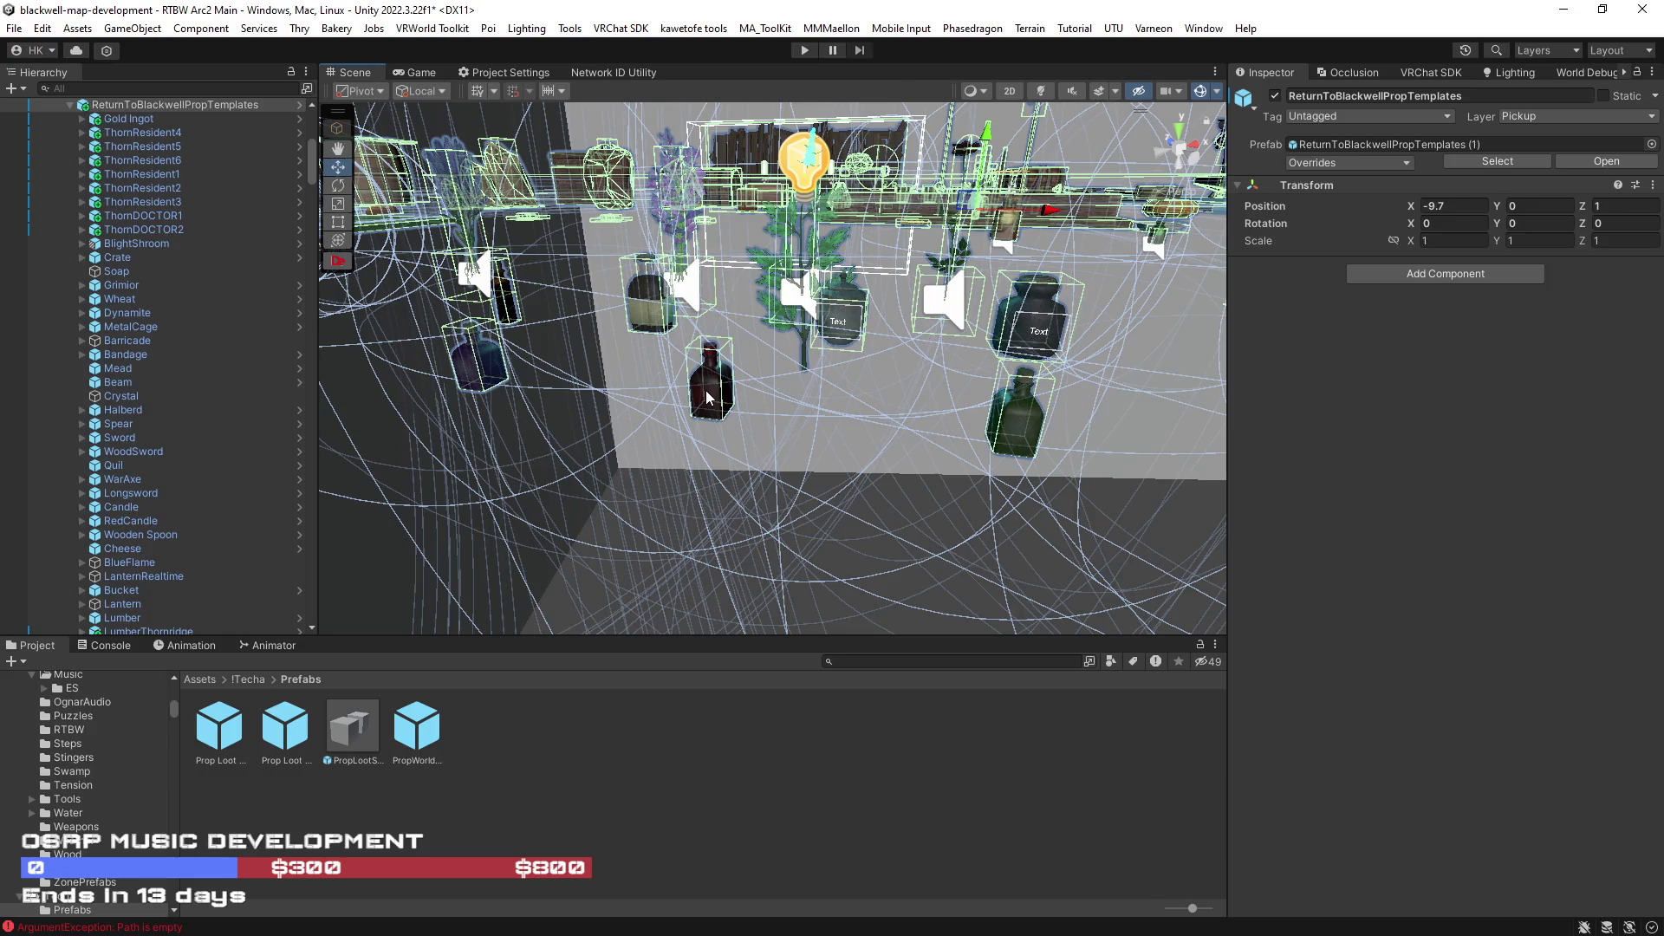
pyautogui.click(706, 390)
pyautogui.moveTo(706, 390); pyautogui.dragTo(740, 416)
pyautogui.click(821, 362)
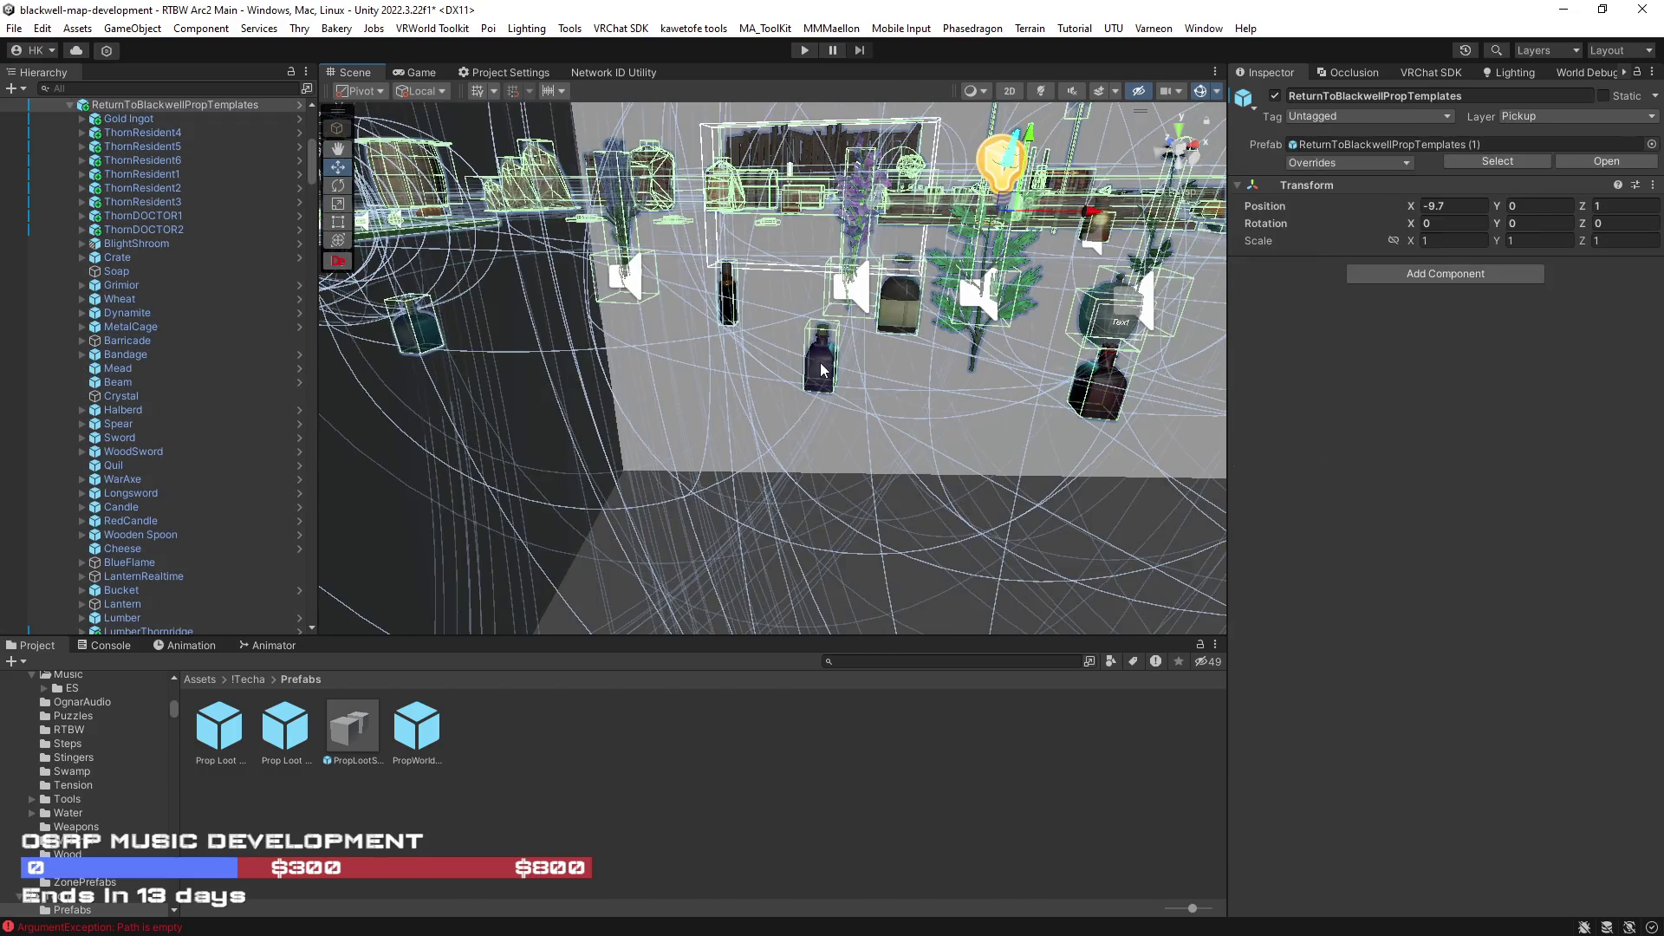
# - Confirm the glass SapBottle has a box collider and rigidbody, then check the dark bottle by the teapot
pyautogui.moveTo(821, 363)
pyautogui.mouseDown()
pyautogui.moveTo(872, 434)
pyautogui.moveTo(682, 410)
pyautogui.mouseUp()
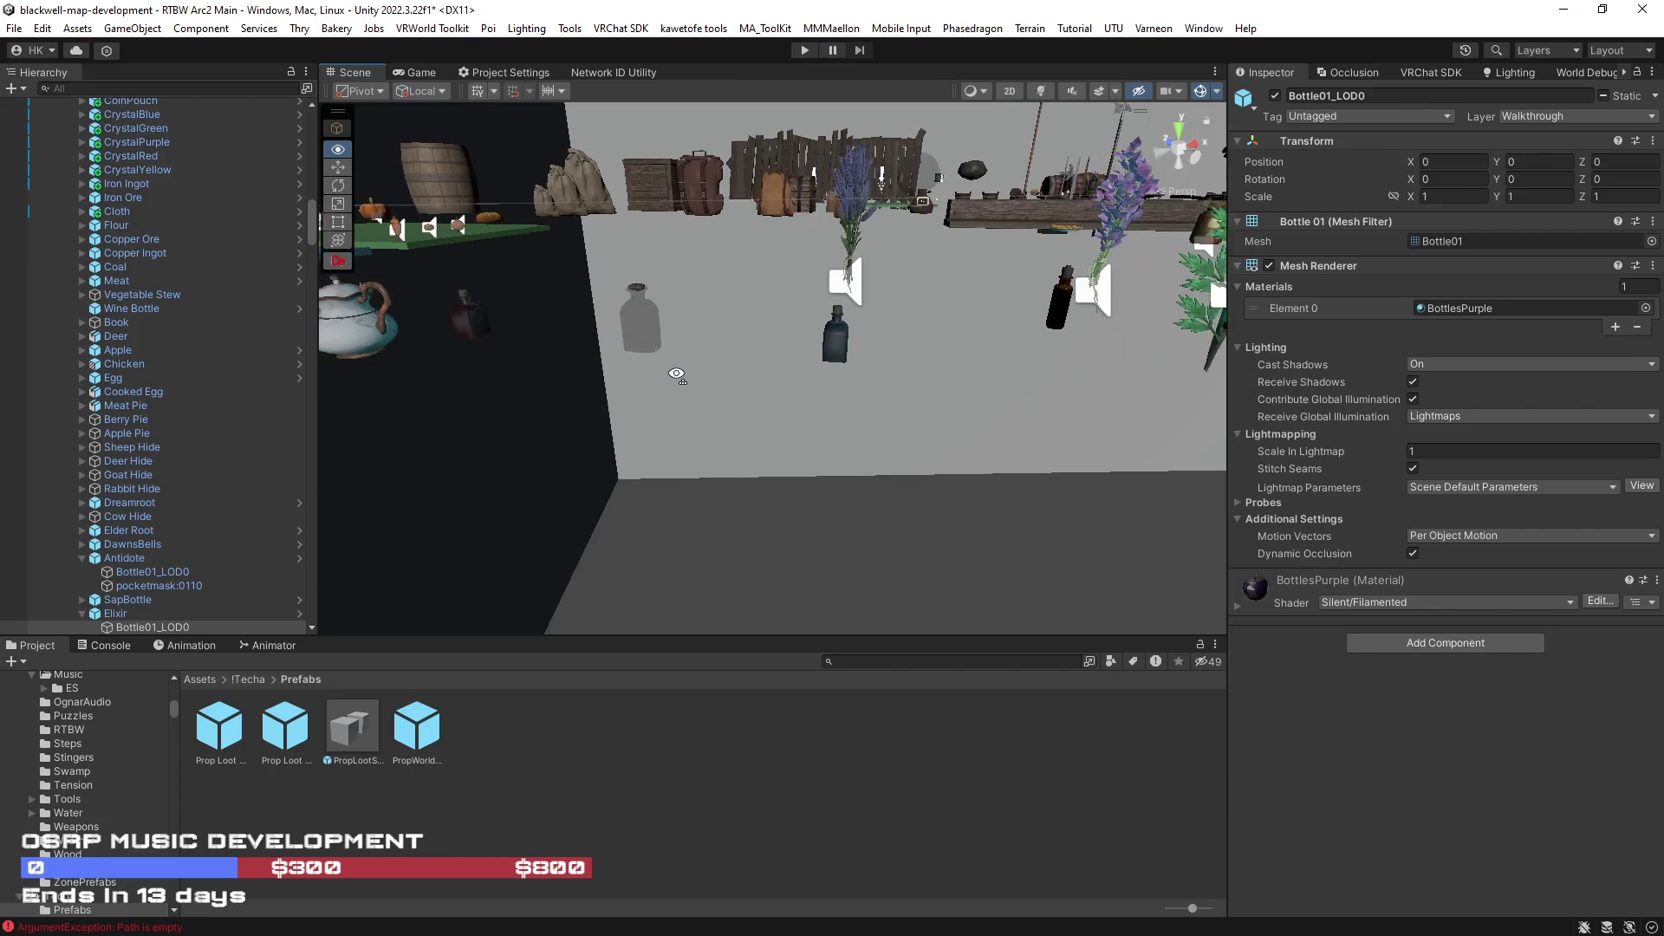
pyautogui.click(829, 405)
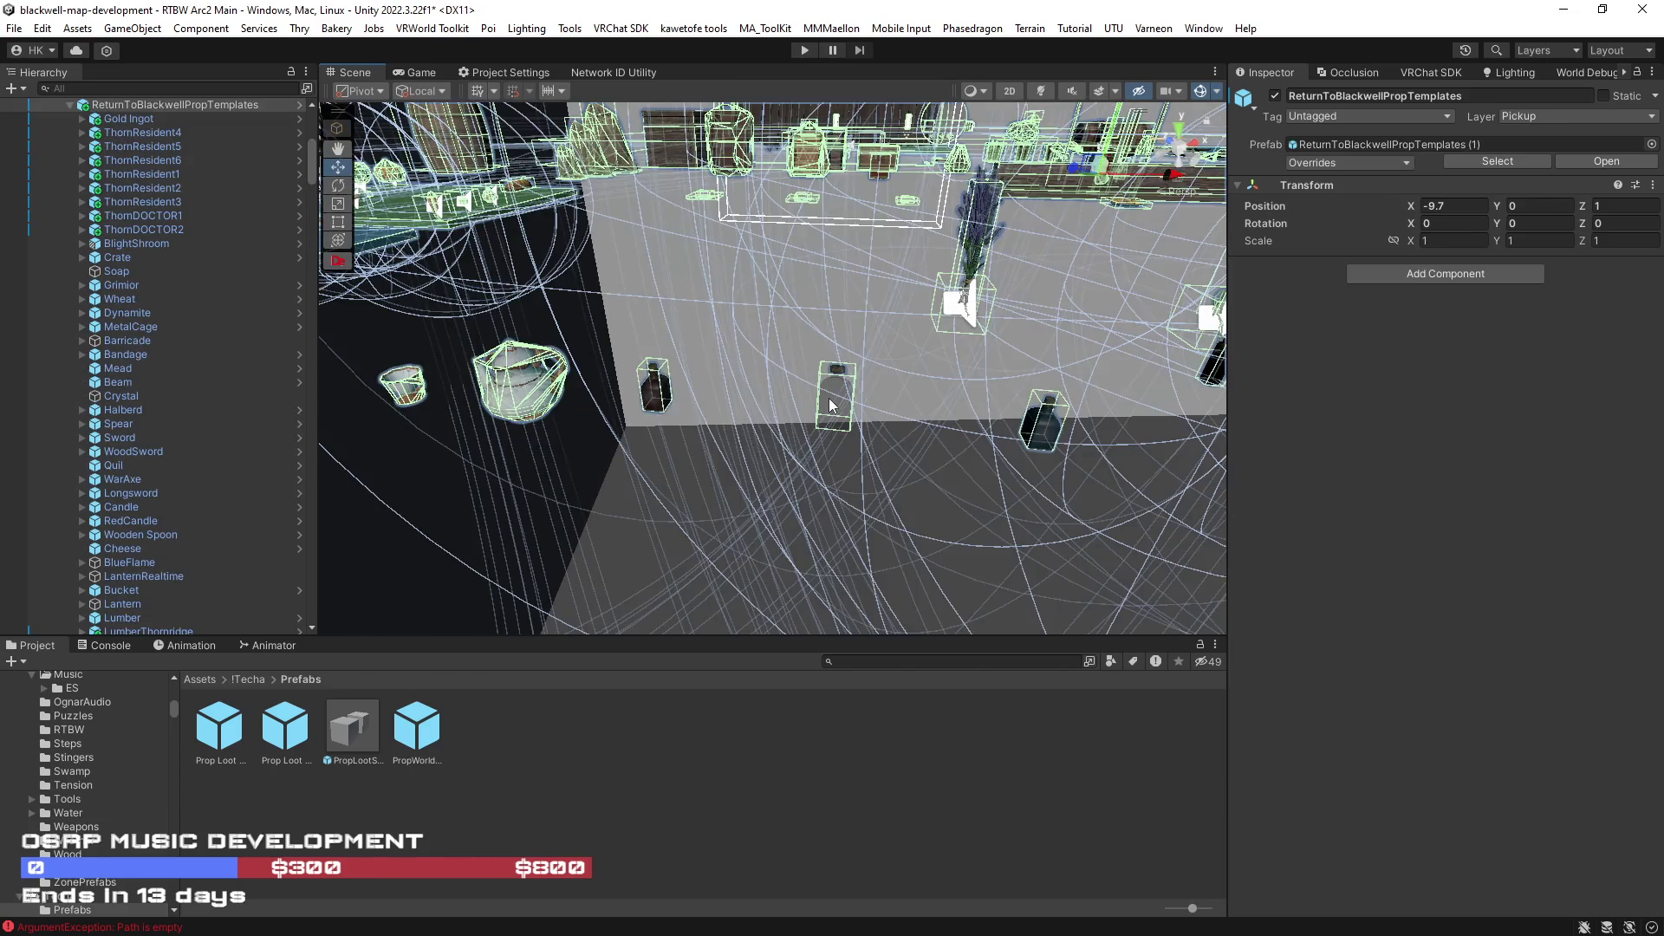
pyautogui.moveTo(789, 470)
pyautogui.mouseDown()
pyautogui.moveTo(663, 421)
pyautogui.moveTo(894, 459)
pyautogui.moveTo(844, 480)
pyautogui.moveTo(741, 474)
pyautogui.mouseUp()
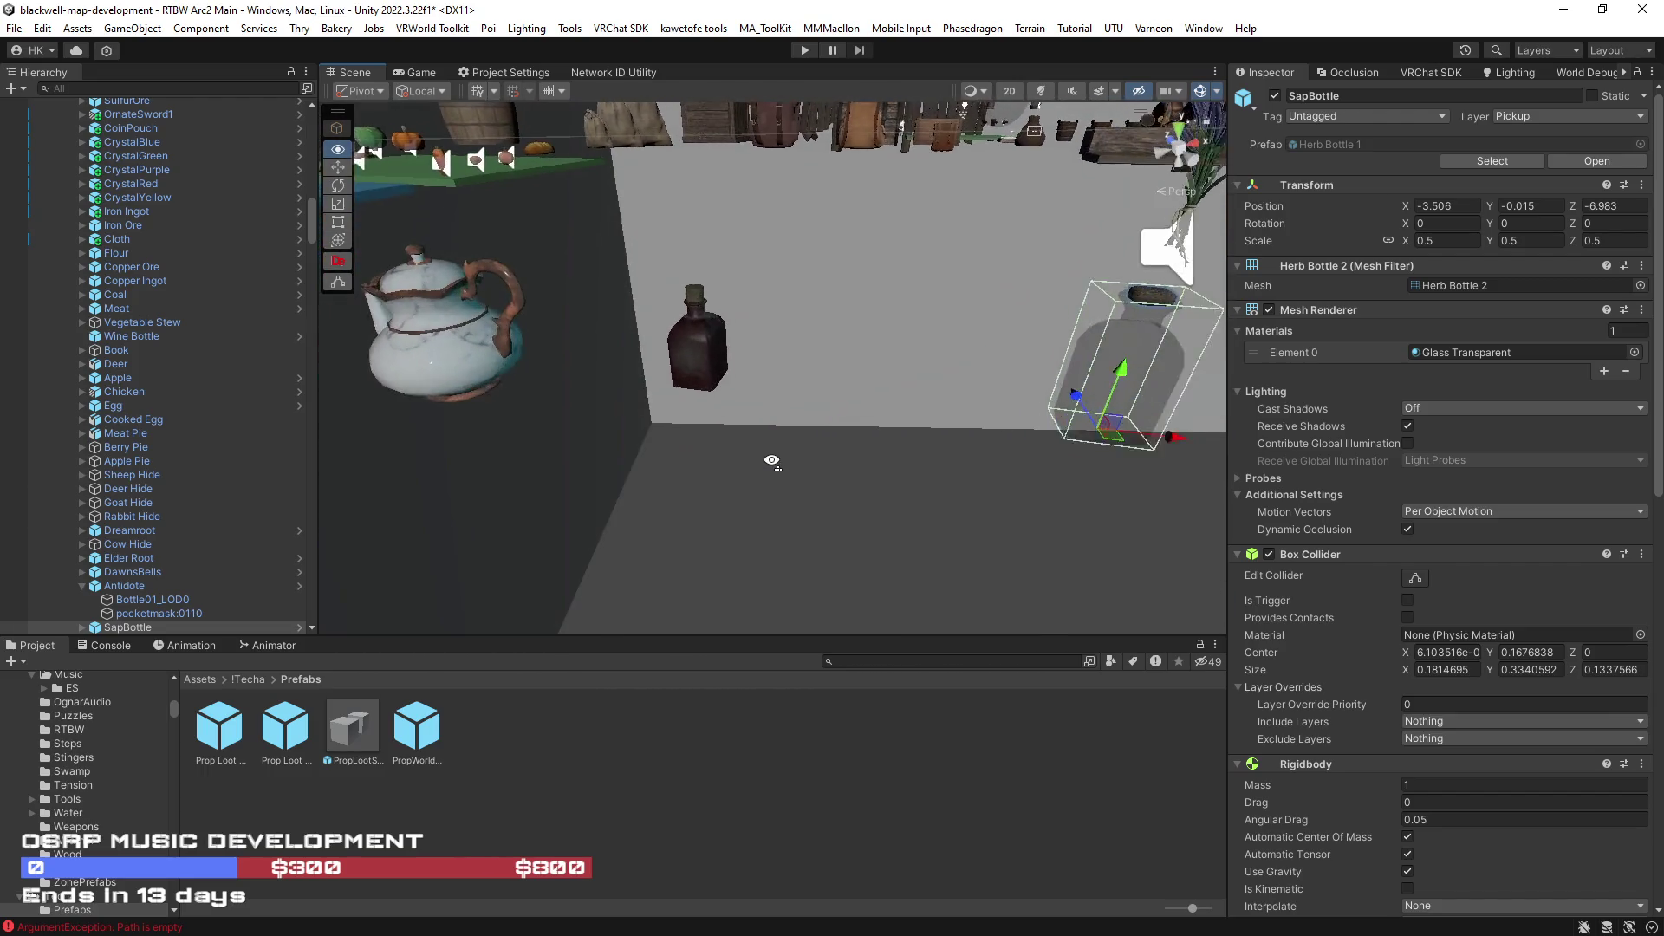
pyautogui.moveTo(741, 475); pyautogui.dragTo(714, 381)
pyautogui.click(714, 377)
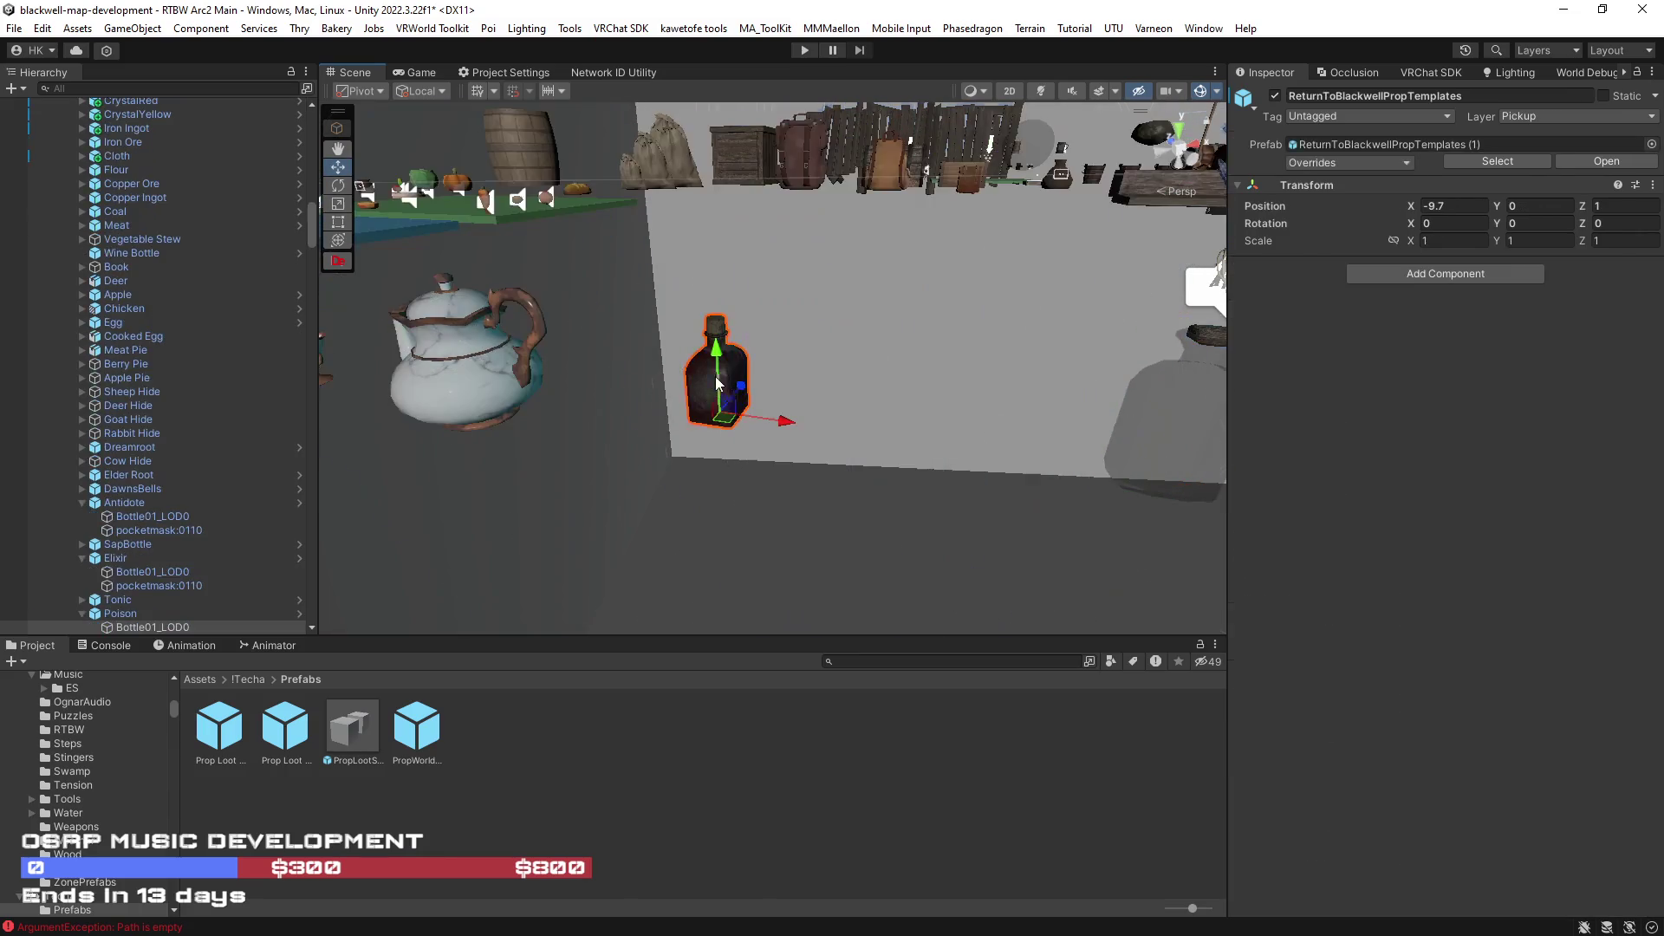
# - Fly around the room past the cow, blue table, hides and cage to view the rocks and props
pyautogui.moveTo(608, 498); pyautogui.dragTo(608, 498)
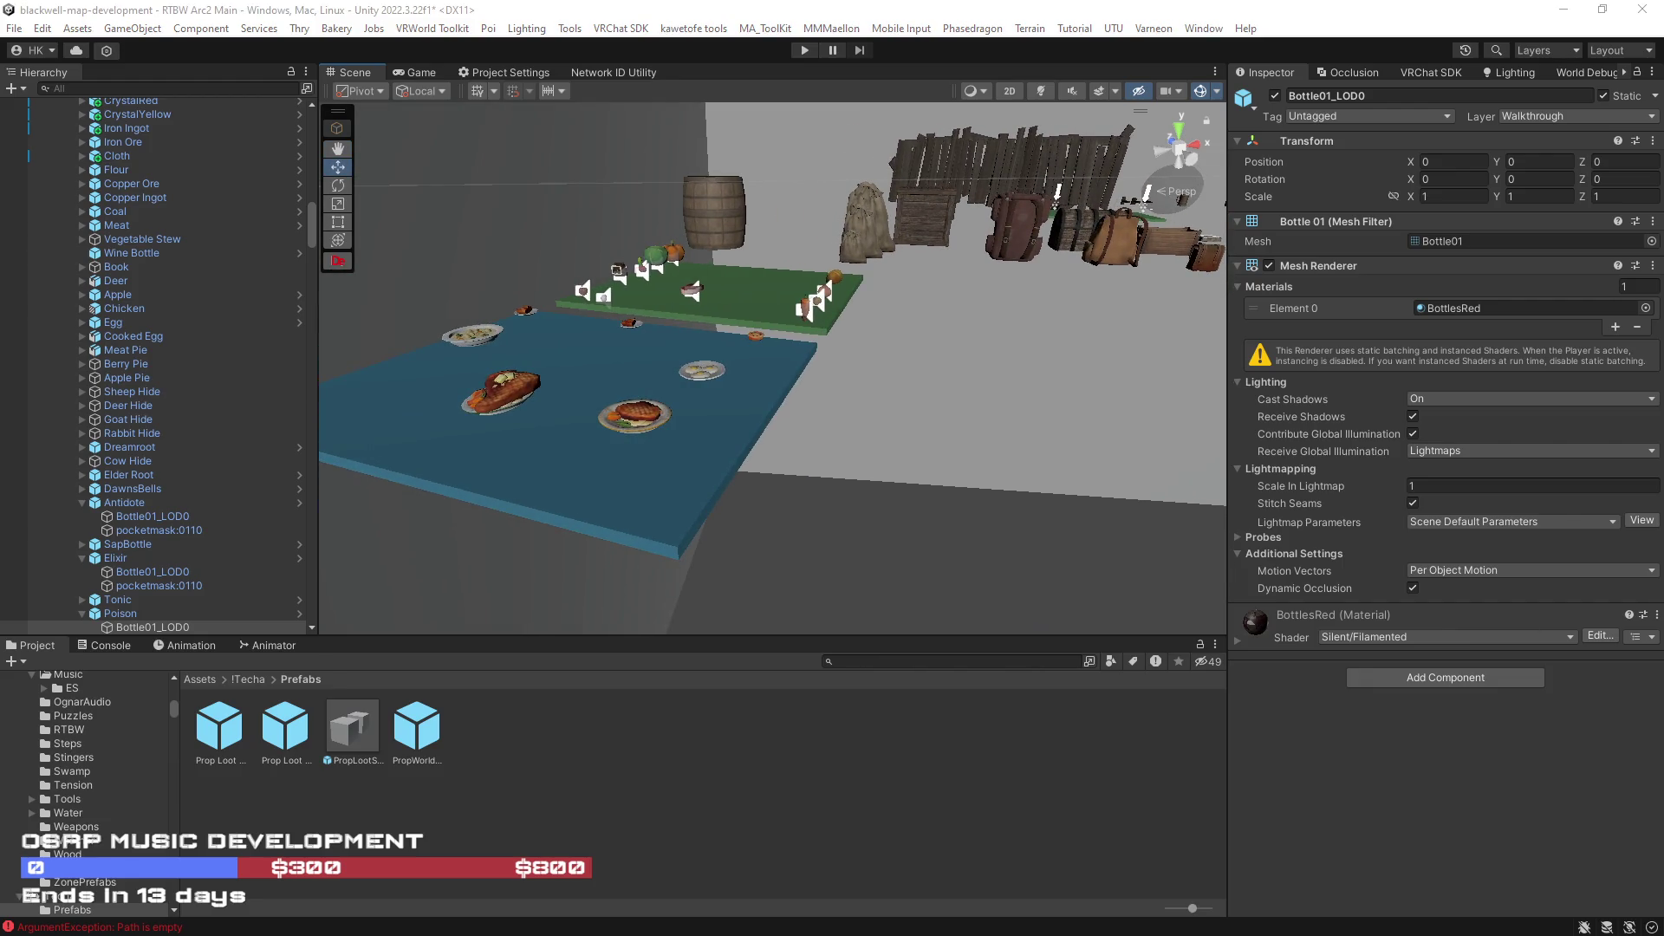
pyautogui.moveTo(832, 514)
pyautogui.mouseDown()
pyautogui.moveTo(915, 484)
pyautogui.moveTo(670, 501)
pyautogui.moveTo(787, 495)
pyautogui.moveTo(1028, 533)
pyautogui.mouseUp()
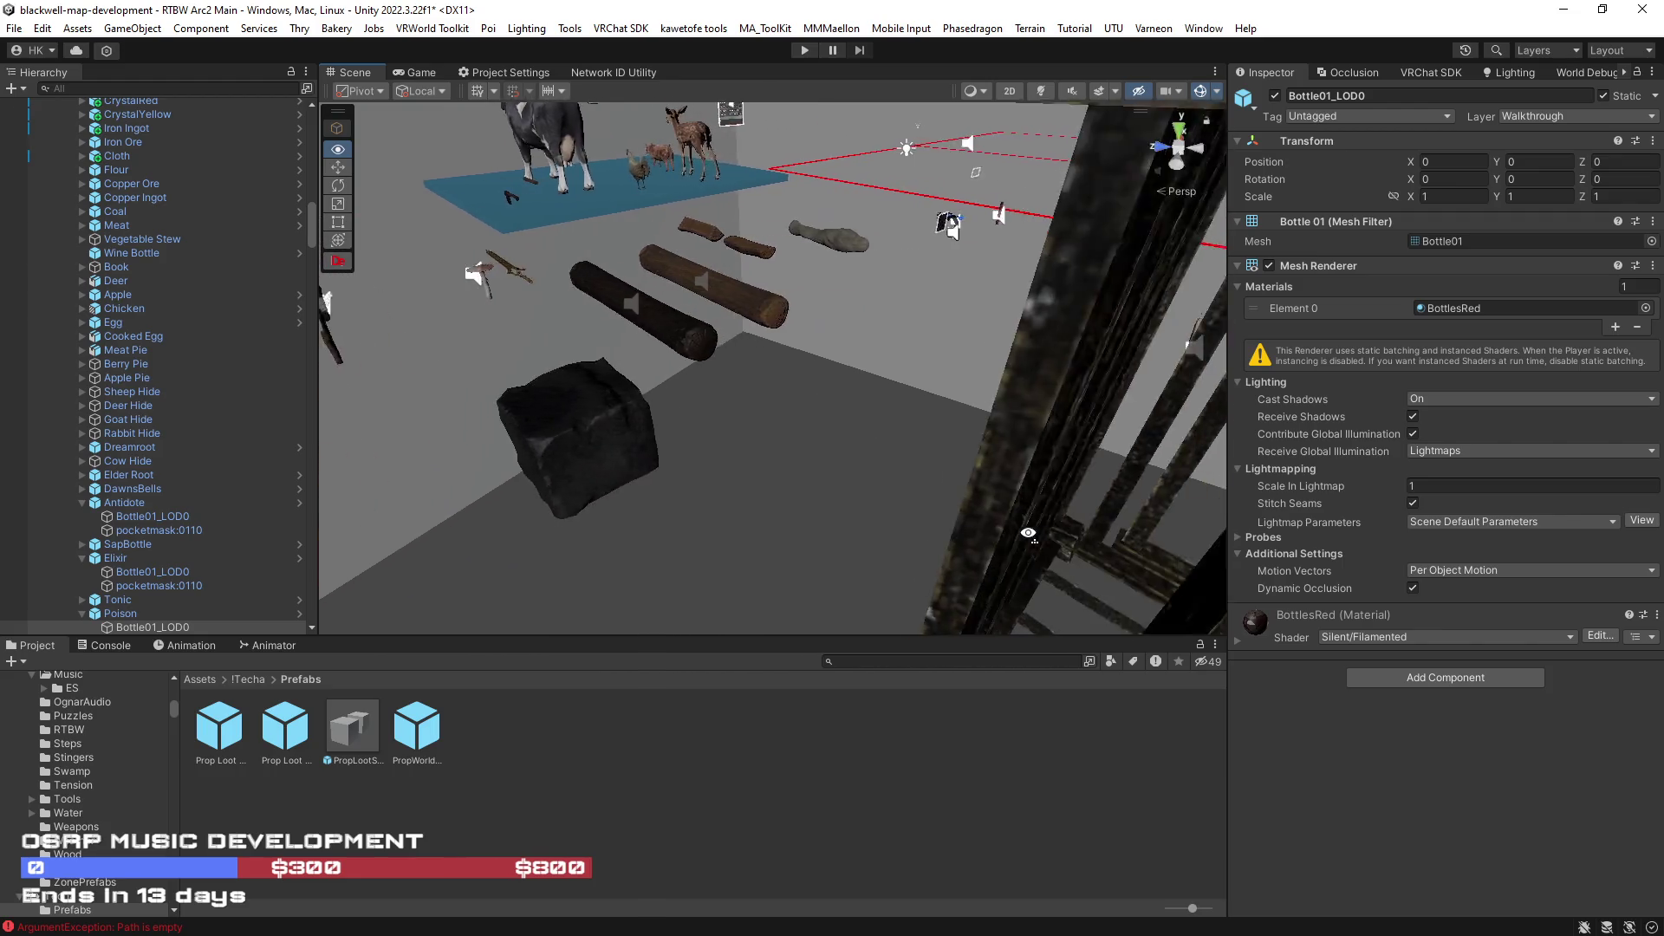
pyautogui.moveTo(1028, 533)
pyautogui.mouseDown()
pyautogui.moveTo(991, 448)
pyautogui.moveTo(612, 467)
pyautogui.mouseUp()
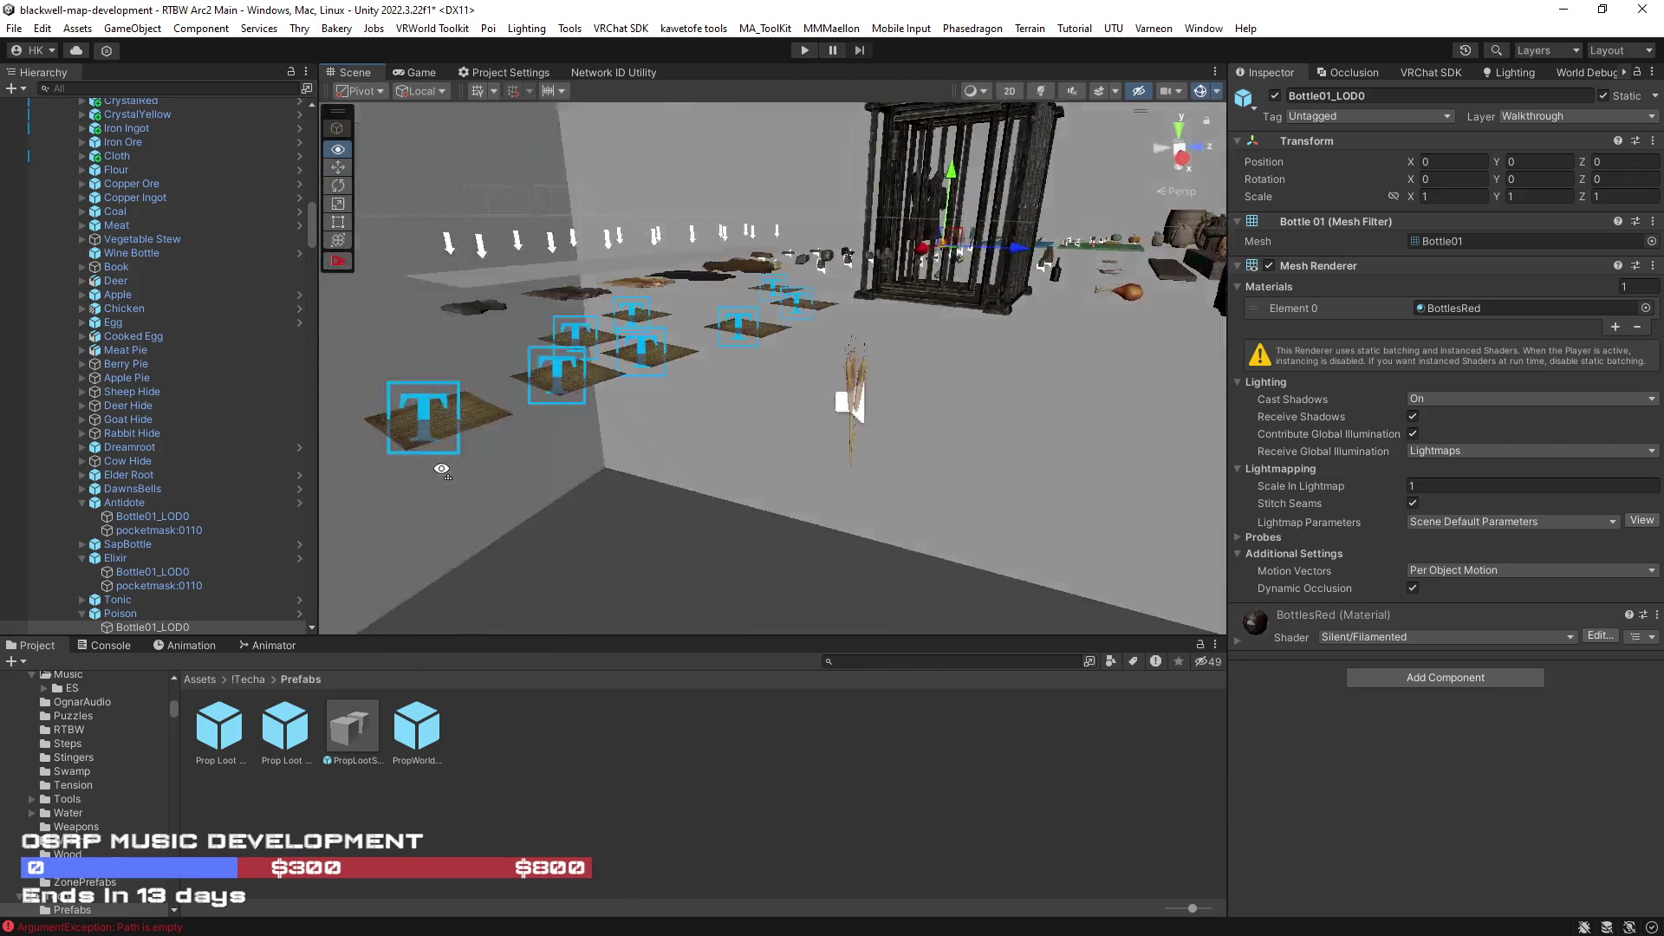
pyautogui.moveTo(612, 467); pyautogui.dragTo(881, 492)
pyautogui.scroll(-3, 880, 492)
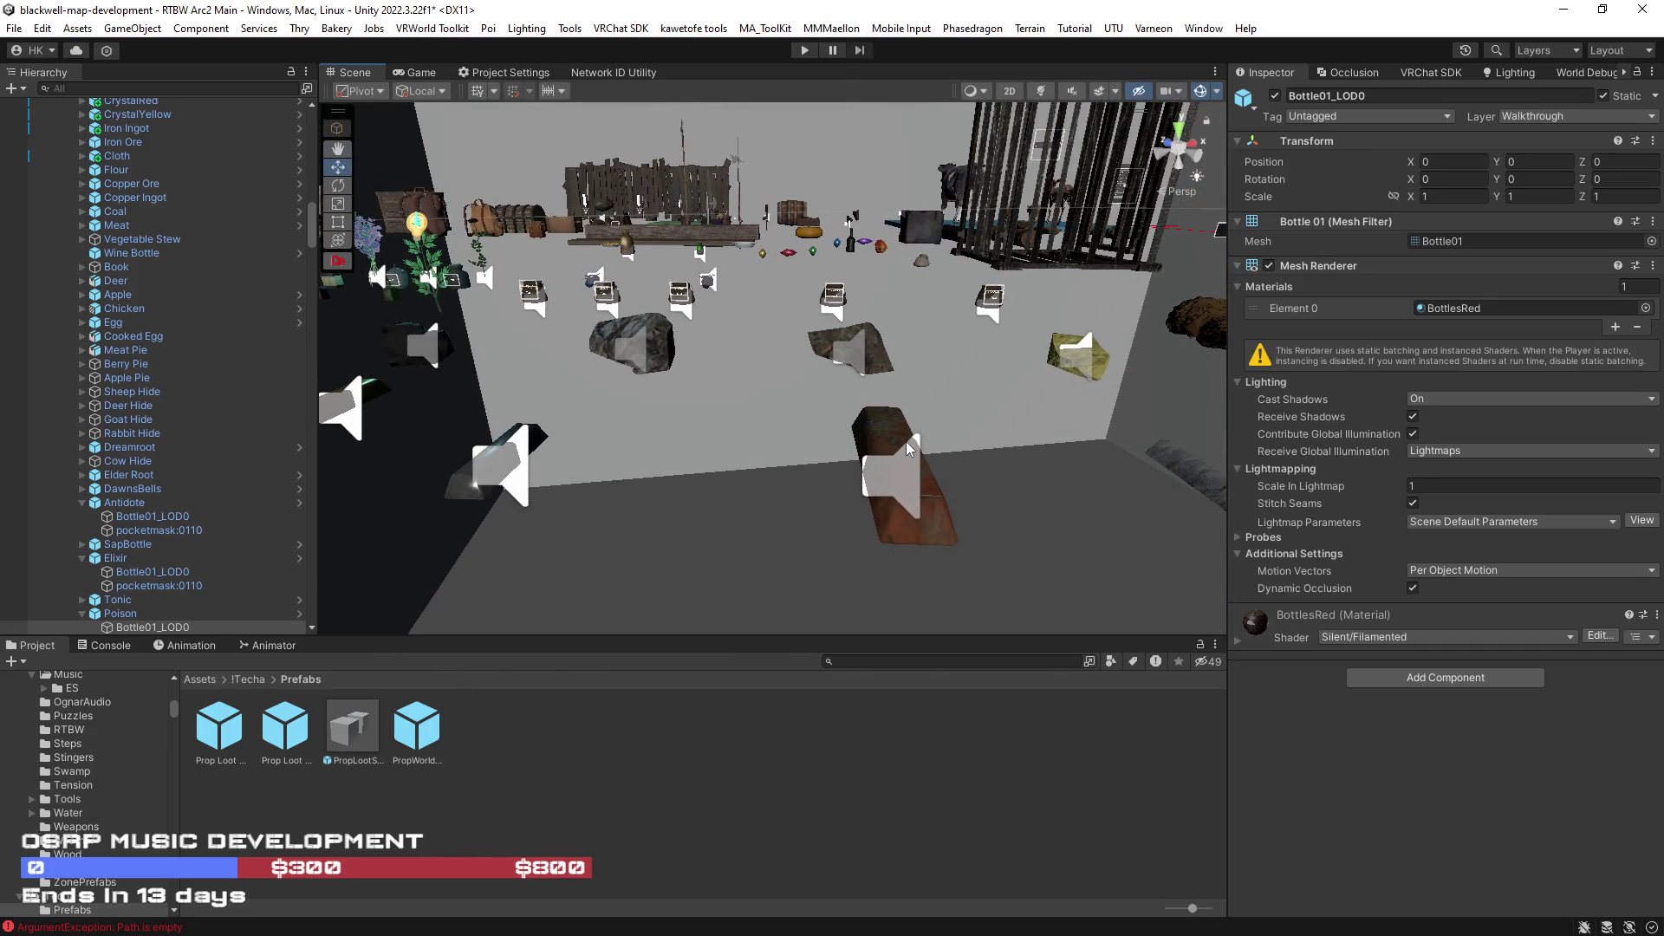
pyautogui.moveTo(991, 451); pyautogui.dragTo(977, 443)
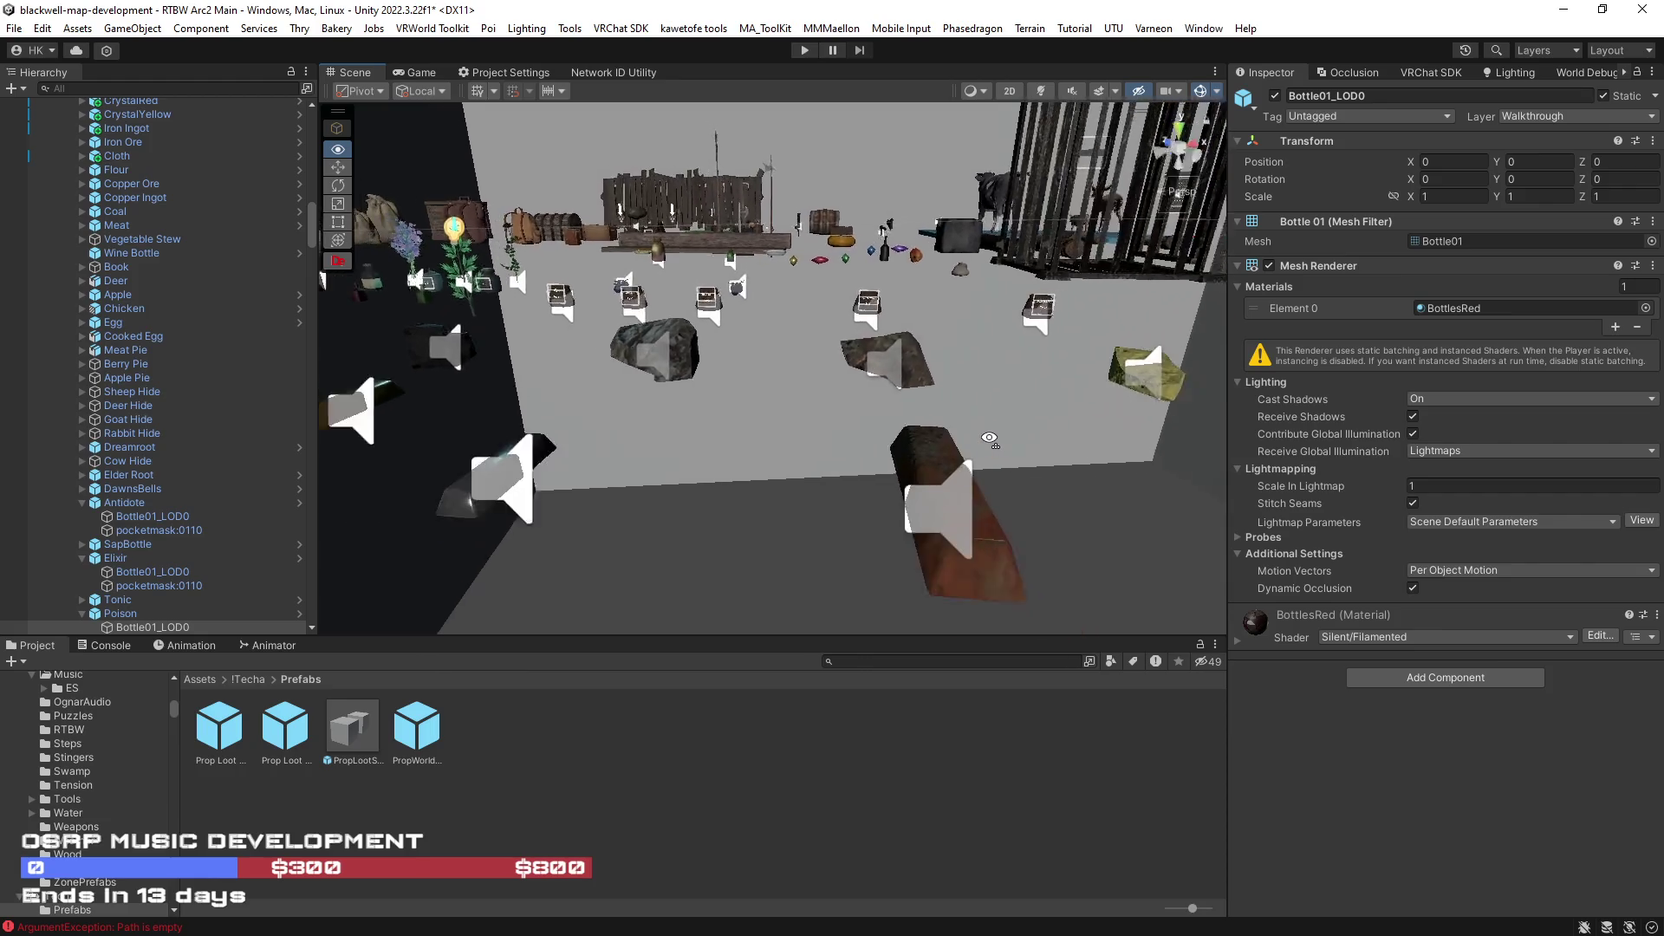